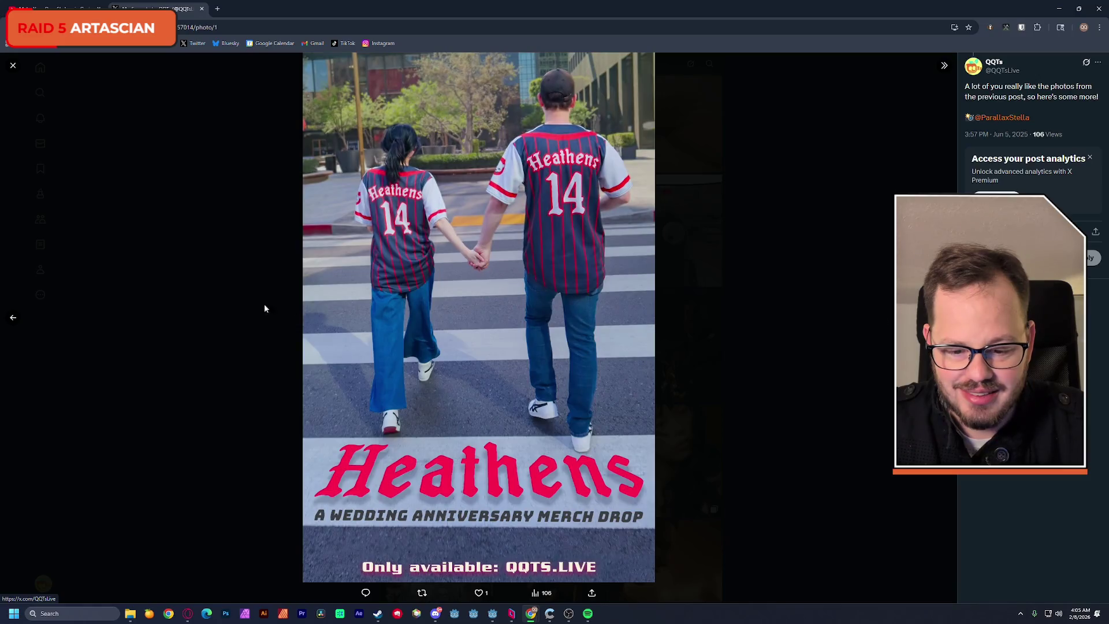
# Step back two Heathens jersey photos in the viewer, then close it for the media grid.
pyautogui.click(14, 319)
pyautogui.click(14, 319)
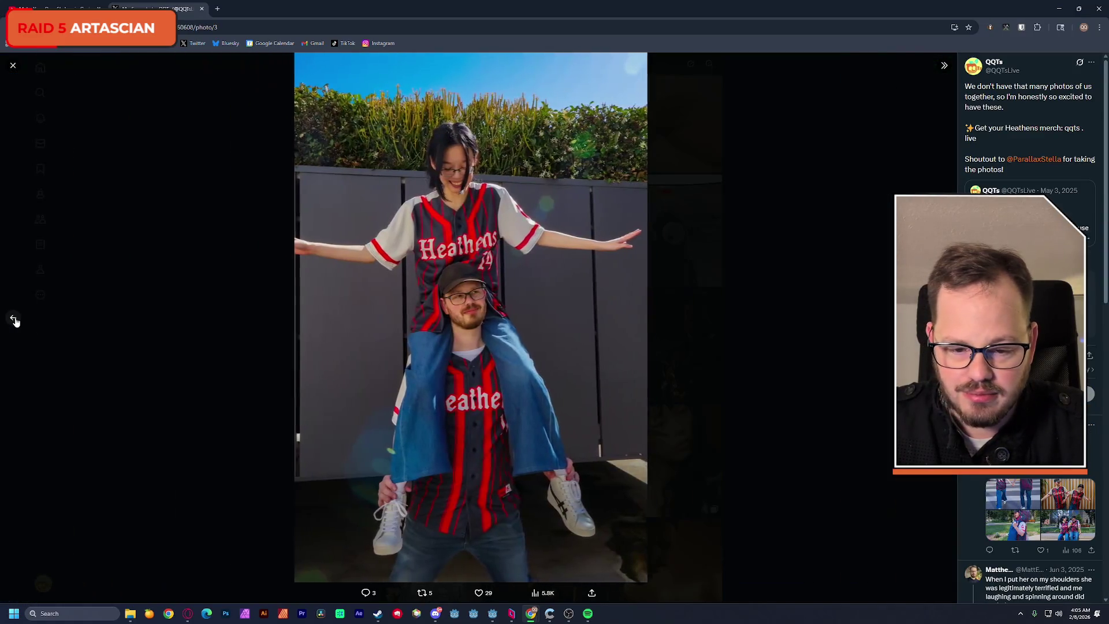
pyautogui.click(125, 257)
pyautogui.scroll(-5, 254, 287)
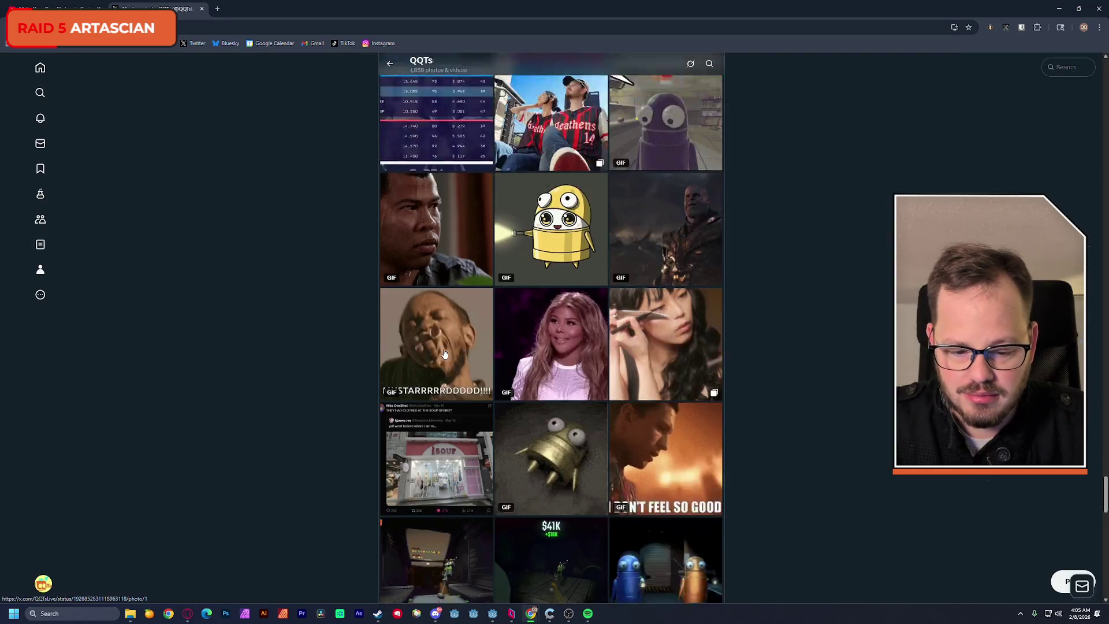
# Scroll far down the QQTs media grid through older GIFs, photos and video clips.
pyautogui.scroll(-3, 445, 353)
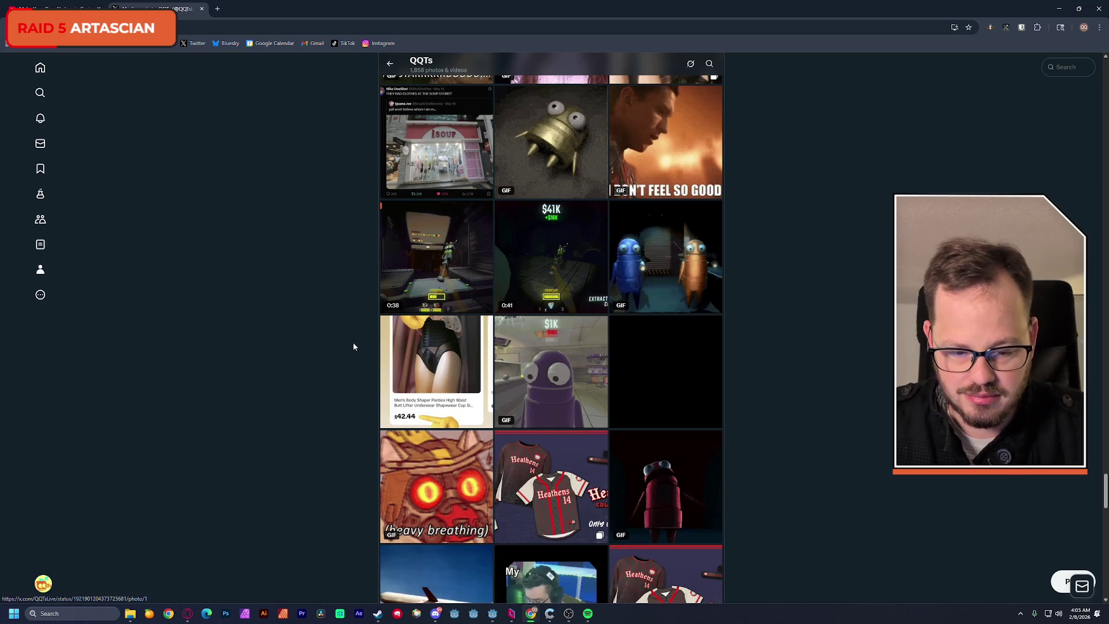
pyautogui.scroll(-11, 354, 346)
pyautogui.scroll(-8, 351, 347)
pyautogui.scroll(-9, 351, 347)
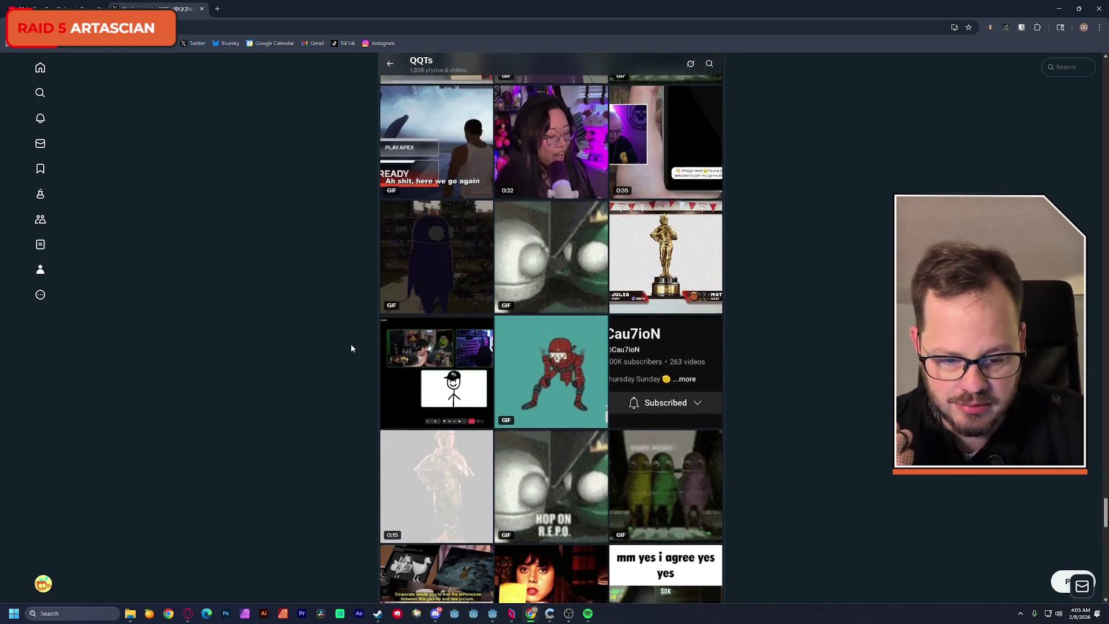
pyautogui.scroll(-5, 351, 349)
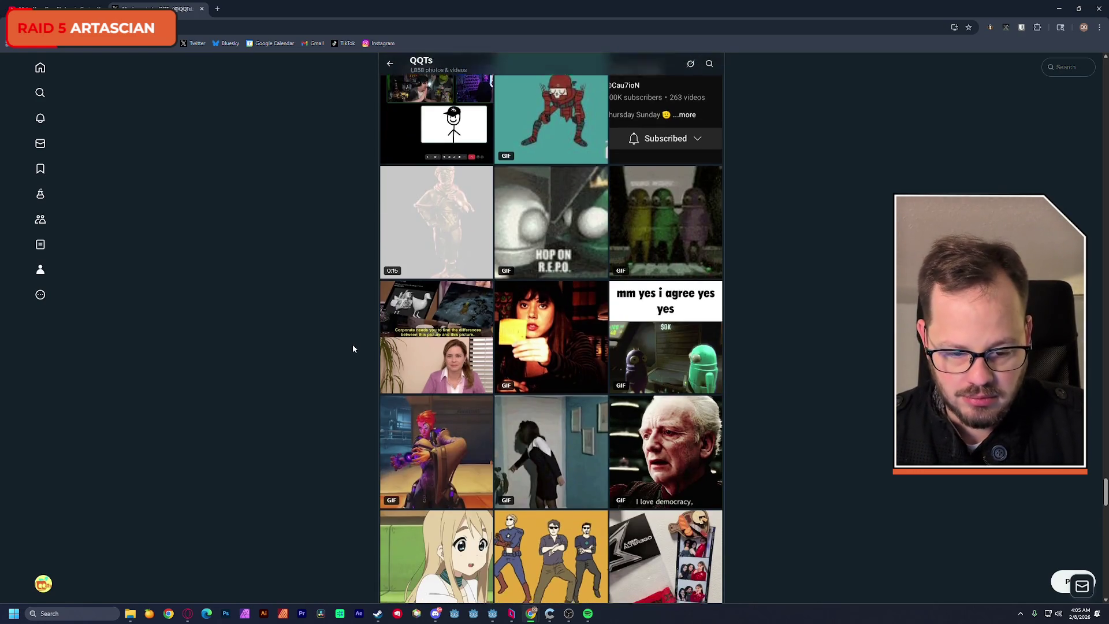
pyautogui.scroll(-13, 352, 348)
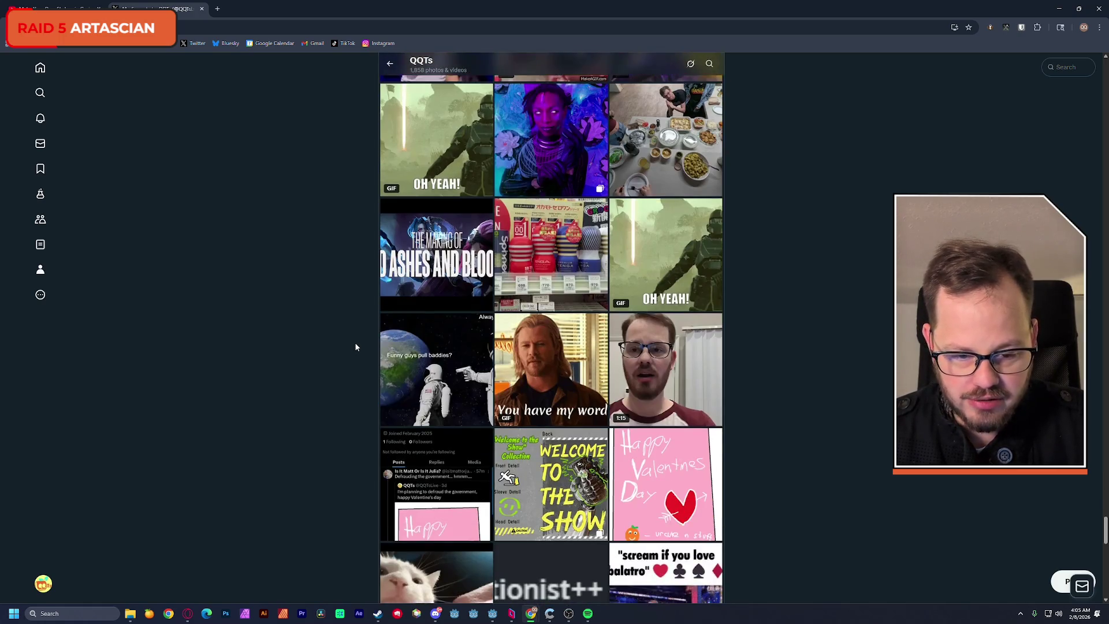
pyautogui.scroll(-9, 355, 345)
pyautogui.scroll(-11, 355, 346)
pyautogui.scroll(-10, 355, 347)
pyautogui.scroll(-4, 355, 347)
pyautogui.scroll(-3, 355, 346)
pyautogui.scroll(-3, 349, 307)
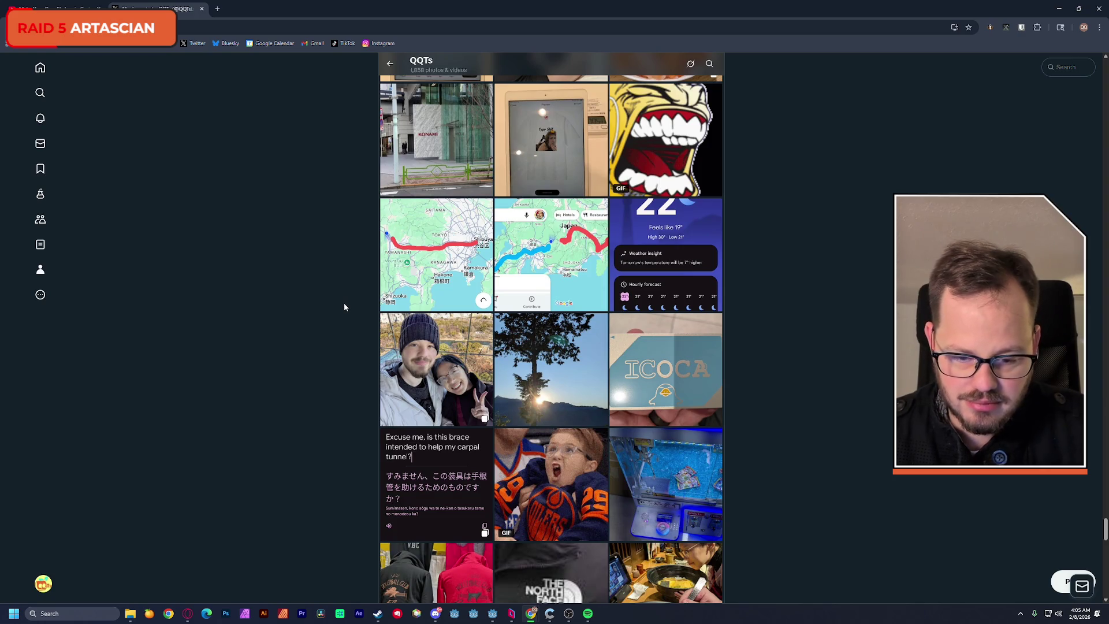
pyautogui.scroll(-4, 344, 308)
pyautogui.scroll(-10, 342, 306)
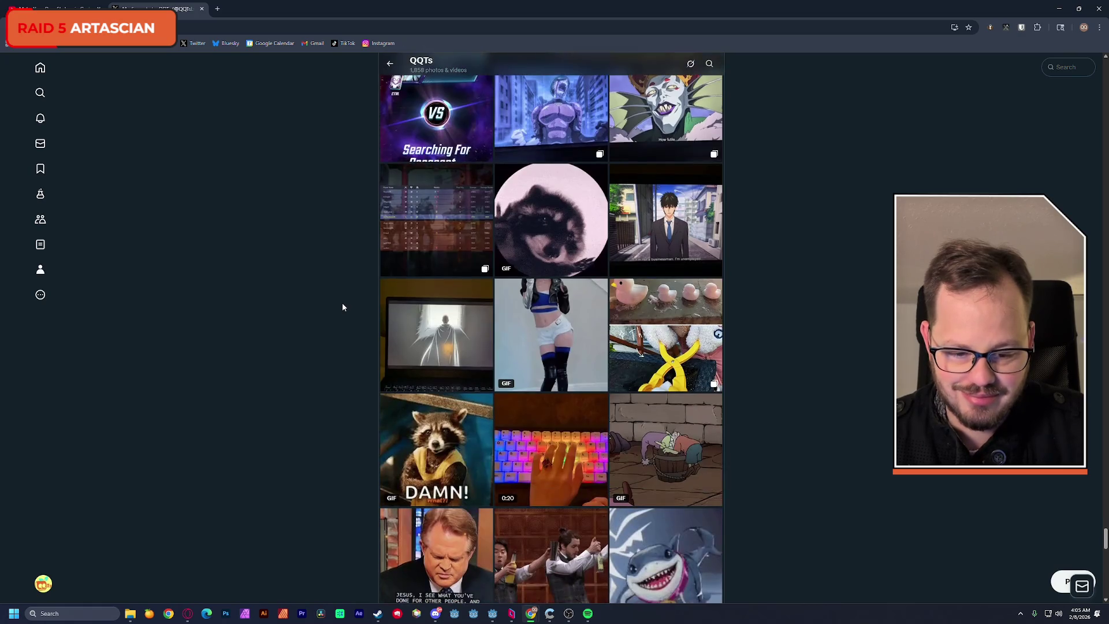
pyautogui.scroll(-12, 342, 307)
pyautogui.scroll(-7, 340, 306)
pyautogui.scroll(-12, 309, 318)
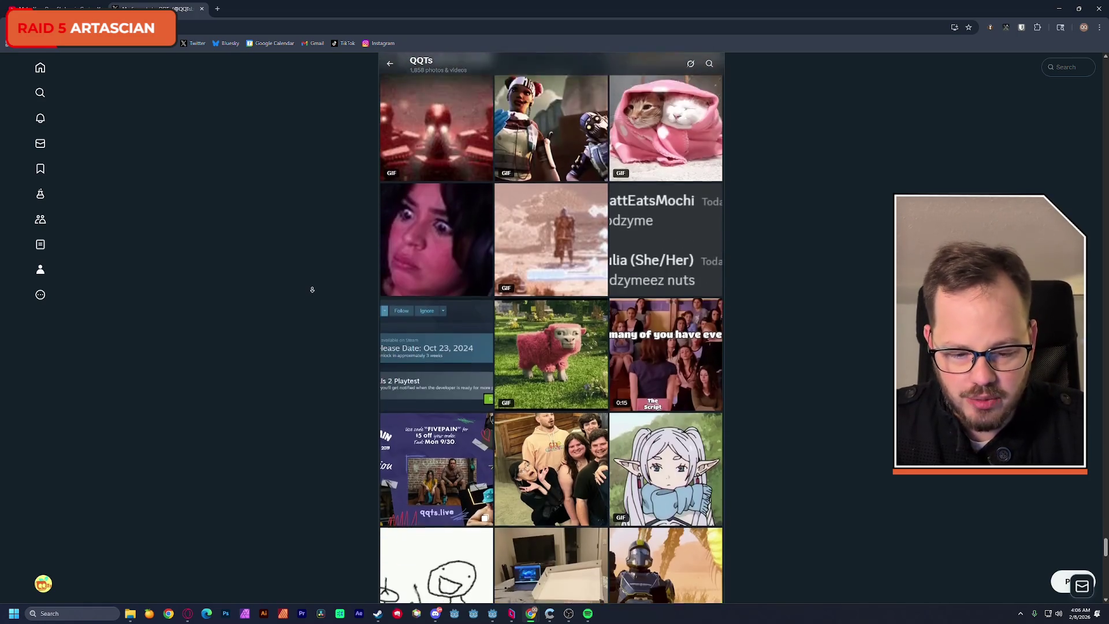
pyautogui.scroll(-6, 312, 290)
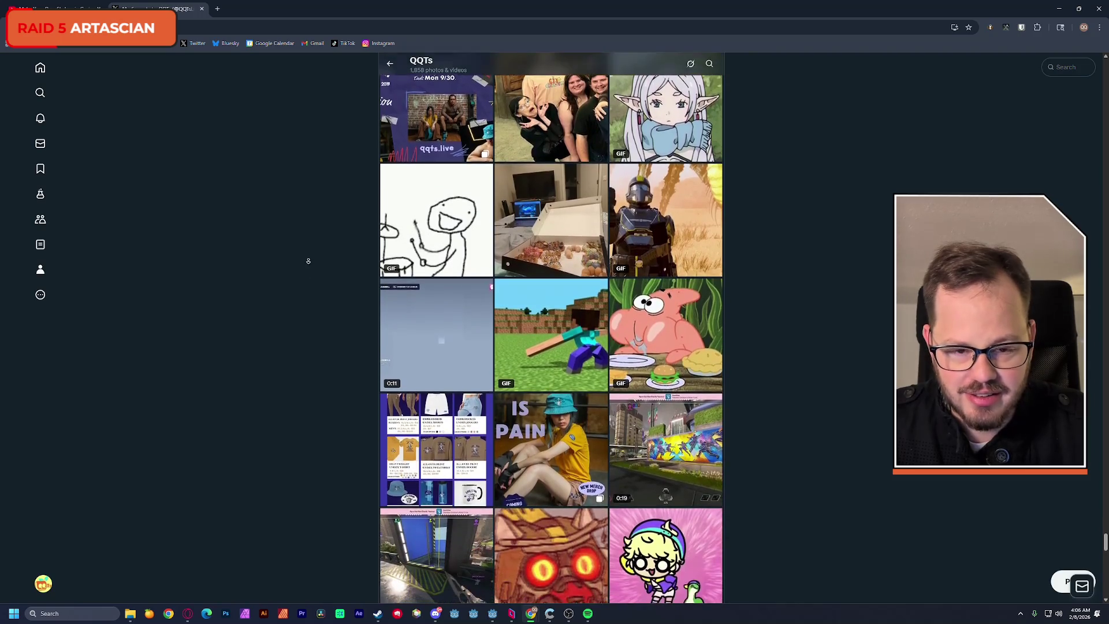
pyautogui.scroll(2, 308, 259)
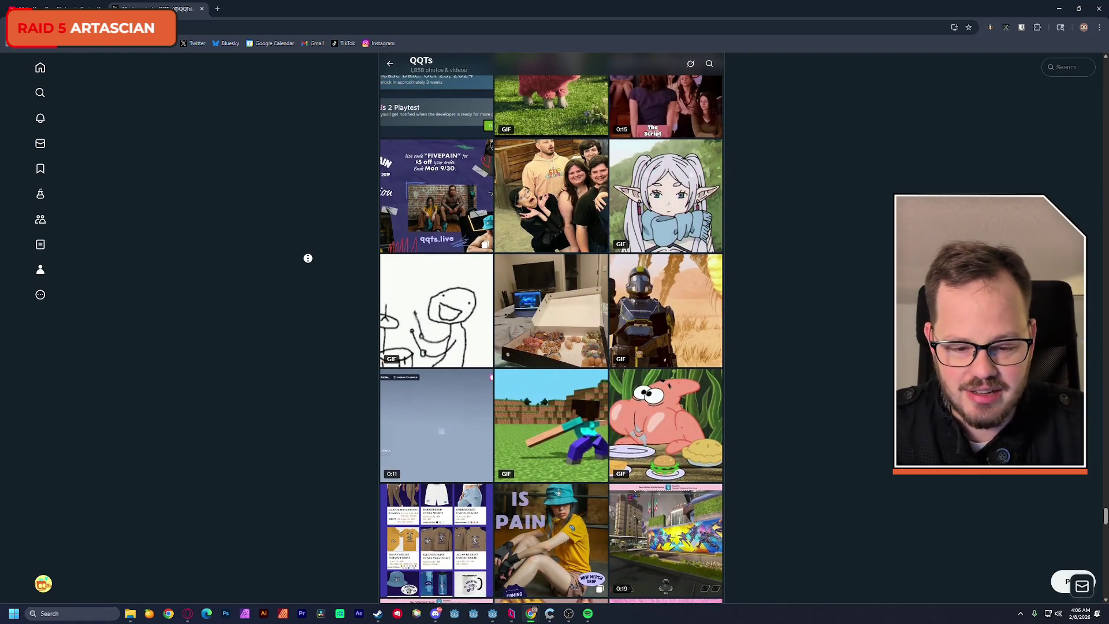
pyautogui.scroll(-6, 312, 287)
pyautogui.scroll(-6, 313, 293)
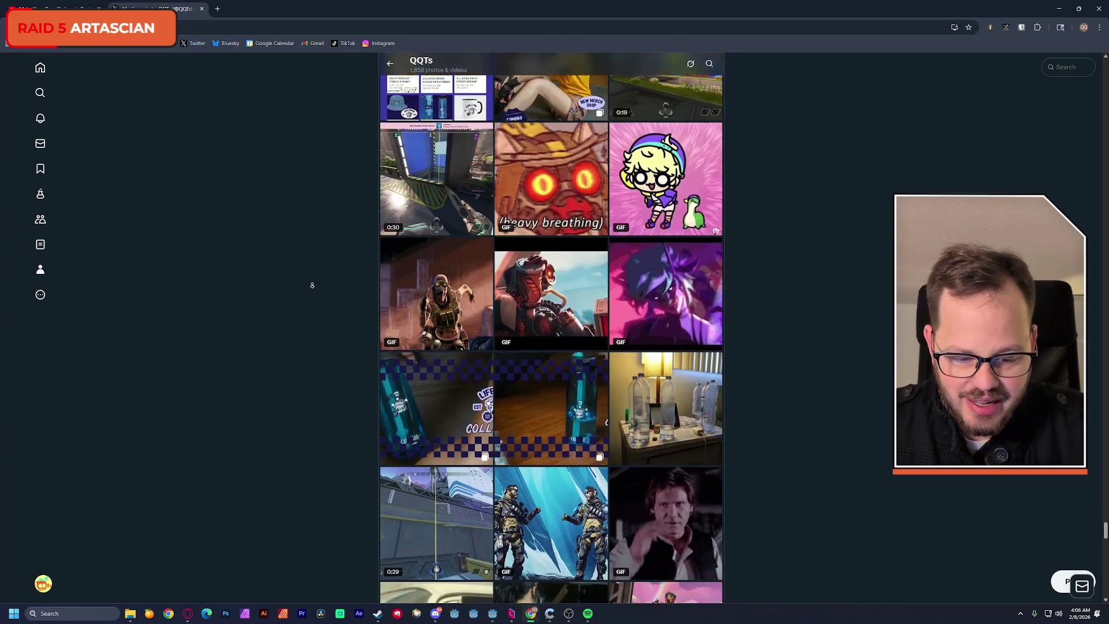
pyautogui.scroll(-12, 308, 294)
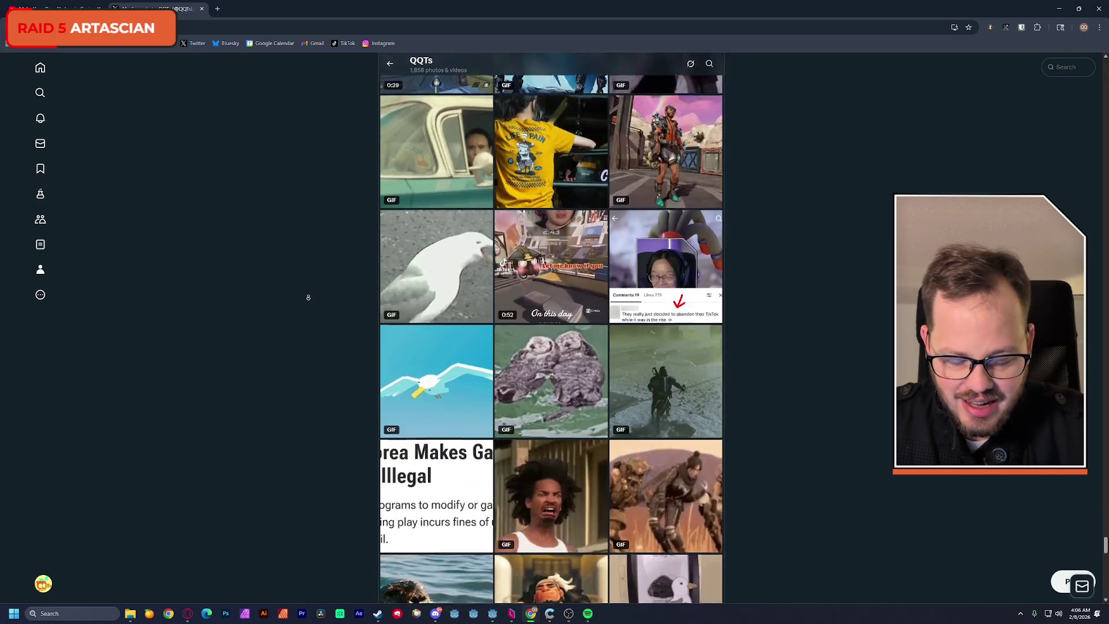
pyautogui.scroll(-9, 309, 286)
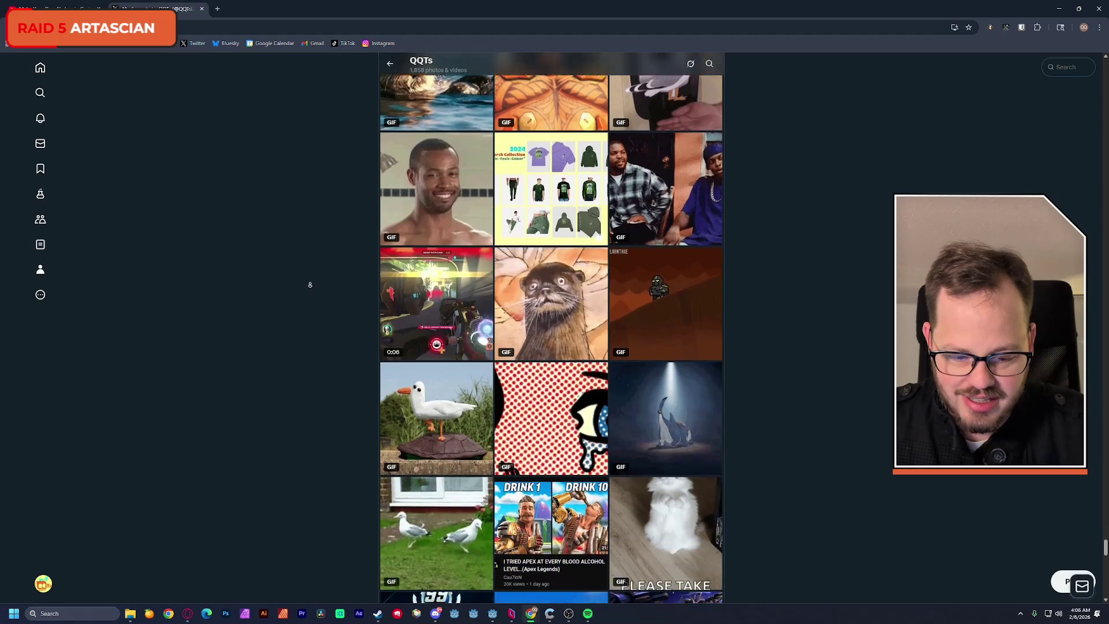
pyautogui.scroll(-2, 310, 287)
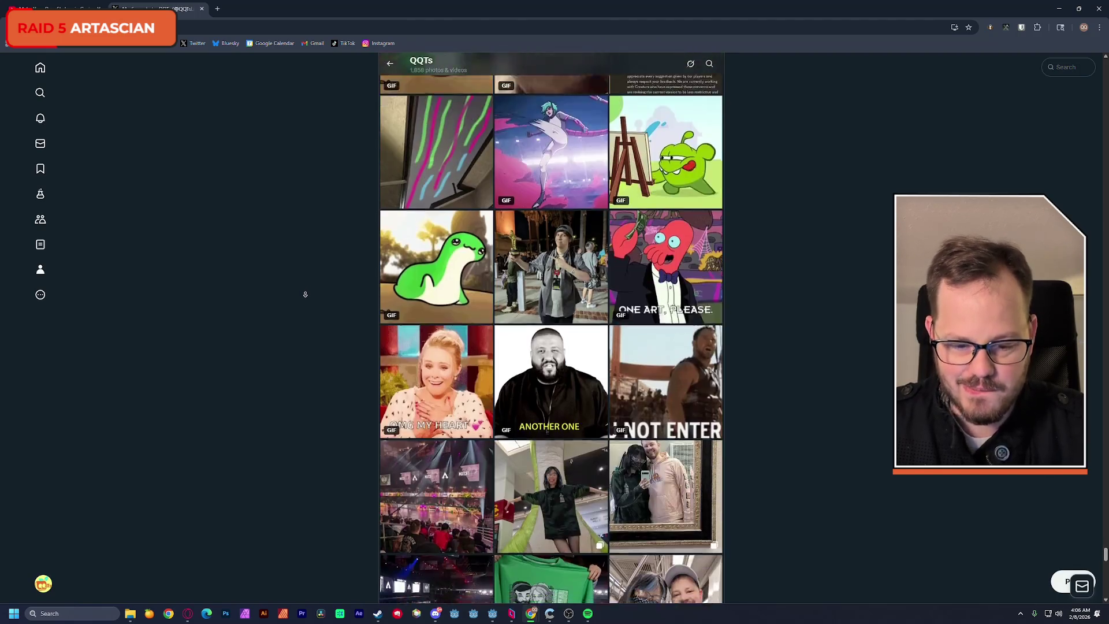
pyautogui.scroll(-6, 305, 295)
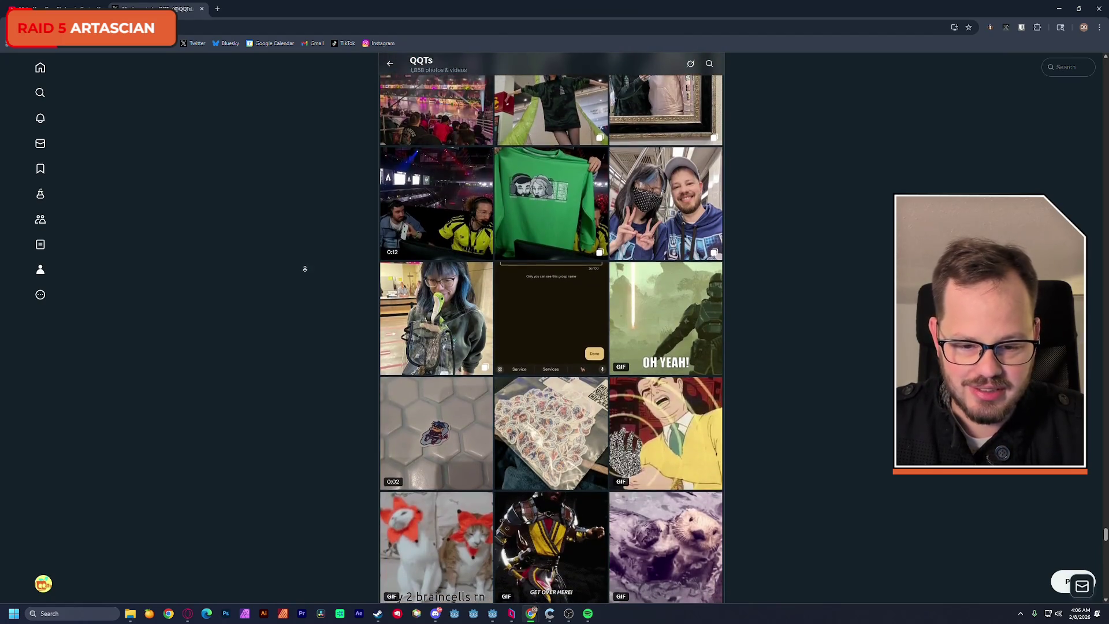
pyautogui.scroll(-2, 305, 268)
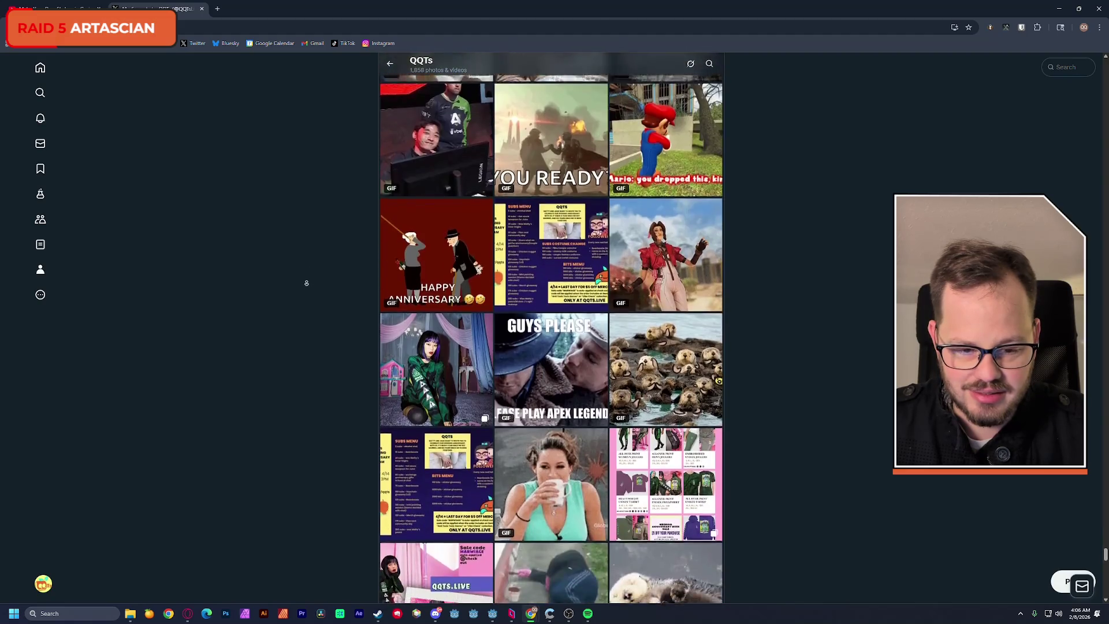
pyautogui.scroll(-1, 306, 275)
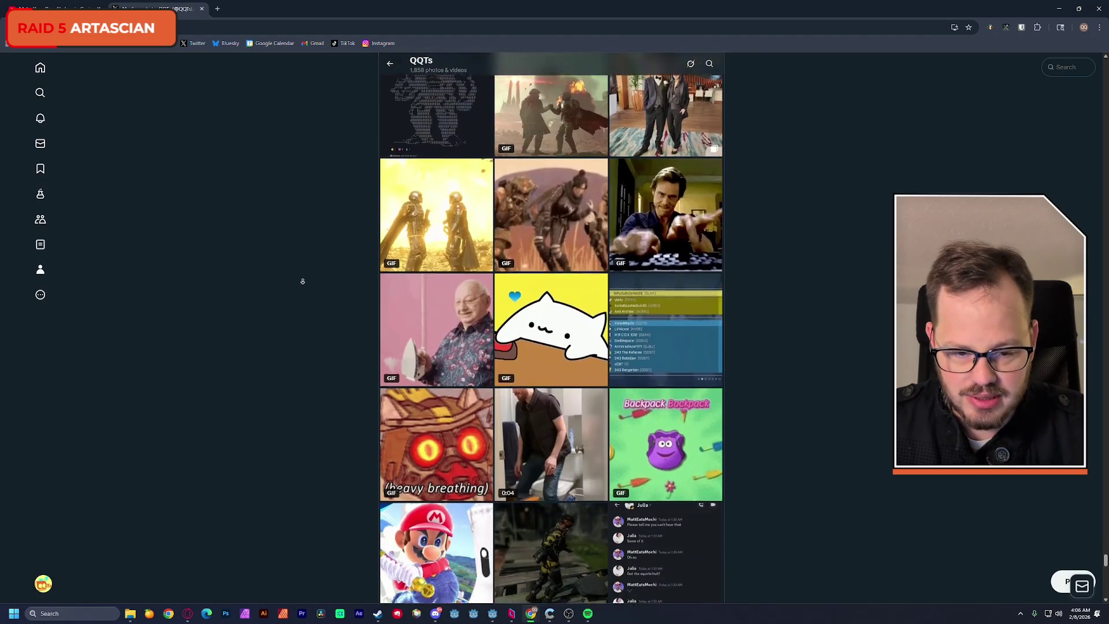
pyautogui.scroll(15, 293, 188)
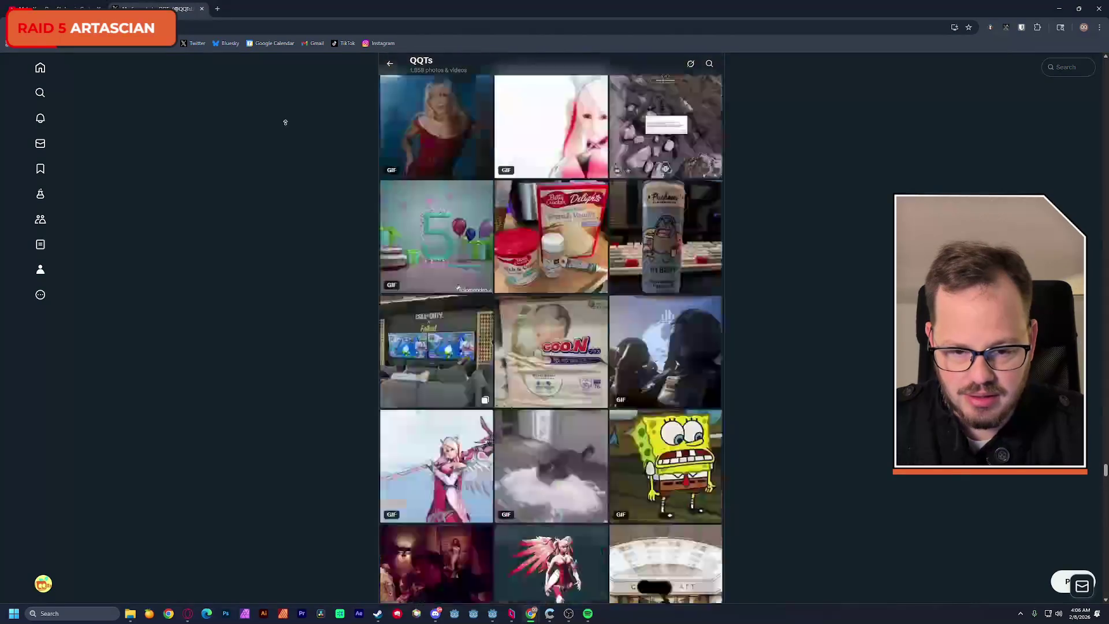
# Scroll back up to the Heathens merch-drop thumbnails and open the crosswalk photo full-size.
pyautogui.scroll(5, 286, 156)
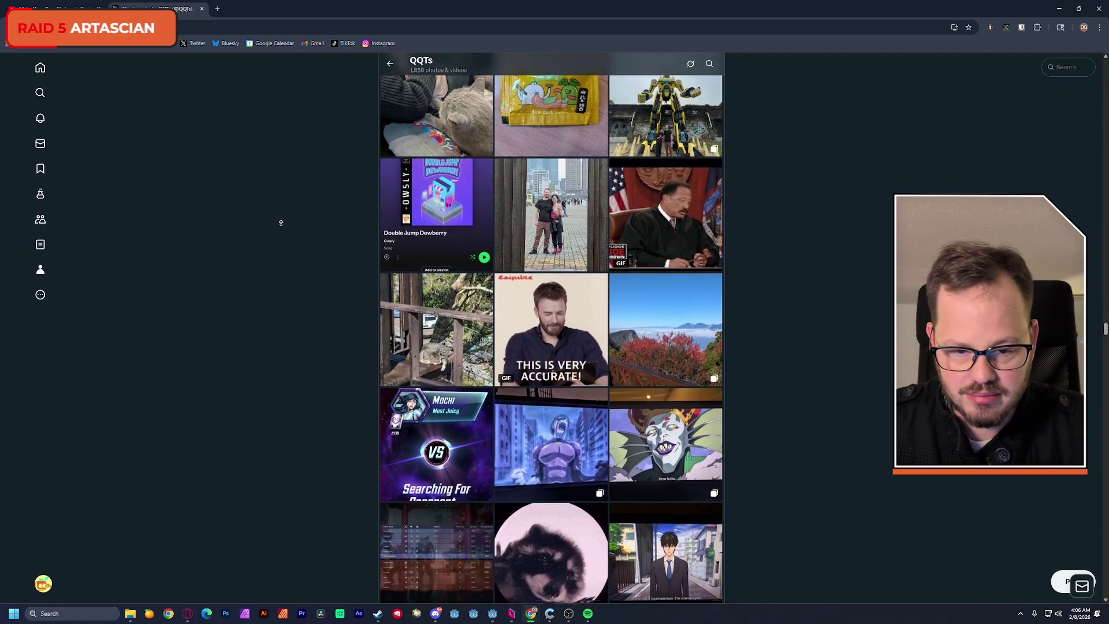
pyautogui.scroll(4, 281, 211)
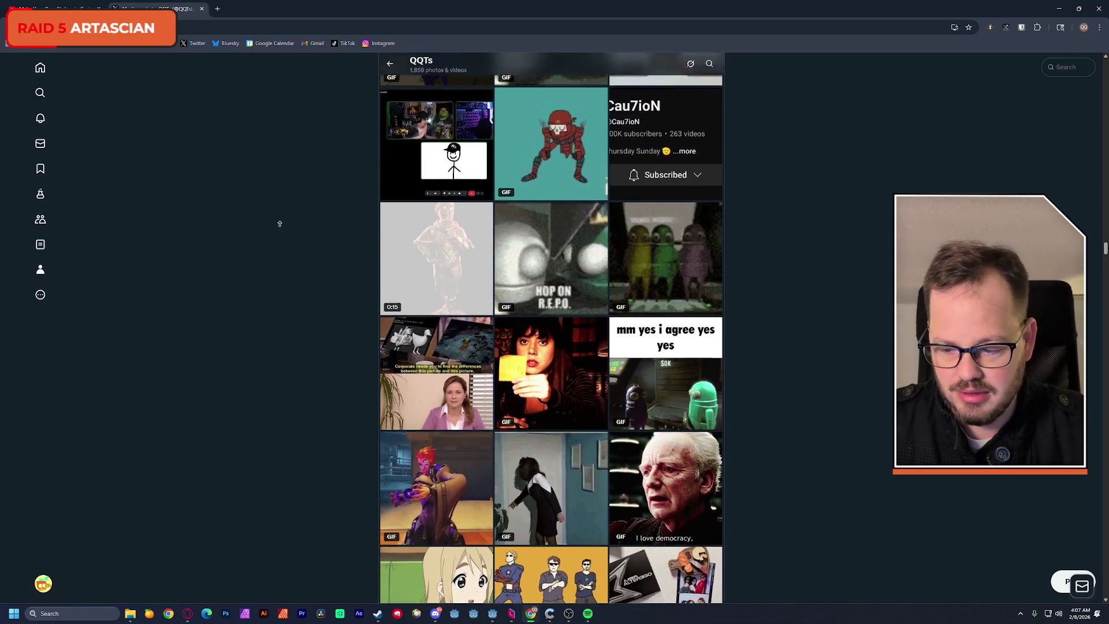
pyautogui.scroll(4, 282, 221)
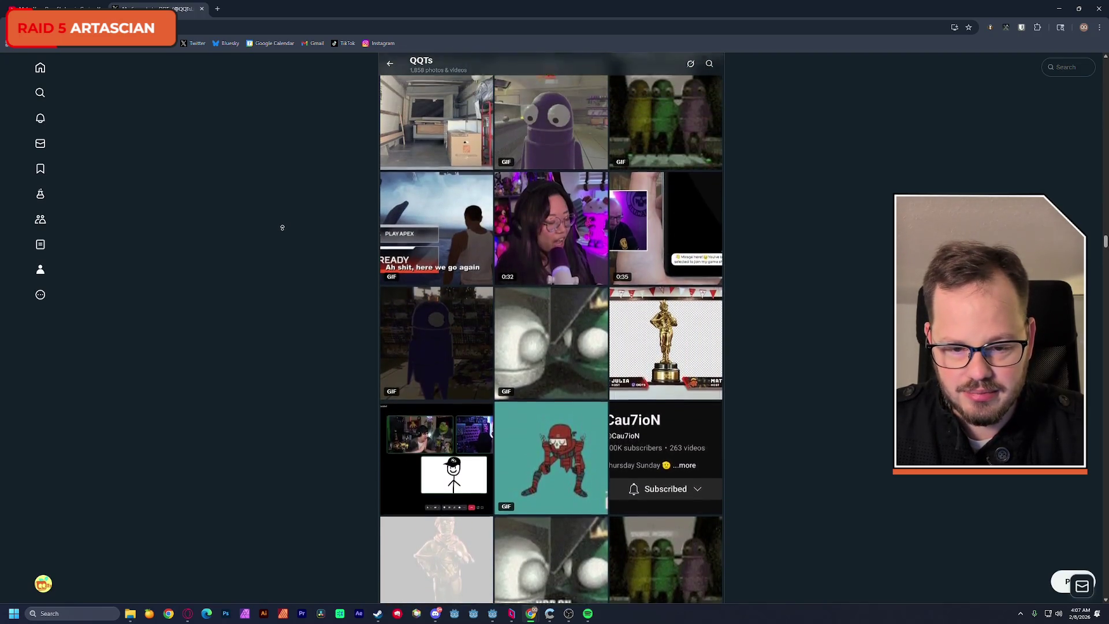
pyautogui.scroll(4, 280, 232)
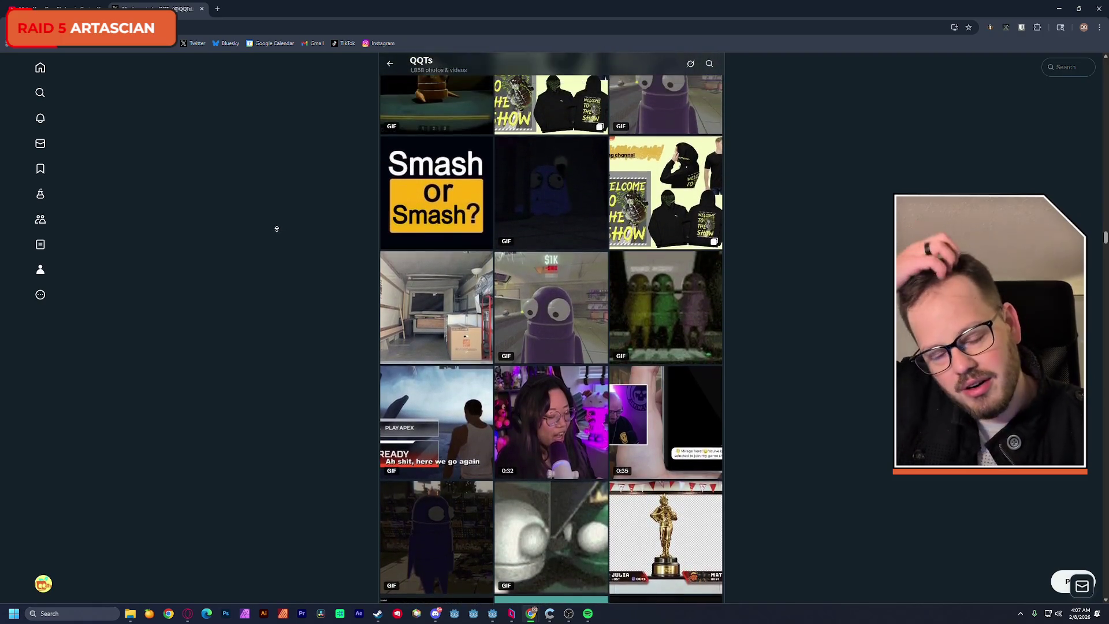
pyautogui.scroll(6, 276, 227)
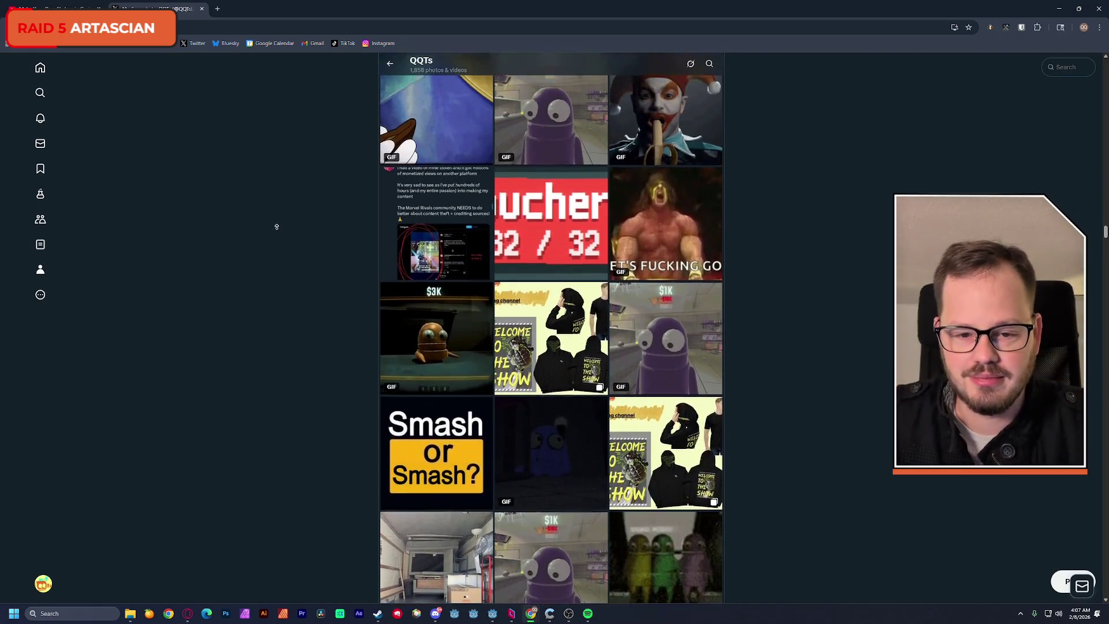
pyautogui.scroll(4, 279, 222)
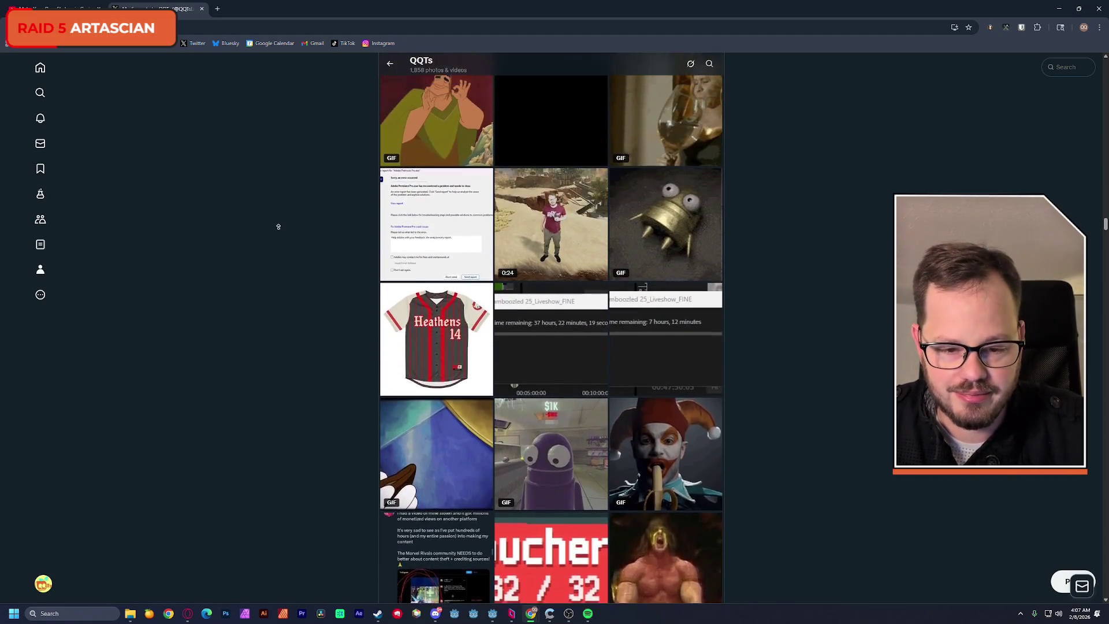
pyautogui.scroll(7, 279, 222)
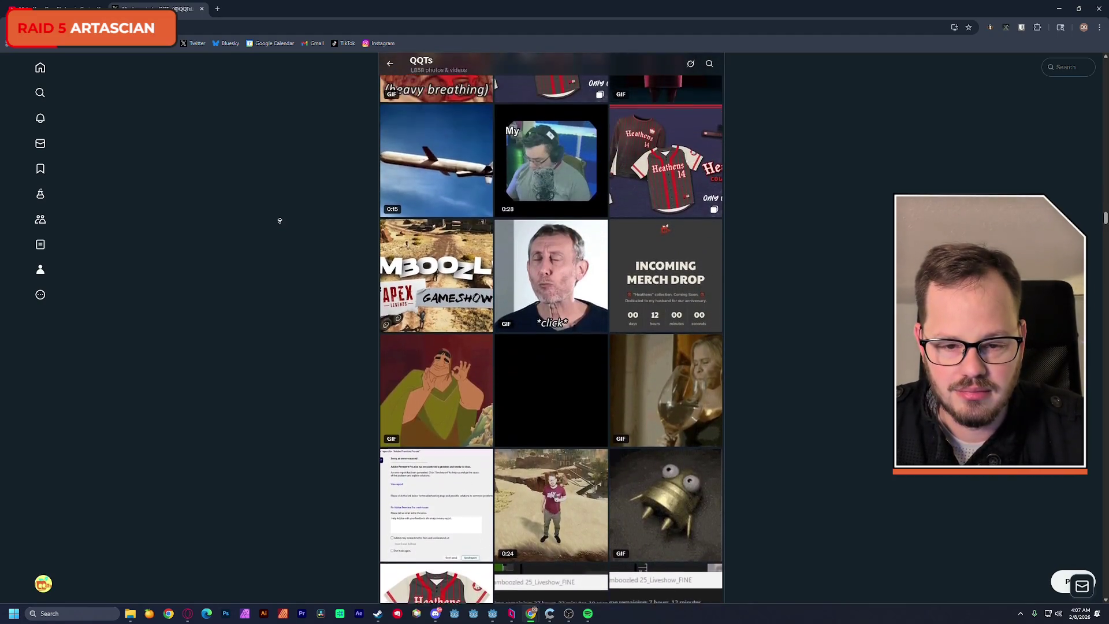
pyautogui.scroll(9, 280, 225)
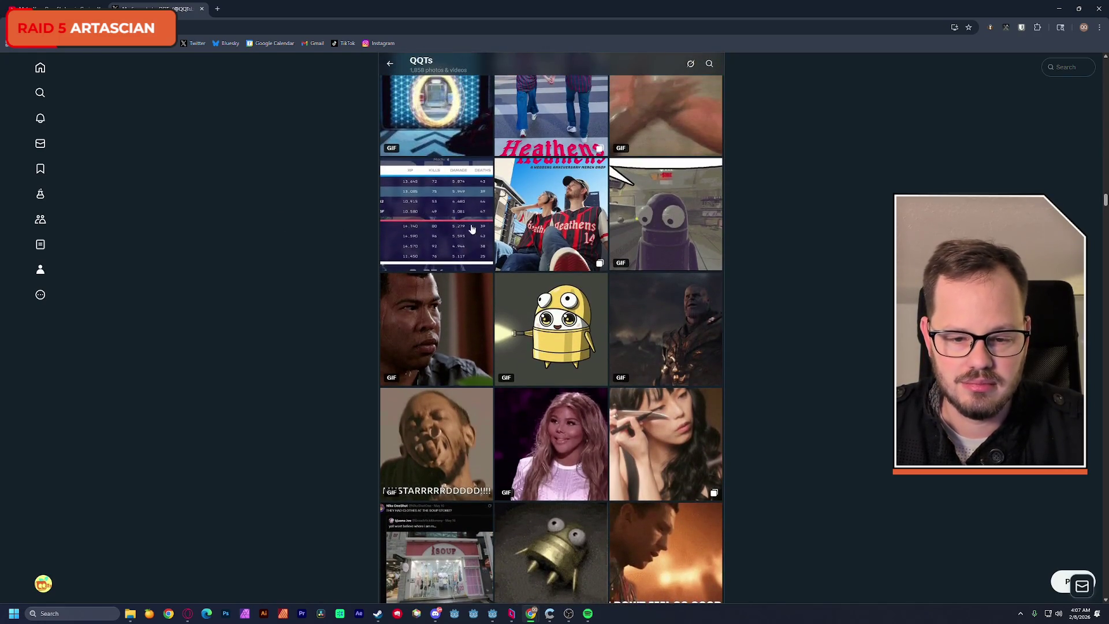
pyautogui.scroll(3, 522, 228)
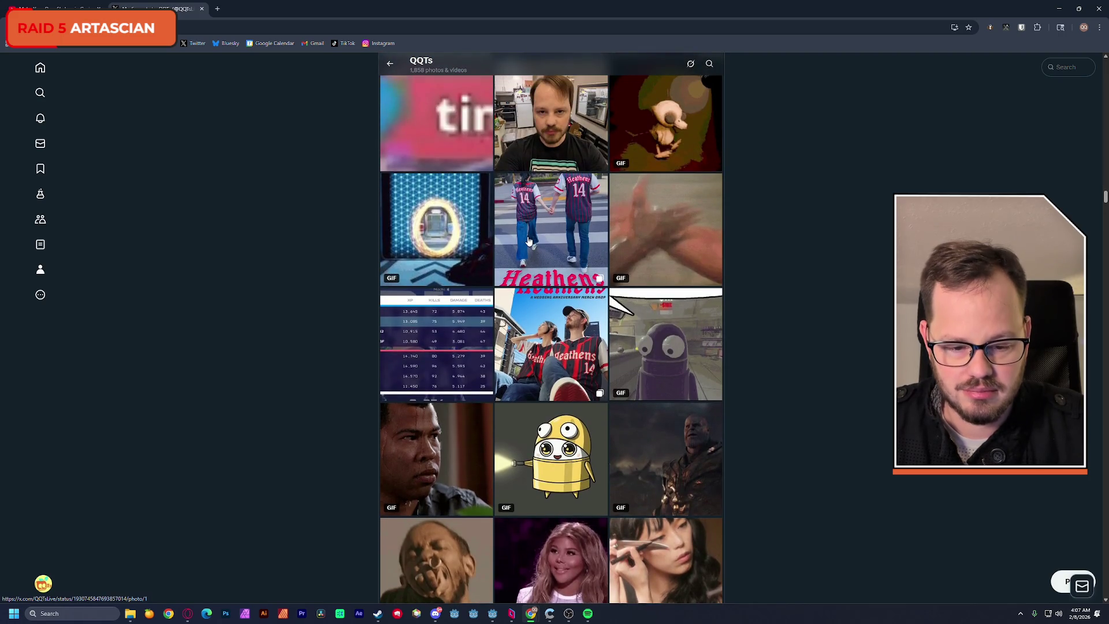
pyautogui.click(528, 241)
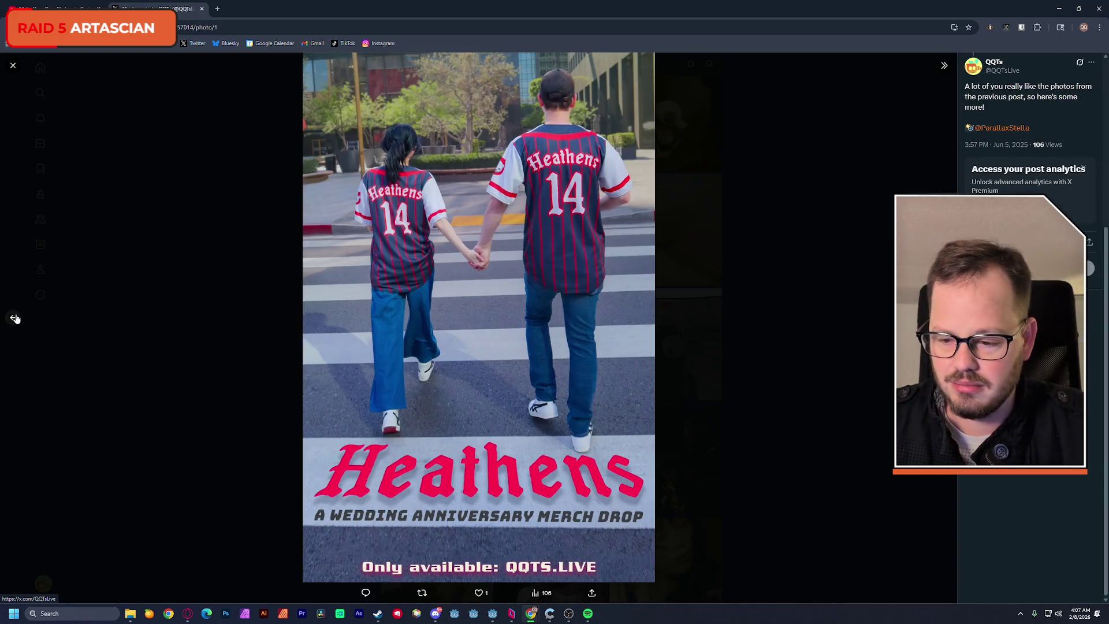
# Go back to the shoulder-ride Heathens jersey photo and save it as us_together.jpg.
pyautogui.click(14, 318)
pyautogui.click(15, 318)
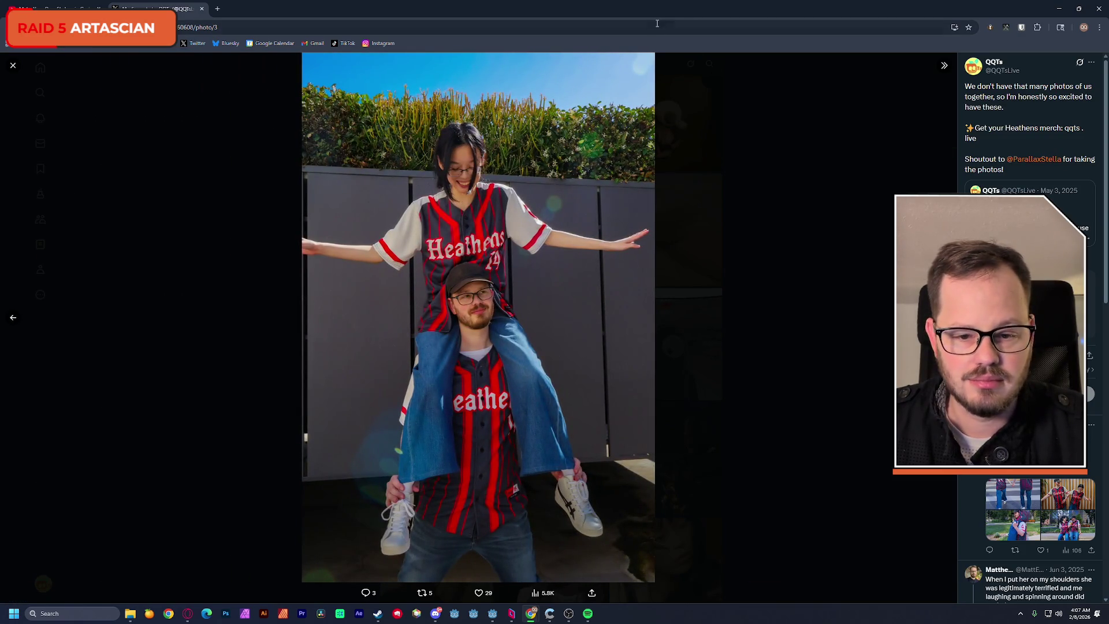
pyautogui.rightClick(539, 154)
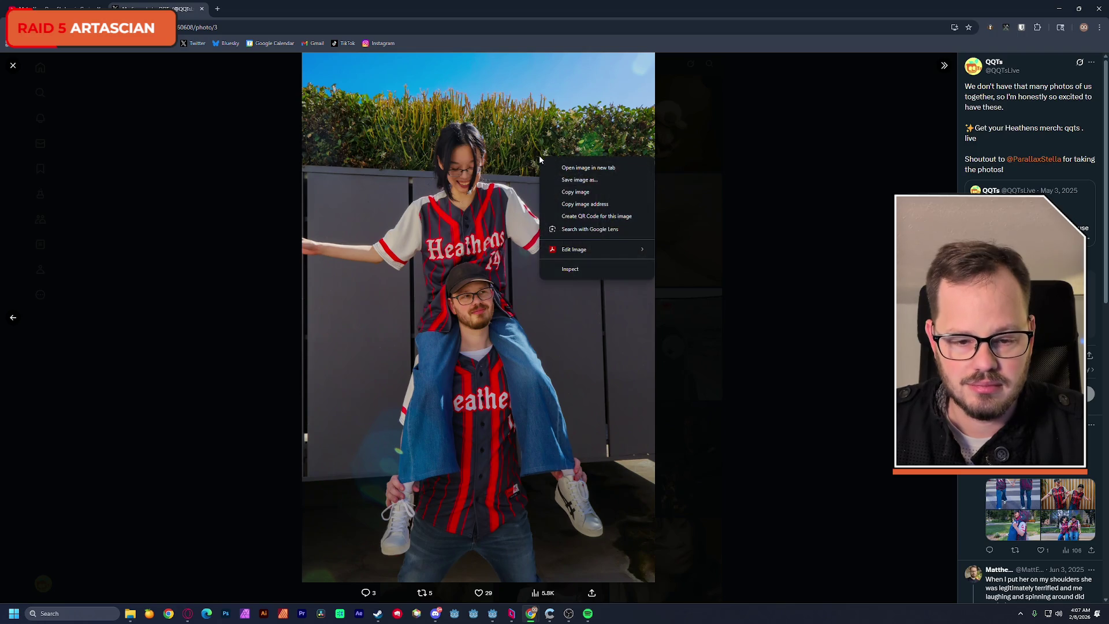
pyautogui.click(559, 180)
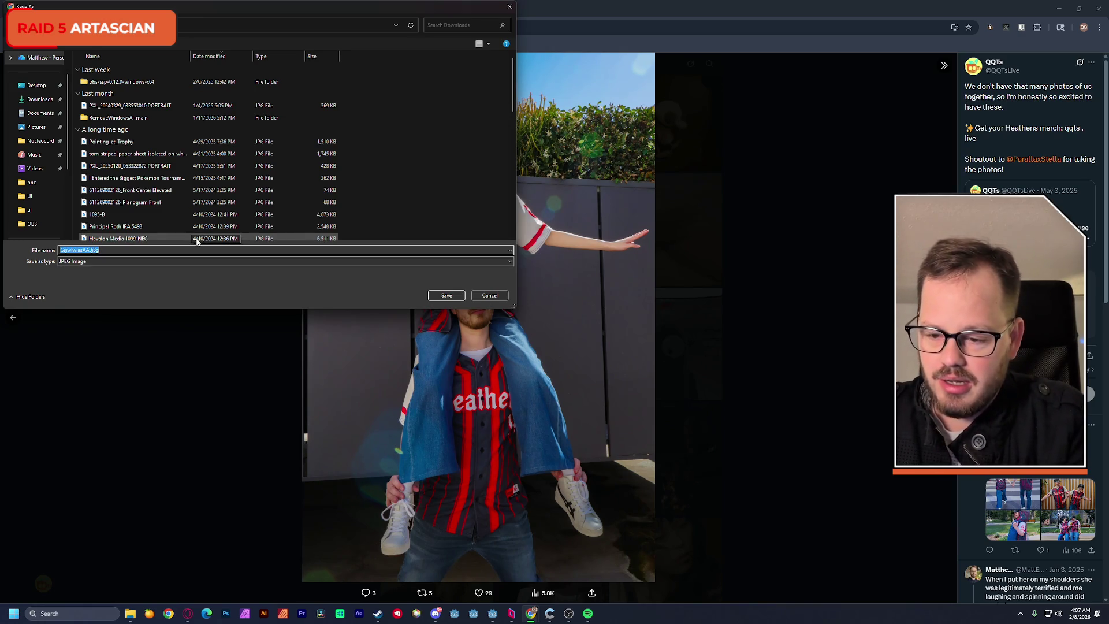
pyautogui.write('us_together')
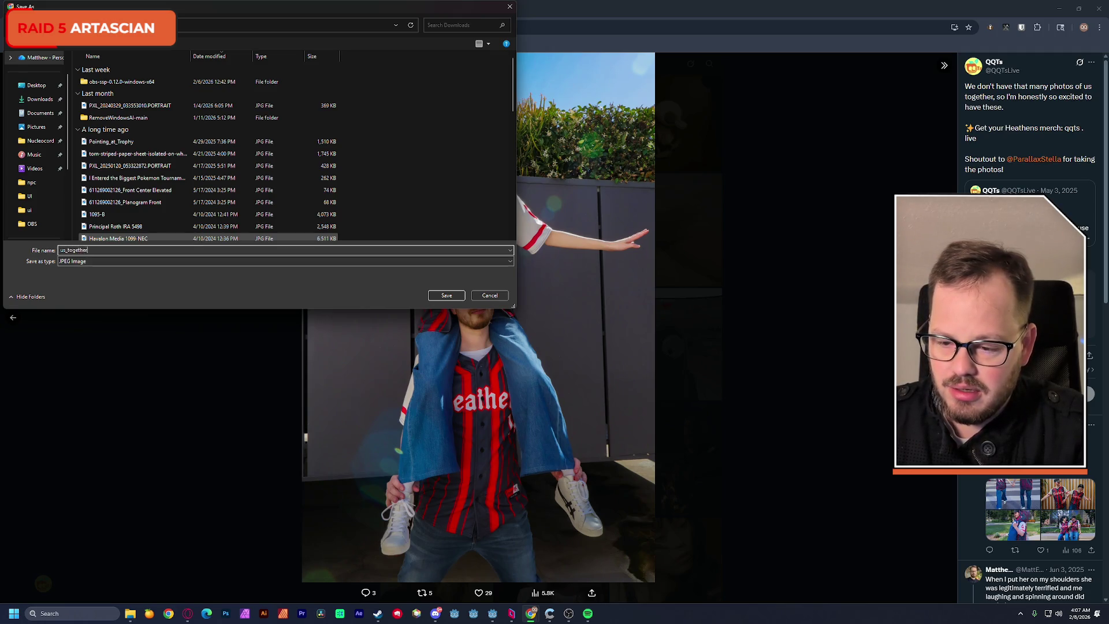
pyautogui.press('Return')
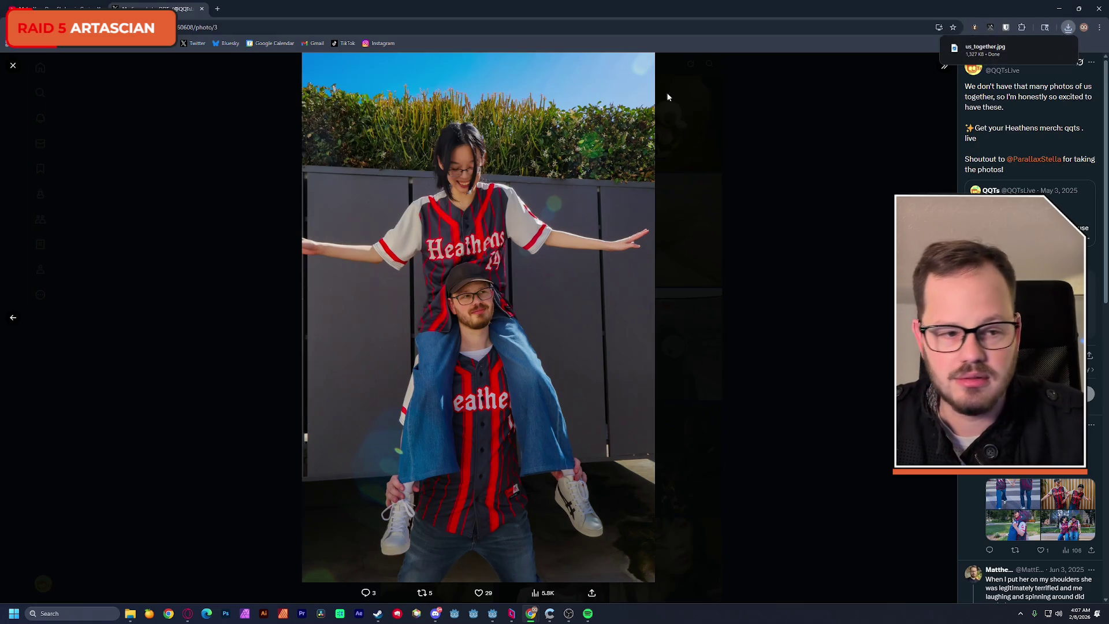
# In File Explorer, browse to the awkward-bears project's menus/credits folder.
pyautogui.click(1059, 8)
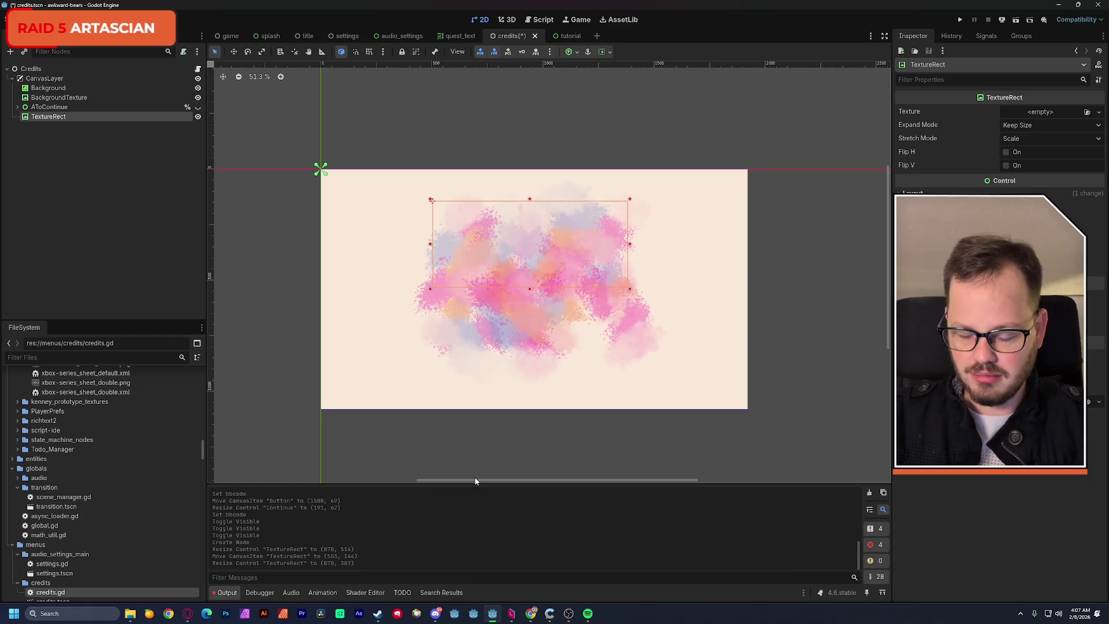
pyautogui.moveTo(137, 615)
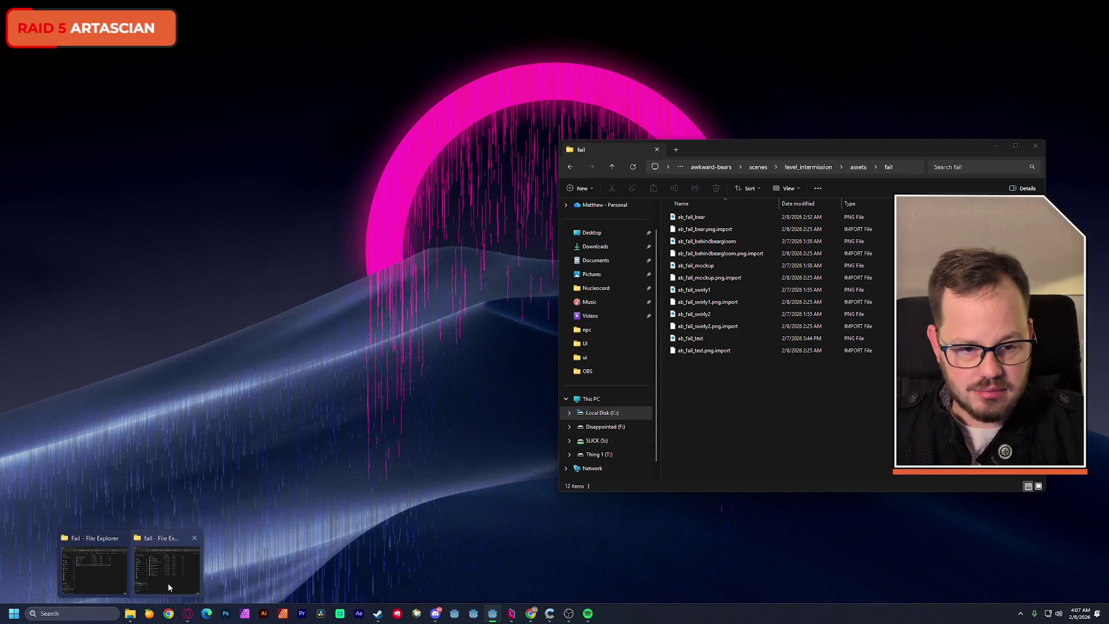
pyautogui.click(169, 587)
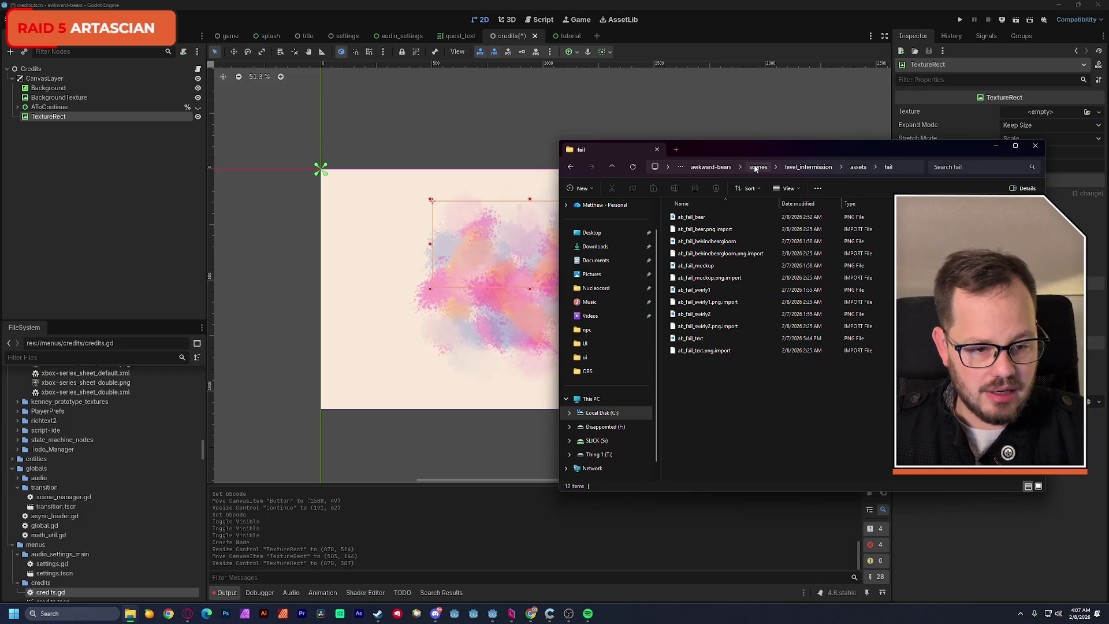
pyautogui.click(725, 167)
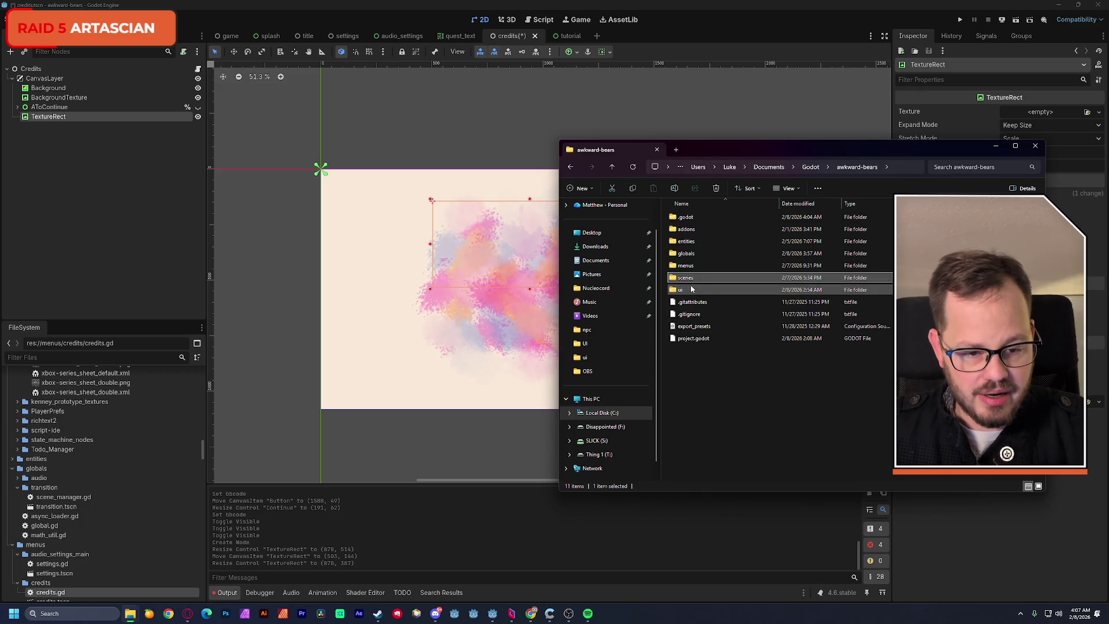
pyautogui.click(690, 266)
pyautogui.doubleClick(690, 266)
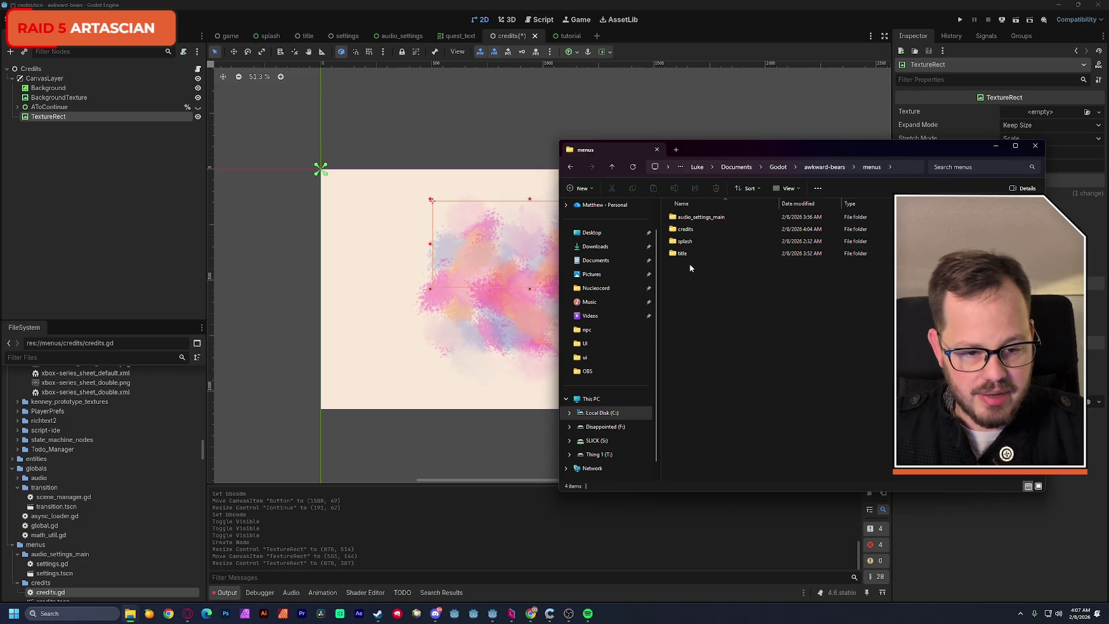
pyautogui.doubleClick(692, 231)
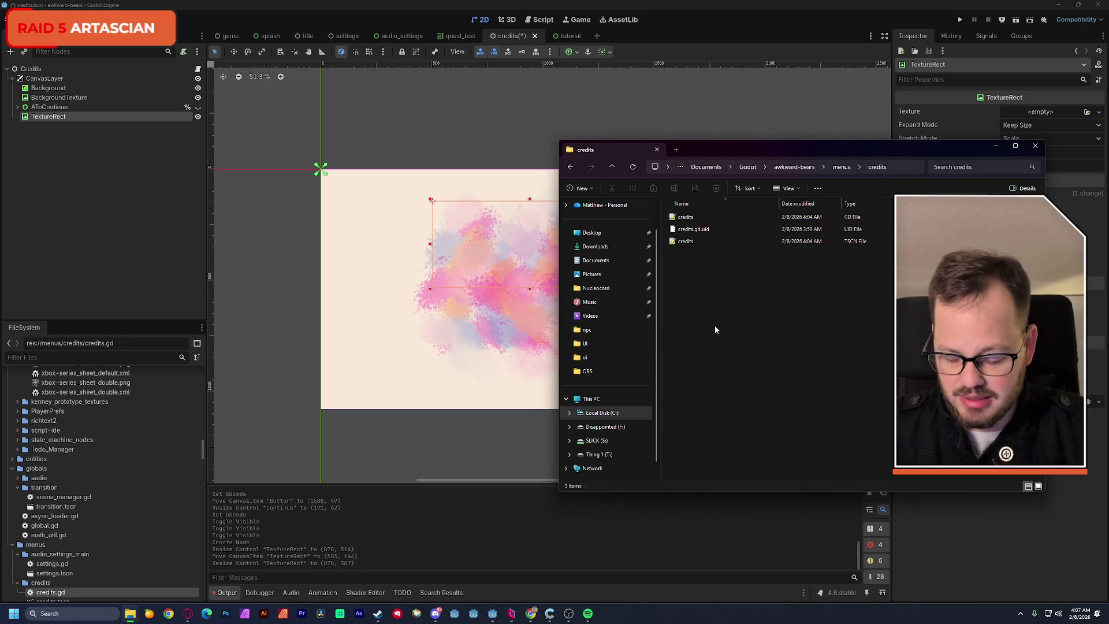
# Move us_together.jpg from Downloads into the credits folder and return to Godot.
pyautogui.hotkey('ctrl', 'n')
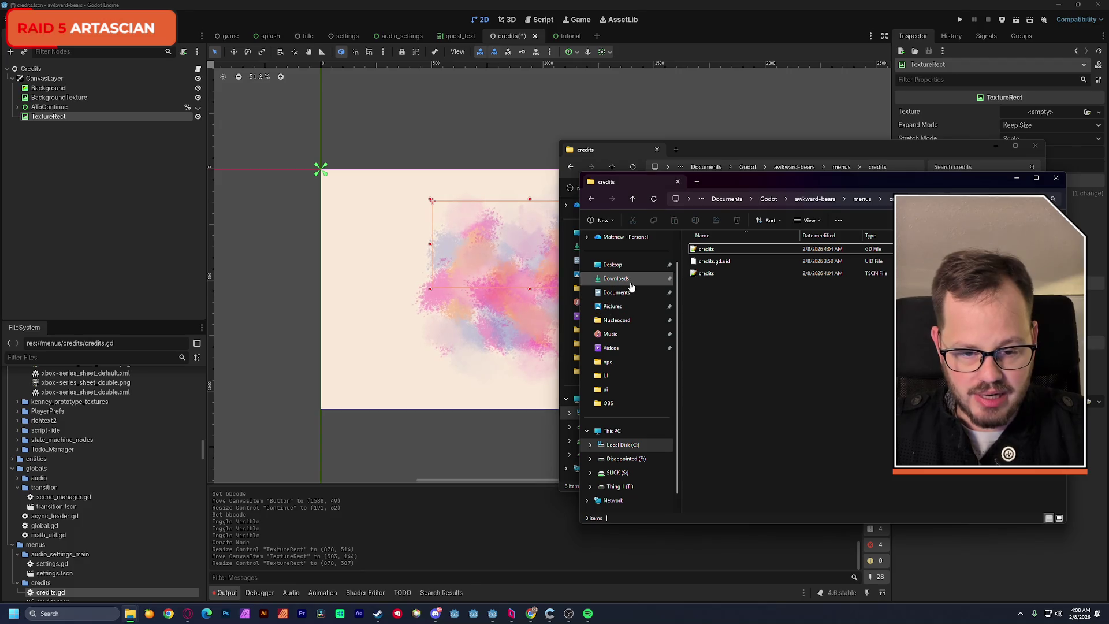
pyautogui.click(630, 282)
pyautogui.moveTo(742, 183); pyautogui.dragTo(311, 151)
pyautogui.moveTo(279, 231); pyautogui.dragTo(712, 317)
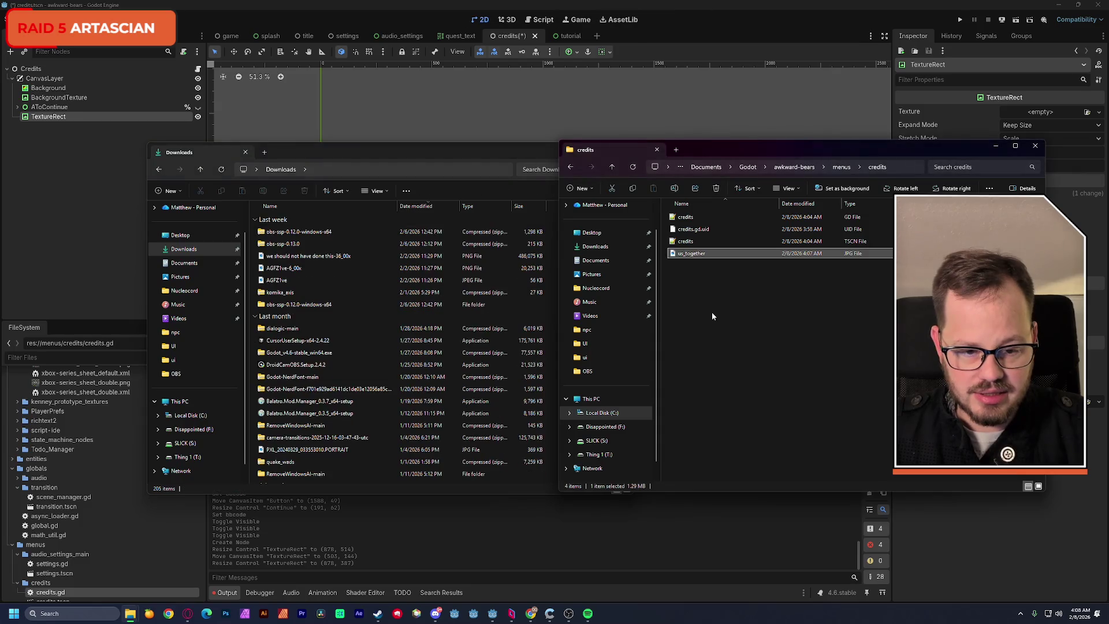
pyautogui.click(427, 153)
pyautogui.click(627, 150)
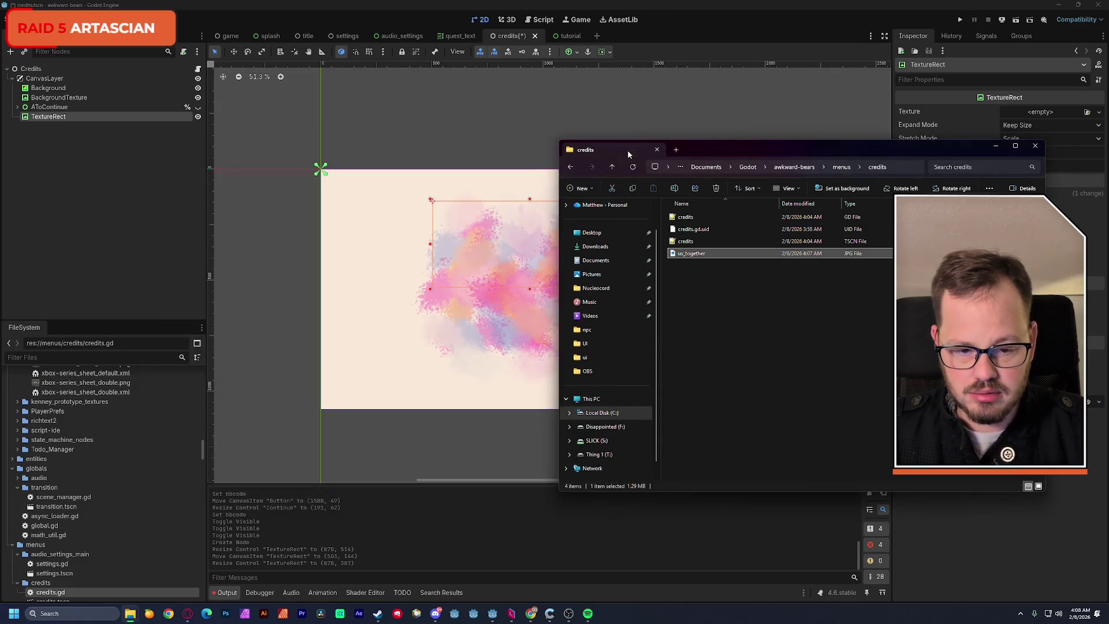
pyautogui.click(551, 114)
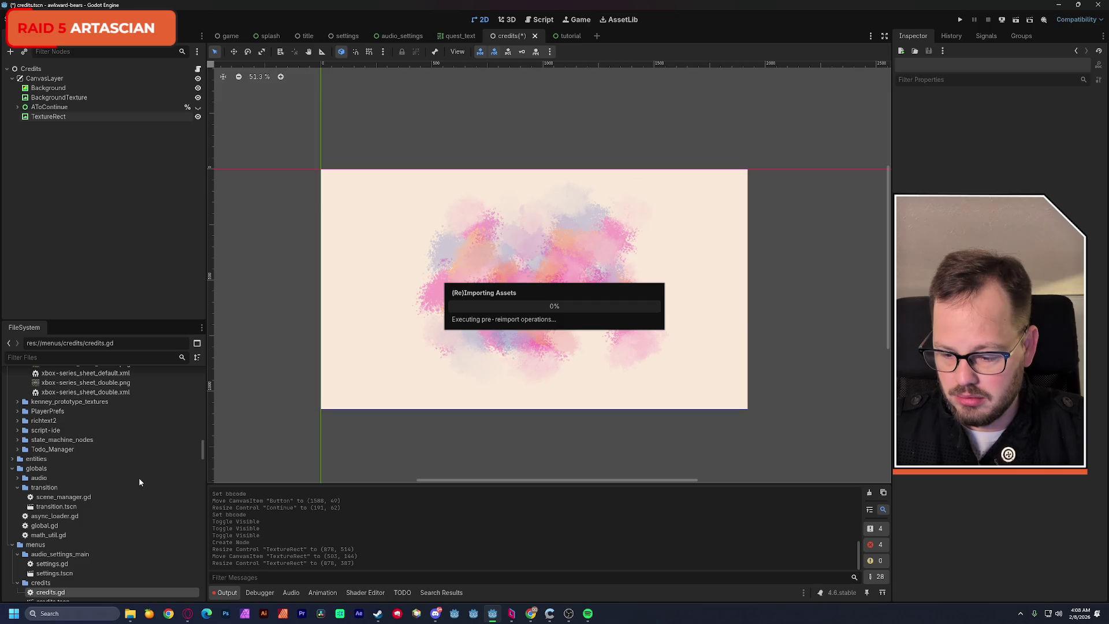
# Assign us_together.jpg from the credits folder as the TextureRect's texture.
pyautogui.click(58, 582)
pyautogui.scroll(-3, 102, 532)
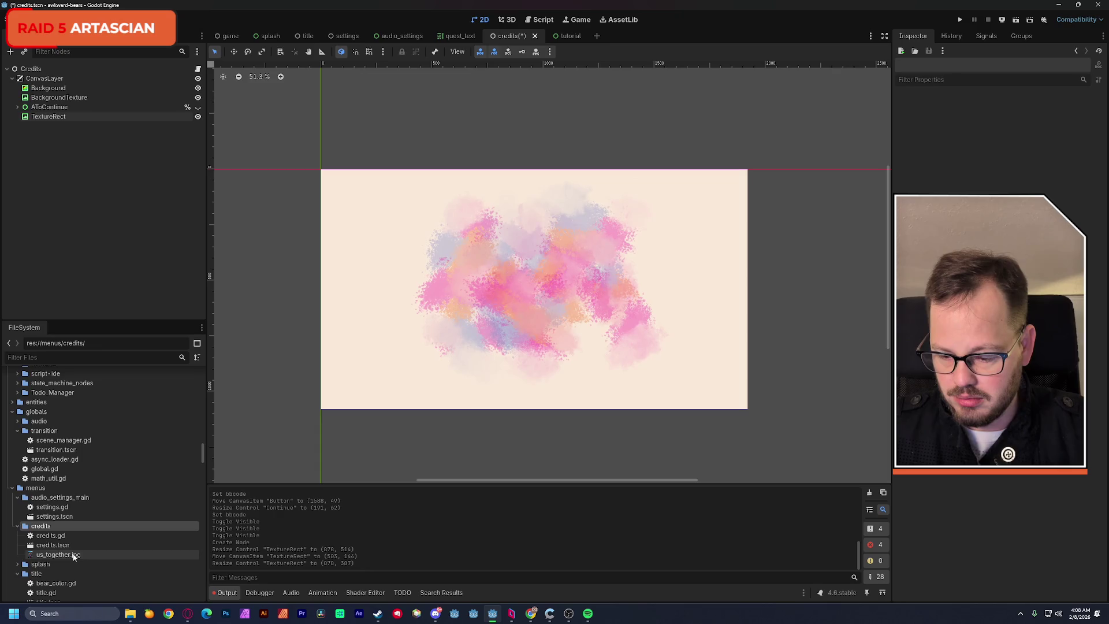
pyautogui.click(48, 118)
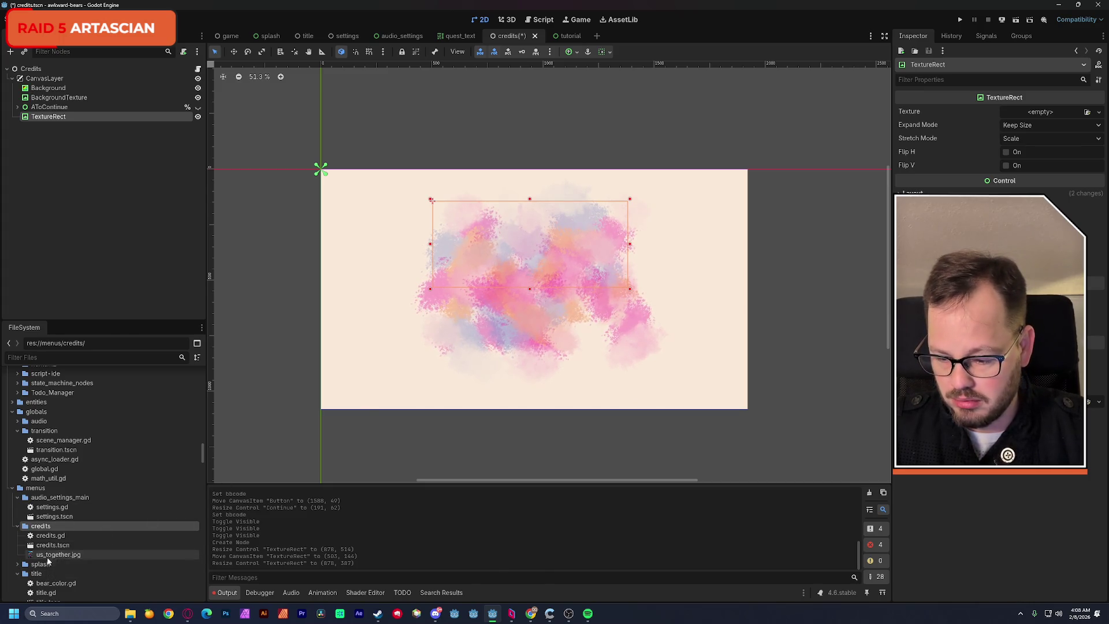
pyautogui.click(84, 555)
pyautogui.click(1034, 113)
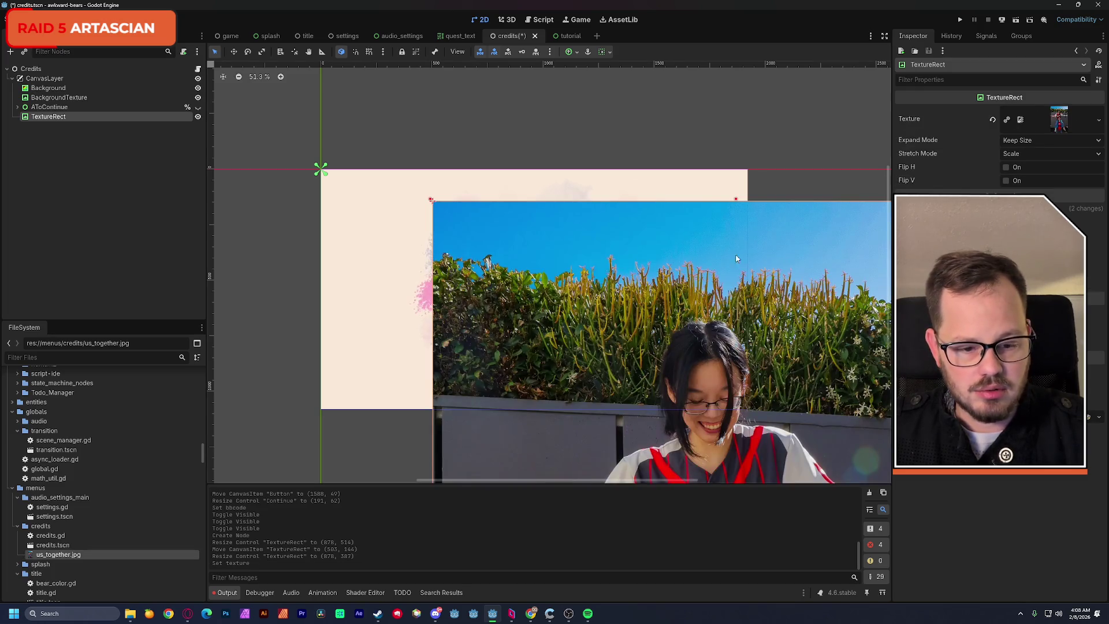
pyautogui.scroll(-8, 638, 344)
pyautogui.moveTo(574, 282); pyautogui.dragTo(547, 245)
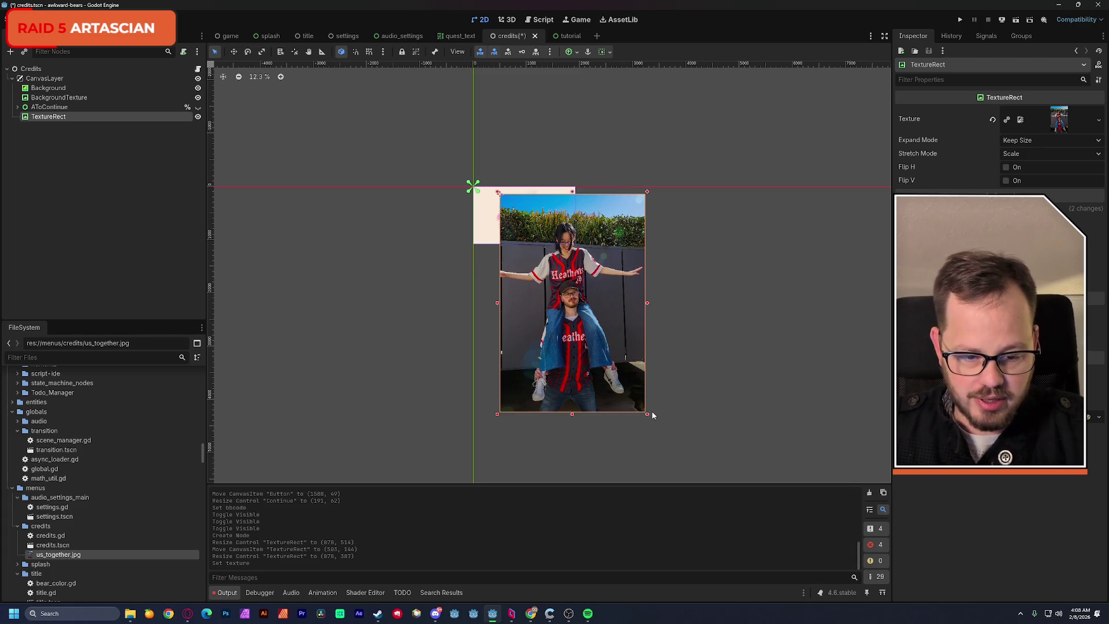
# Set Expand Mode to Ignore Size and try shrinking the photo, then reset its size and position.
pyautogui.click(1039, 140)
pyautogui.click(1022, 160)
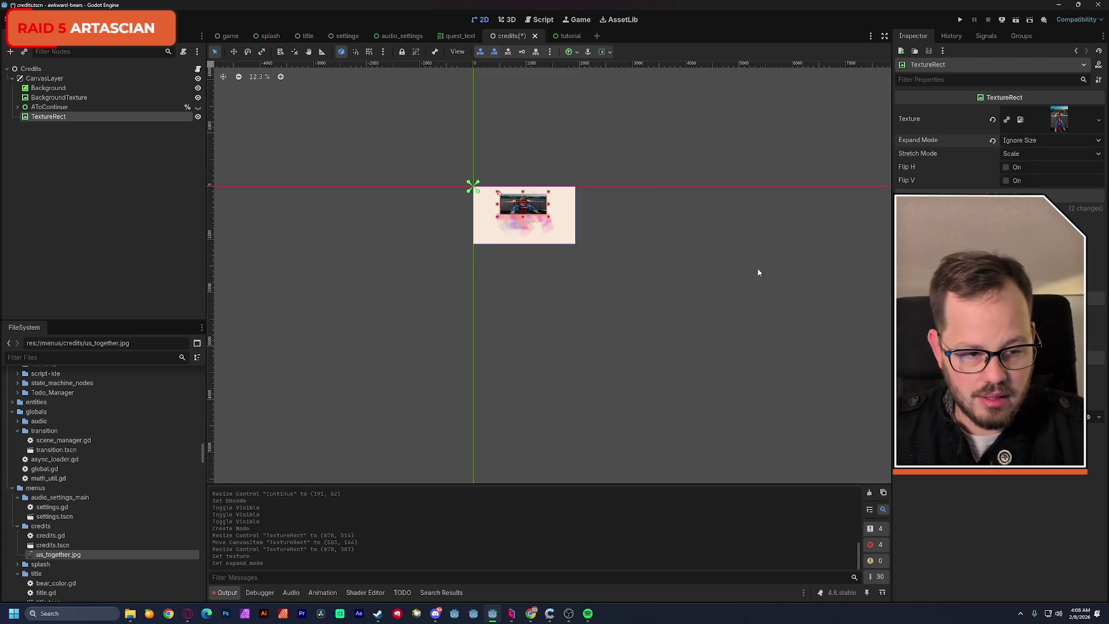
pyautogui.hotkey('ctrl', 'z')
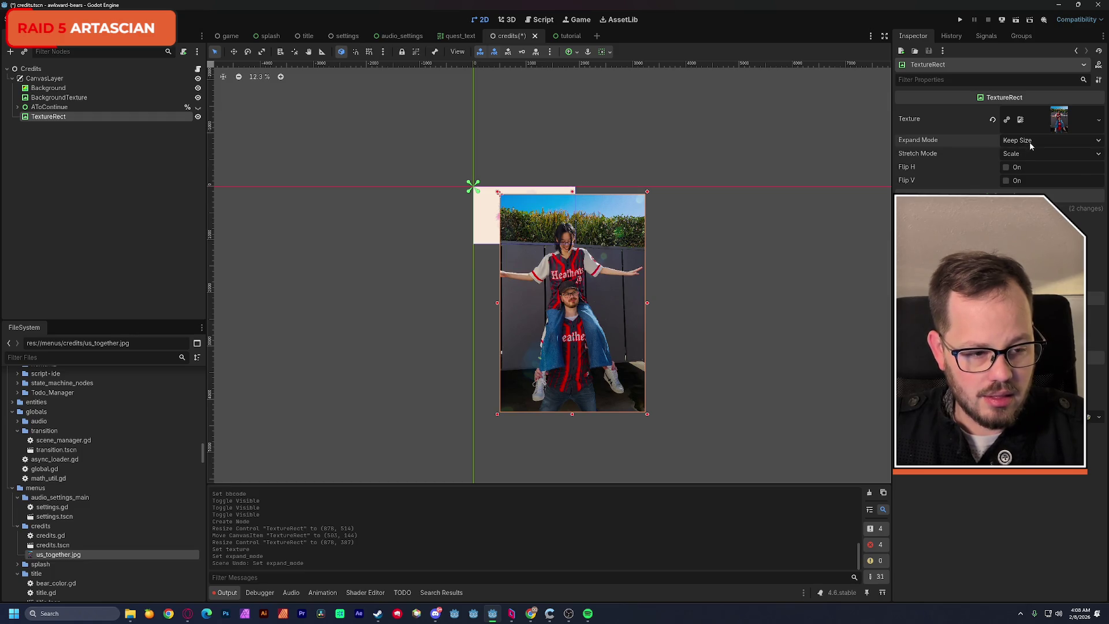
pyautogui.click(1031, 141)
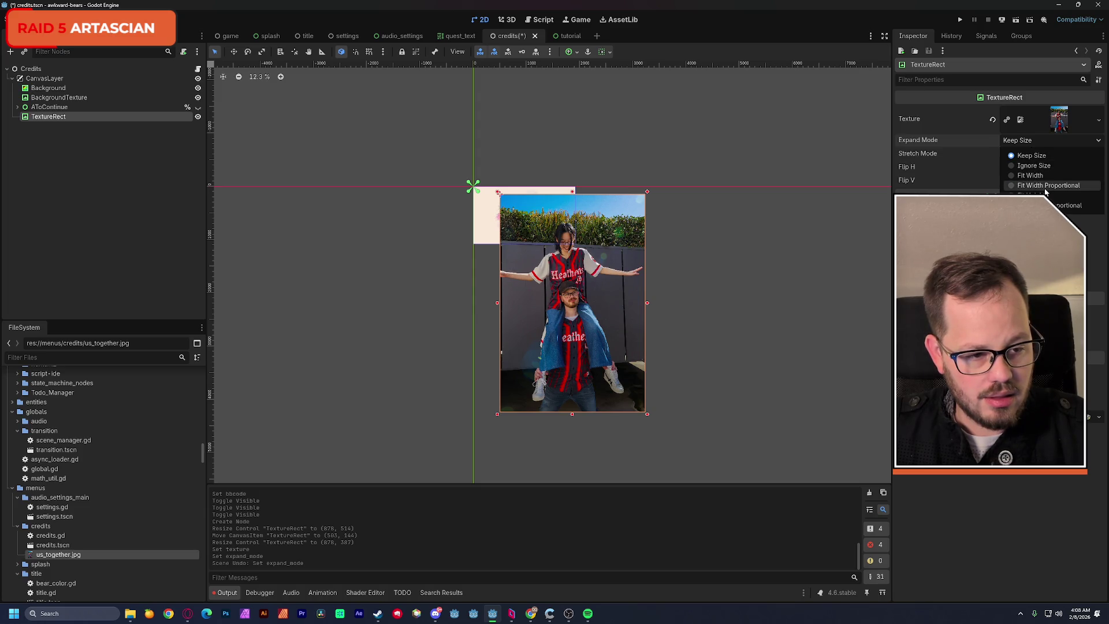
pyautogui.click(1030, 165)
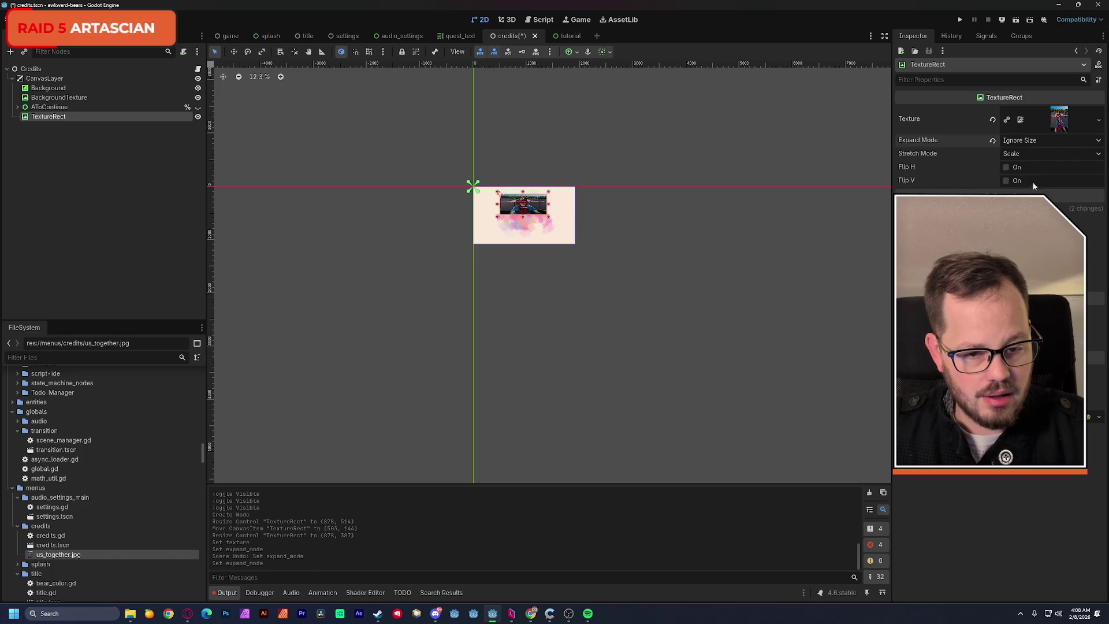
pyautogui.scroll(5, 504, 258)
pyautogui.scroll(3, 548, 174)
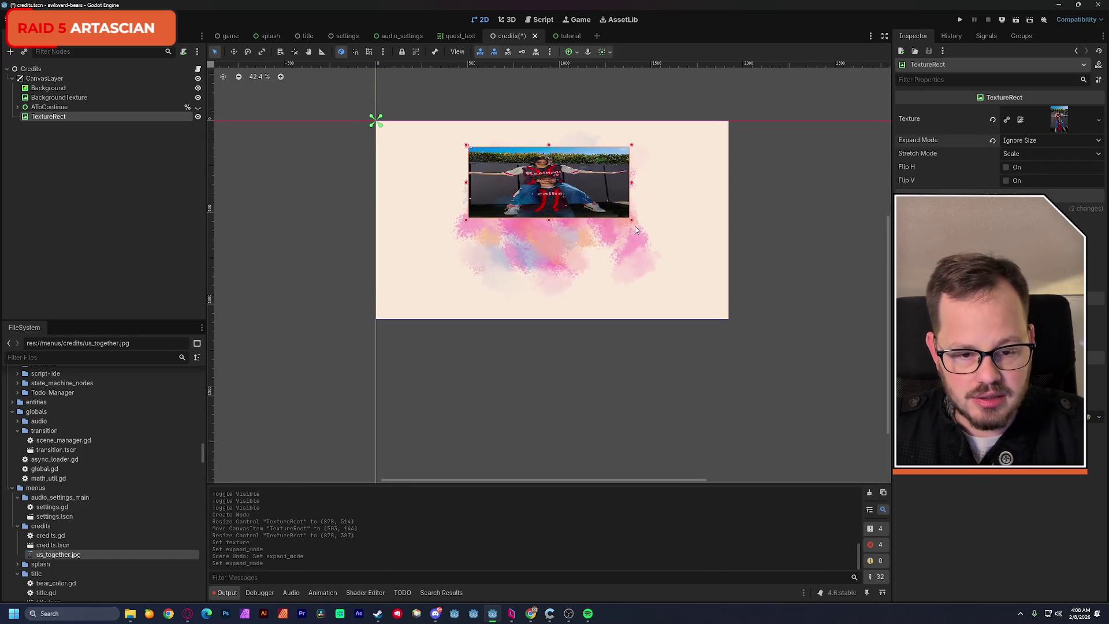
pyautogui.moveTo(628, 219)
pyautogui.mouseDown()
pyautogui.moveTo(693, 248)
pyautogui.moveTo(551, 257)
pyautogui.moveTo(557, 277)
pyautogui.mouseUp()
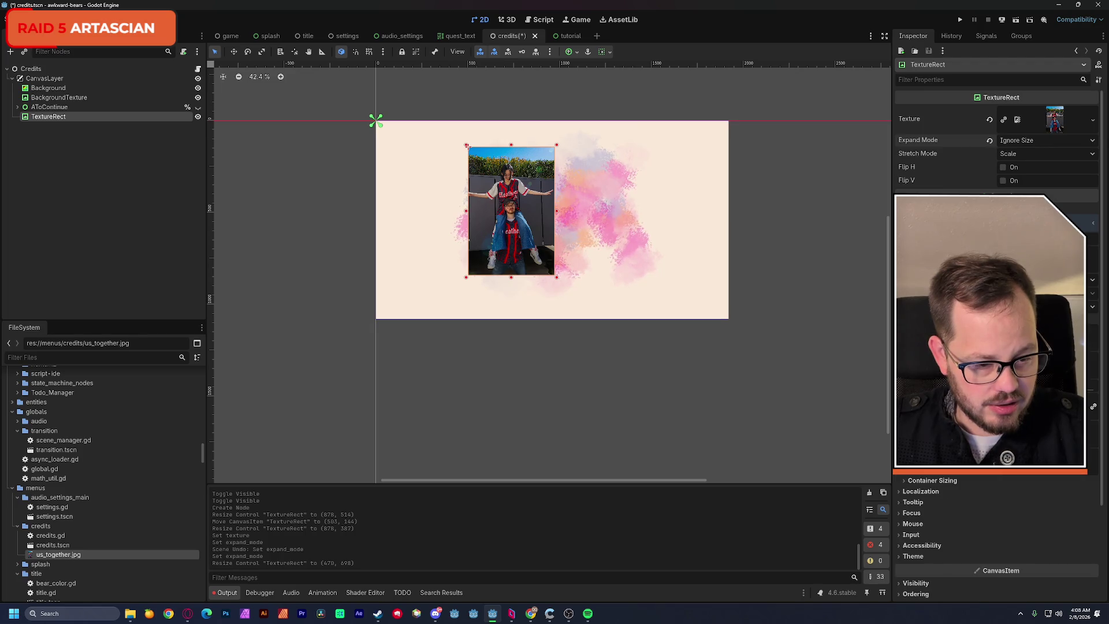
pyautogui.press('Return')
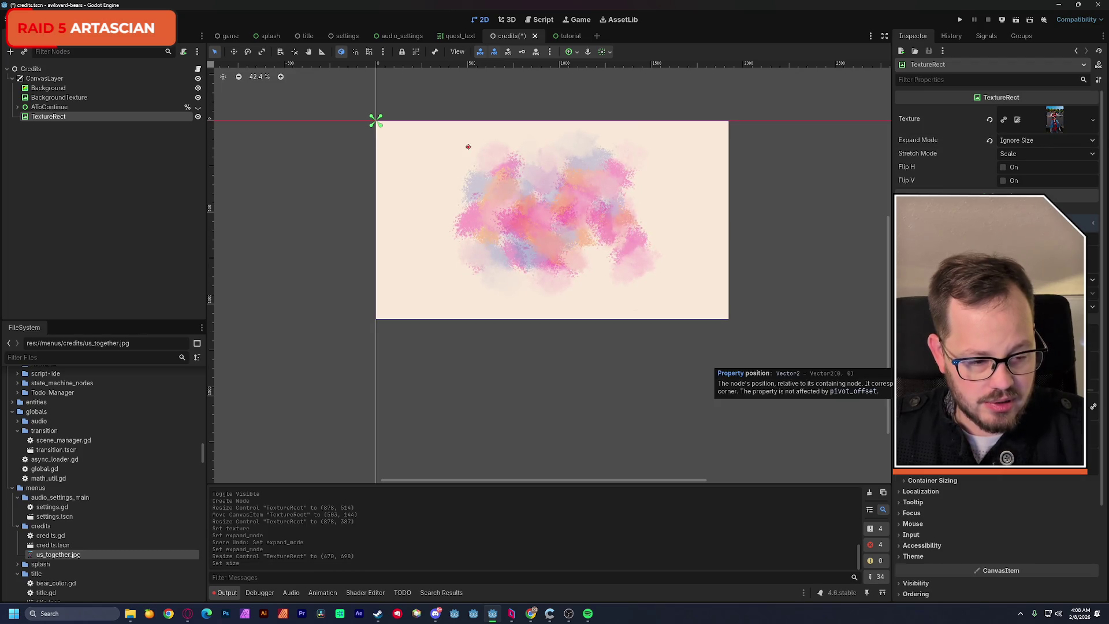
pyautogui.press('Return')
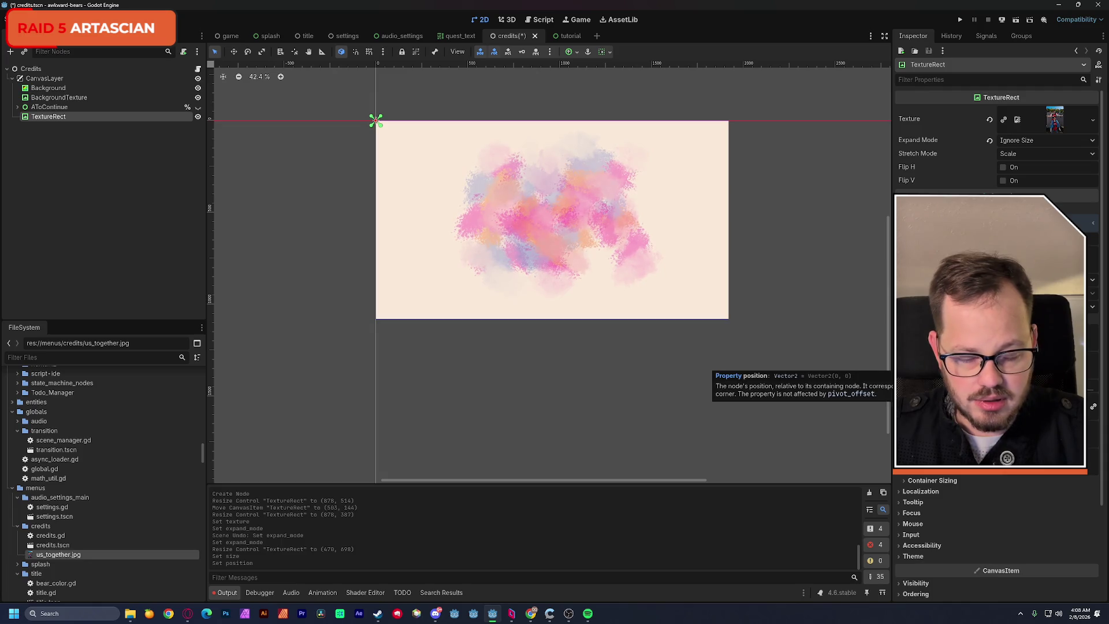
# Reapply Ignore Size, shrink the photo panel and move it onto the background's left side.
pyautogui.click(1034, 141)
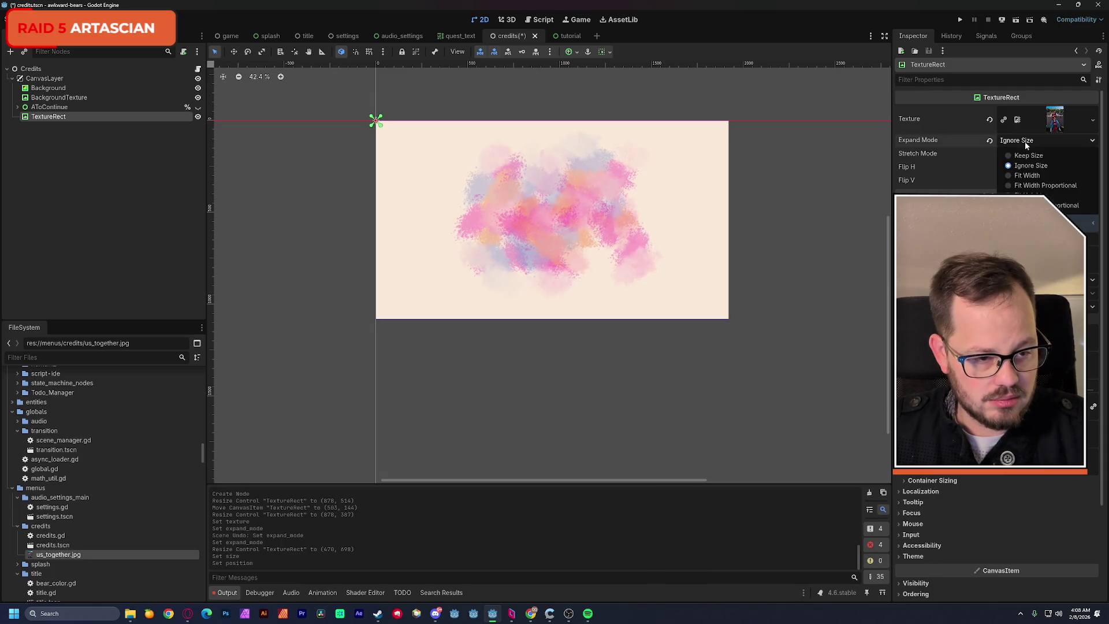
pyautogui.click(1026, 156)
pyautogui.scroll(-6, 651, 203)
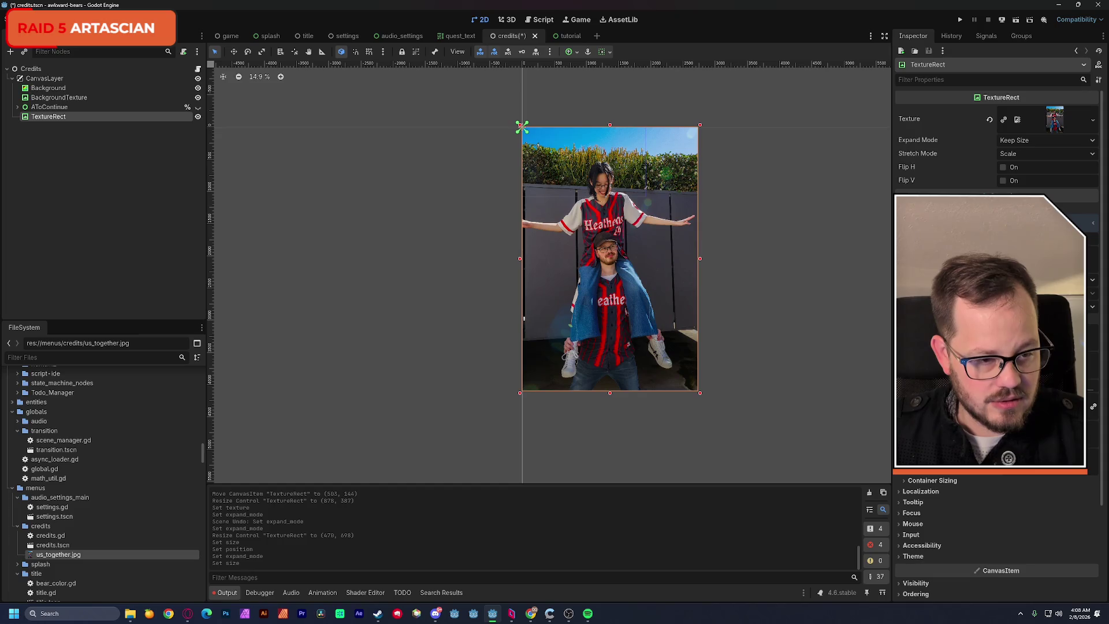
pyautogui.click(1015, 140)
pyautogui.click(1037, 168)
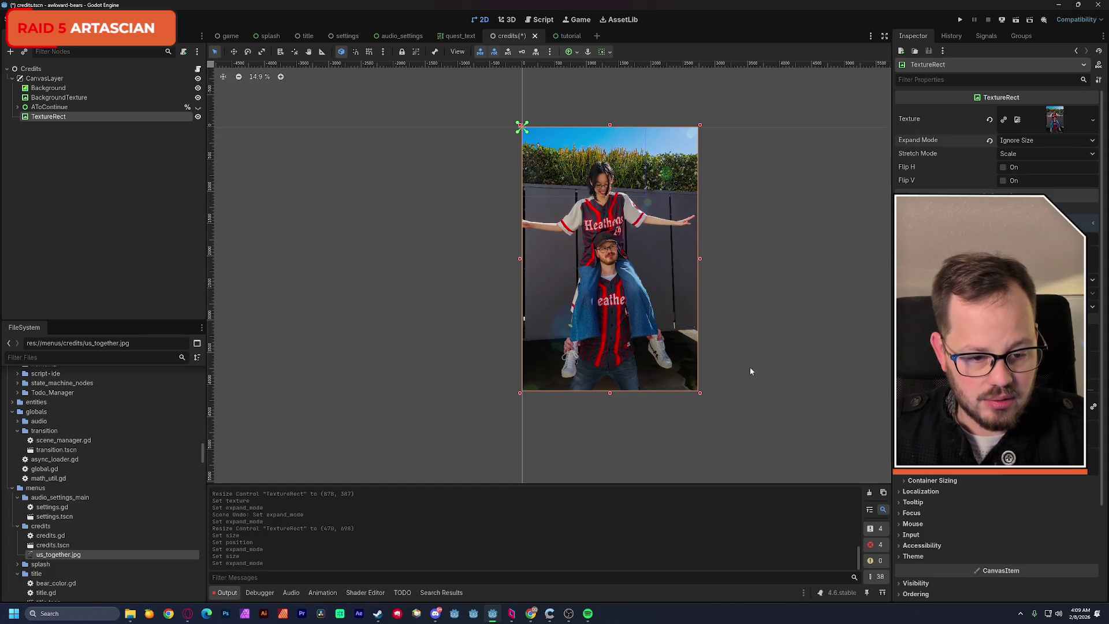
pyautogui.moveTo(702, 395)
pyautogui.mouseDown()
pyautogui.moveTo(628, 388)
pyautogui.moveTo(585, 223)
pyautogui.moveTo(561, 184)
pyautogui.mouseUp()
pyautogui.scroll(4, 558, 169)
pyautogui.scroll(12, 559, 169)
pyautogui.moveTo(491, 258); pyautogui.dragTo(525, 281)
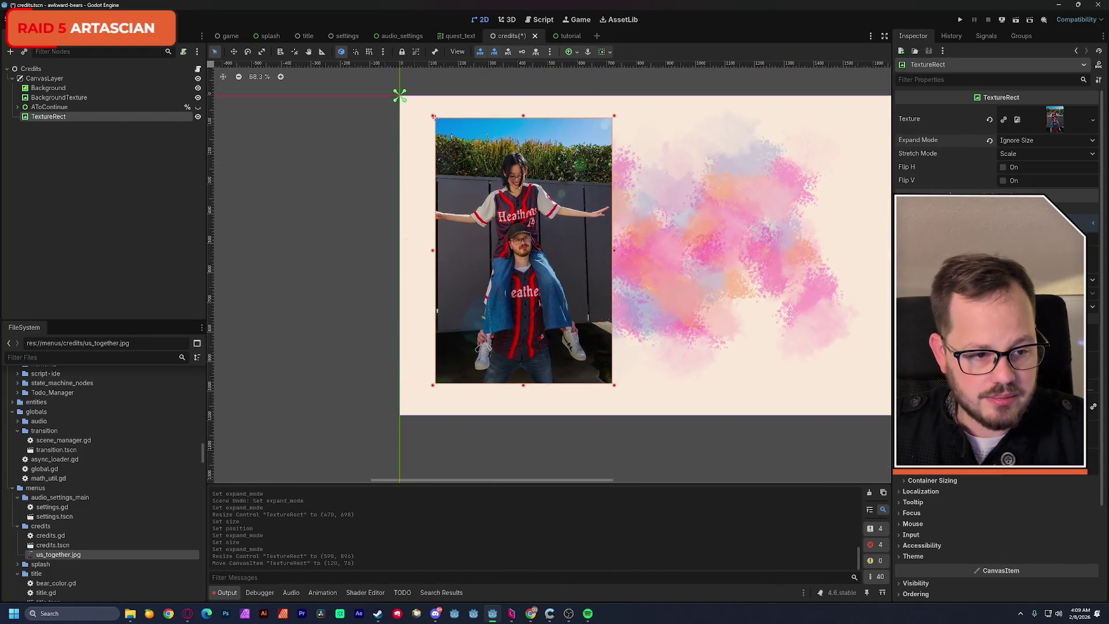
# Filter the Inspector for 'sk' to check Visibility for a skew property, then clear the filter.
pyautogui.click(952, 81)
pyautogui.write('sk')
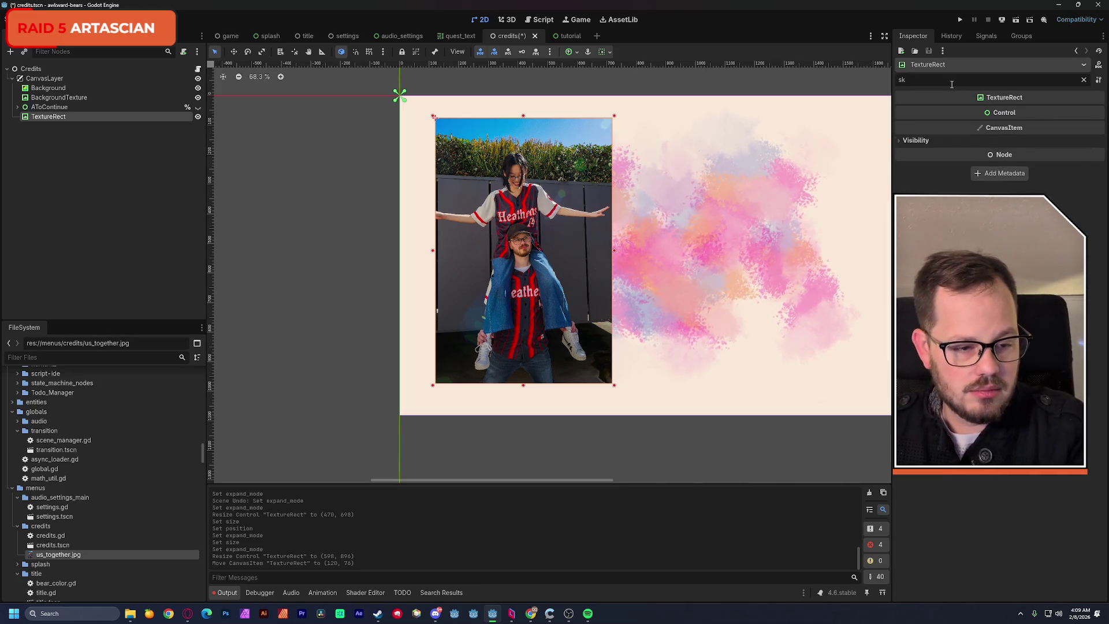
pyautogui.click(901, 140)
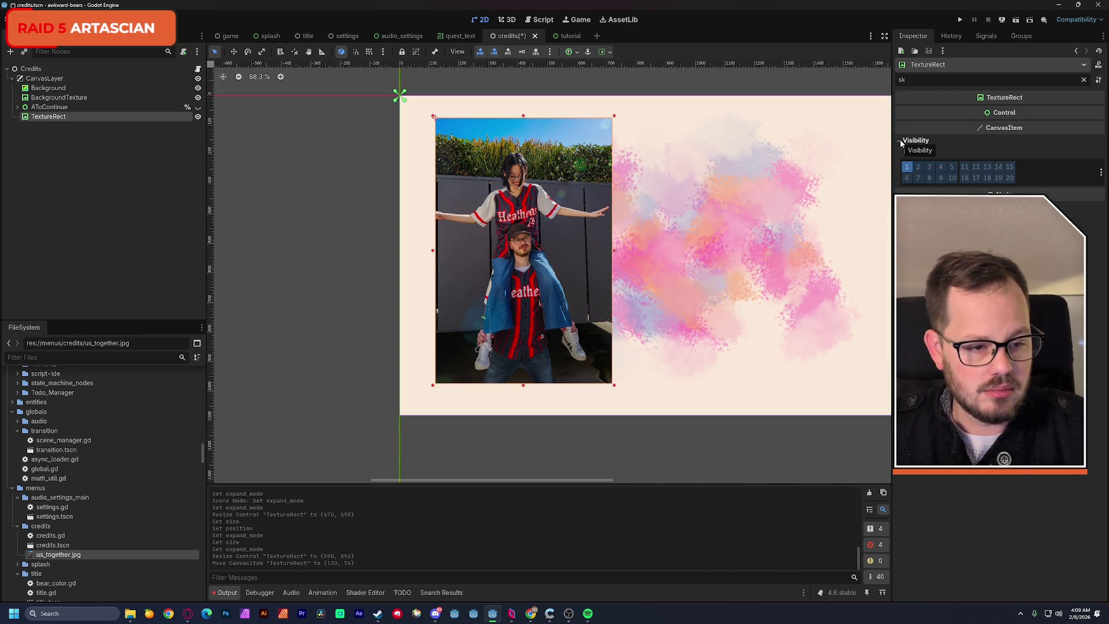
pyautogui.click(1081, 79)
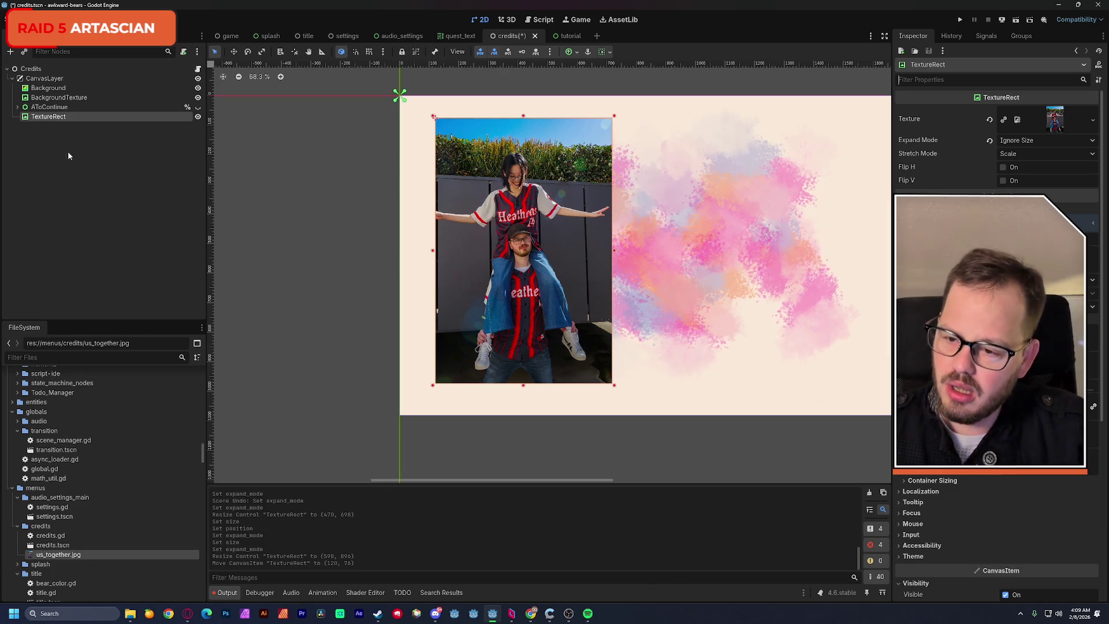
# Rename the TextureRect node after the couple pictured and deselect it.
pyautogui.doubleClick(52, 117)
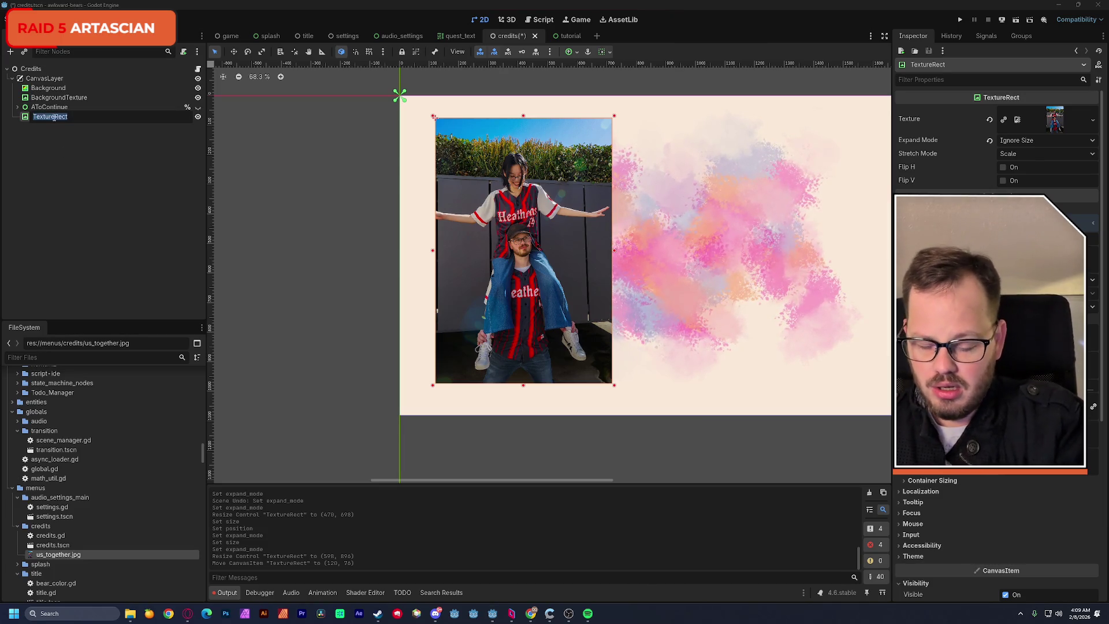
pyautogui.write('us')
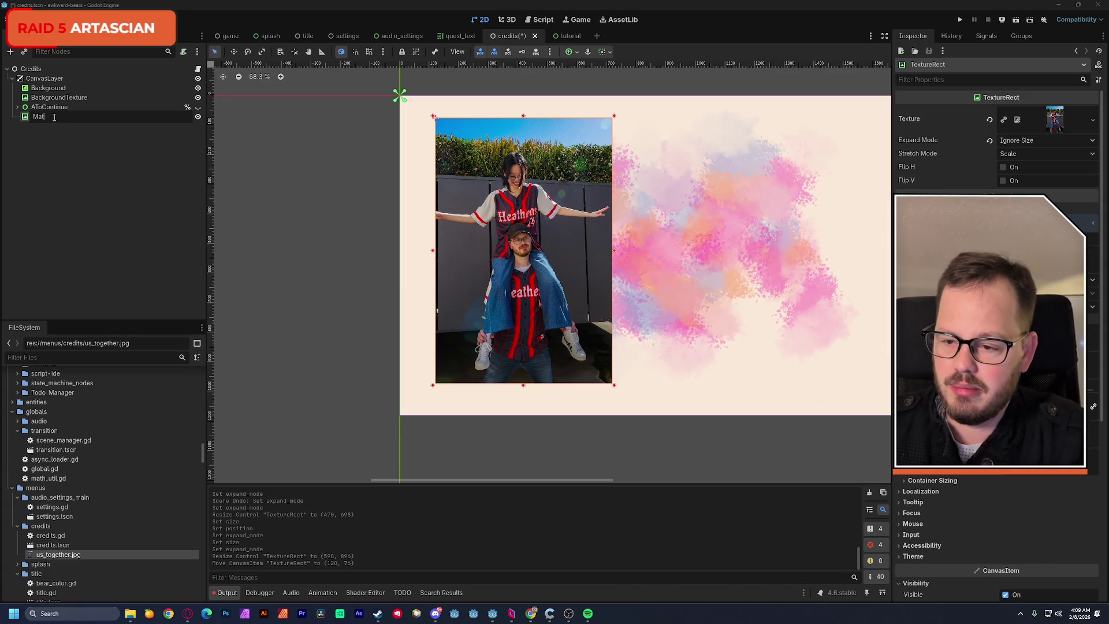
pyautogui.write('AndJulia')
pyautogui.press('Return')
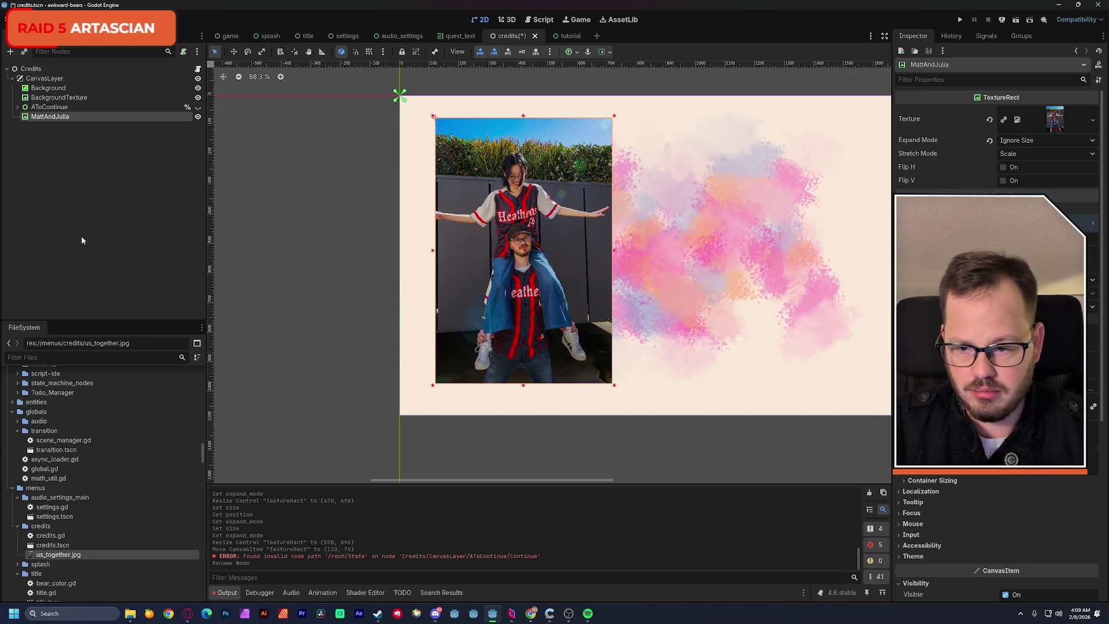
pyautogui.click(68, 153)
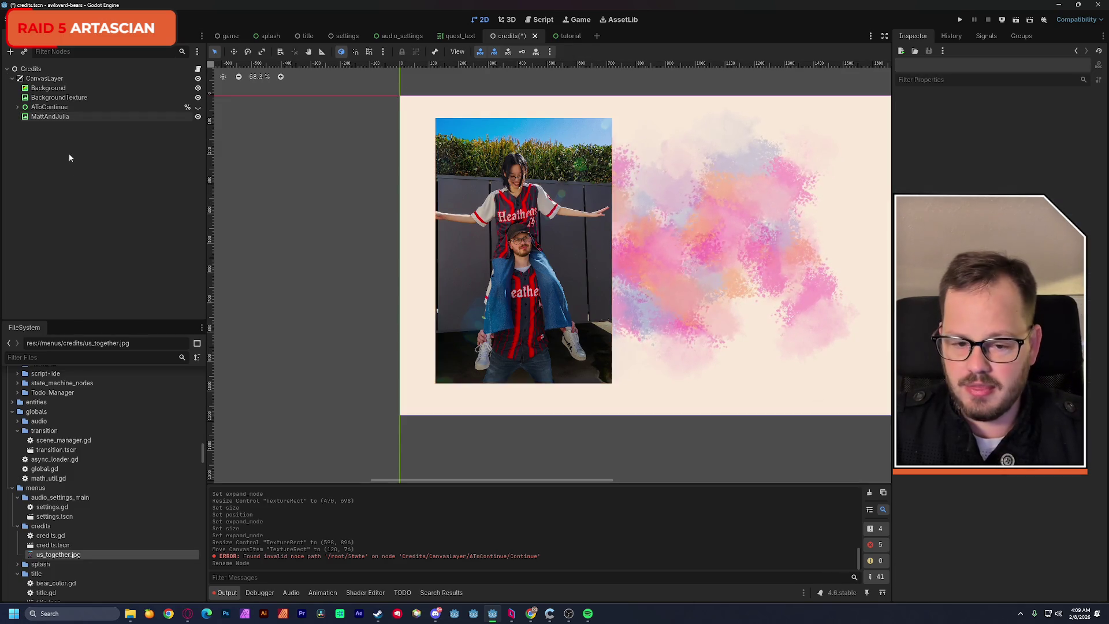
pyautogui.hotkey('ctrl', 'a')
pyautogui.write('color')
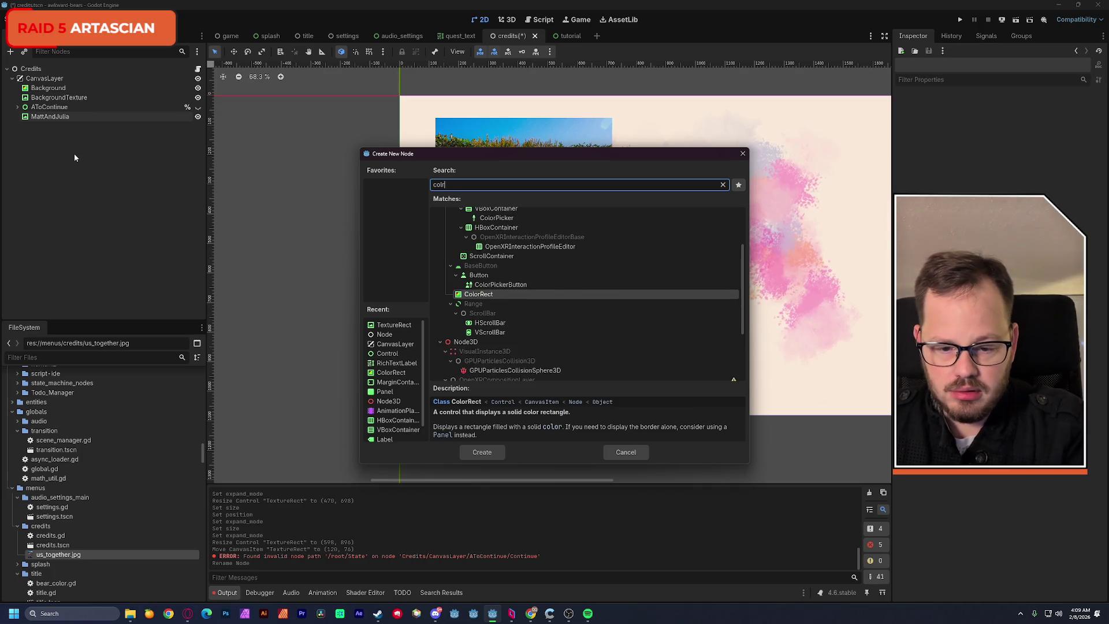
pyautogui.press('Return')
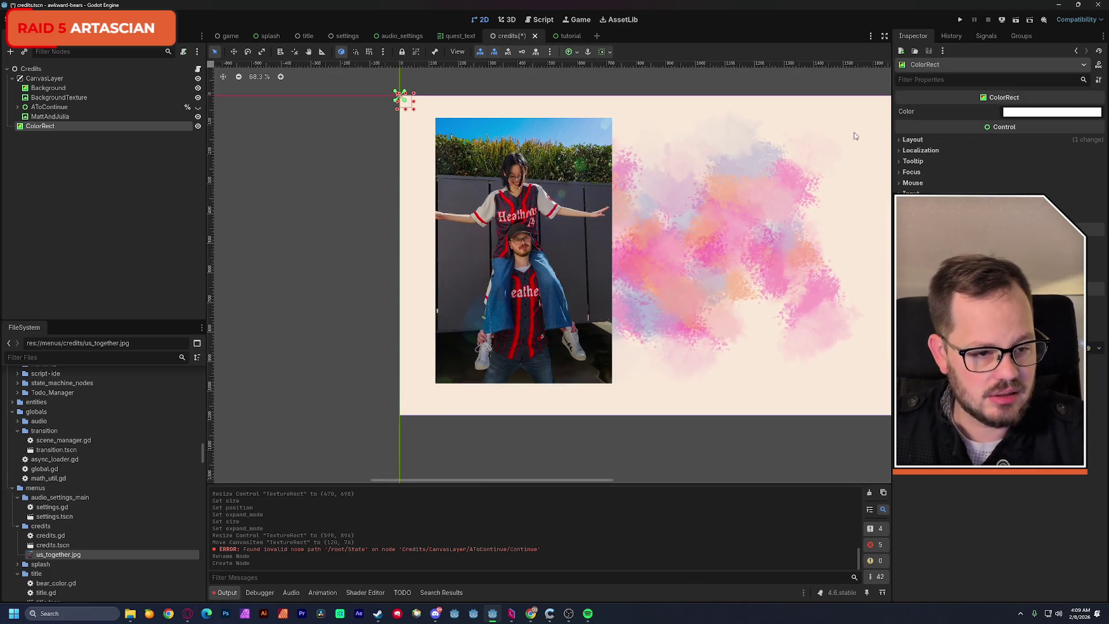
pyautogui.click(935, 81)
pyautogui.write('sk')
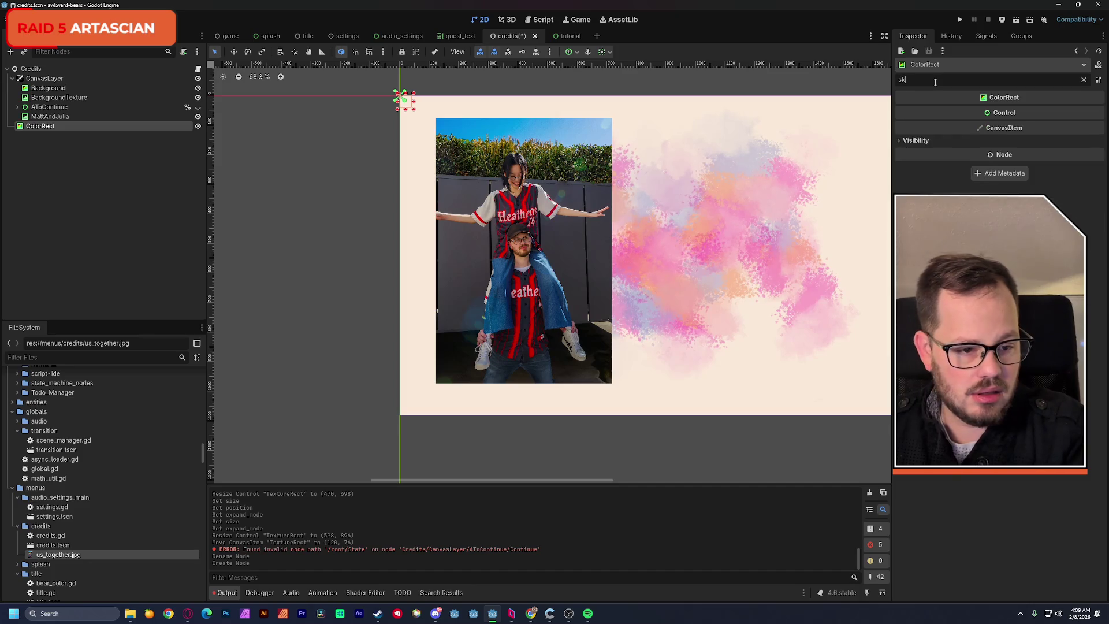
pyautogui.click(917, 143)
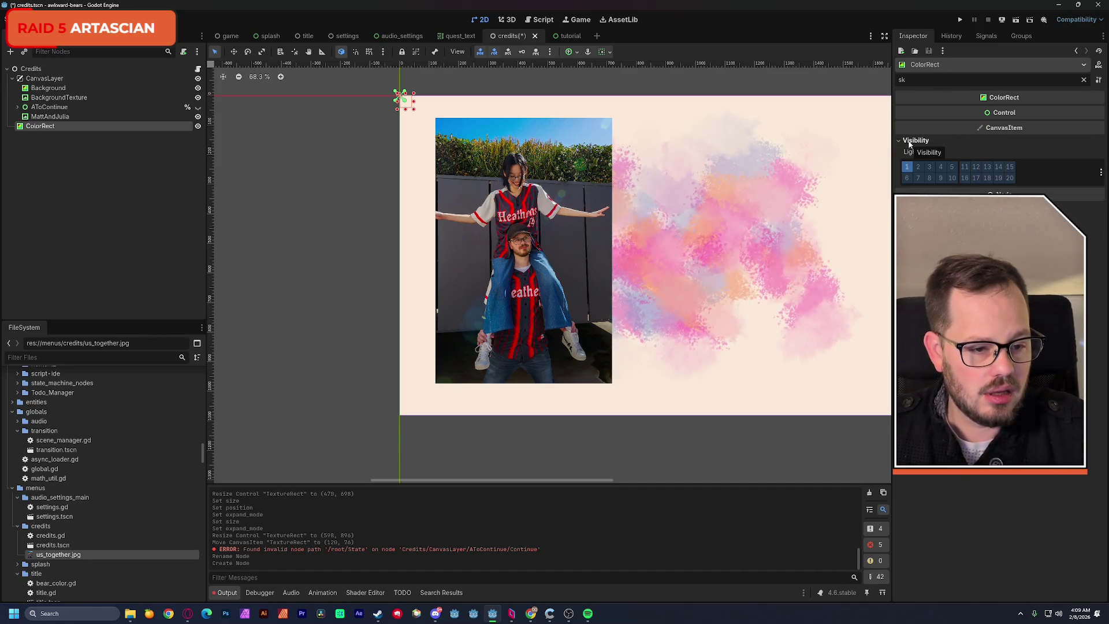
pyautogui.click(906, 142)
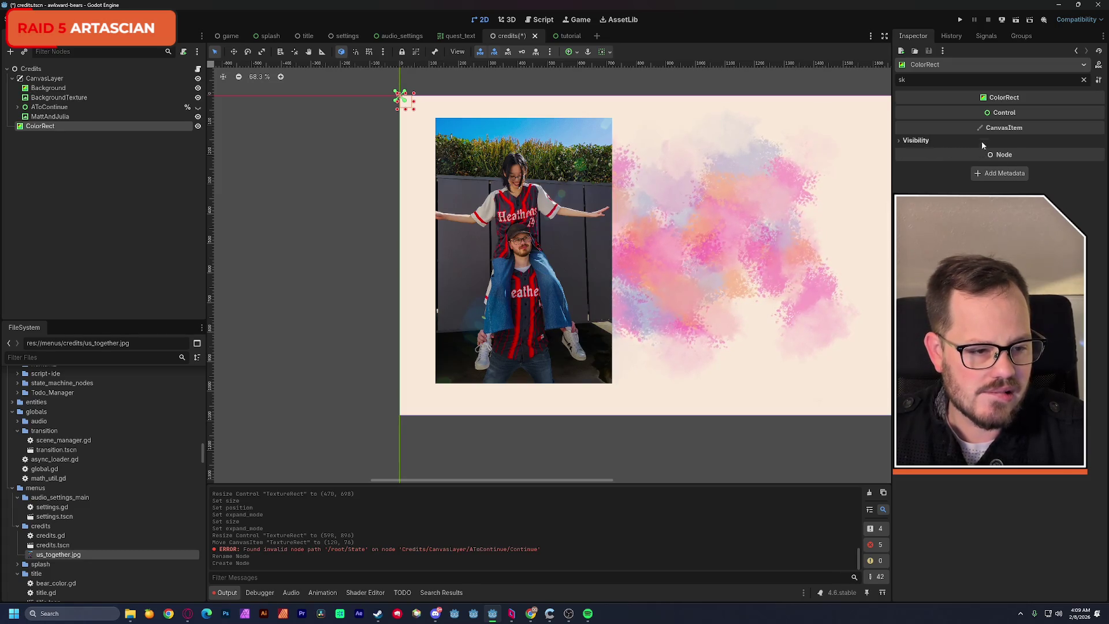
pyautogui.click(1083, 81)
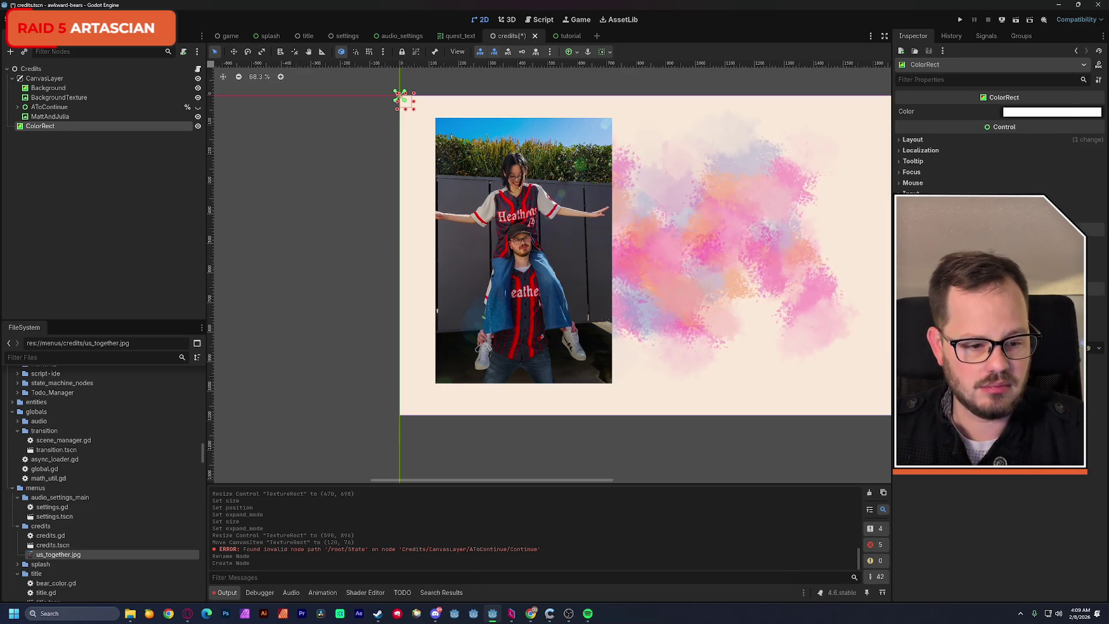
pyautogui.click(54, 165)
pyautogui.click(37, 128)
pyautogui.press('Delete')
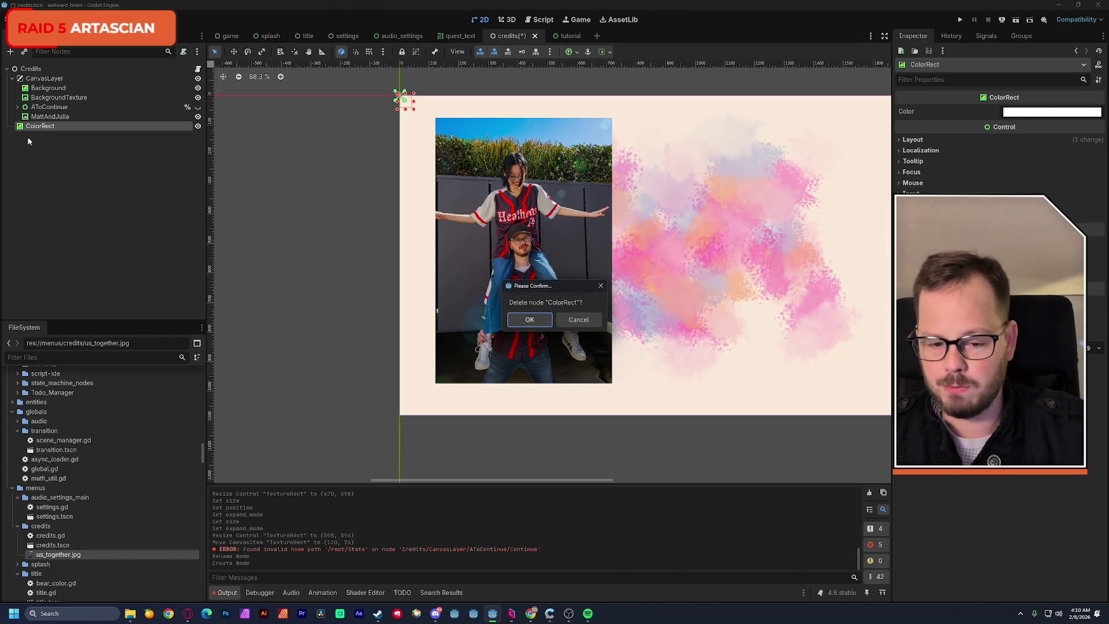
pyautogui.click(528, 319)
pyautogui.click(44, 78)
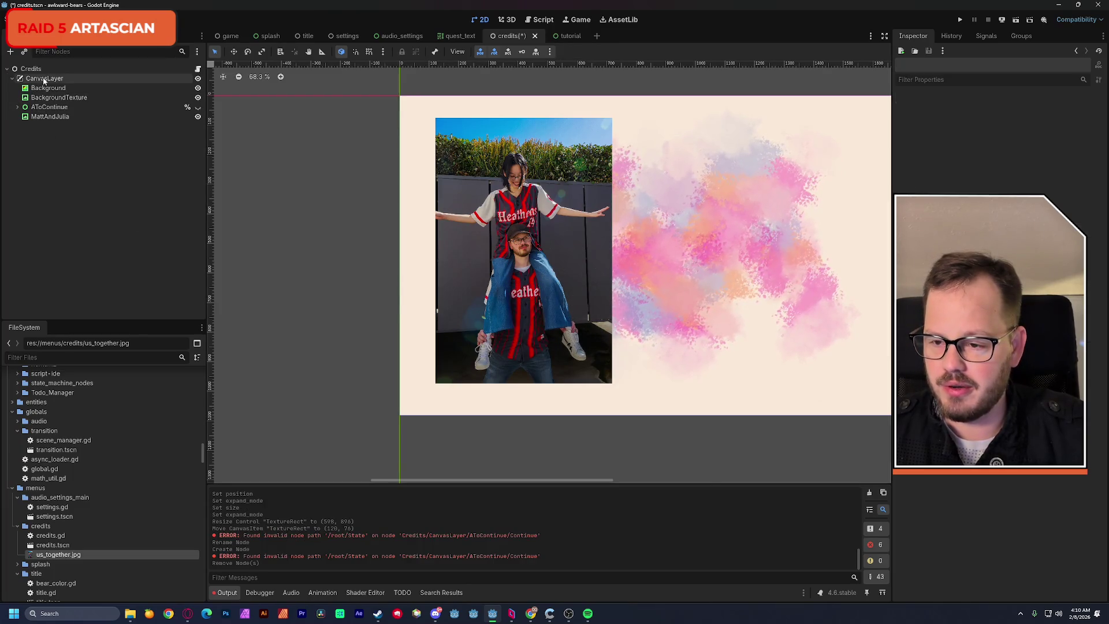
# Add a Panel node under CanvasLayer and enlarge it over the photo area.
pyautogui.hotkey('ctrl', 'a')
pyautogui.write('panel')
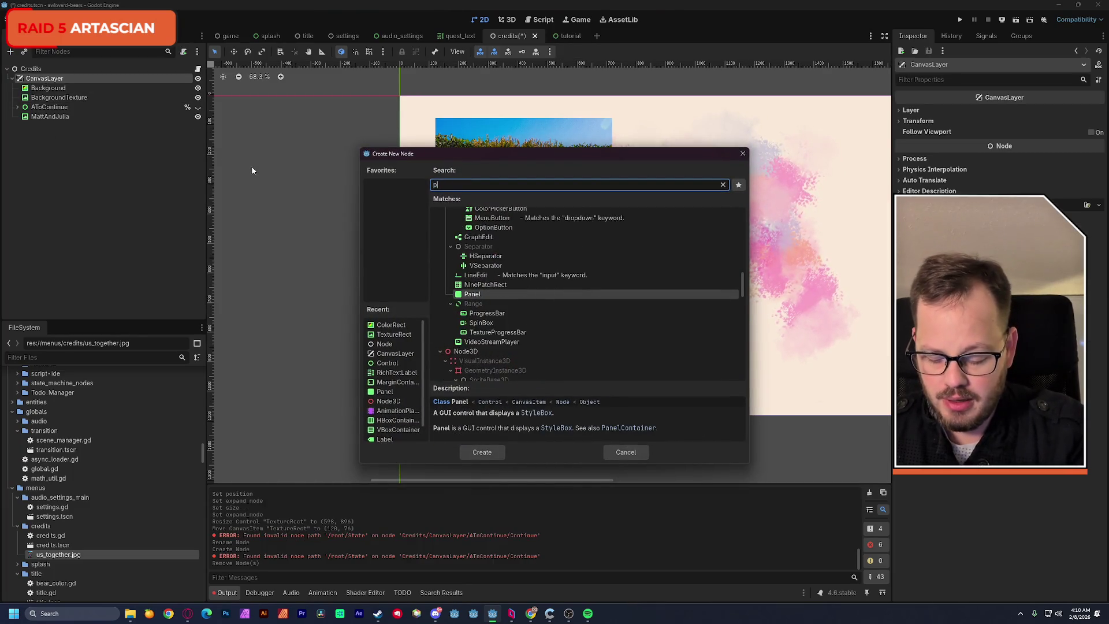
pyautogui.press('Return')
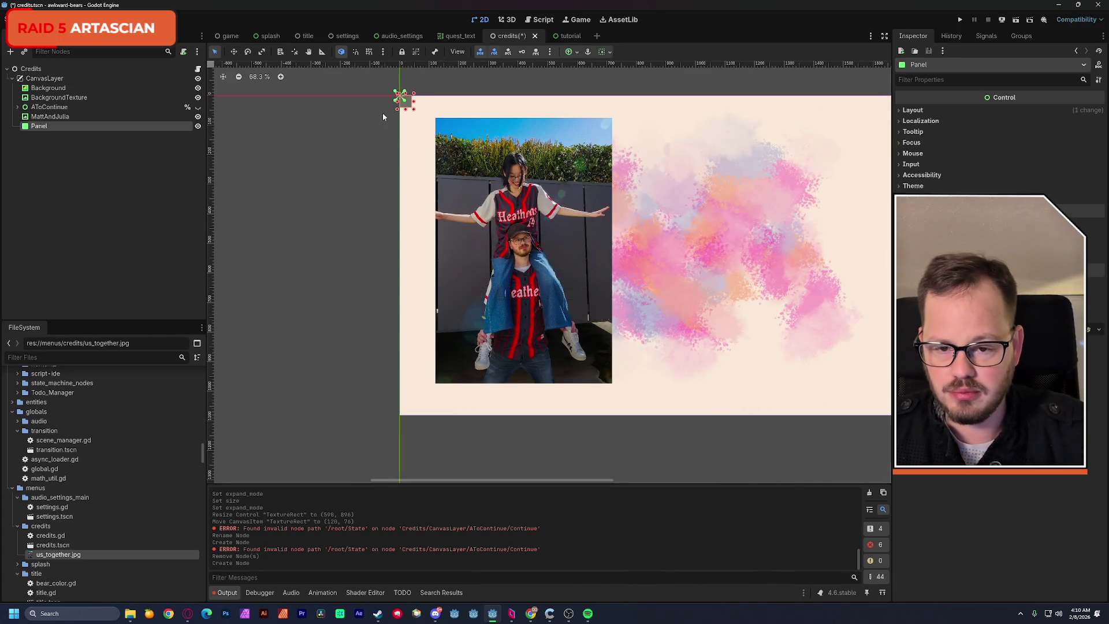
pyautogui.moveTo(413, 109)
pyautogui.mouseDown()
pyautogui.moveTo(449, 197)
pyautogui.moveTo(516, 296)
pyautogui.moveTo(567, 327)
pyautogui.mouseUp()
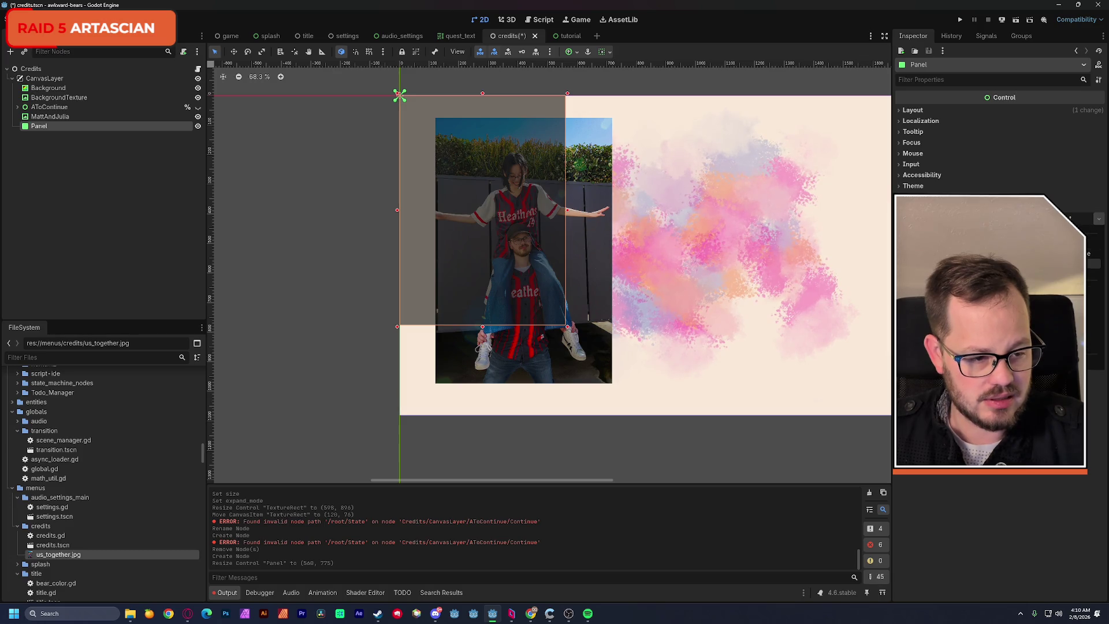
# Give the panel a grey StyleBoxFlat, skew it, move it over the photo, and parent the photo to it.
pyautogui.click(1088, 266)
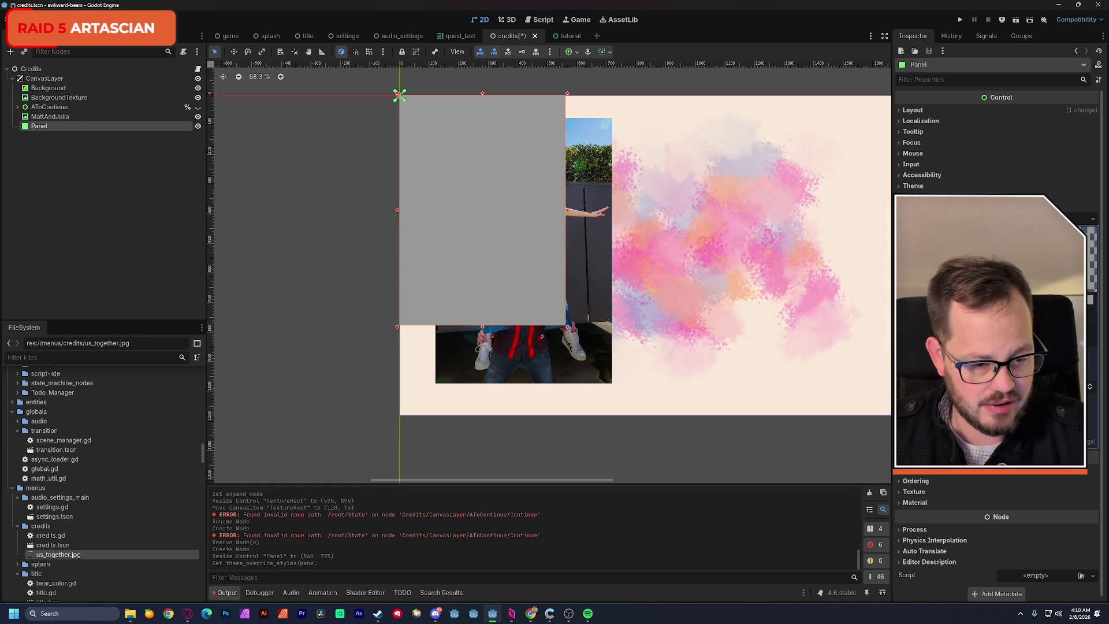
pyautogui.moveTo(1016, 346); pyautogui.dragTo(1034, 347)
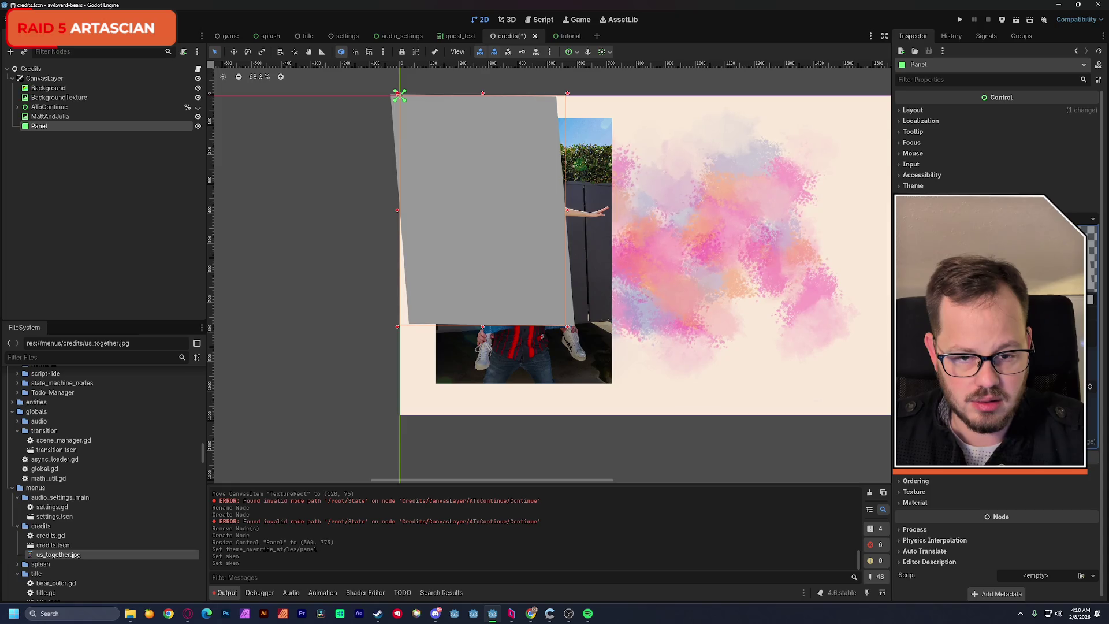
pyautogui.moveTo(506, 229); pyautogui.dragTo(542, 272)
pyautogui.moveTo(49, 116); pyautogui.dragTo(48, 128)
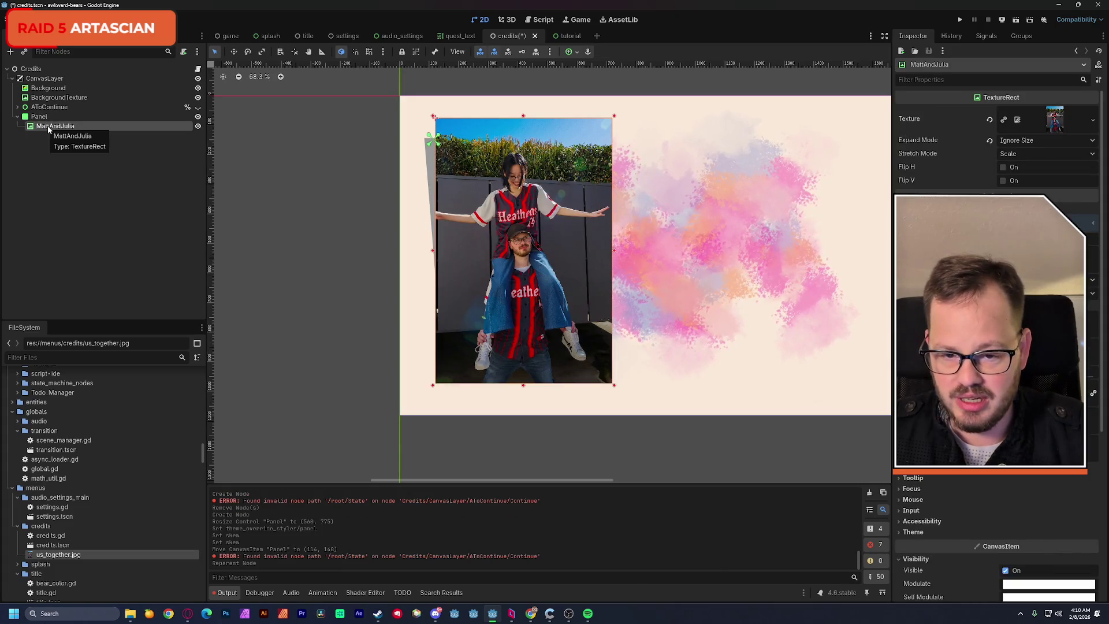
# Scale the photo up proportionally to 845×1267 and shift it up-left to cover the panel.
pyautogui.moveTo(528, 201)
pyautogui.mouseDown()
pyautogui.moveTo(508, 203)
pyautogui.moveTo(519, 200)
pyautogui.mouseUp()
pyautogui.moveTo(604, 386); pyautogui.dragTo(666, 448)
pyautogui.moveTo(579, 327)
pyautogui.mouseDown()
pyautogui.moveTo(586, 385)
pyautogui.moveTo(552, 310)
pyautogui.mouseUp()
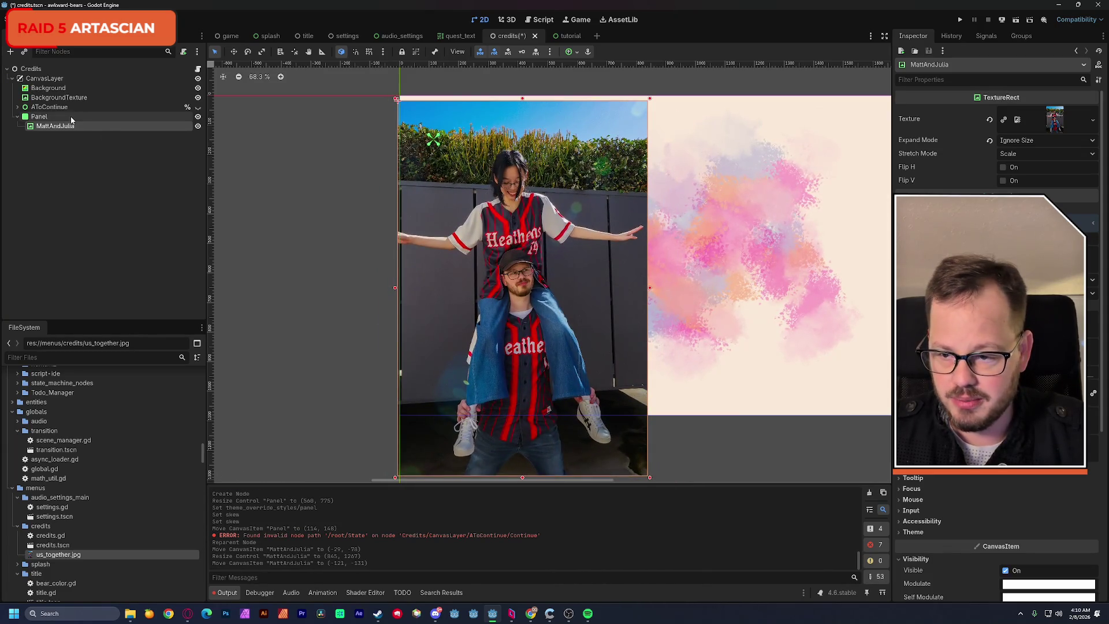
pyautogui.click(52, 116)
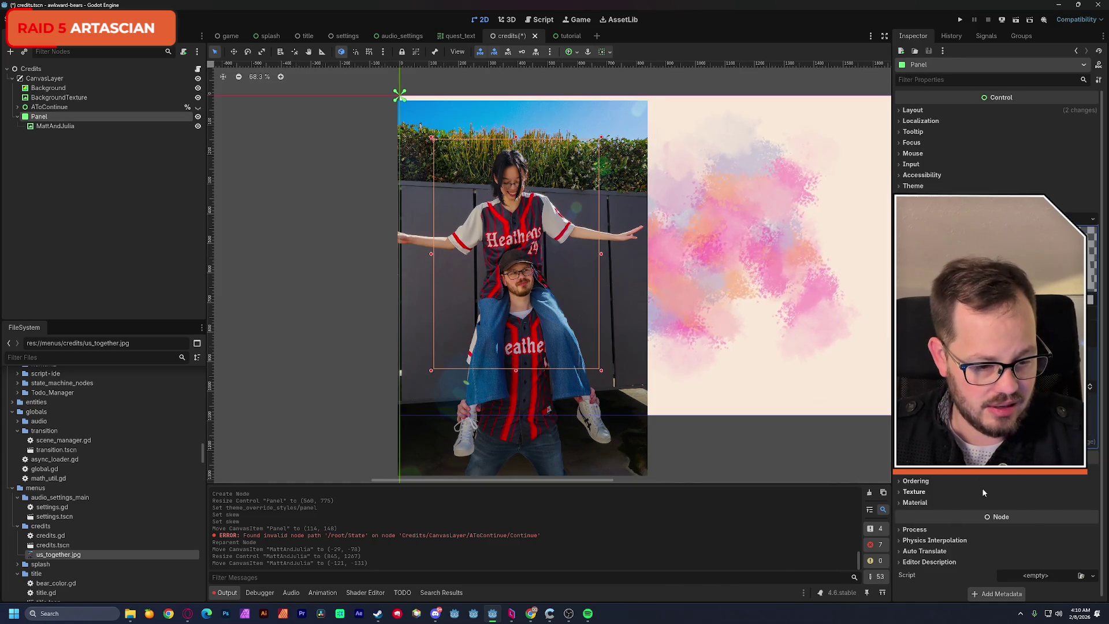
pyautogui.click(941, 82)
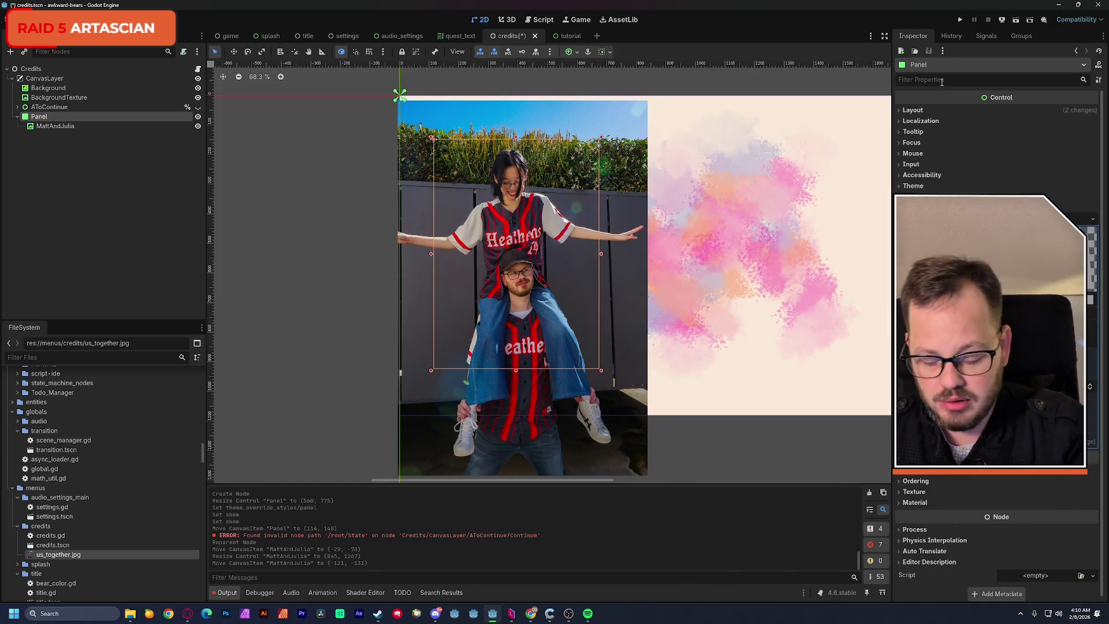
# Set the Panel's Clip Children to Clip Only, preview the cropped photo, and reselect the photo.
pyautogui.write('clip')
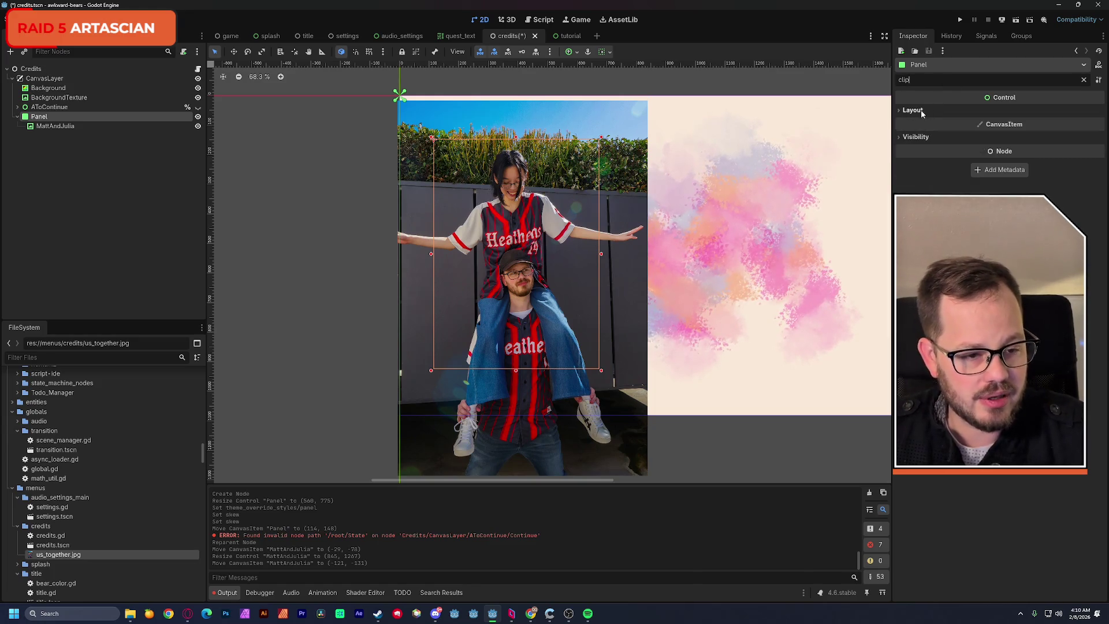
pyautogui.click(917, 136)
pyautogui.click(1034, 149)
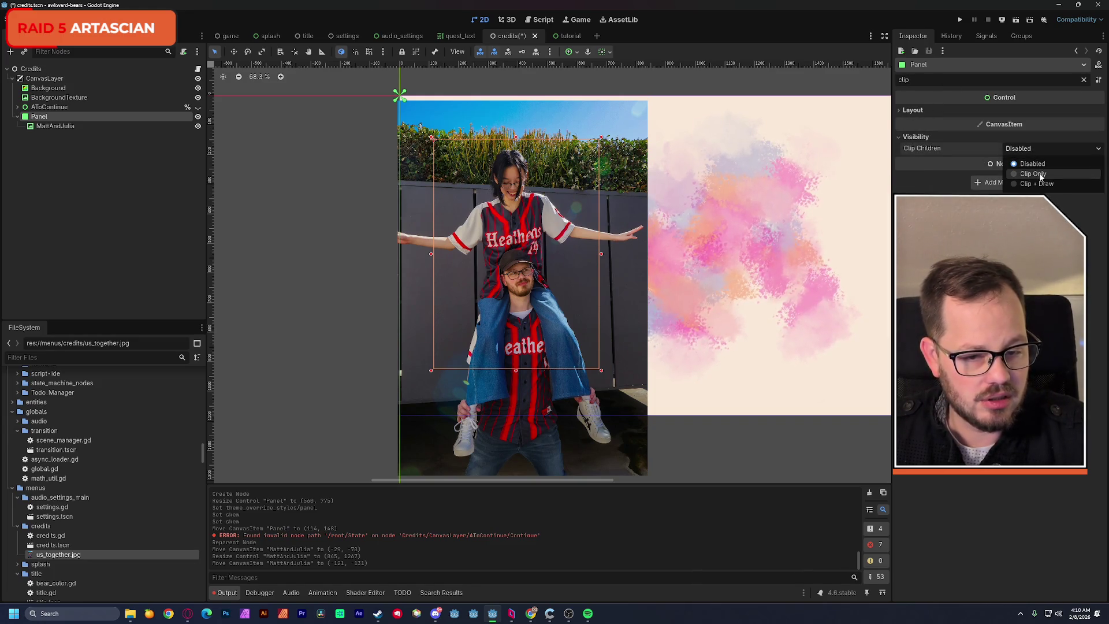
pyautogui.click(1037, 174)
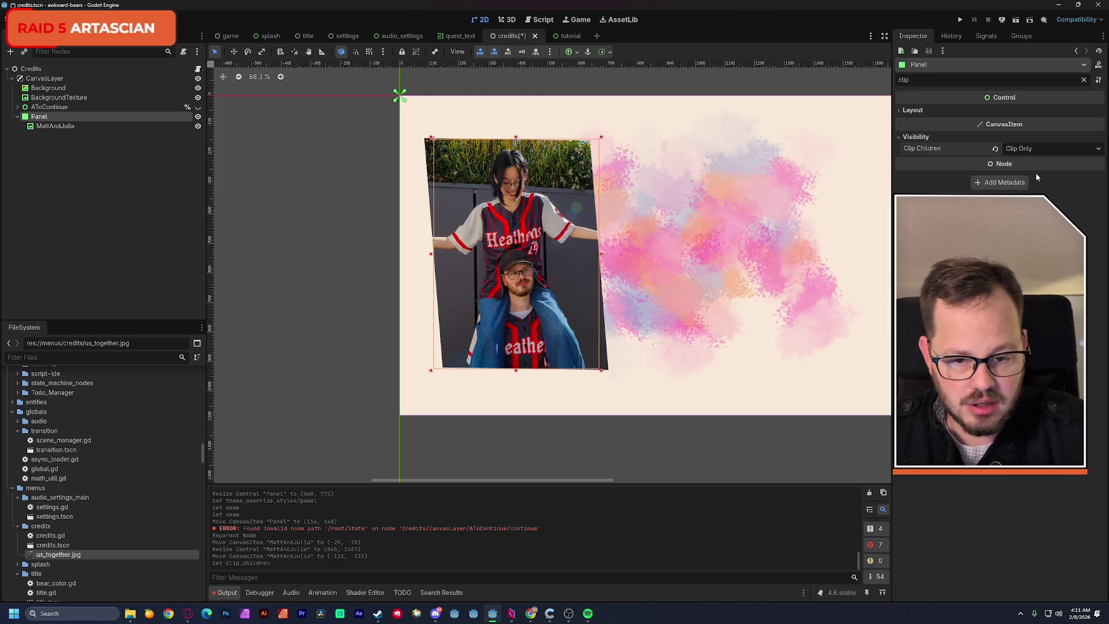
pyautogui.click(349, 170)
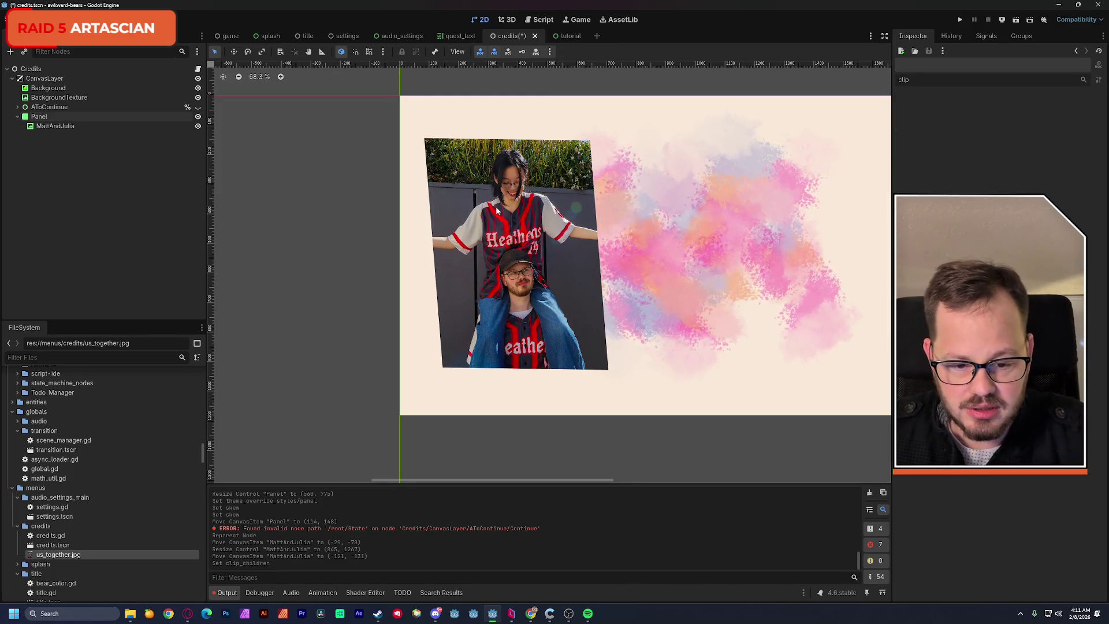
pyautogui.scroll(-1, 527, 220)
pyautogui.scroll(-2, 527, 220)
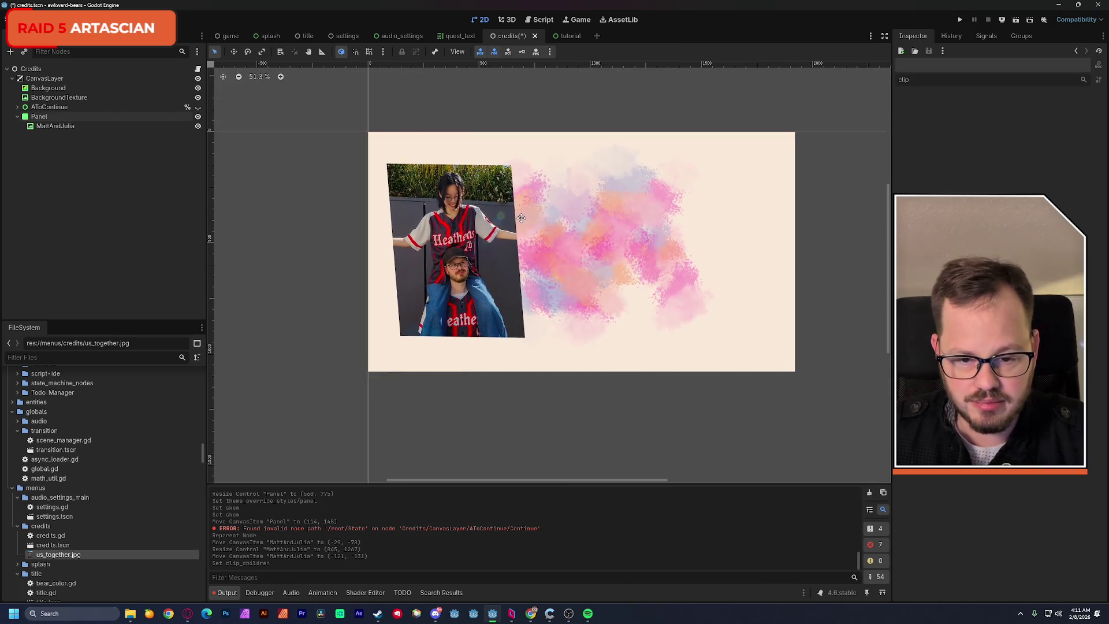
pyautogui.click(58, 125)
# Nudge the MattAndJulia photo inside the Panel and undo the accidental Background move.
pyautogui.moveTo(394, 156)
pyautogui.mouseDown()
pyautogui.moveTo(407, 151)
pyautogui.moveTo(393, 153)
pyautogui.mouseUp()
pyautogui.scroll(2, 427, 212)
pyautogui.scroll(-1, 429, 216)
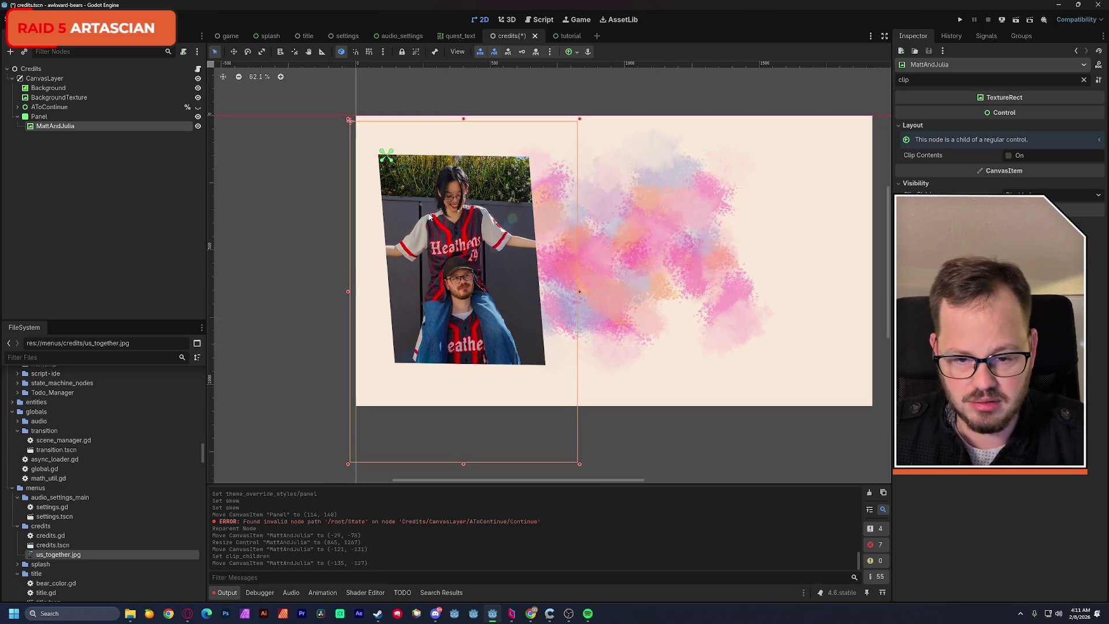
pyautogui.moveTo(429, 217); pyautogui.dragTo(431, 223)
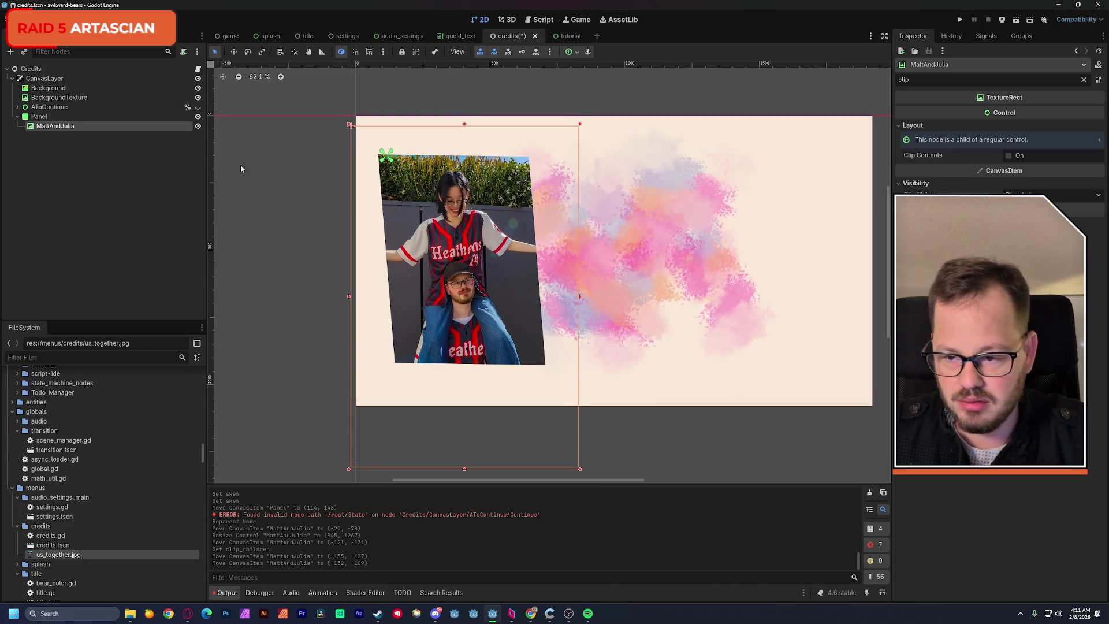
pyautogui.click(50, 118)
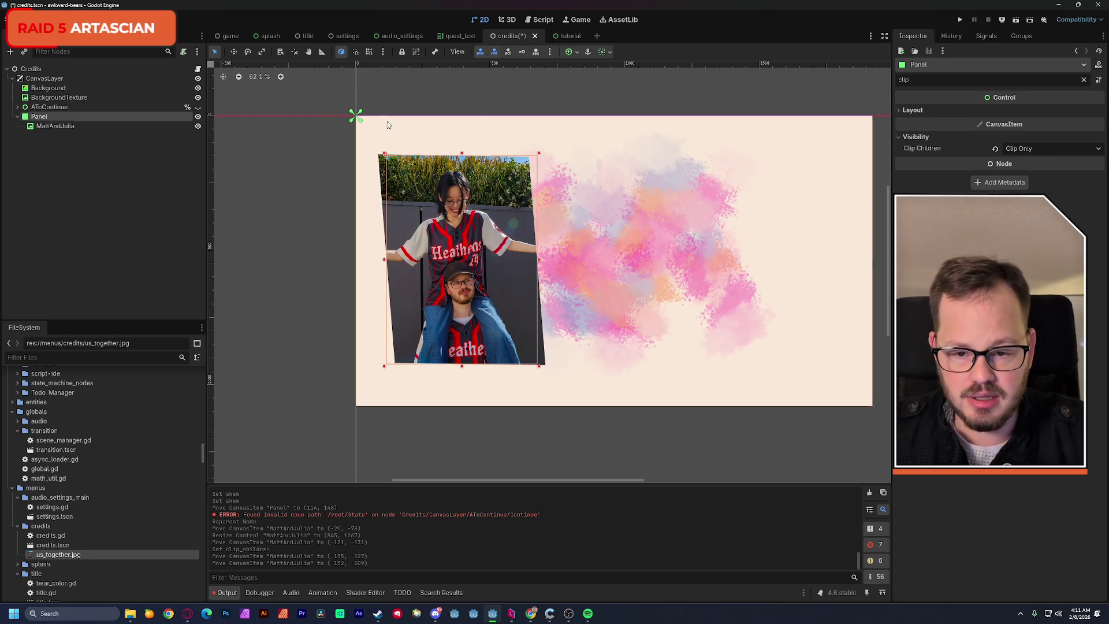
pyautogui.moveTo(388, 125); pyautogui.dragTo(393, 118)
pyautogui.hotkey('ctrl', 'z')
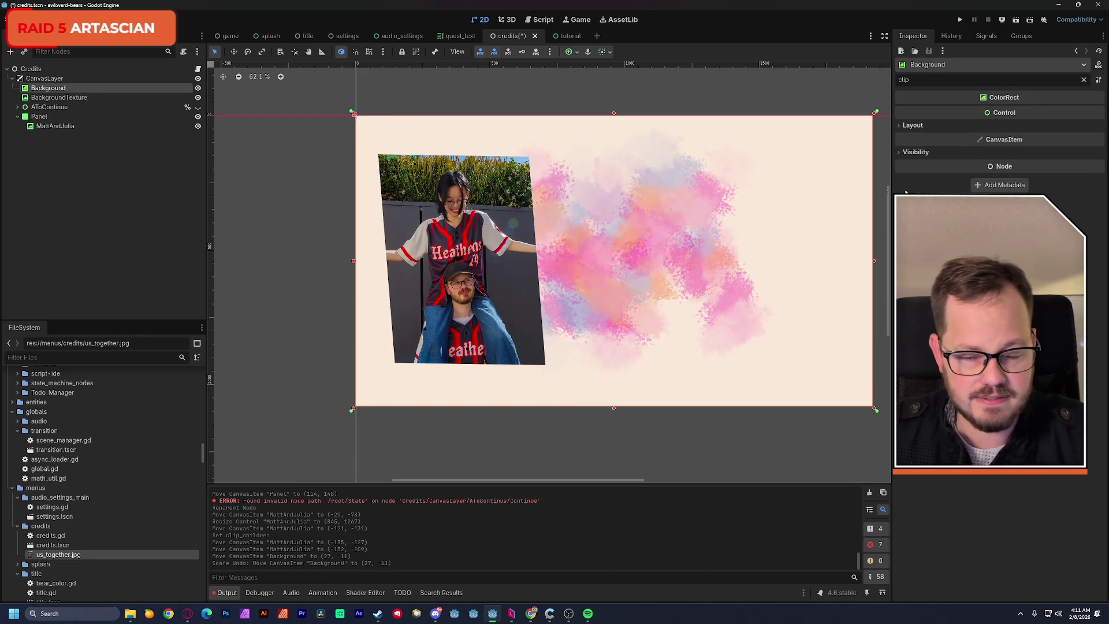
# Lock the MattAndJulia photo and shift the Panel right and down to (149, 154).
pyautogui.click(111, 125)
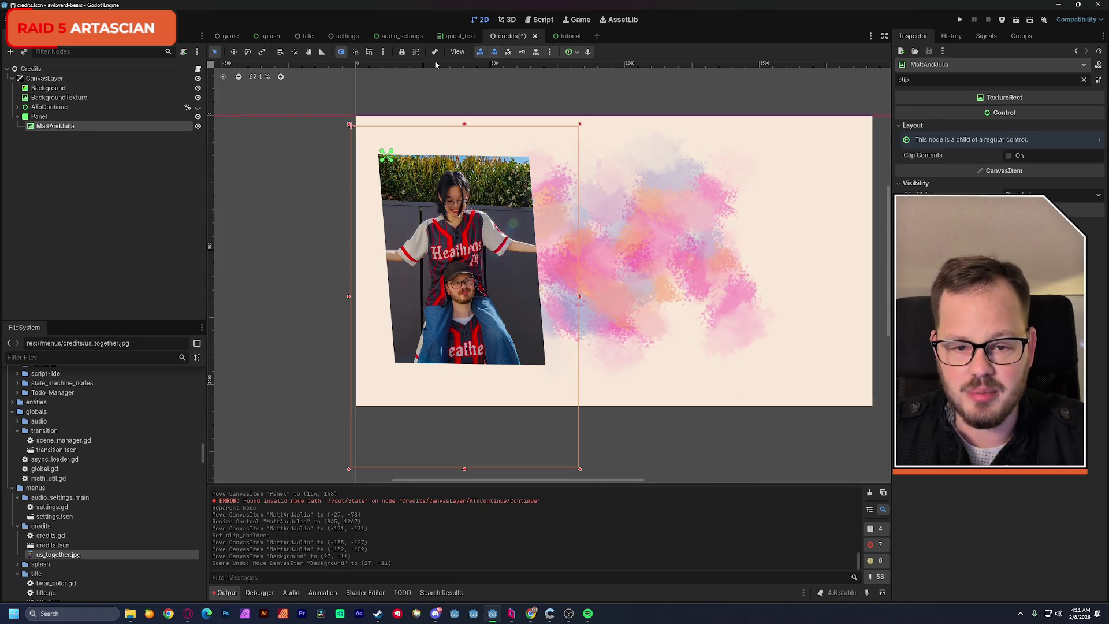
pyautogui.click(401, 52)
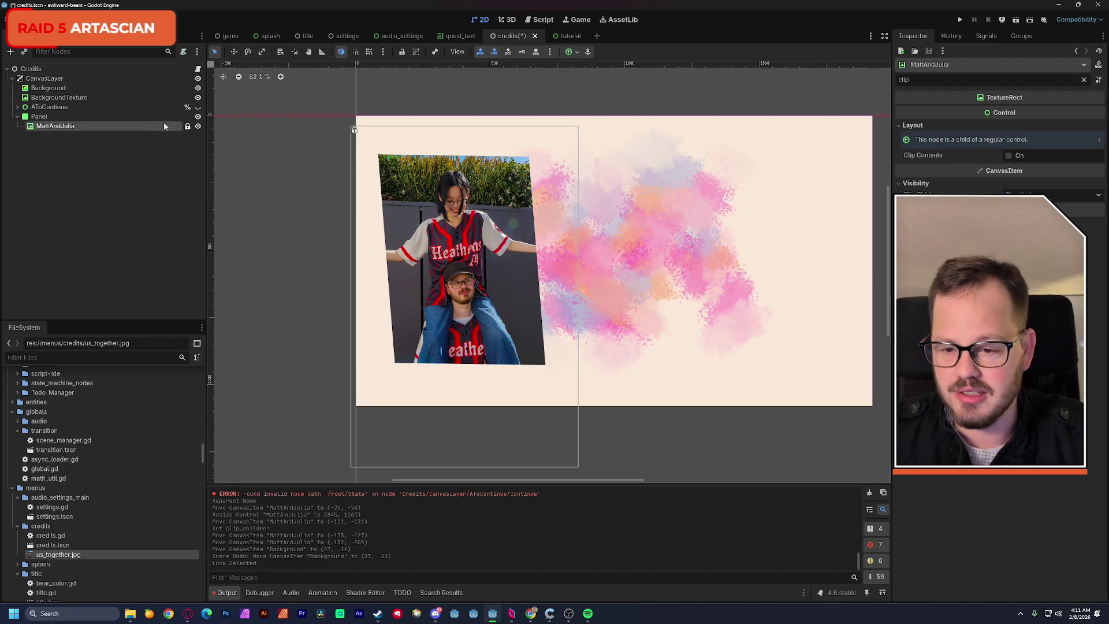
pyautogui.click(109, 118)
pyautogui.moveTo(402, 181); pyautogui.dragTo(413, 185)
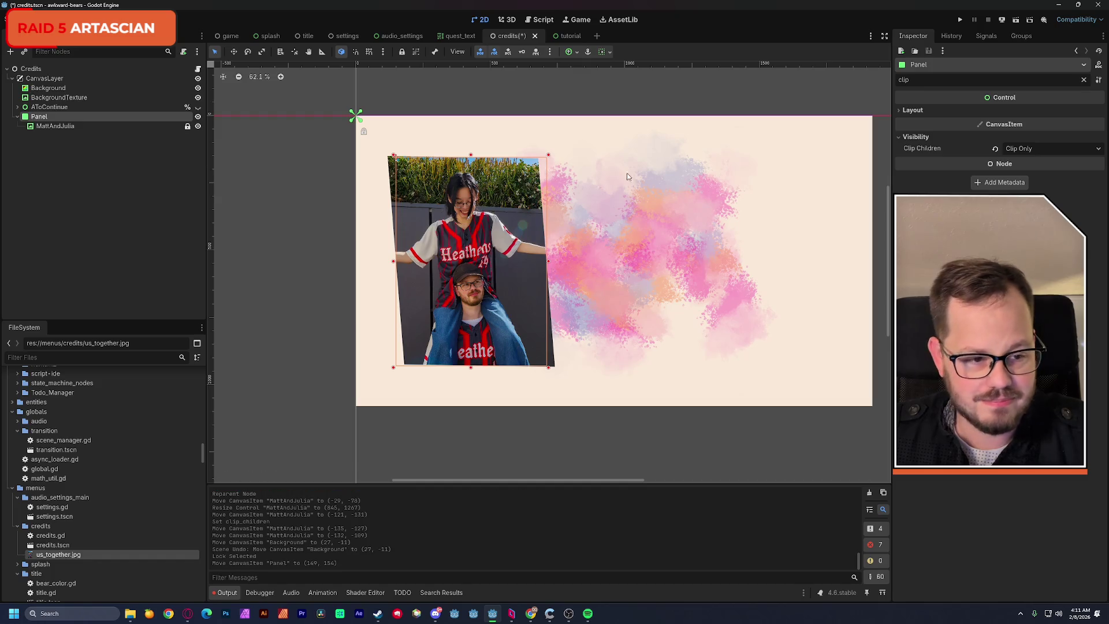
pyautogui.click(1083, 79)
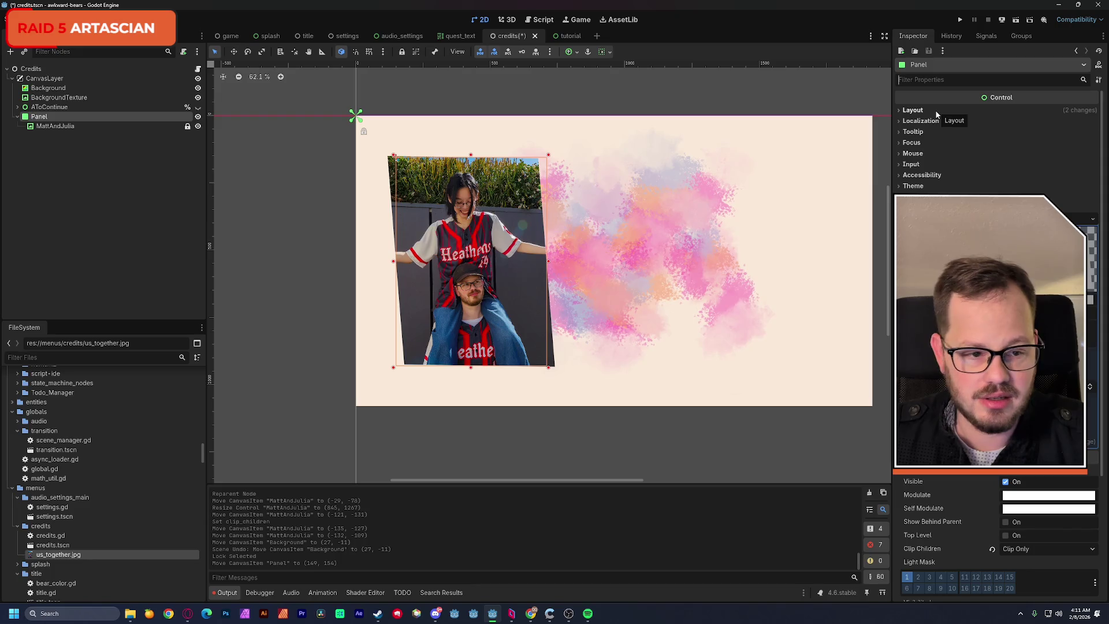
# Anchor the photo Panel with the Top Left preset, then the Center Left preset.
pyautogui.click(578, 52)
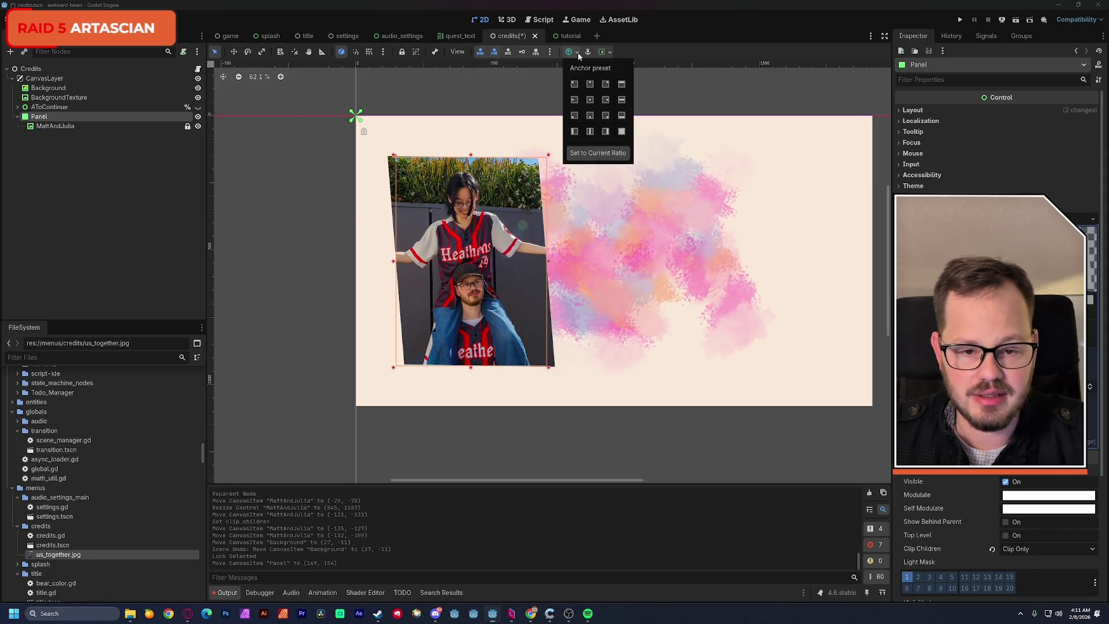
pyautogui.click(574, 84)
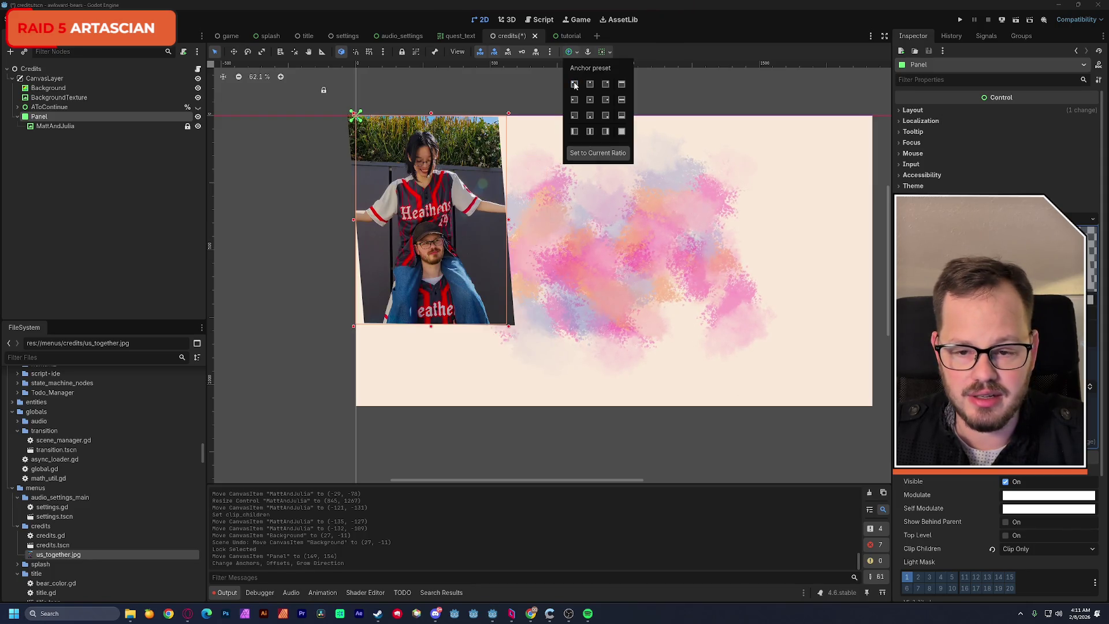
pyautogui.click(385, 142)
pyautogui.click(578, 53)
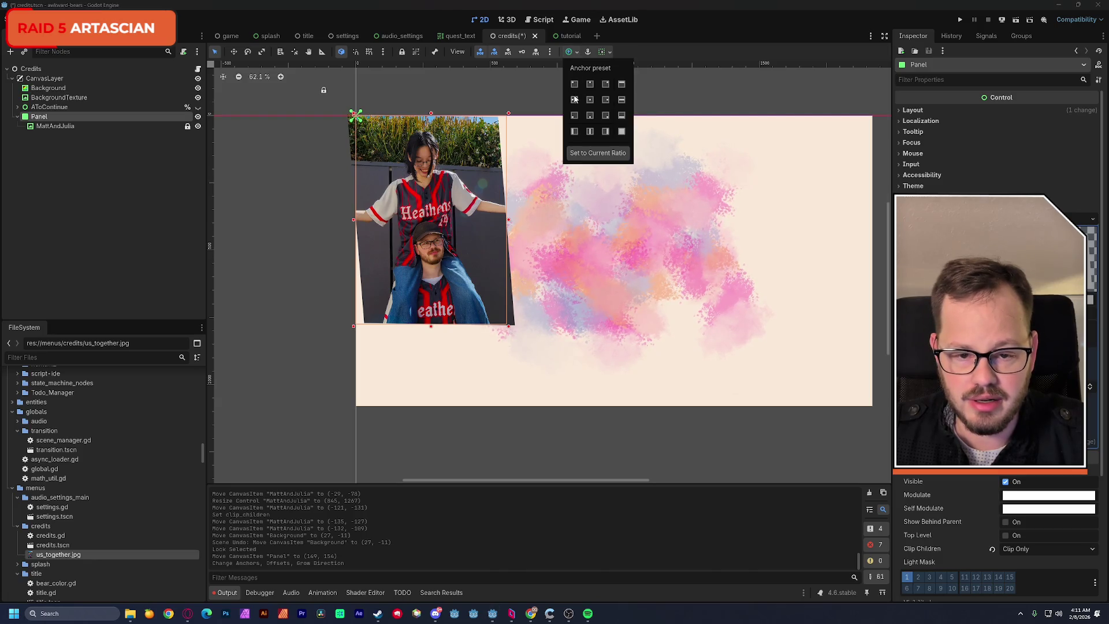
pyautogui.click(574, 101)
pyautogui.click(434, 218)
# Move the Panel right to (162, 152) and save the credits scene.
pyautogui.moveTo(448, 217); pyautogui.dragTo(462, 214)
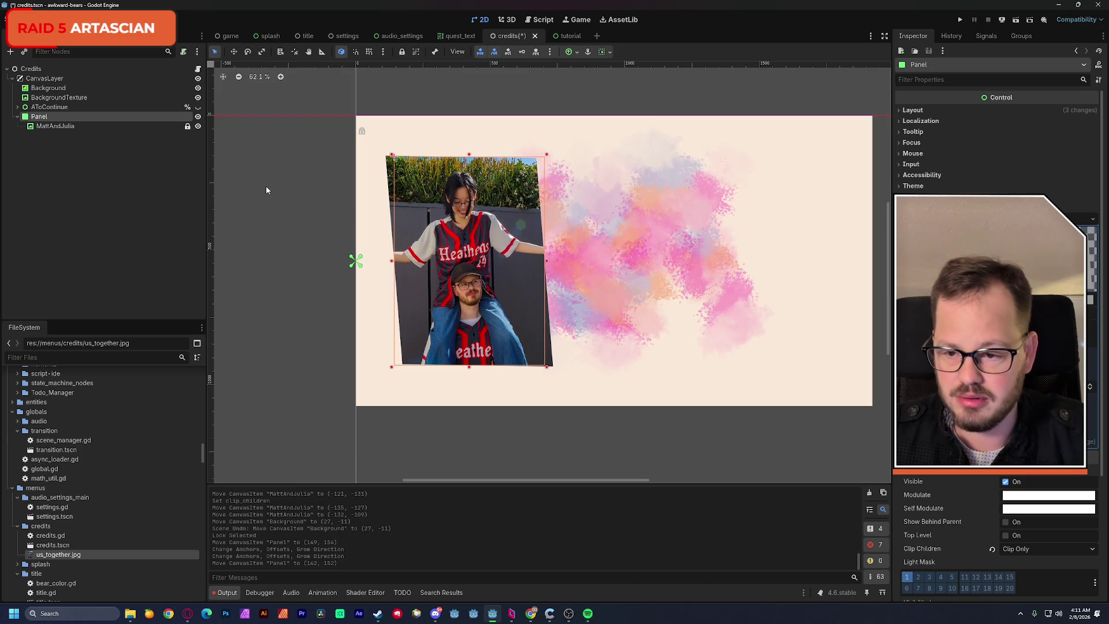
pyautogui.click(138, 181)
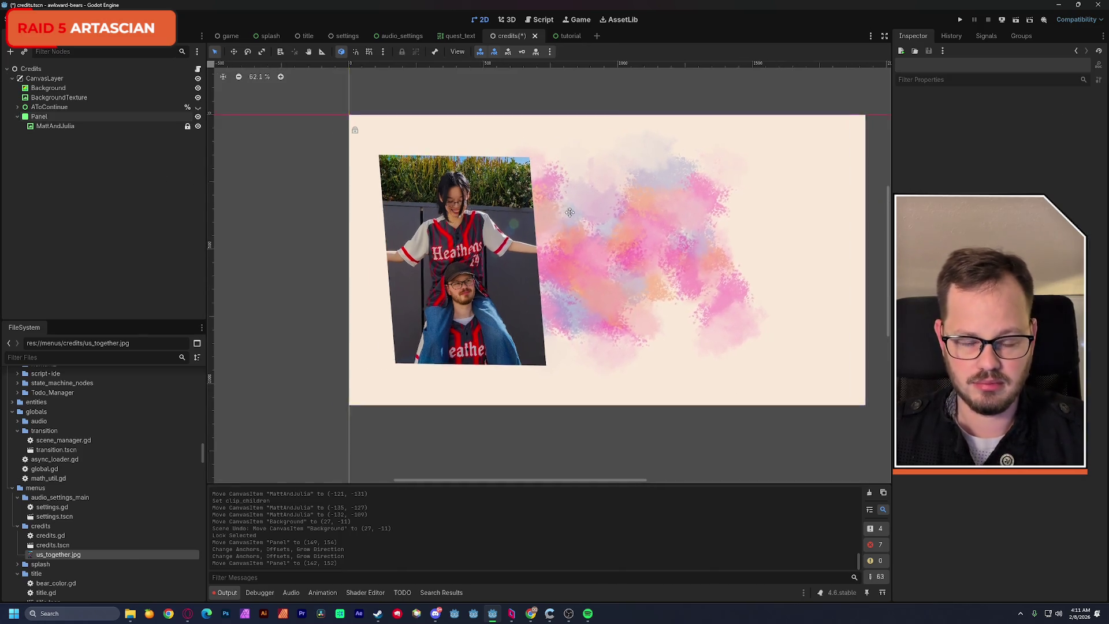
pyautogui.hscroll(3, 509, 226)
pyautogui.hotkey('ctrl', 's')
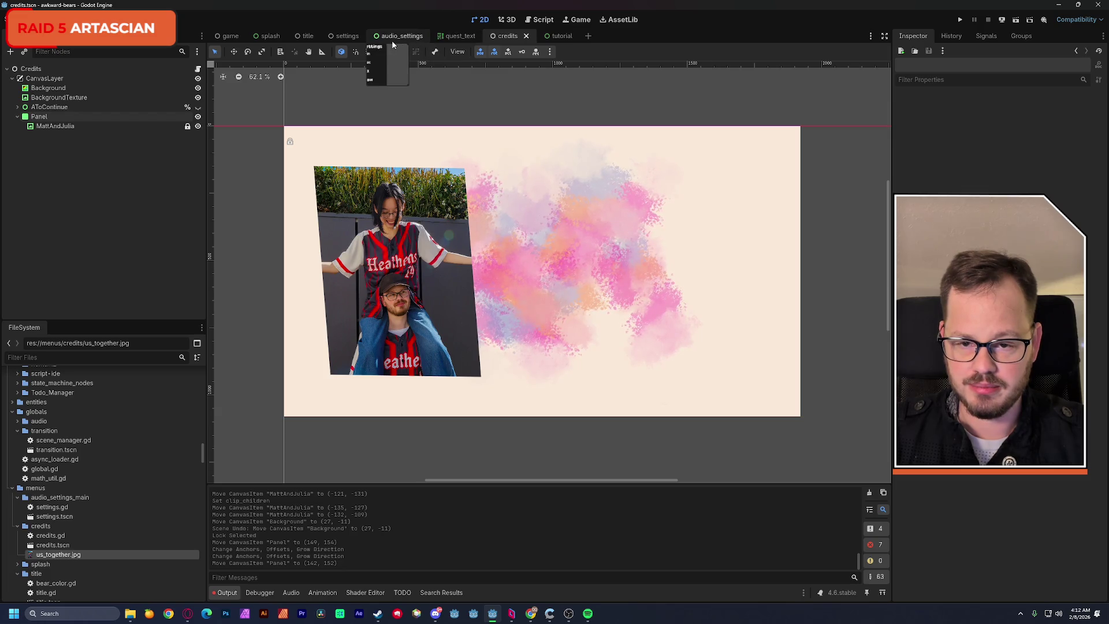
# Browse the title, splash, settings, audio_settings, quest_text and credits scenes.
pyautogui.click(309, 38)
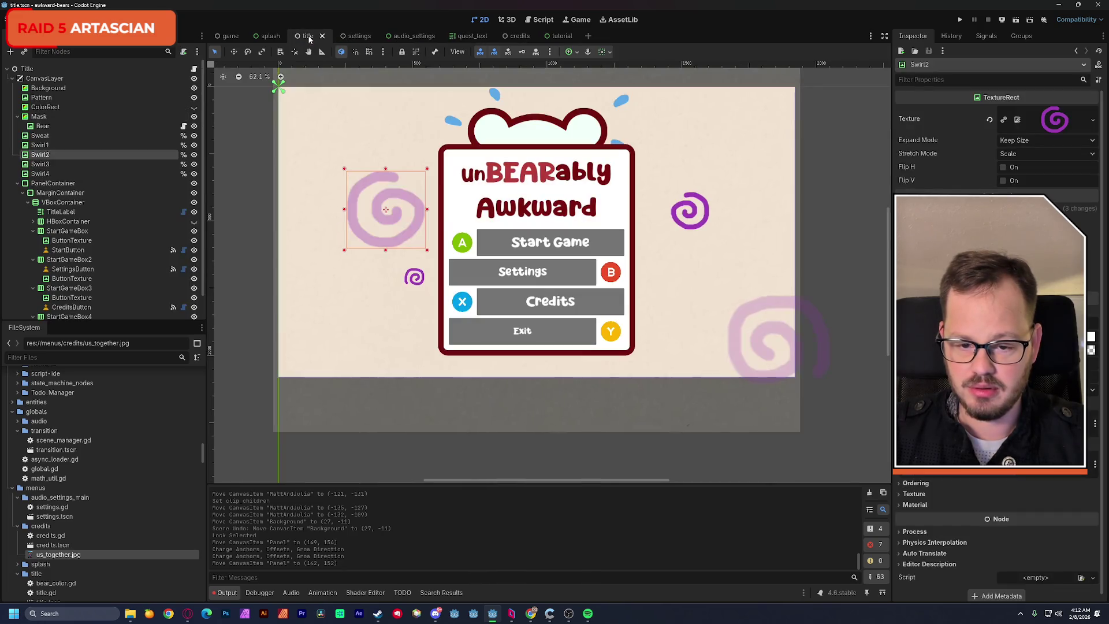
pyautogui.click(265, 36)
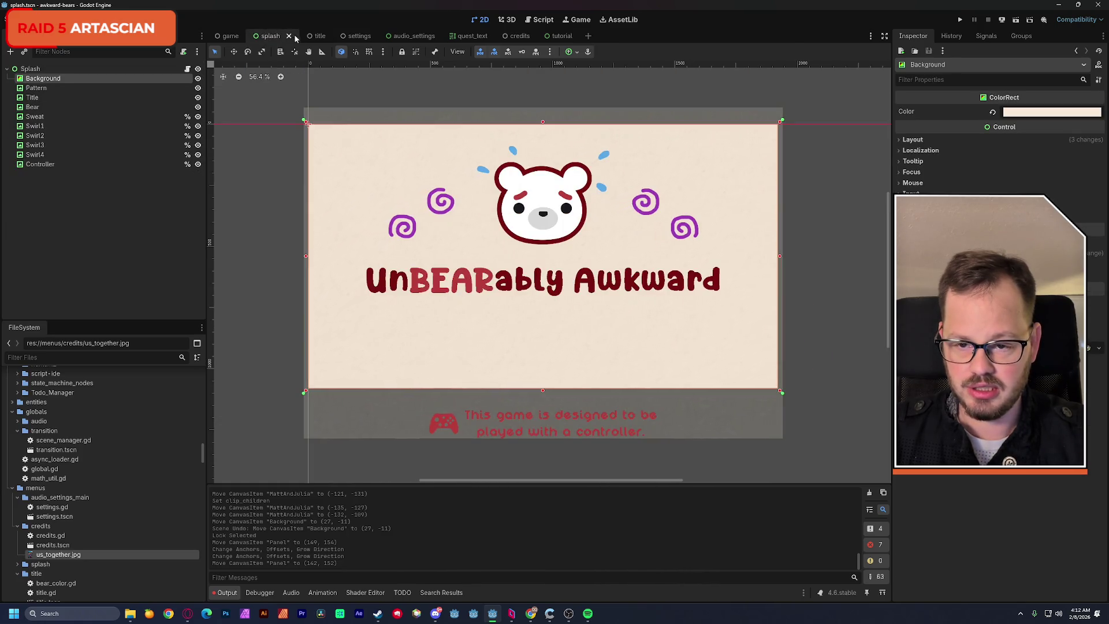
pyautogui.click(318, 35)
pyautogui.click(359, 37)
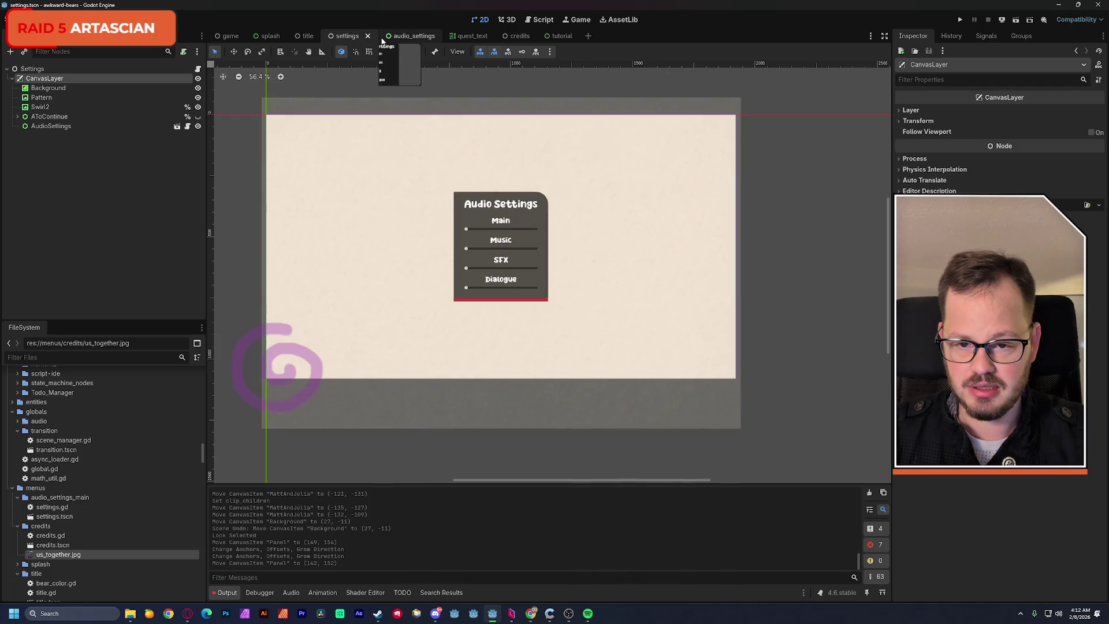
pyautogui.click(407, 36)
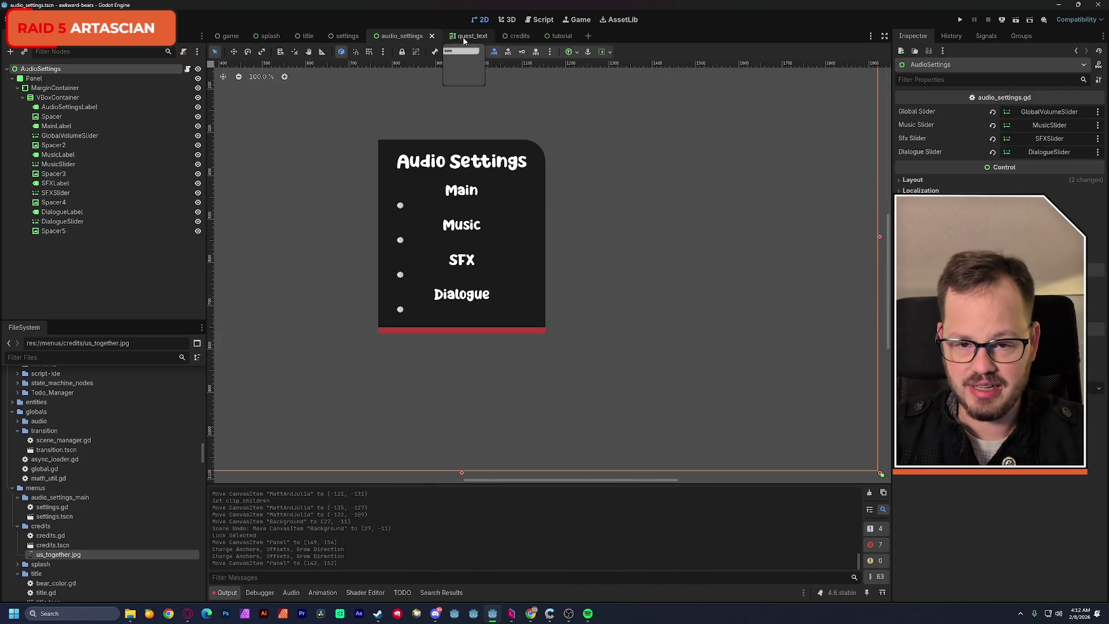
pyautogui.click(472, 38)
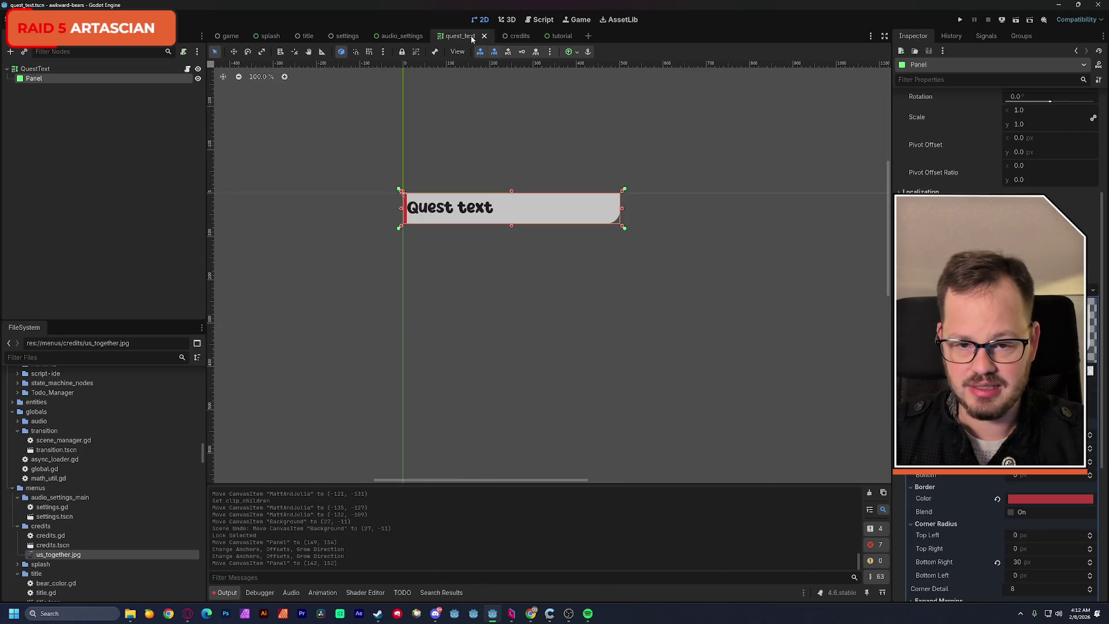
pyautogui.click(517, 37)
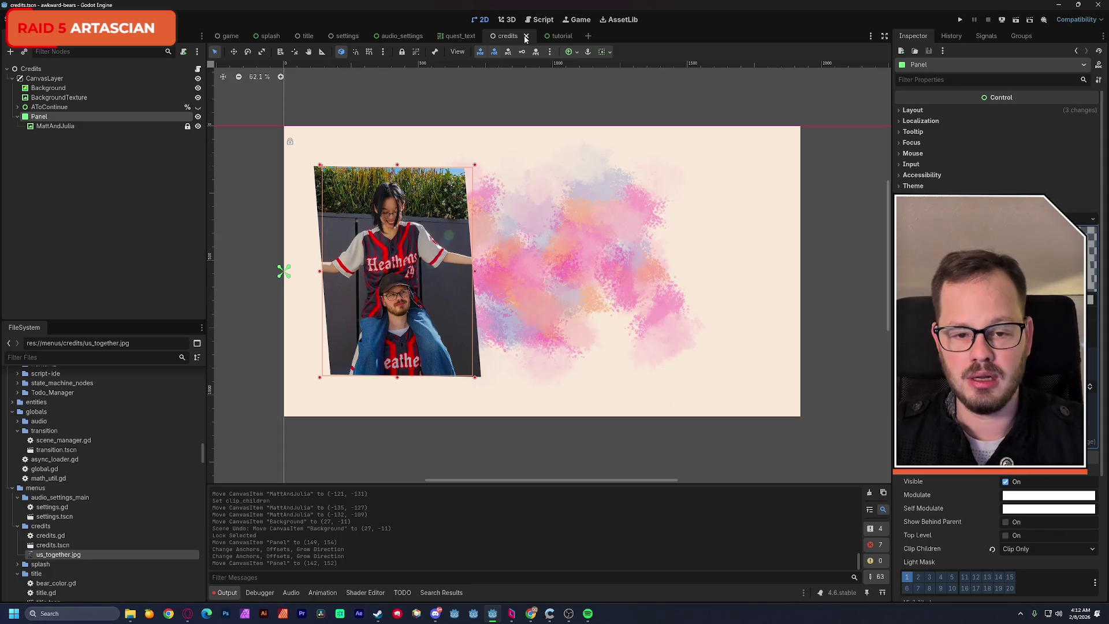
# Pick the GoodLuckText label in the tutorial scene, then return to credits.
pyautogui.click(560, 35)
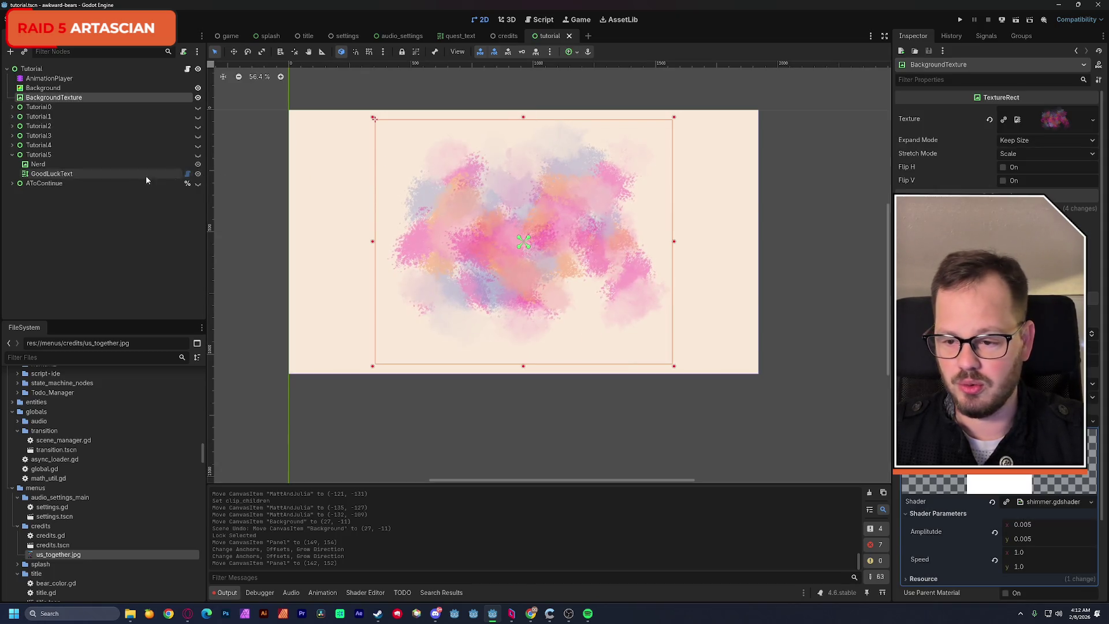
pyautogui.click(51, 173)
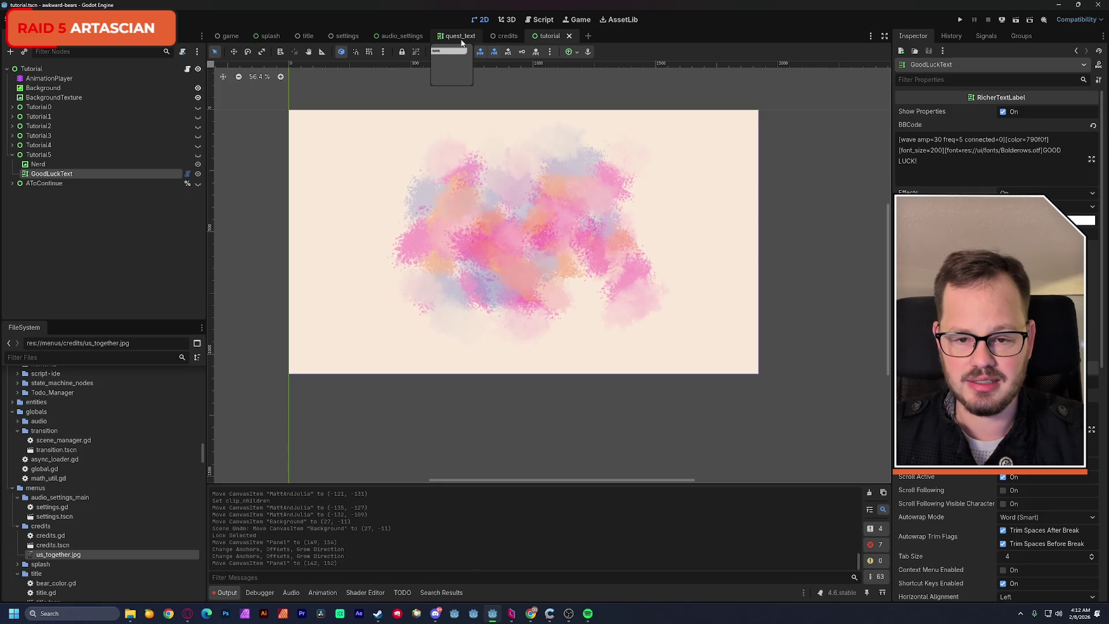
pyautogui.click(506, 36)
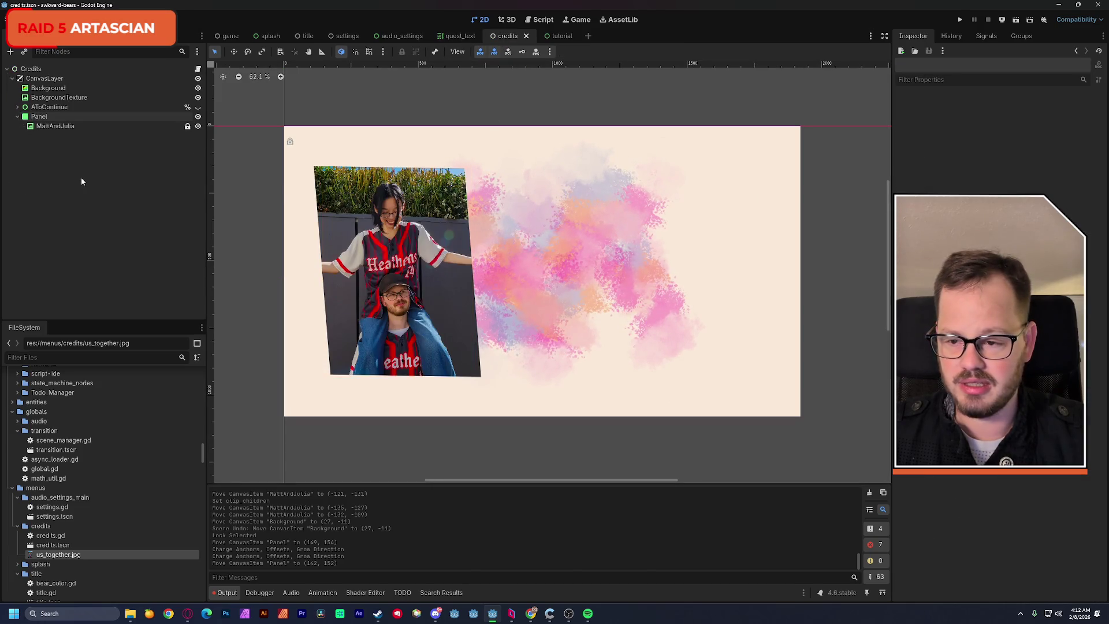
pyautogui.click(18, 117)
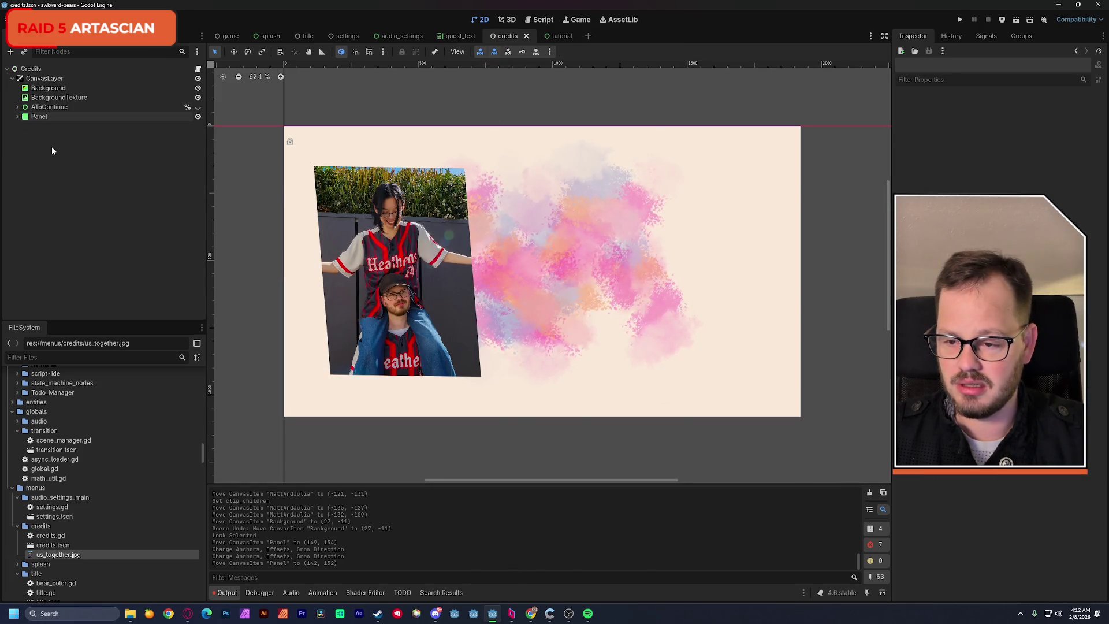
# Paste the GoodLuckText label into the credits scene, placed under BackgroundTexture.
pyautogui.hotkey('ctrl', 'v')
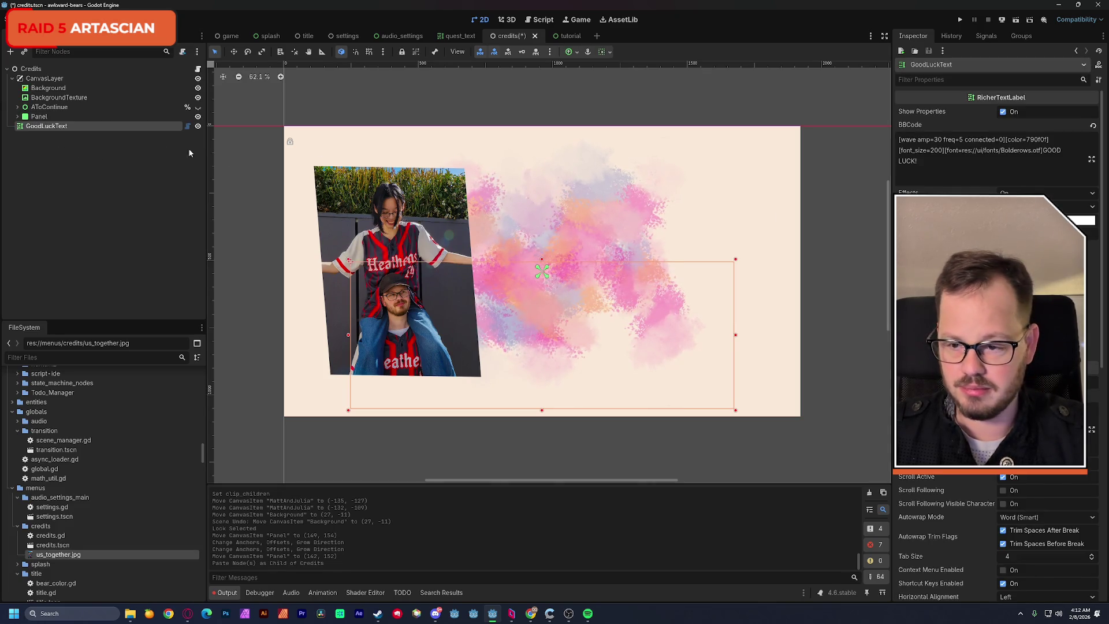
pyautogui.moveTo(39, 130); pyautogui.dragTo(65, 106)
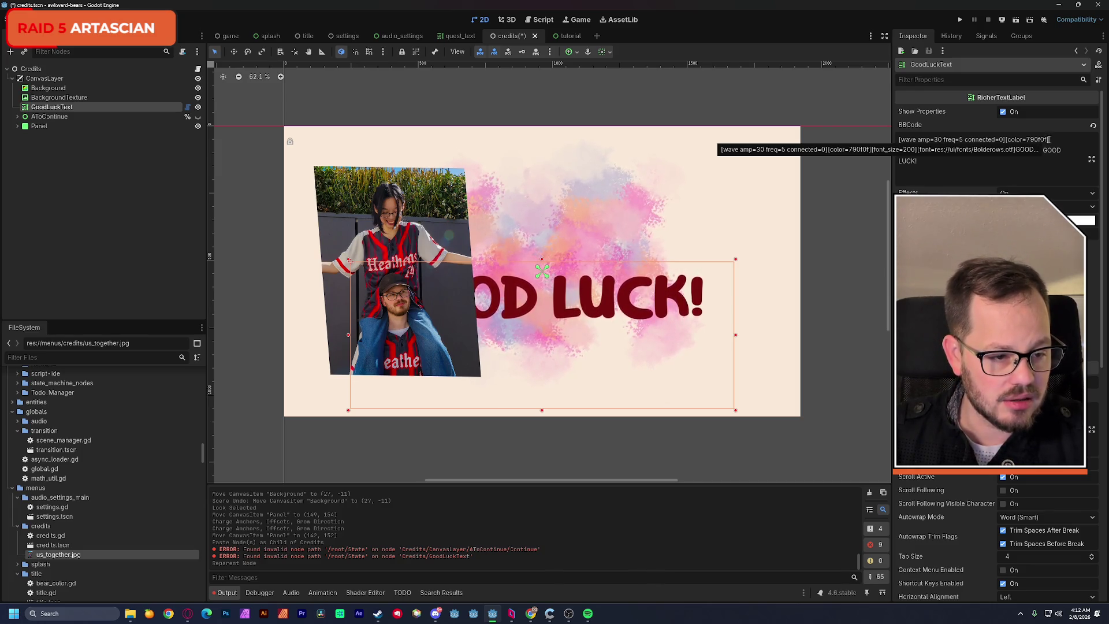
pyautogui.moveTo(1048, 139); pyautogui.dragTo(1008, 140)
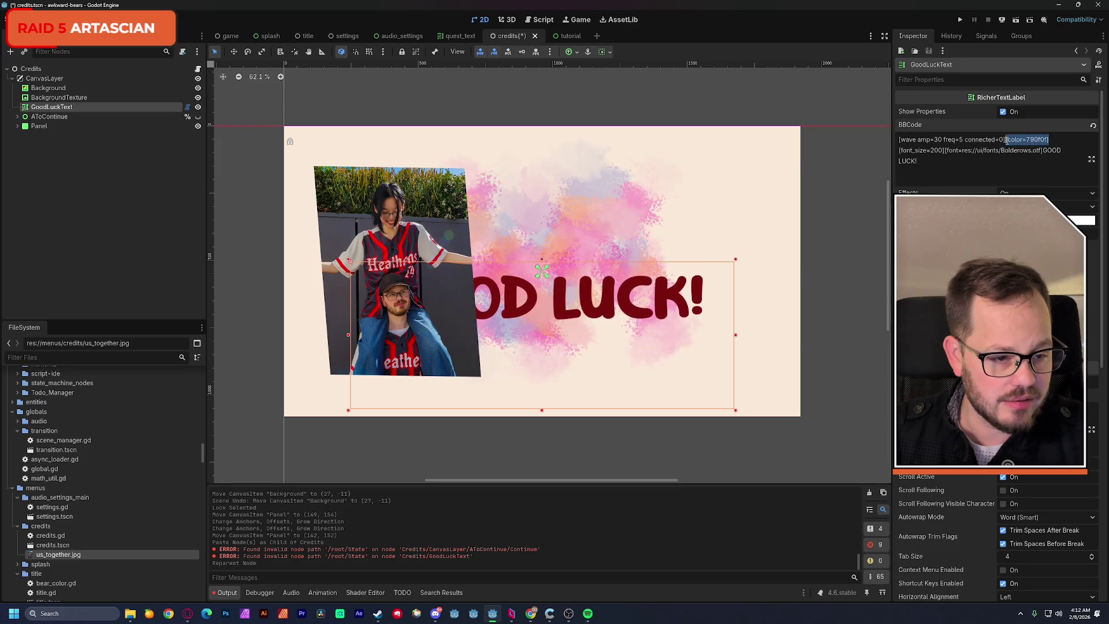
pyautogui.press('BackSpace')
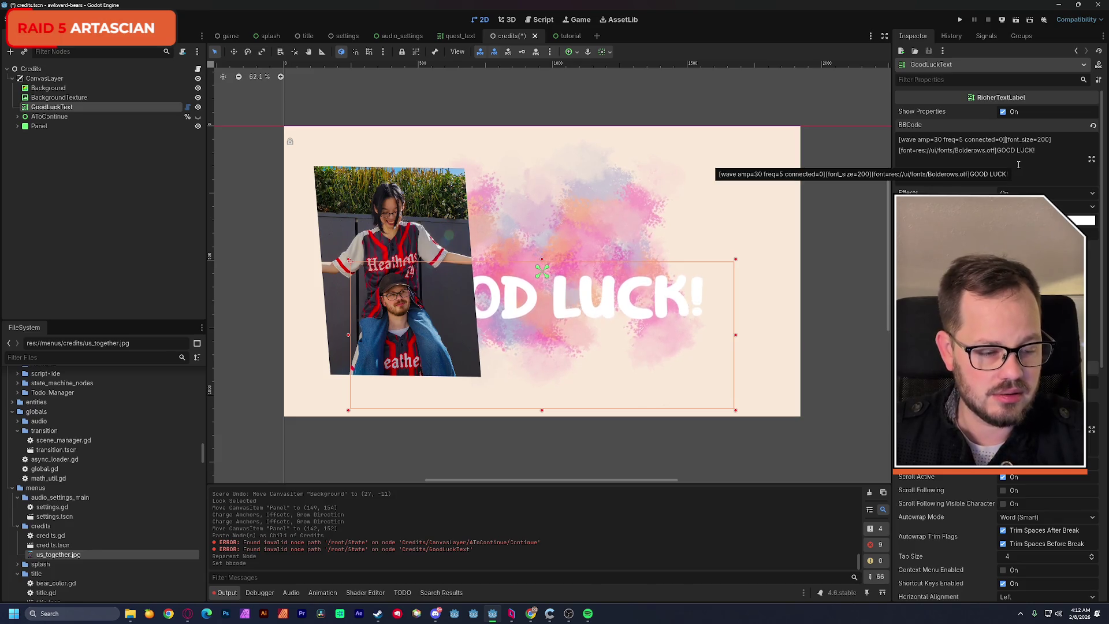
pyautogui.hotkey('ctrl', 'z')
# Set the label's BBCode colour to 211e23 and move GOOD LUCK! up-right to (480, 264).
pyautogui.doubleClick(1033, 139)
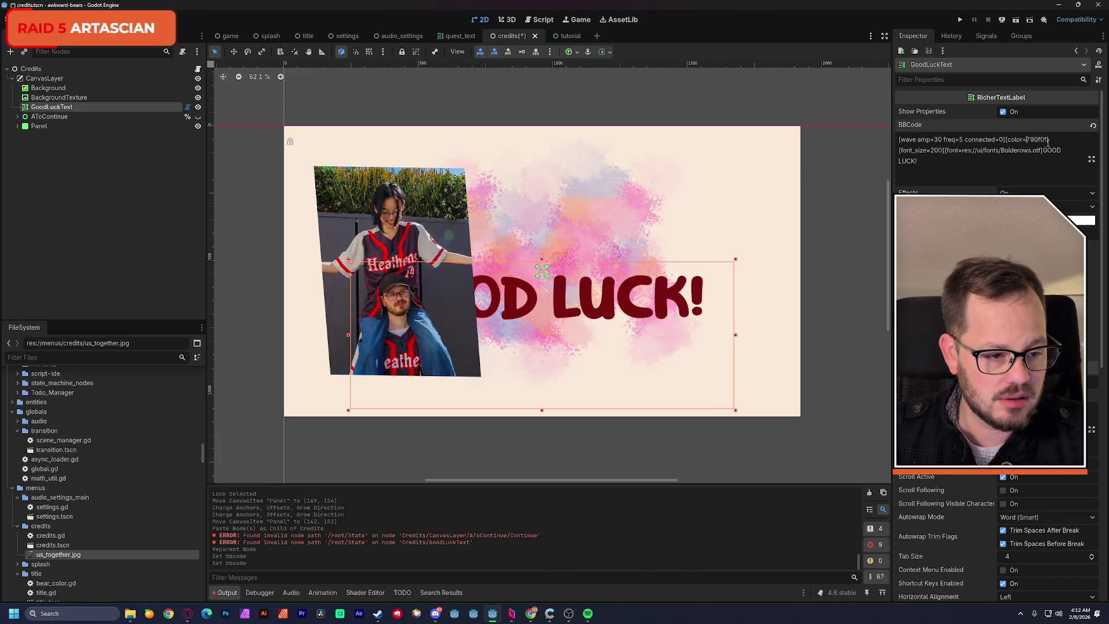
pyautogui.write('black')
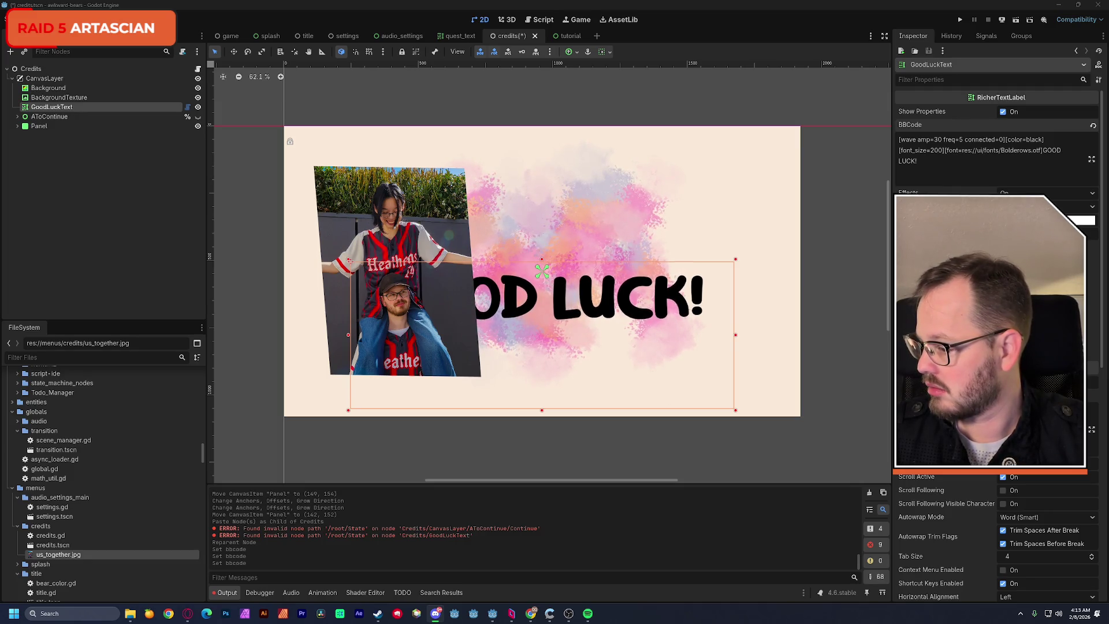
pyautogui.doubleClick(1033, 141)
pyautogui.write('211e23')
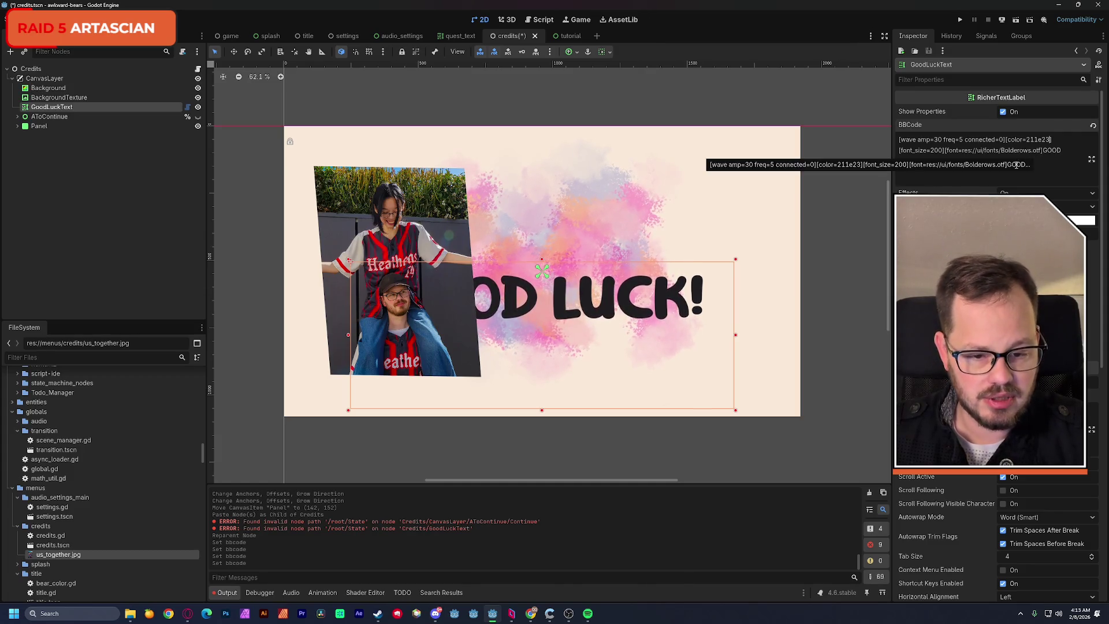
pyautogui.moveTo(601, 303); pyautogui.dragTo(660, 239)
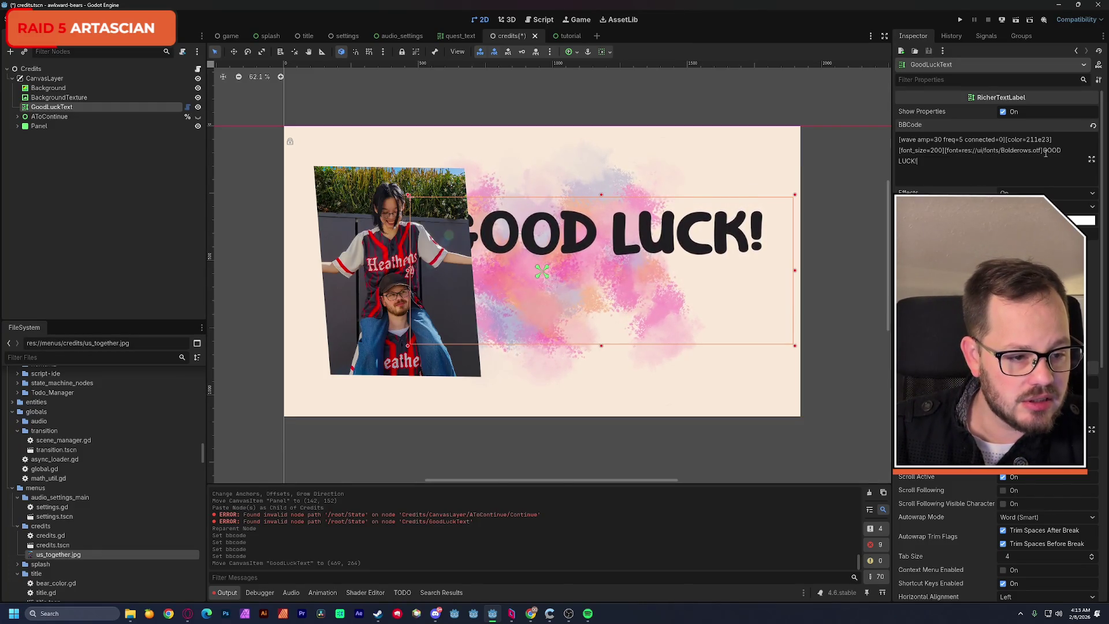
# Replace GOOD LUCK! with 'Thanks for playing our game!' and pull the label's left edge past the photo.
pyautogui.moveTo(966, 163); pyautogui.dragTo(1046, 158)
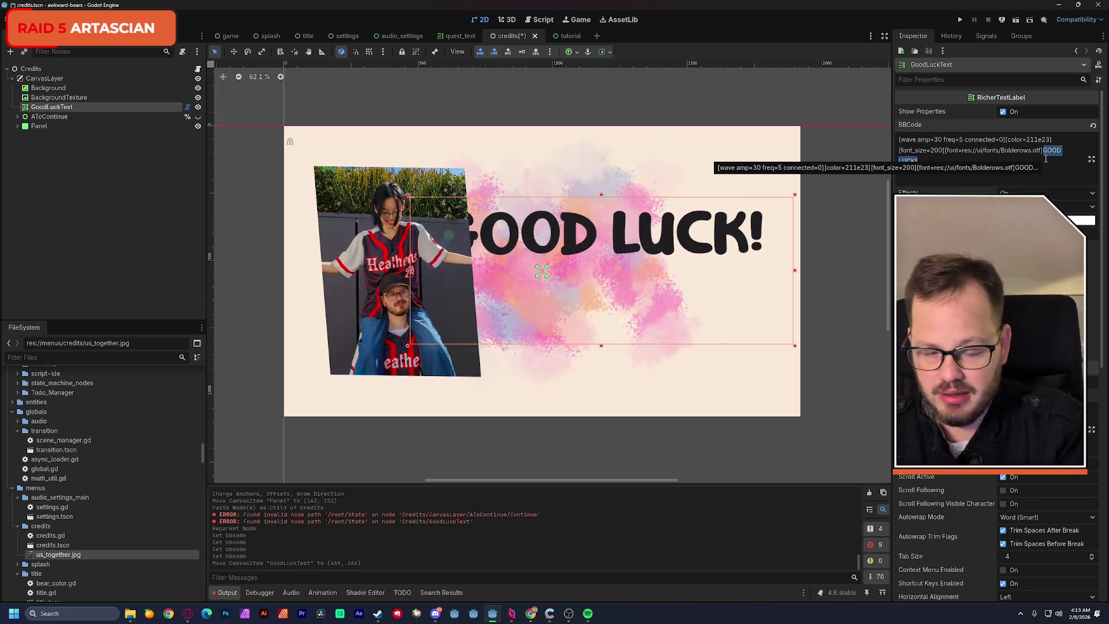
pyautogui.write('Thanks for playing')
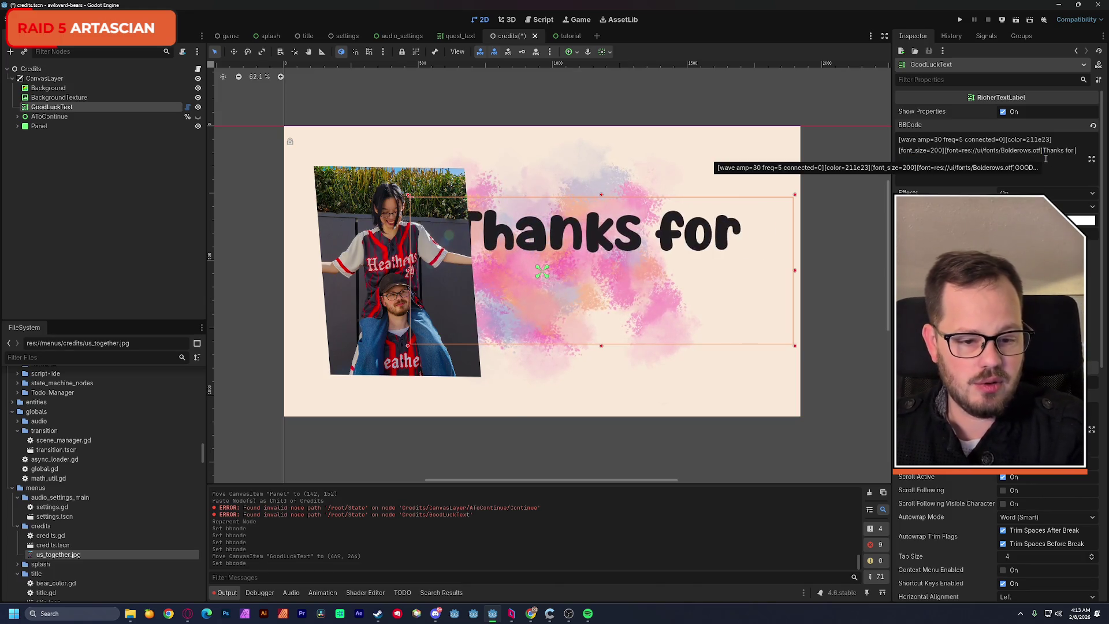
pyautogui.write(' our game!')
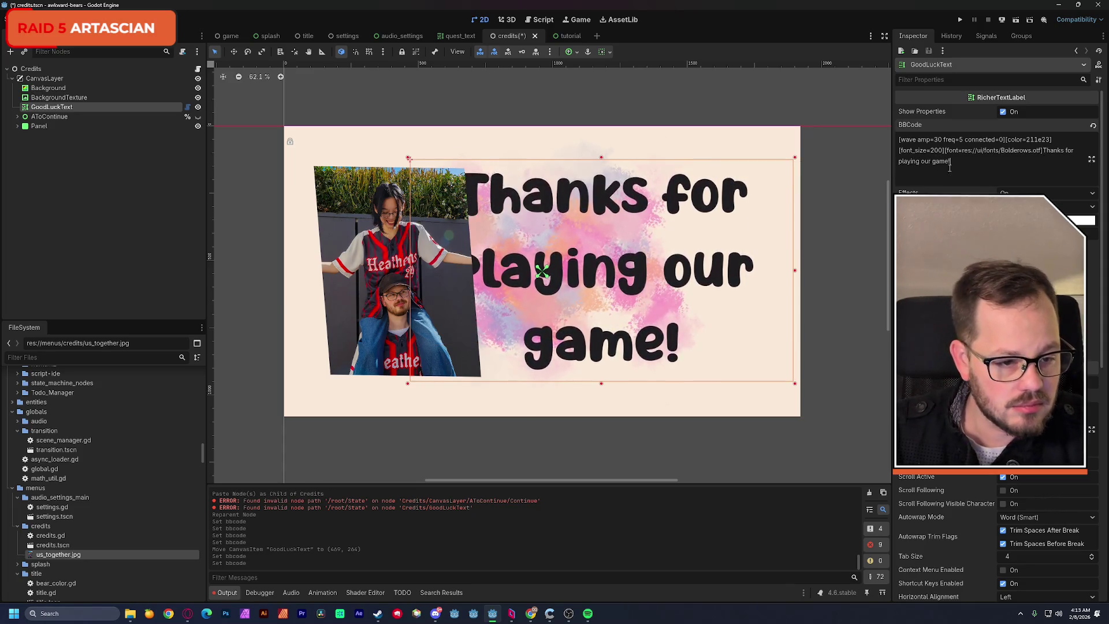
pyautogui.press('BackSpace')
pyautogui.write('1')
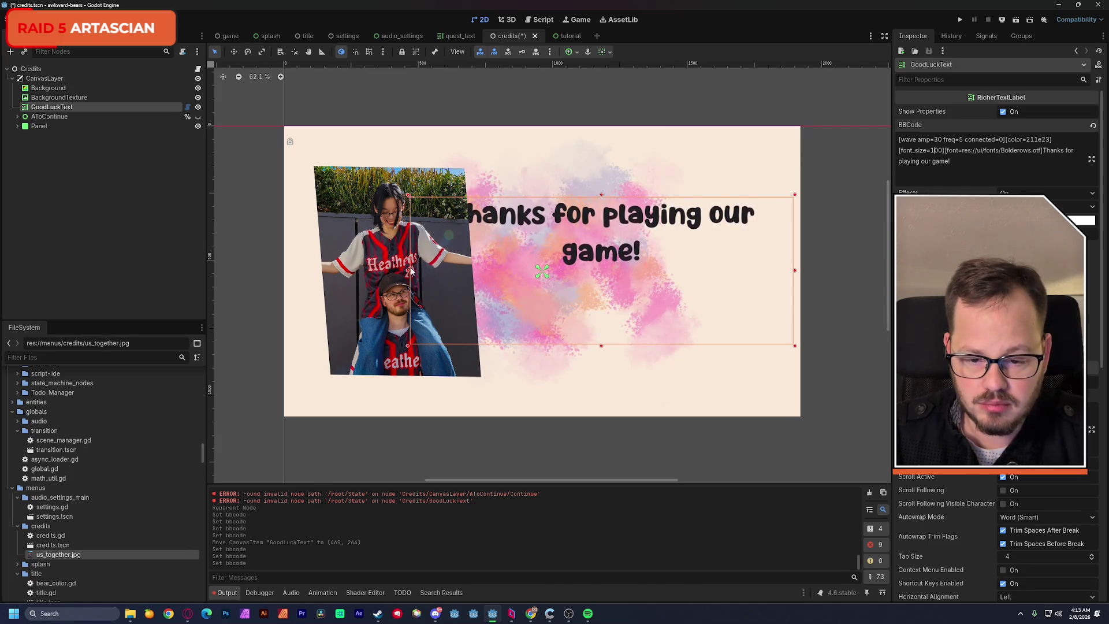
pyautogui.moveTo(408, 269); pyautogui.dragTo(473, 269)
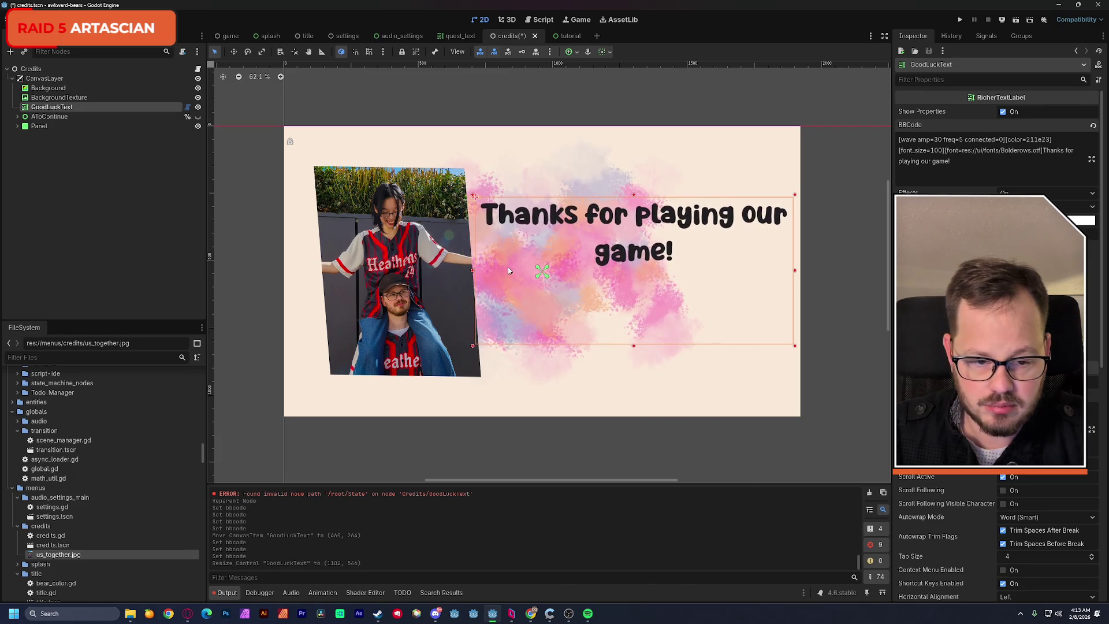
pyautogui.click(921, 161)
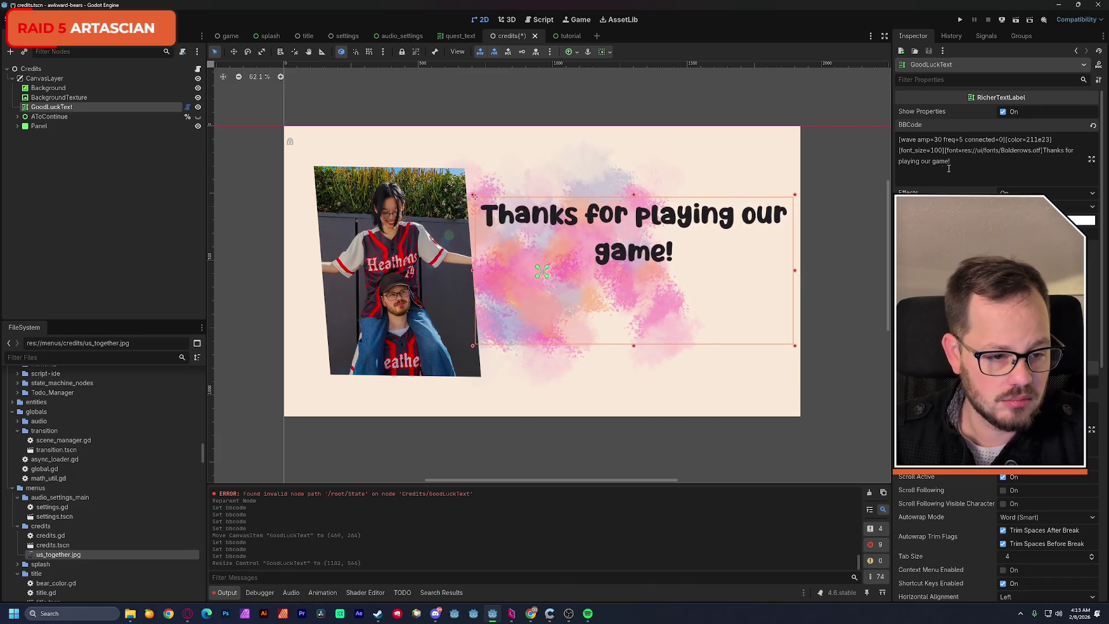
pyautogui.press('Return')
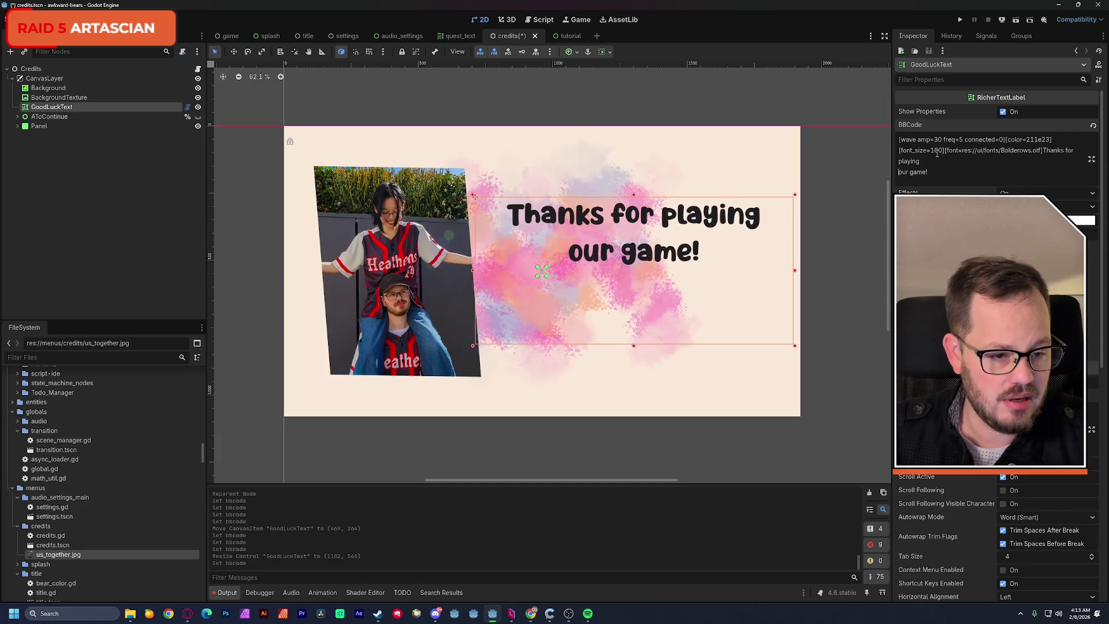
# Set font size 80 with the text on one line, nudge it left, and switch to itch.io.
pyautogui.press('BackSpace')
pyautogui.press('BackSpace')
pyautogui.press('BackSpace')
pyautogui.write('80')
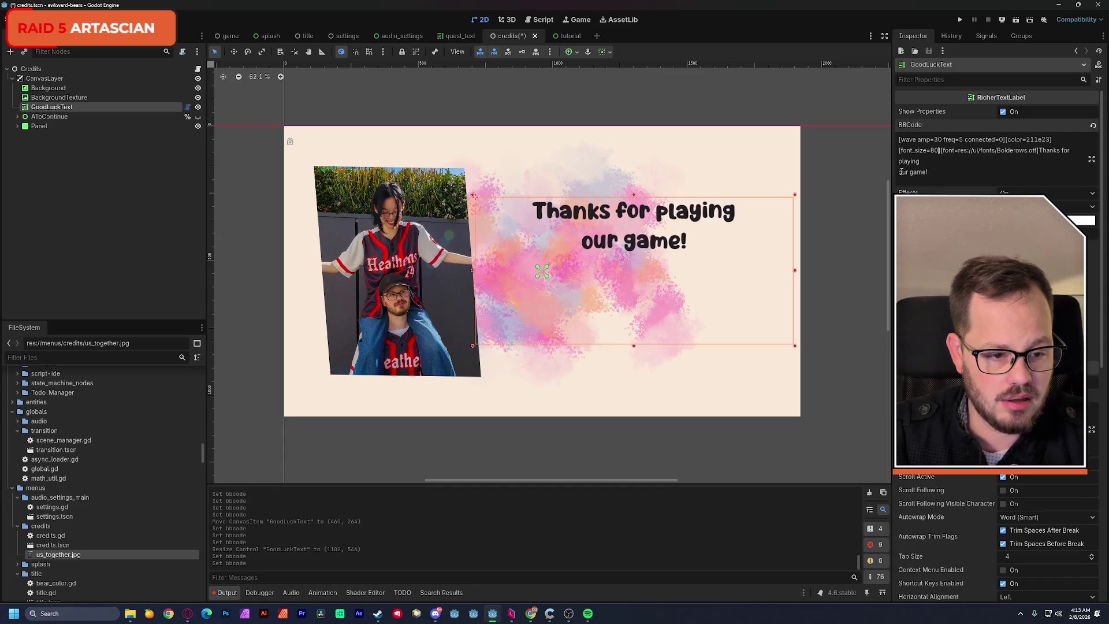
pyautogui.press('BackSpace')
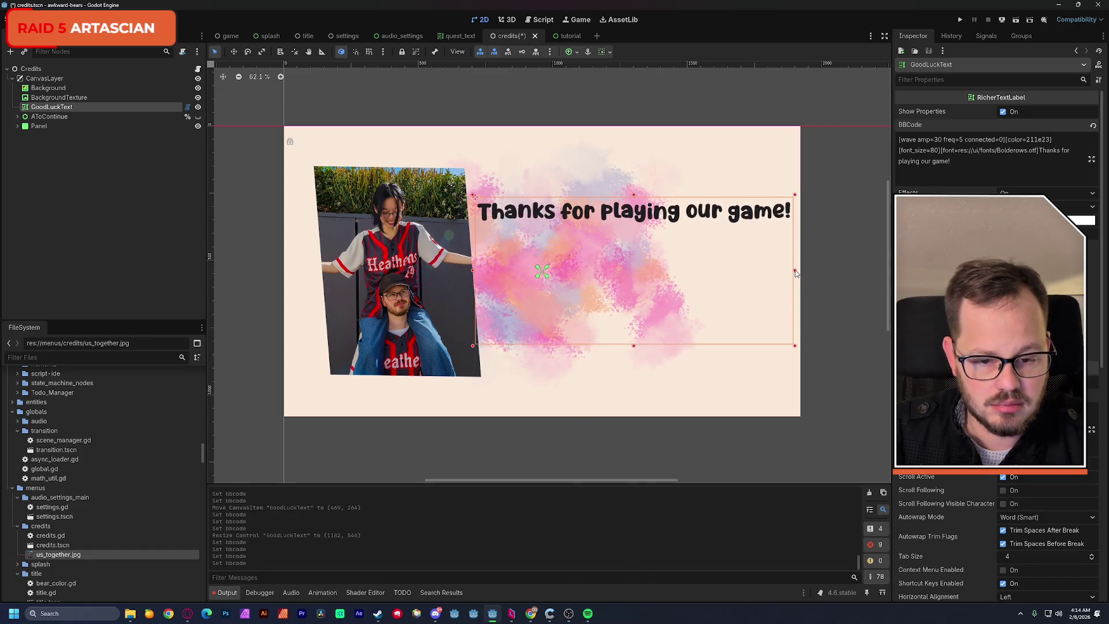
pyautogui.moveTo(534, 216); pyautogui.dragTo(528, 216)
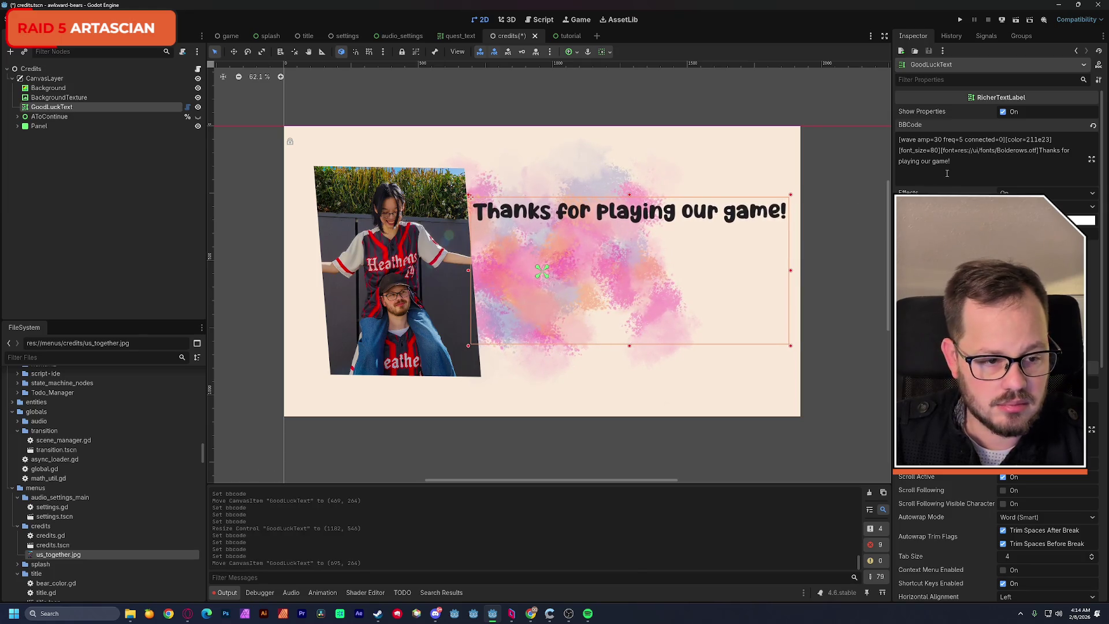
pyautogui.press('Return')
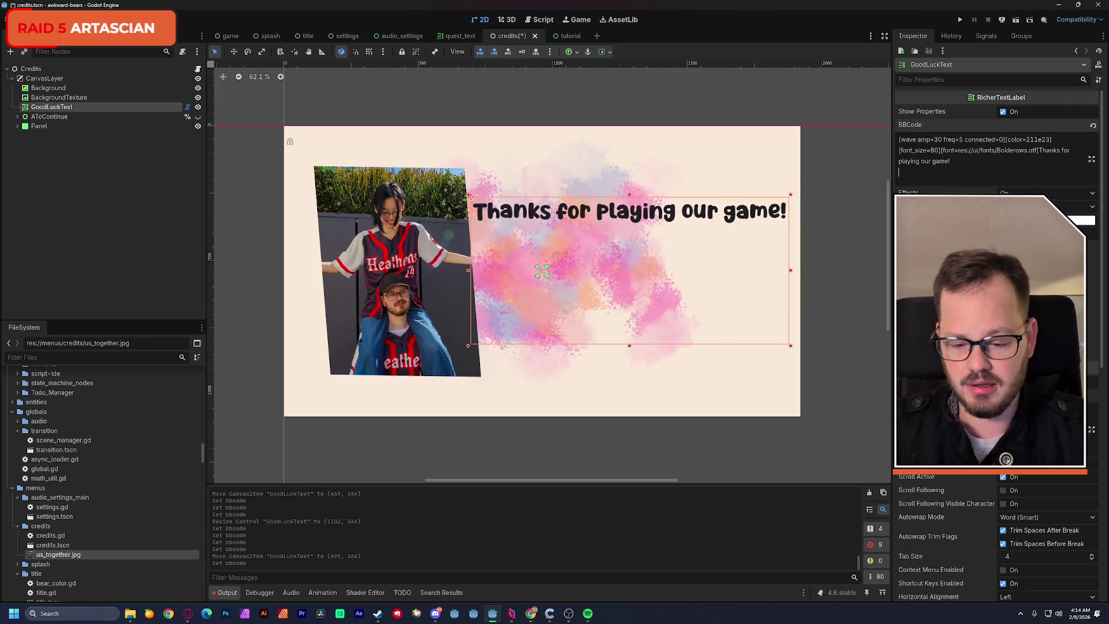
pyautogui.click(187, 613)
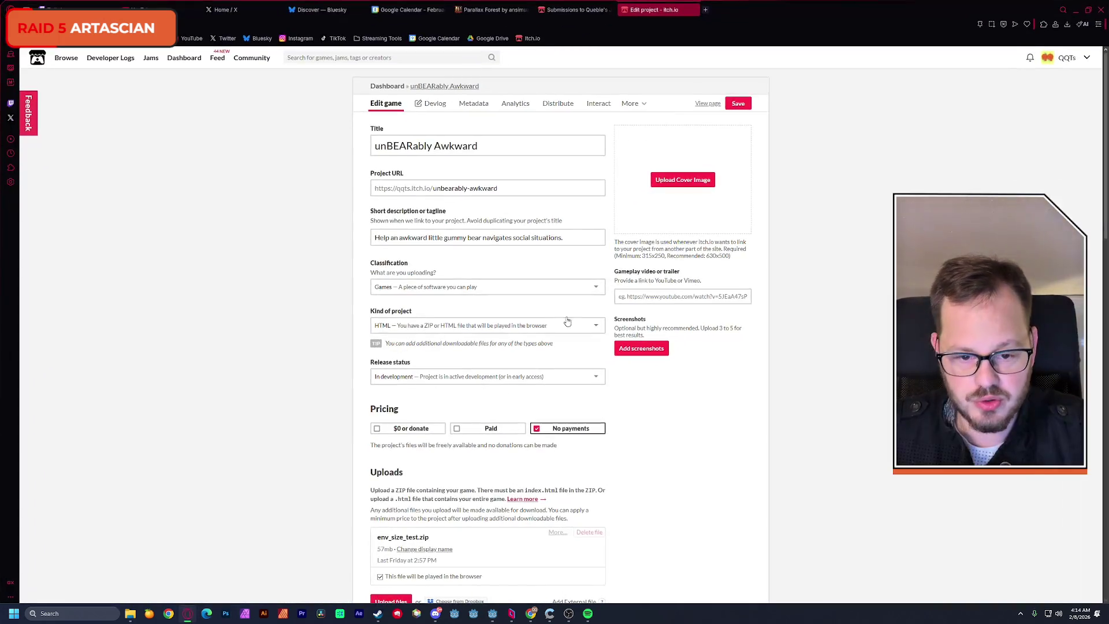
# Copy the MEET THE TEAM paragraph from itch.io and paste it into the label's BBCode.
pyautogui.scroll(-7, 329, 422)
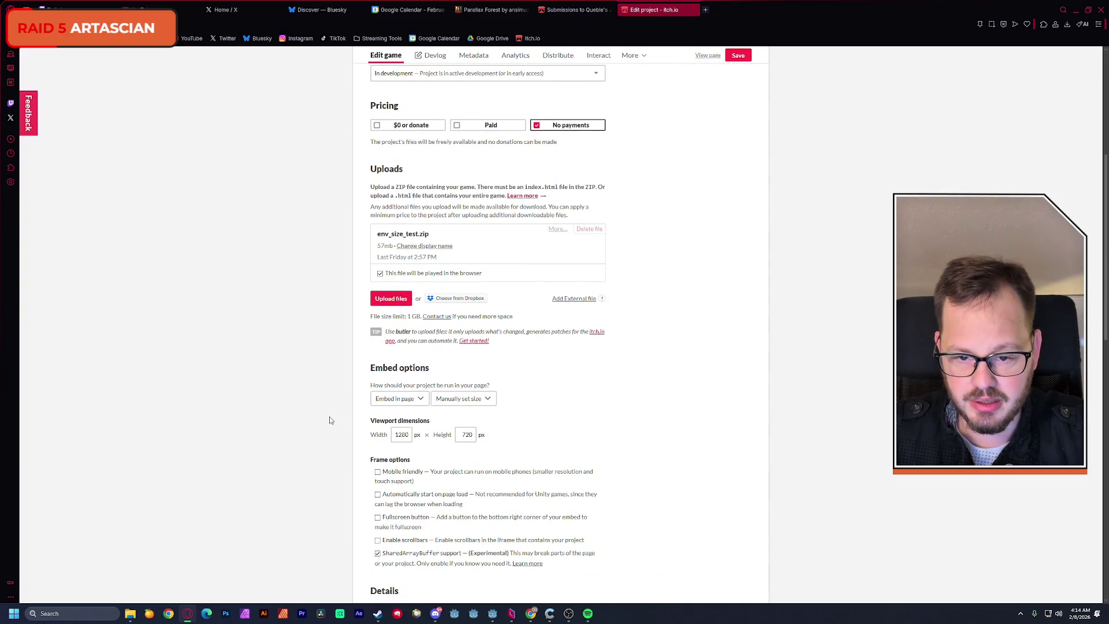
pyautogui.scroll(-4, 329, 420)
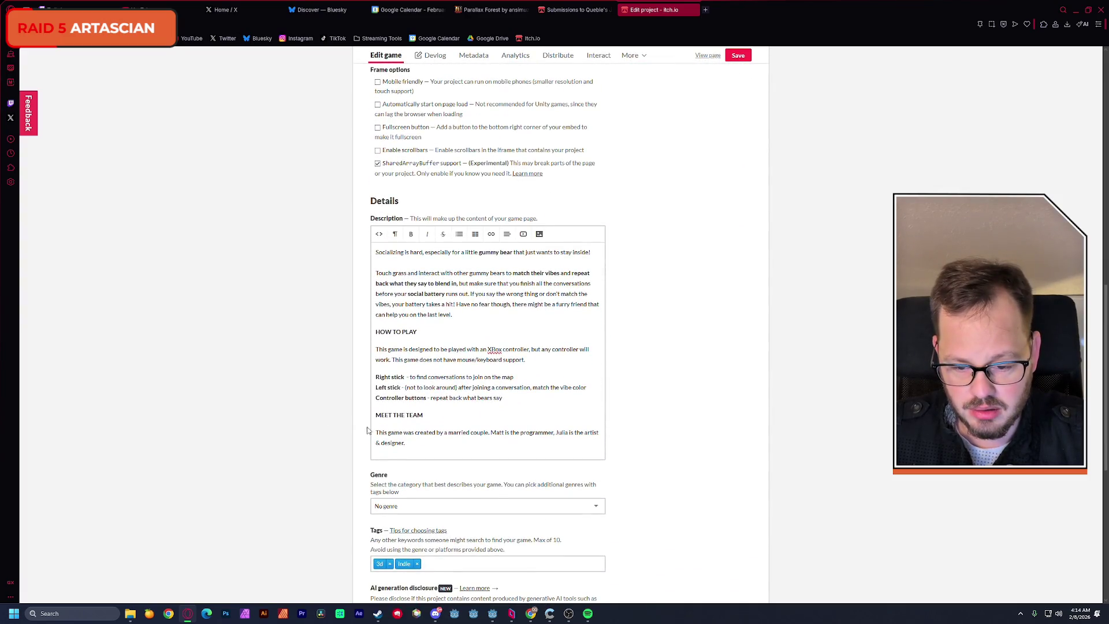
pyautogui.moveTo(376, 432); pyautogui.dragTo(406, 443)
pyautogui.hotkey('ctrl', 'c')
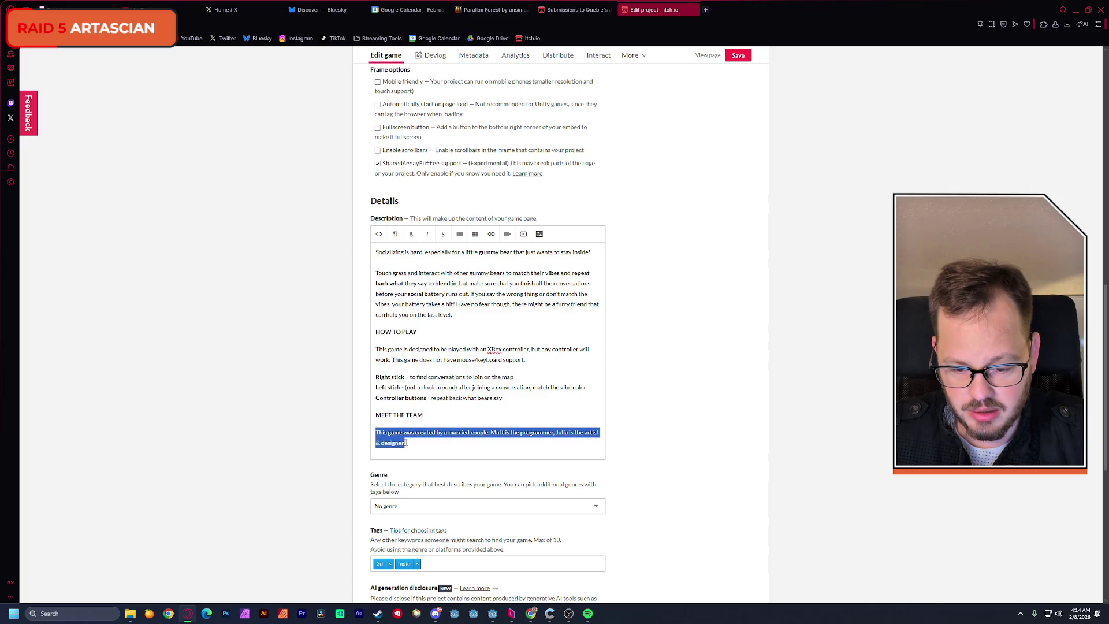
pyautogui.click(1075, 10)
pyautogui.hotkey('ctrl', 'v')
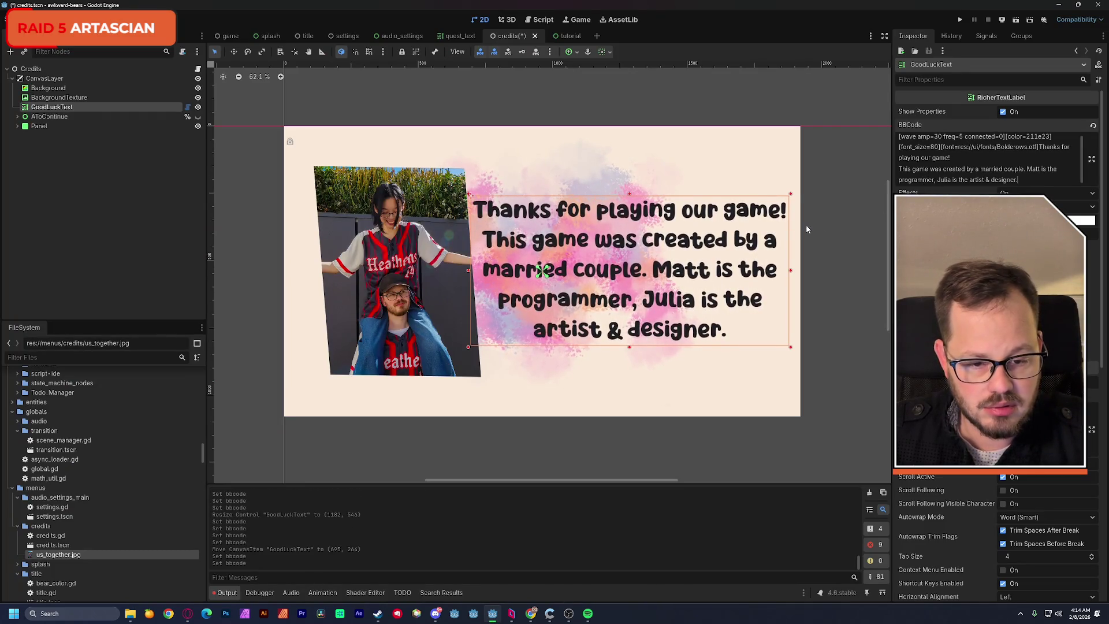
pyautogui.click(953, 157)
pyautogui.write('[/]')
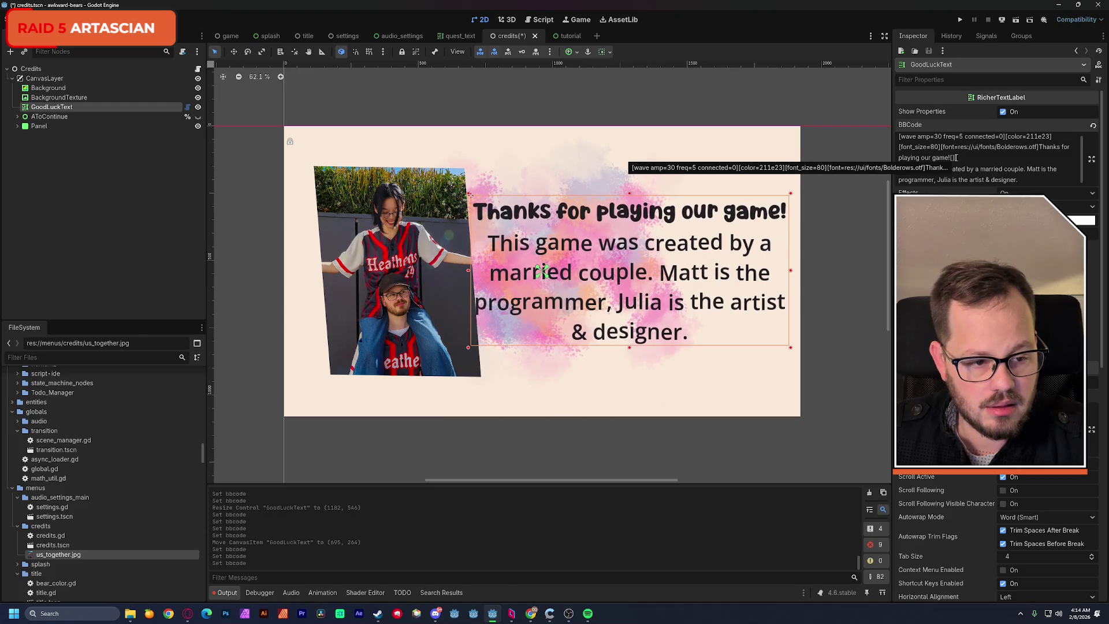
pyautogui.write(']')
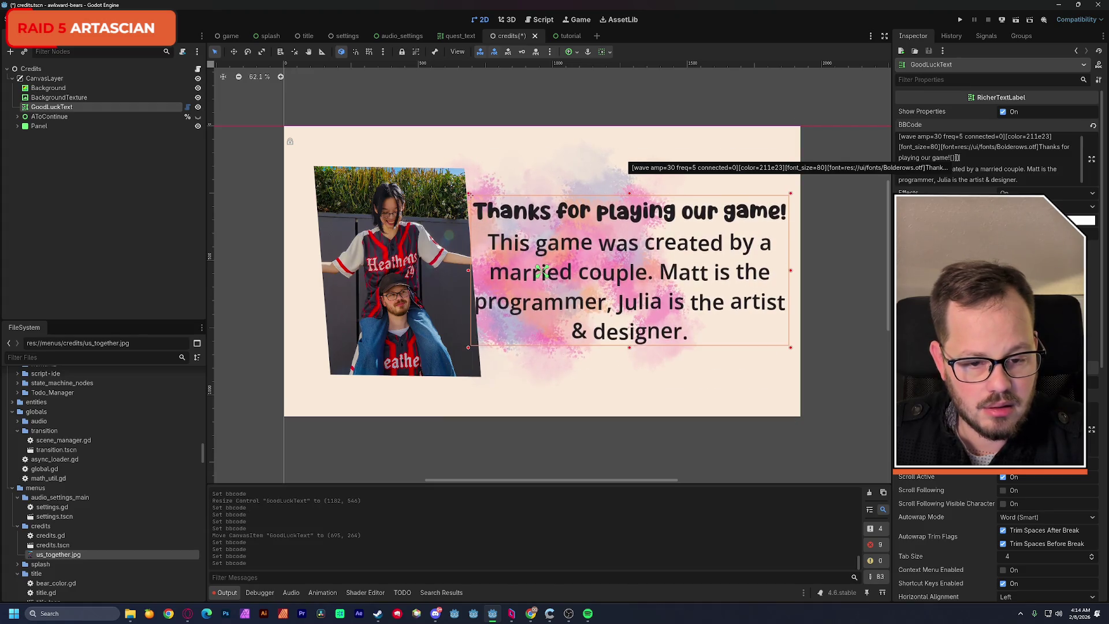
pyautogui.write('[][]')
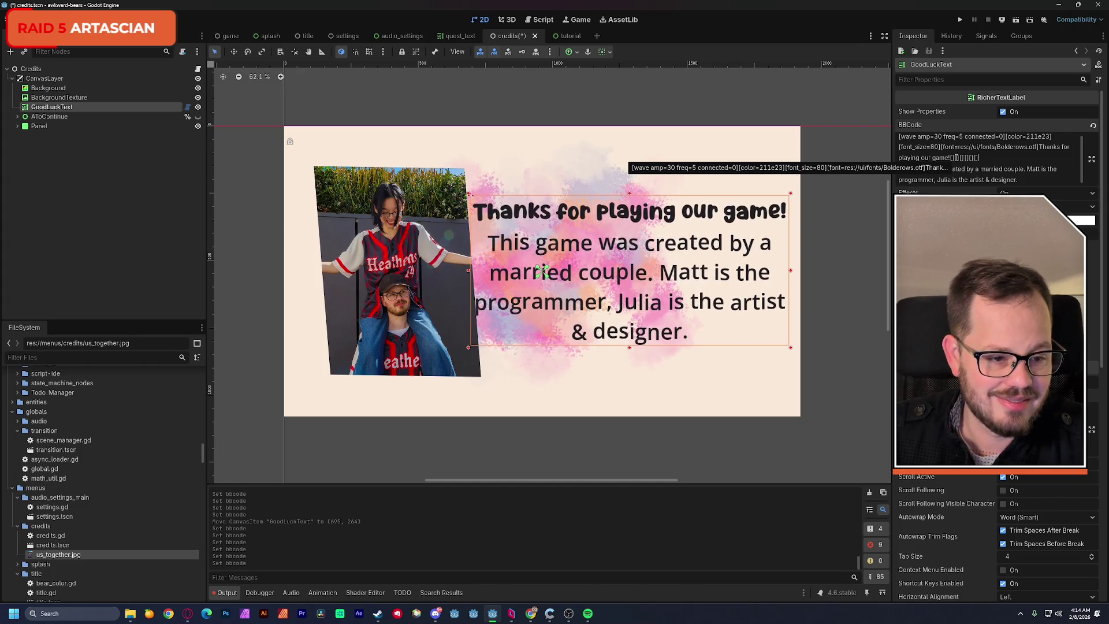
pyautogui.press('BackSpace')
pyautogui.press('BackSpace')
pyautogui.press('BackSpace')
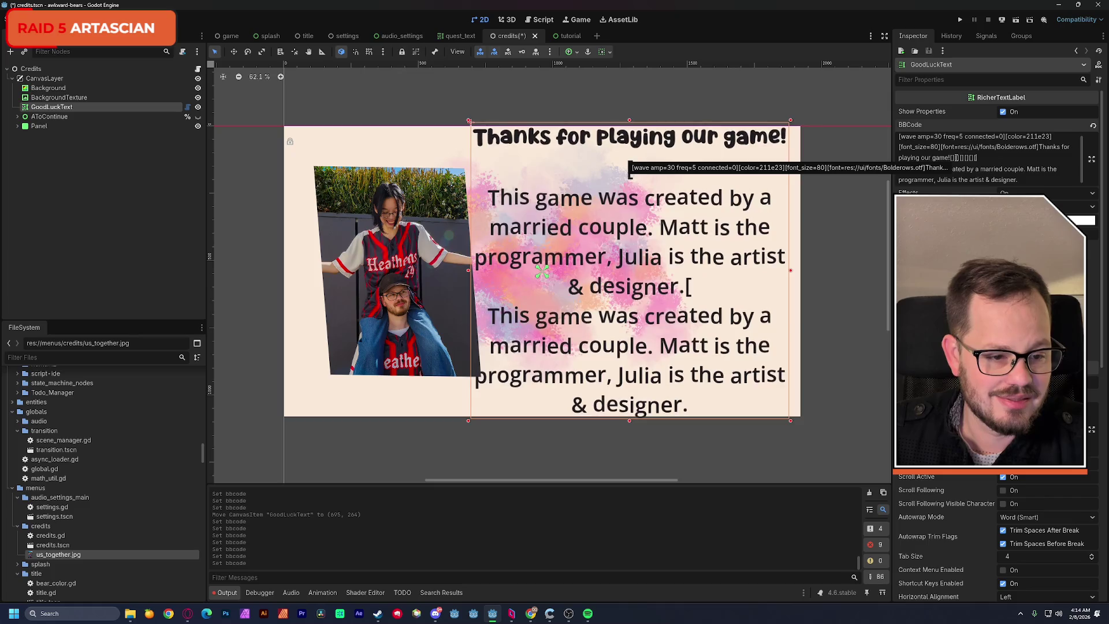
pyautogui.press('BackSpace')
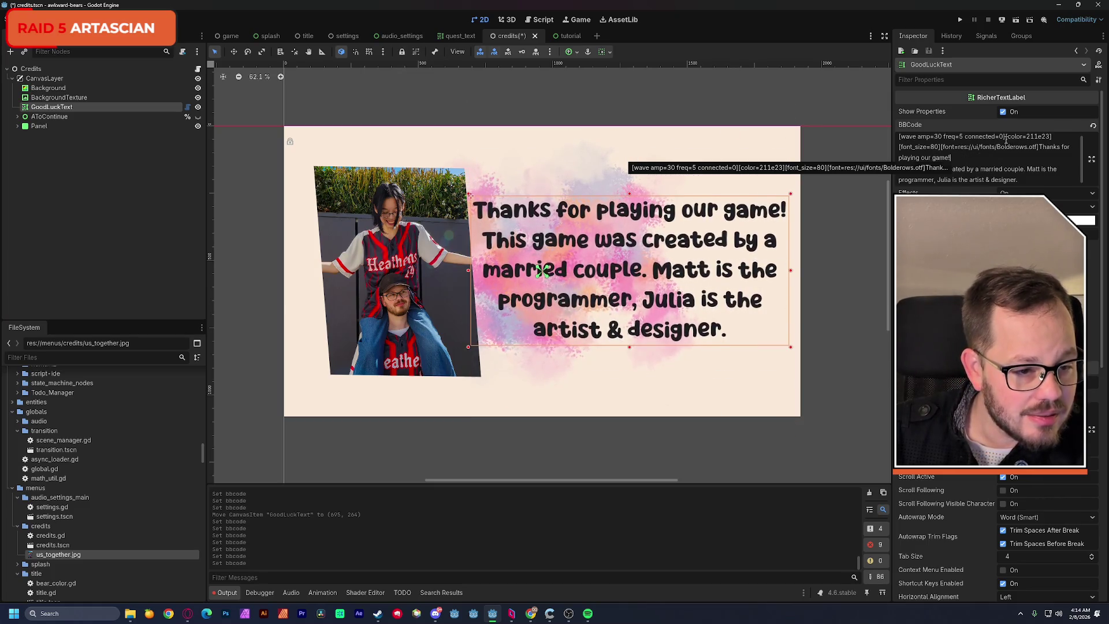
pyautogui.click(1005, 137)
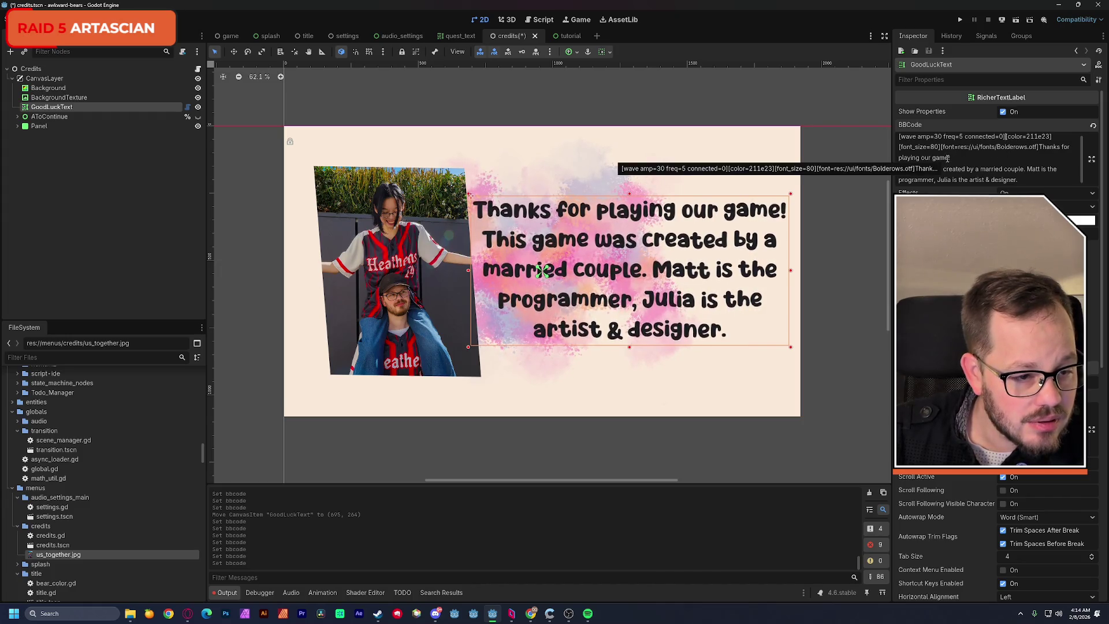
pyautogui.moveTo(1038, 148); pyautogui.dragTo(944, 149)
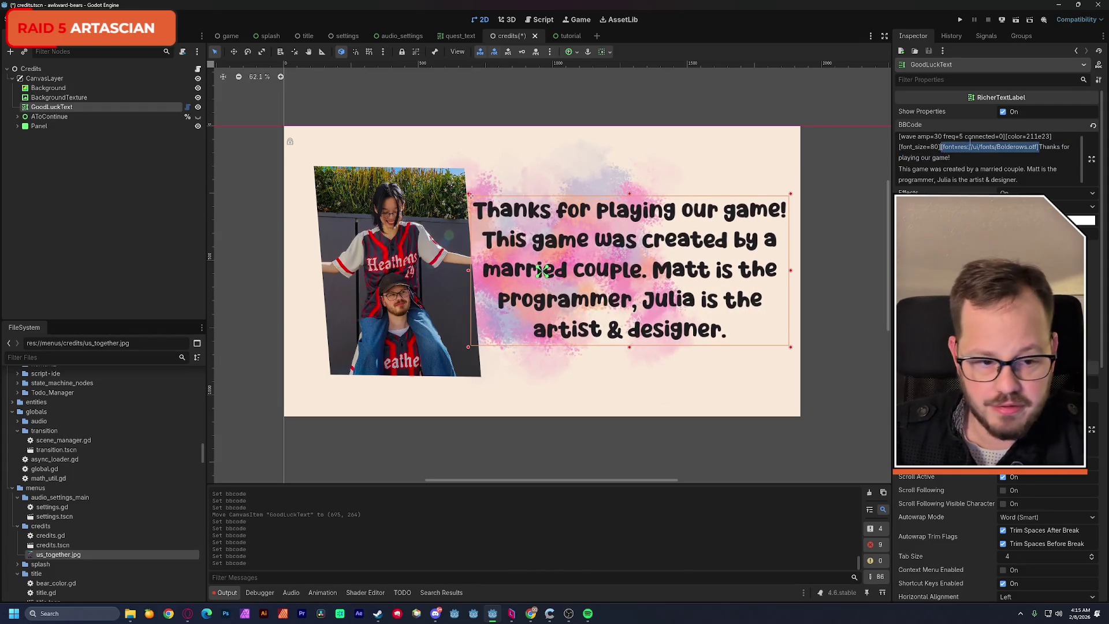
# Remove the wave effect tag from the label's BBCode, keeping the Bolderows font tag.
pyautogui.press('BackSpace')
pyautogui.hotkey('ctrl', 'z')
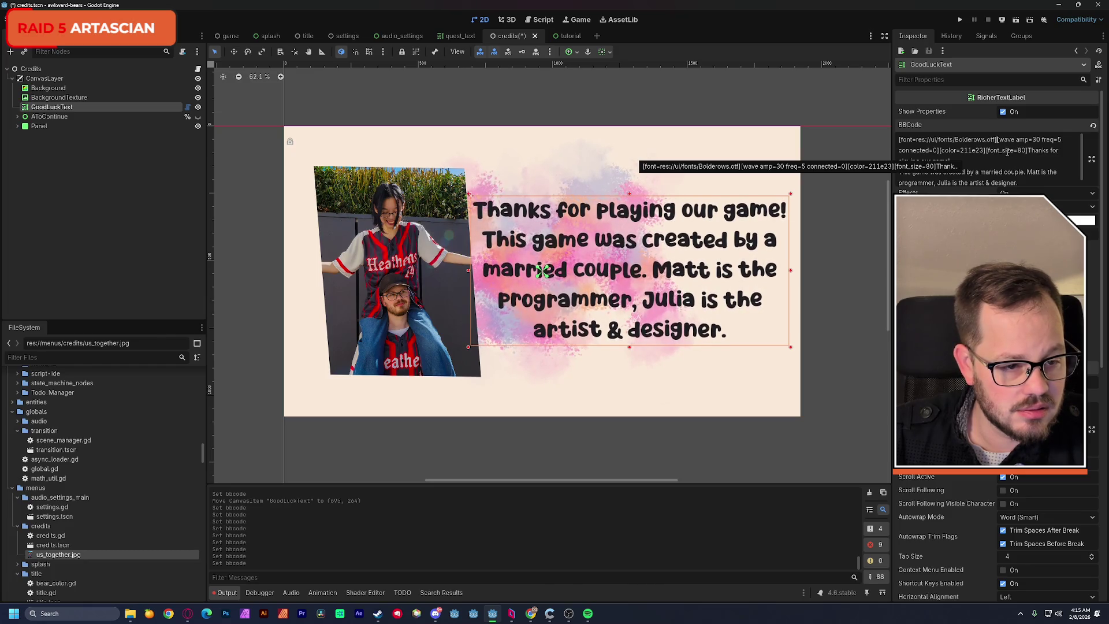
pyautogui.keyDown('shift'); pyautogui.click(939, 151); pyautogui.keyUp('shift')
pyautogui.press('BackSpace')
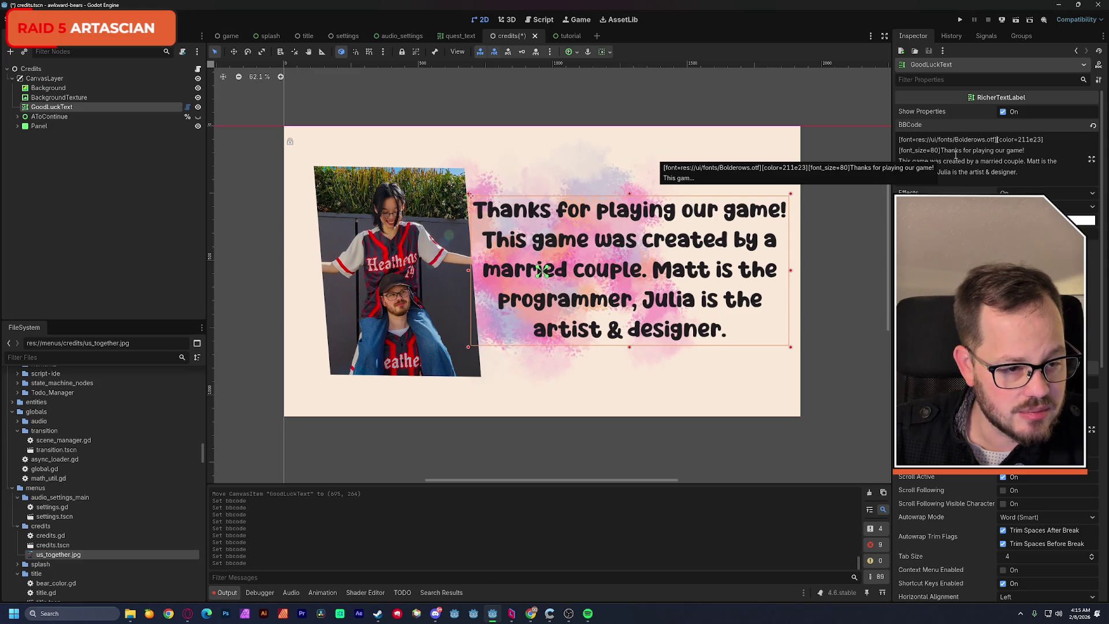
# Add a [font_size=40] tag before the credit paragraph line.
pyautogui.click(1030, 151)
pyautogui.write('[')
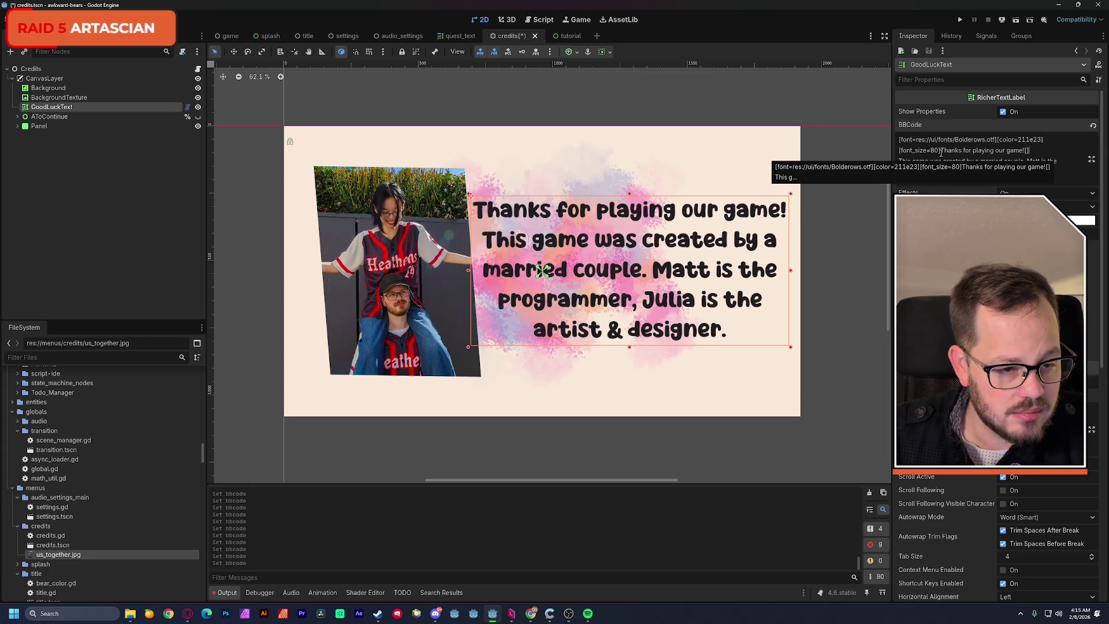
pyautogui.moveTo(941, 152); pyautogui.dragTo(899, 153)
pyautogui.hotkey('ctrl', 'c')
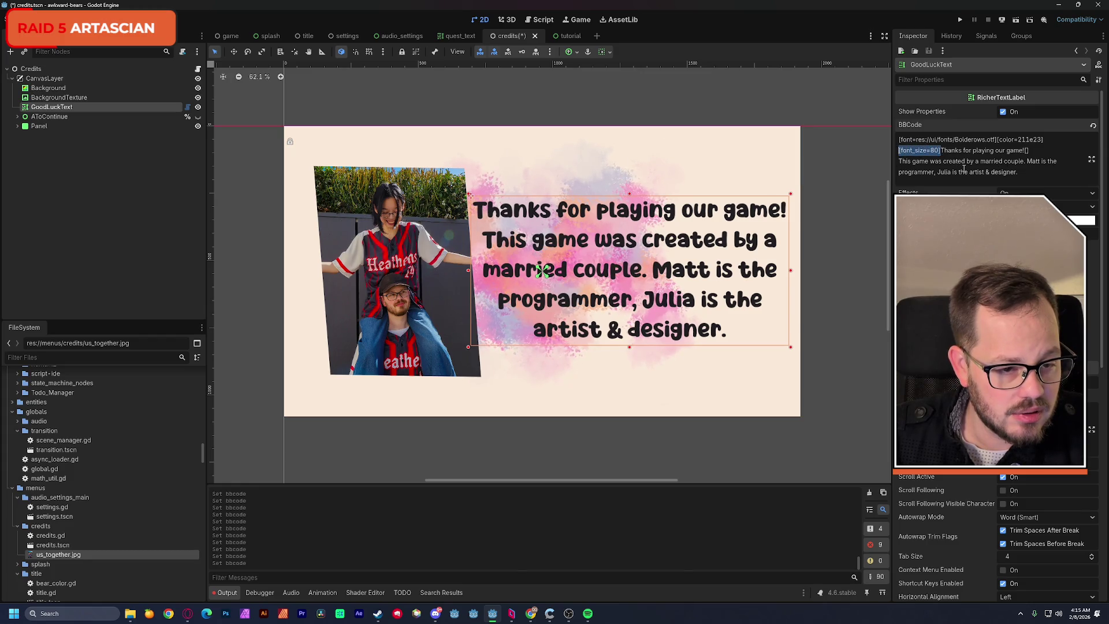
pyautogui.click(1046, 154)
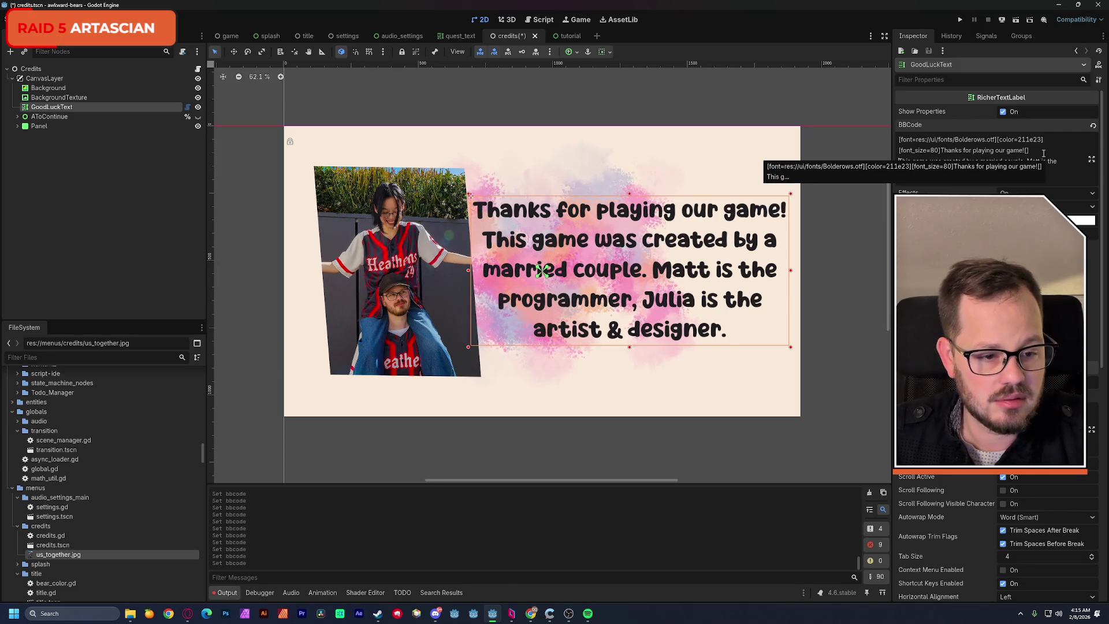
pyautogui.hotkey('ctrl', 'v')
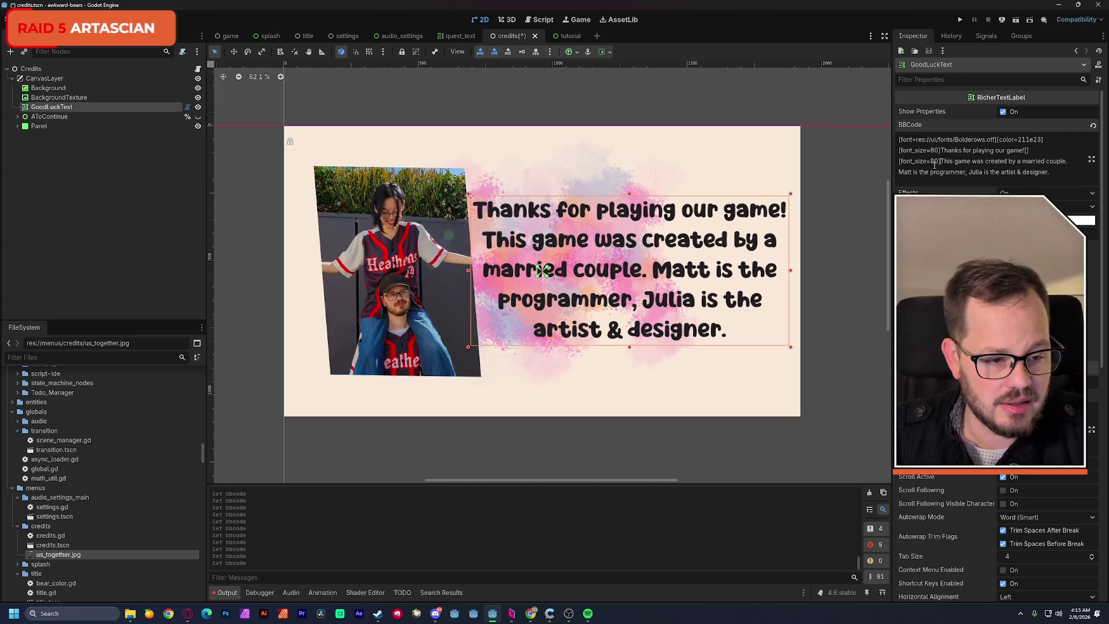
pyautogui.press('BackSpace')
pyautogui.write('4')
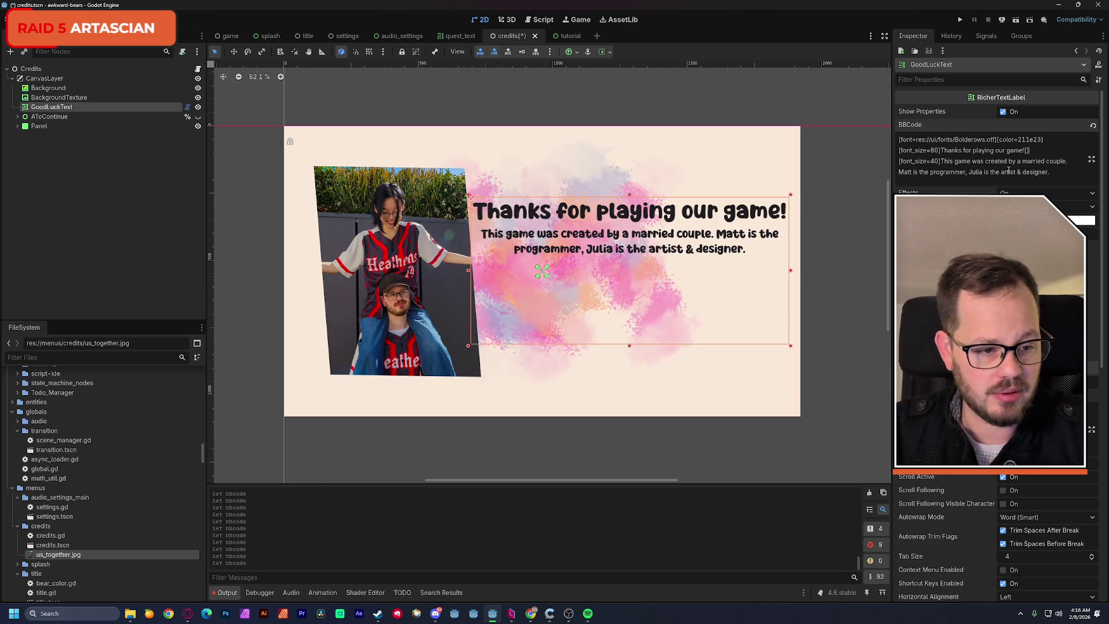
# Append 'for the 2026 Queble Game Jam' after 'married couple', breaking lines before the jam name and roles.
pyautogui.click(1064, 163)
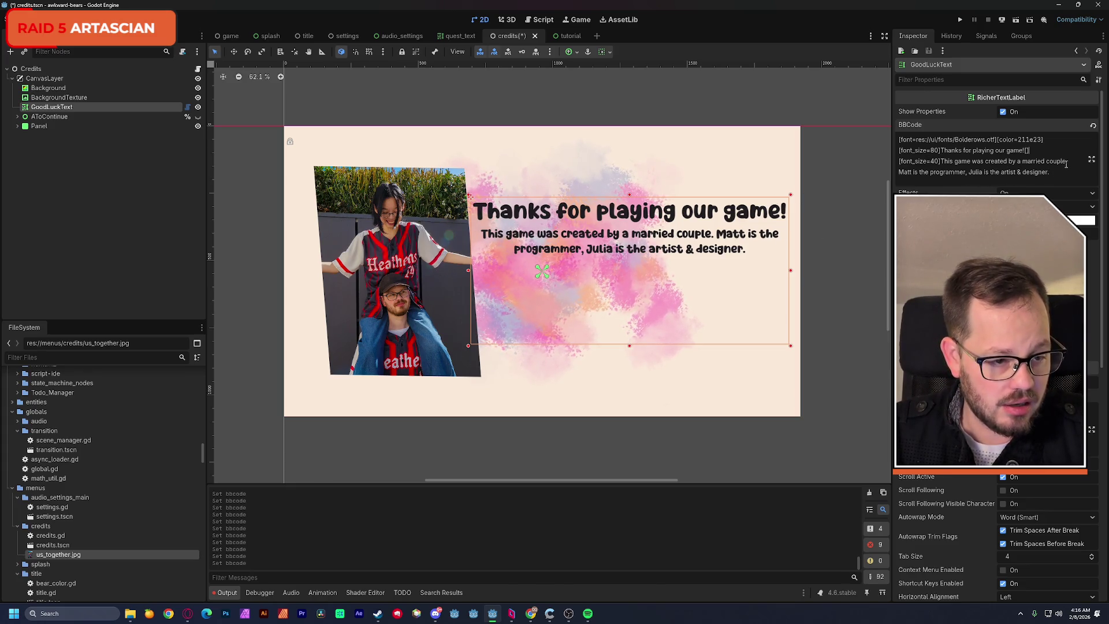
pyautogui.write('for the Q')
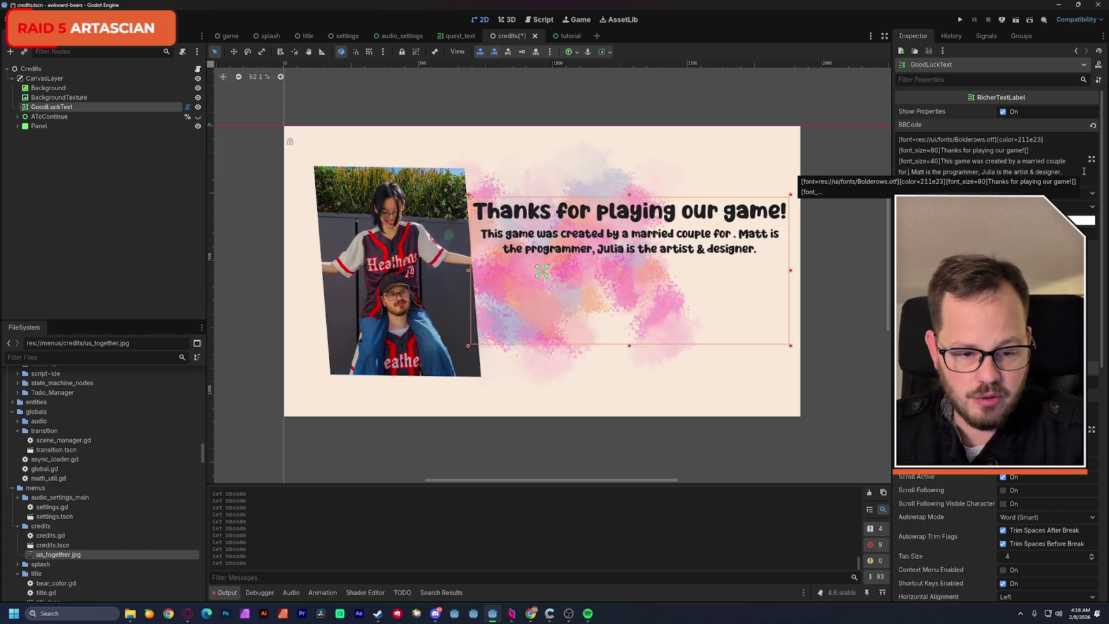
pyautogui.write('ueble')
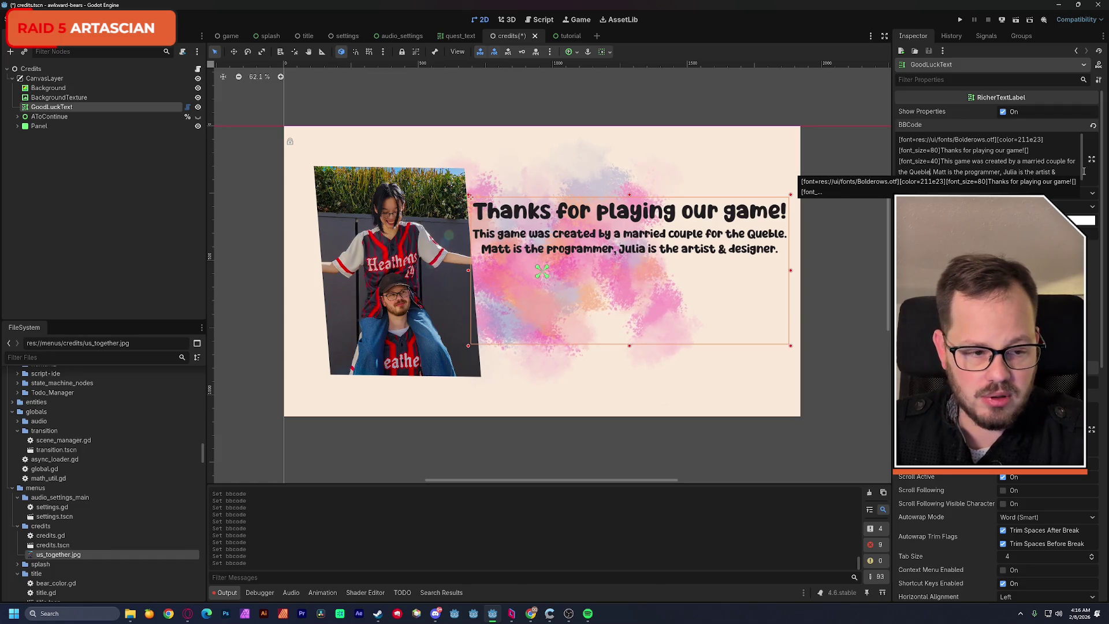
pyautogui.press('Left')
pyautogui.press('Left')
pyautogui.press('Left')
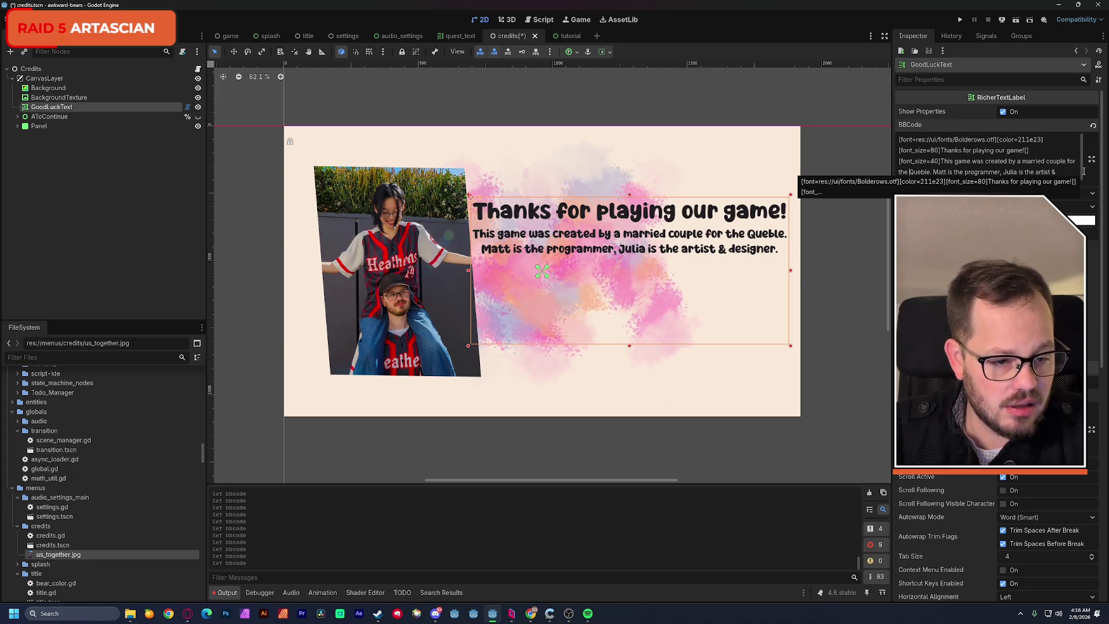
pyautogui.press('Return')
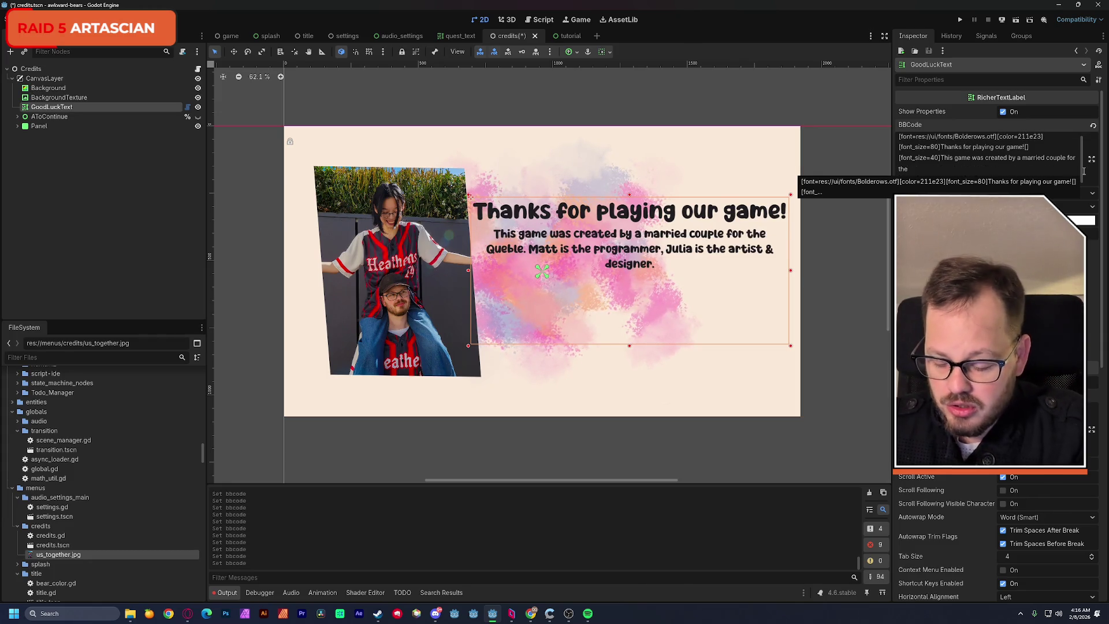
pyautogui.write('202')
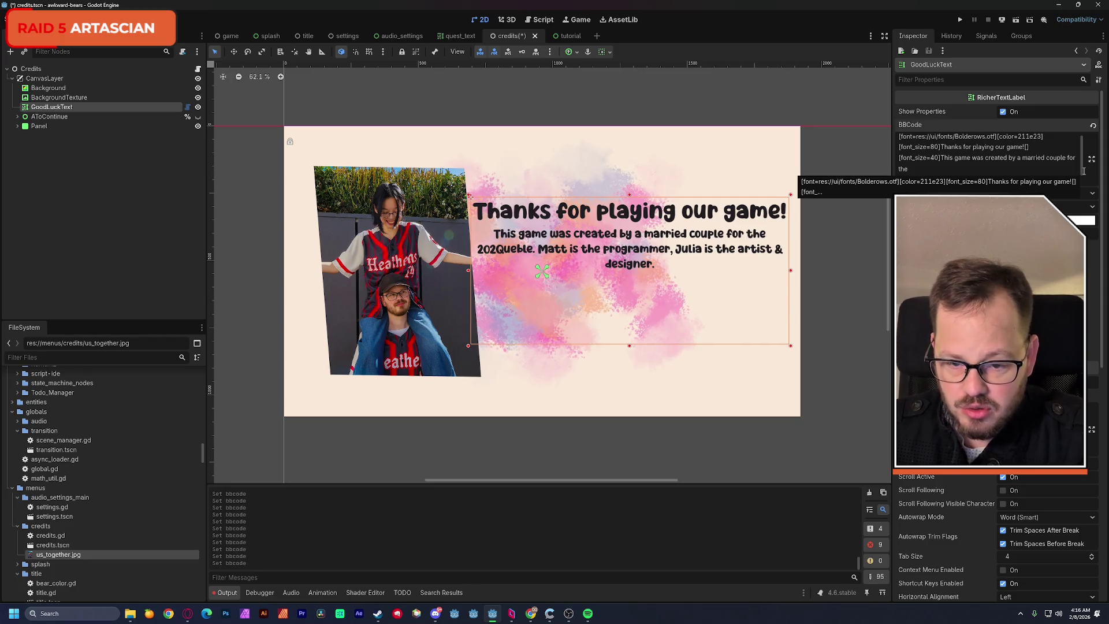
pyautogui.write('6')
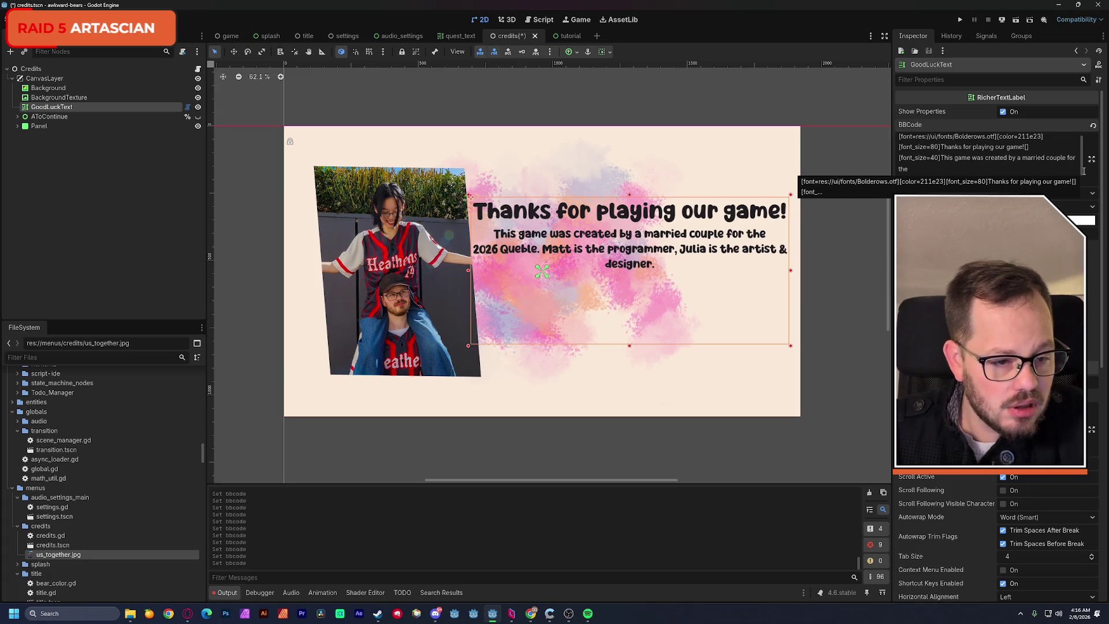
pyautogui.click(955, 179)
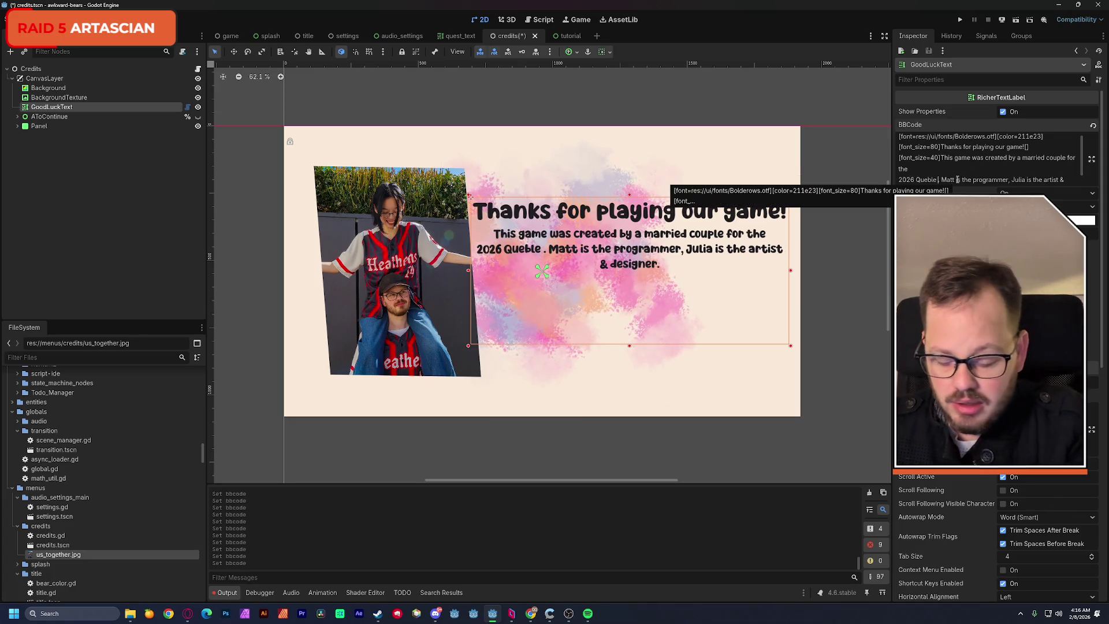
pyautogui.write('Game Jam')
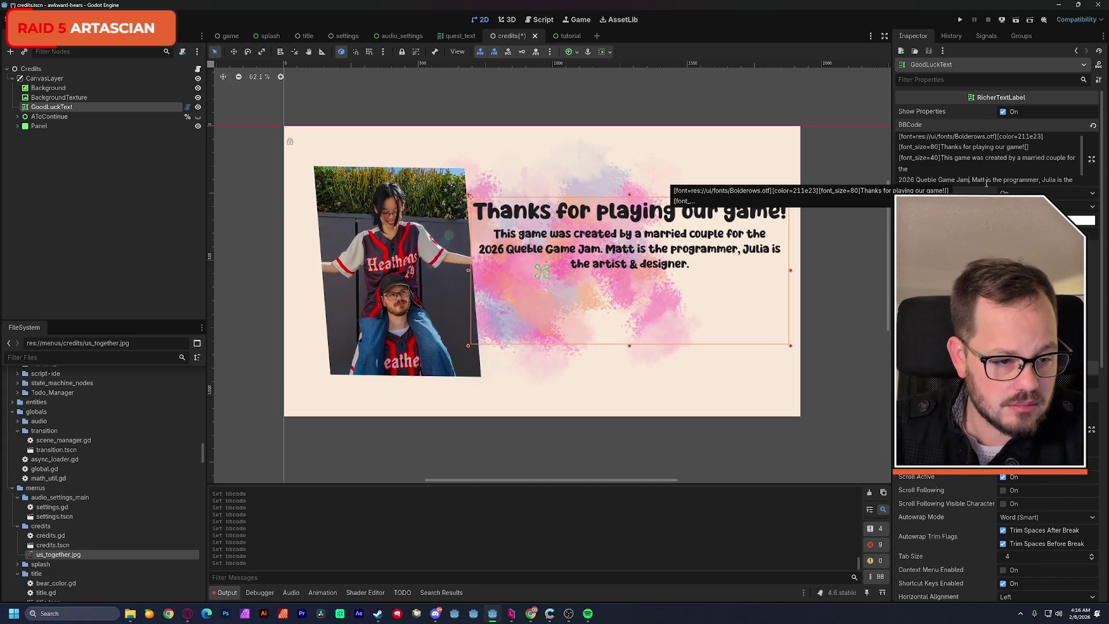
pyautogui.press('Return')
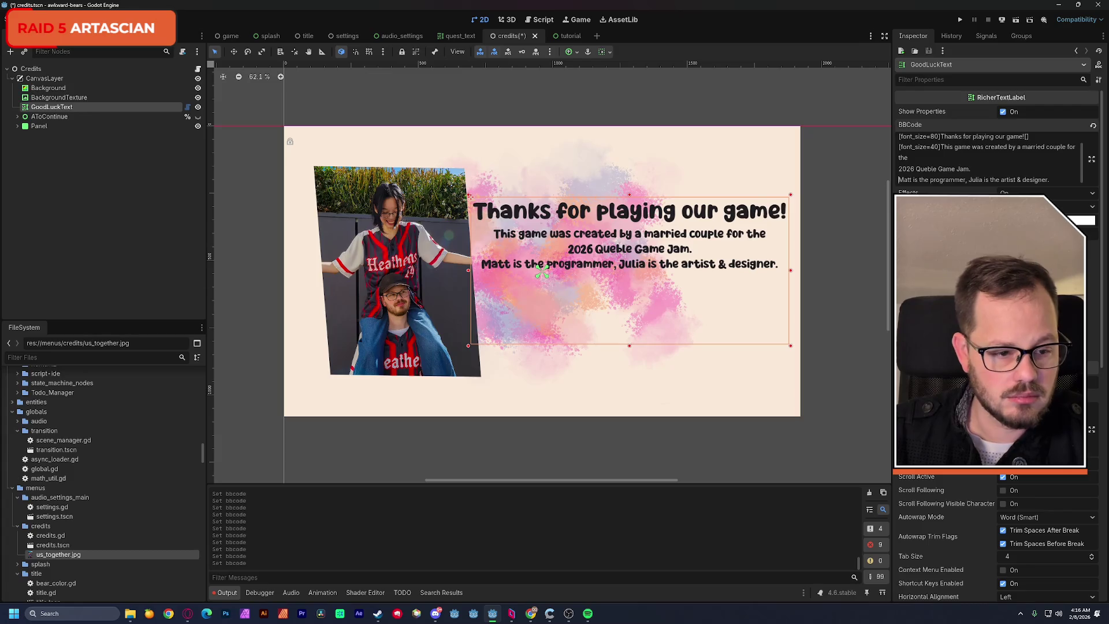
# Copy the [font_size=40] tag and paste it in front of the jam line.
pyautogui.moveTo(940, 148); pyautogui.dragTo(899, 148)
pyautogui.hotkey('ctrl', 'c')
pyautogui.click(899, 168)
pyautogui.hotkey('ctrl', 'v')
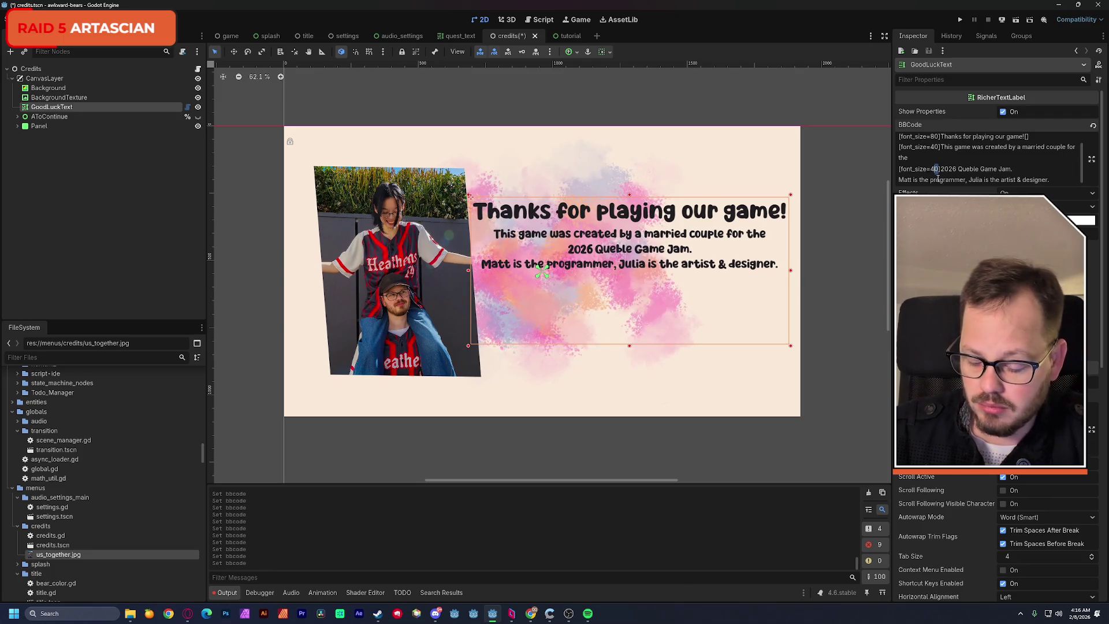
pyautogui.write('5')
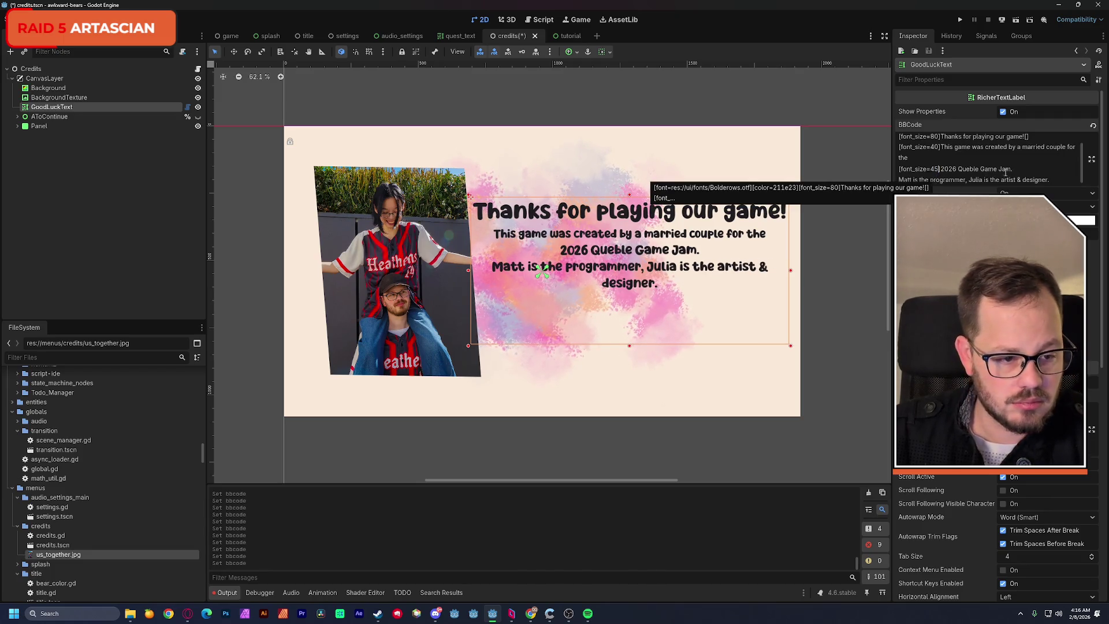
pyautogui.click(1013, 169)
pyautogui.write('[]')
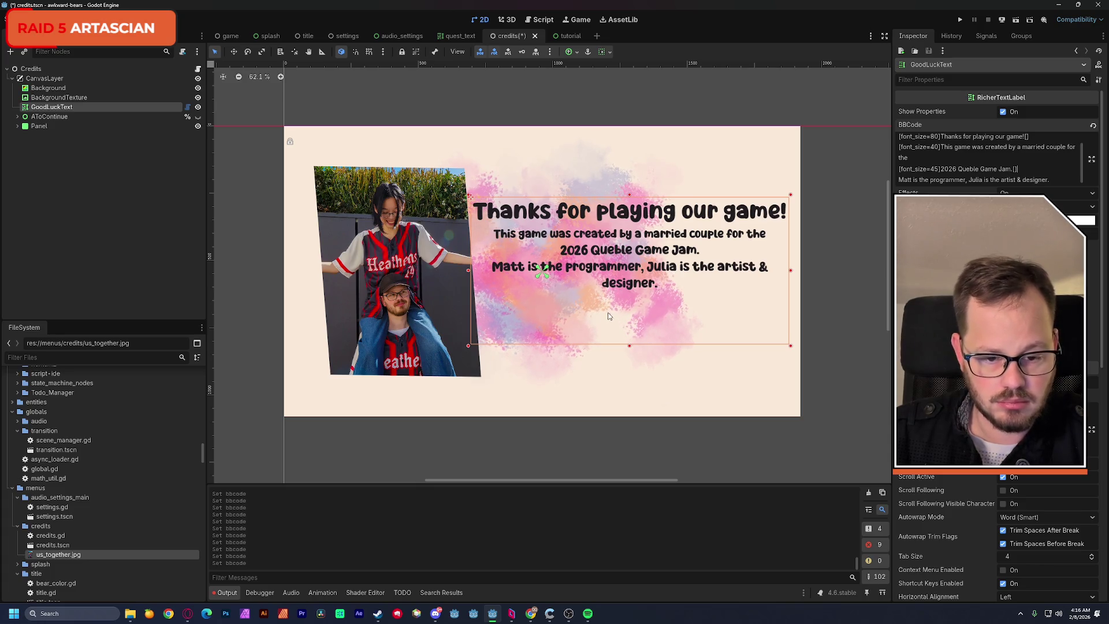
pyautogui.scroll(-1, 1038, 168)
pyautogui.scroll(1, 1038, 167)
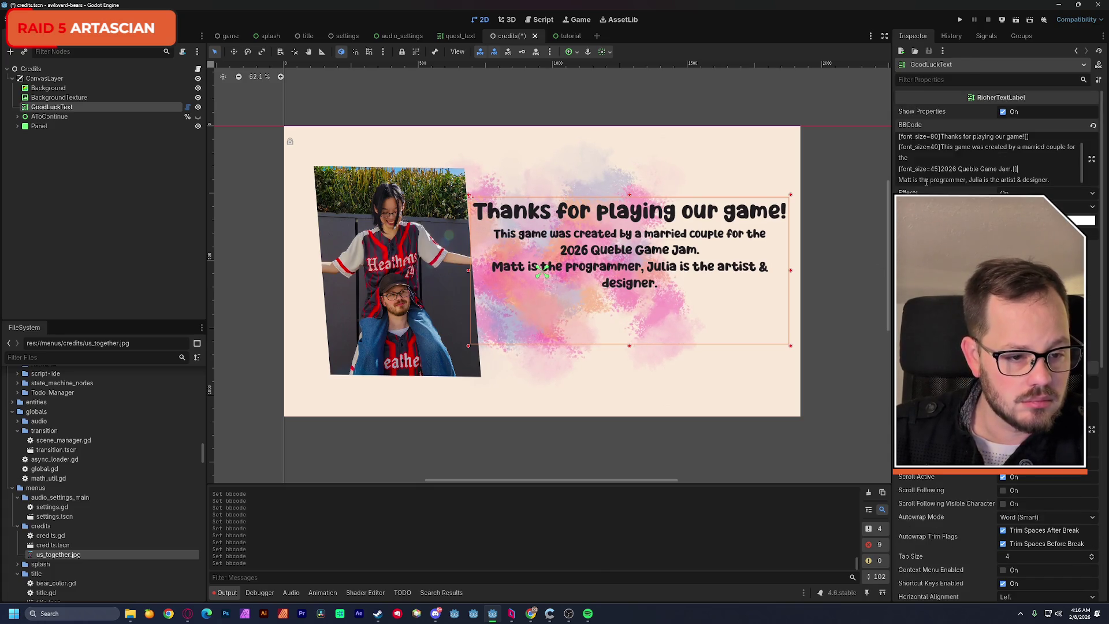
# Put a size-40 tag before the roles sentence with a blank line above it.
pyautogui.moveTo(941, 147); pyautogui.dragTo(900, 148)
pyautogui.hotkey('ctrl', 'c')
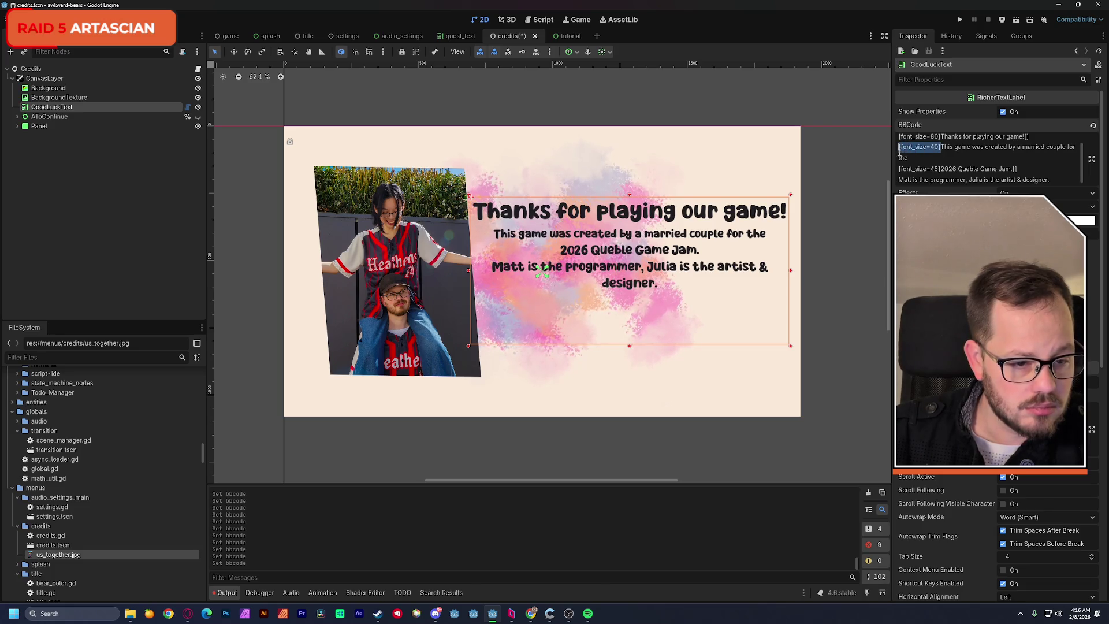
pyautogui.click(898, 180)
pyautogui.hotkey('ctrl', 'v')
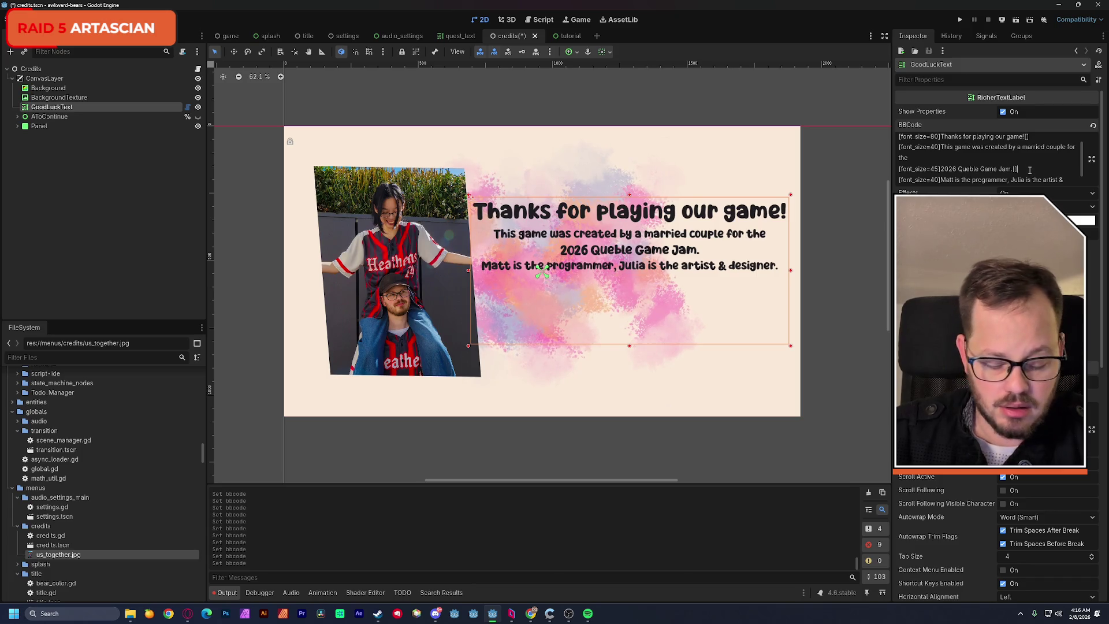
pyautogui.press('Home')
pyautogui.press('Return')
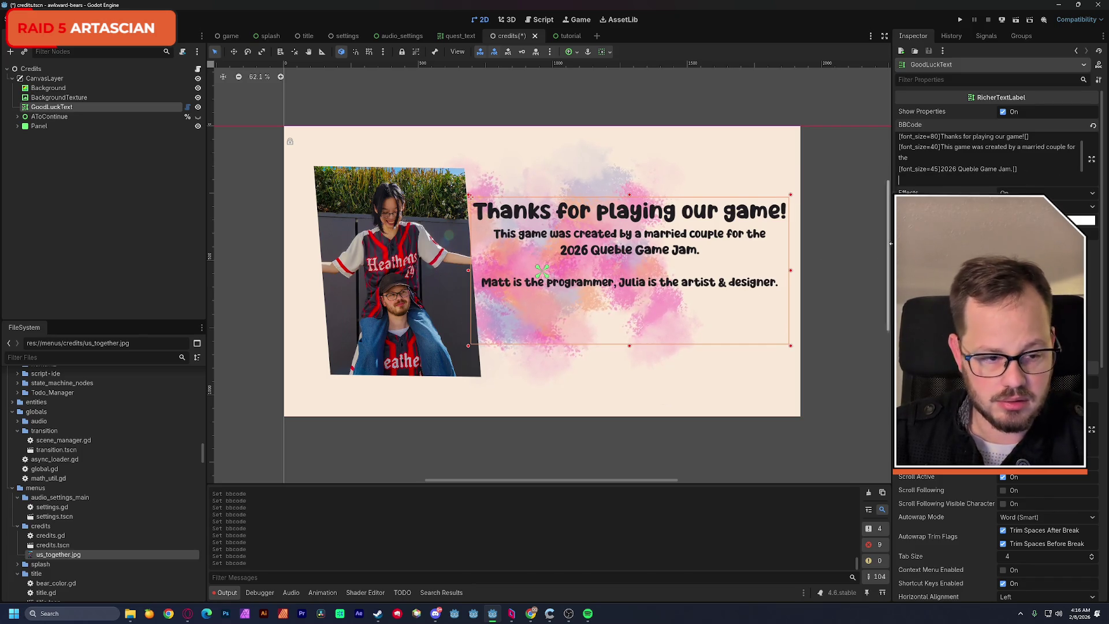
# Set the jam line to size 50 and add 'We hope you liked it :)' after designer.
pyautogui.doubleClick(933, 169)
pyautogui.write('50')
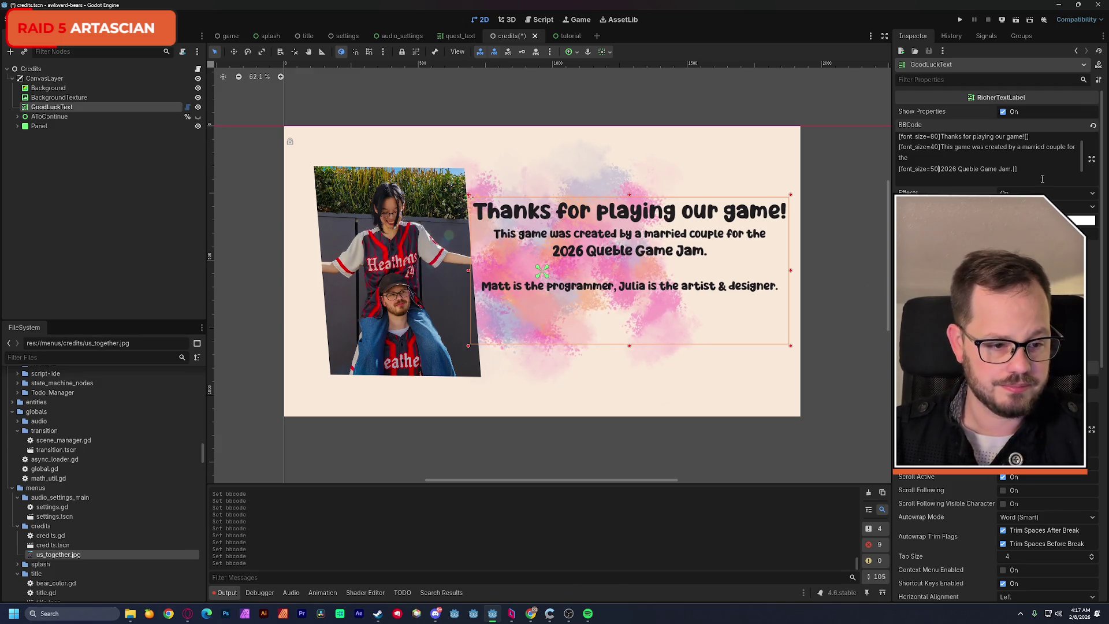
pyautogui.scroll(-2, 988, 158)
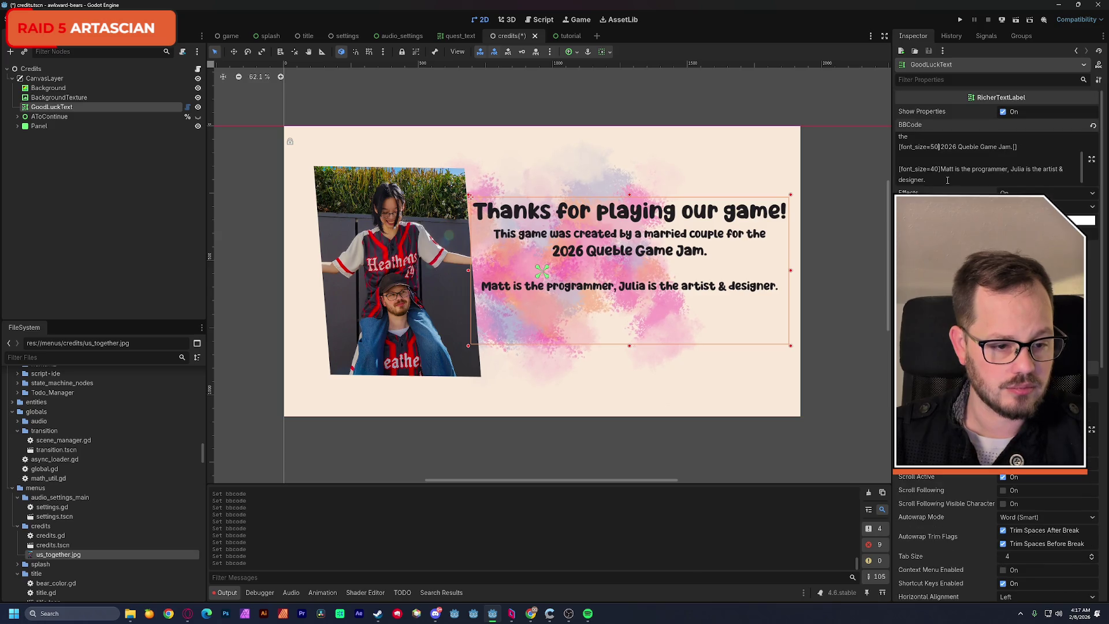
pyautogui.click(947, 180)
pyautogui.write('We hope you liked it :)')
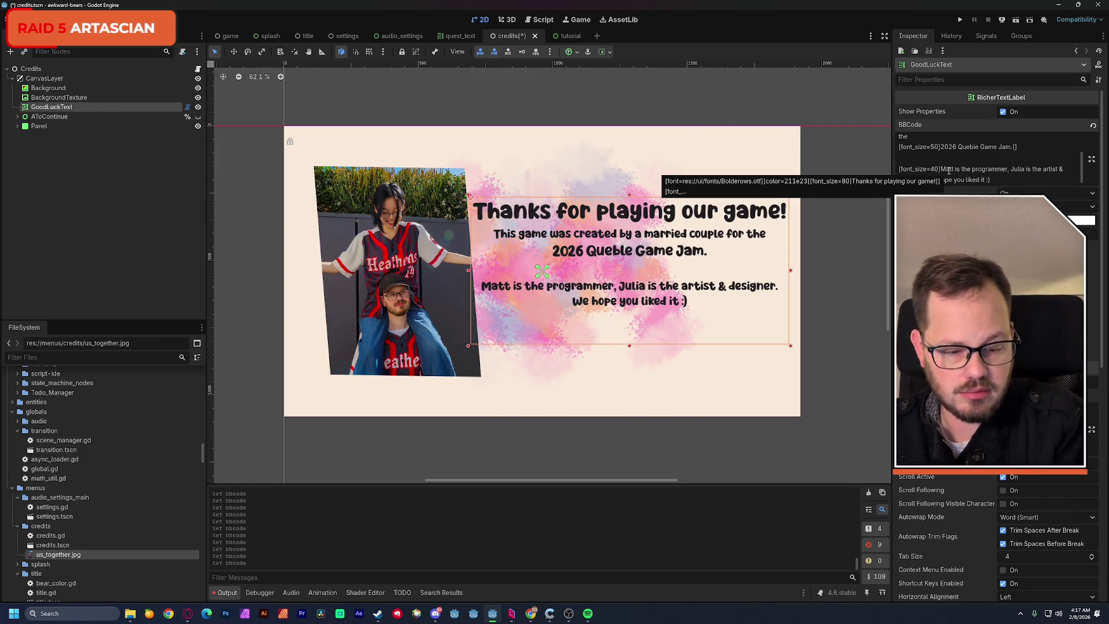
# Prefix the closing line with 'This is our 3rd game together,' and lowercase 'we'.
pyautogui.write('This is our ')
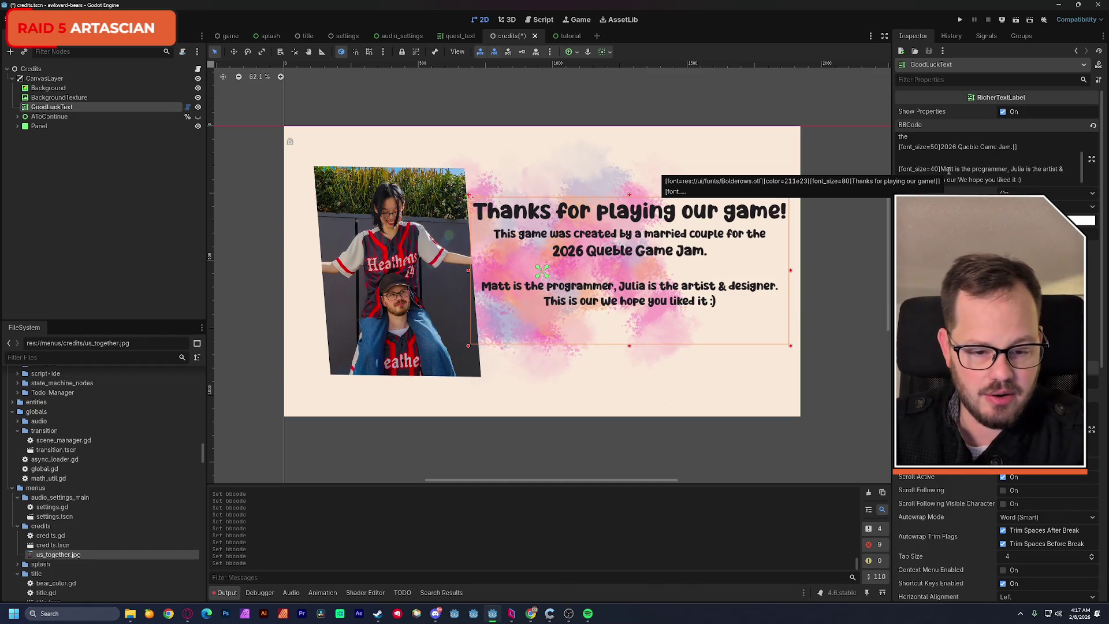
pyautogui.write('3rd game t')
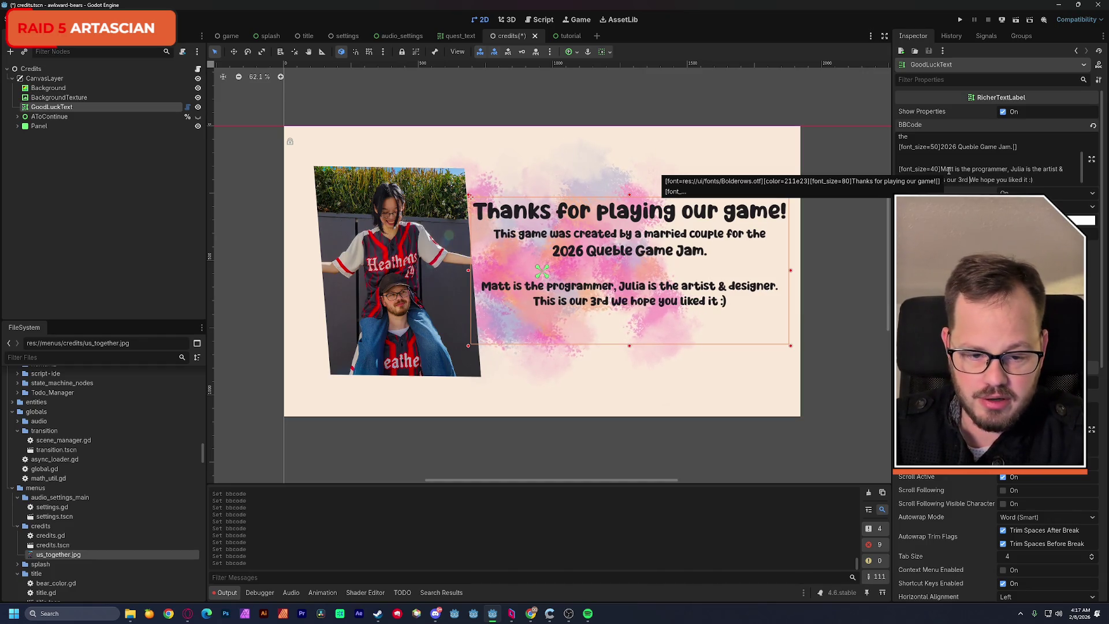
pyautogui.write('ogether,')
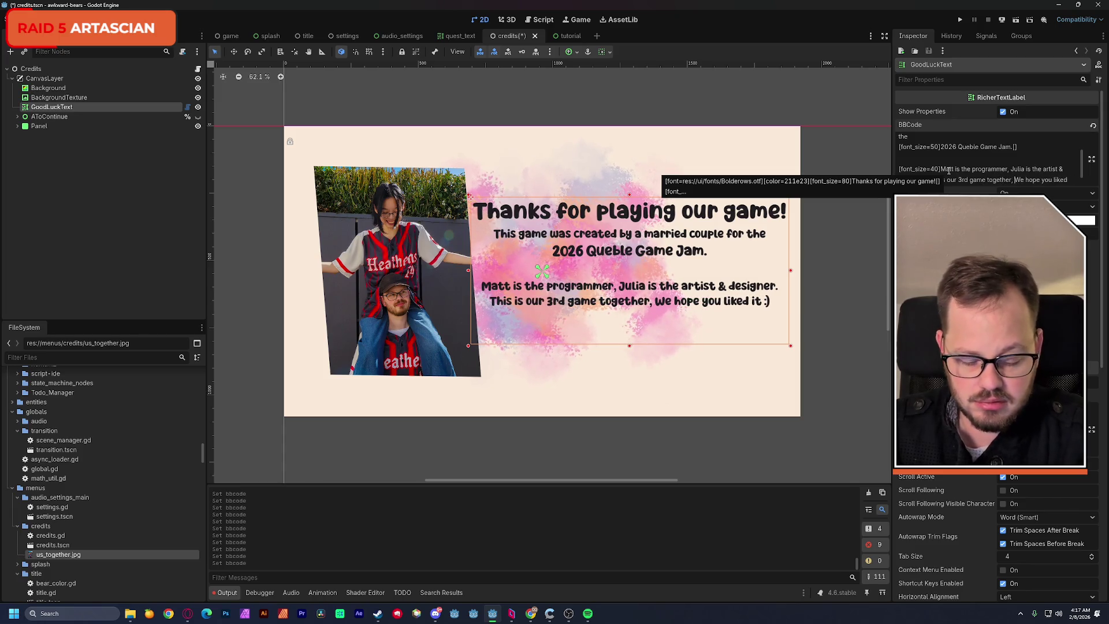
pyautogui.press('Delete')
pyautogui.write('w')
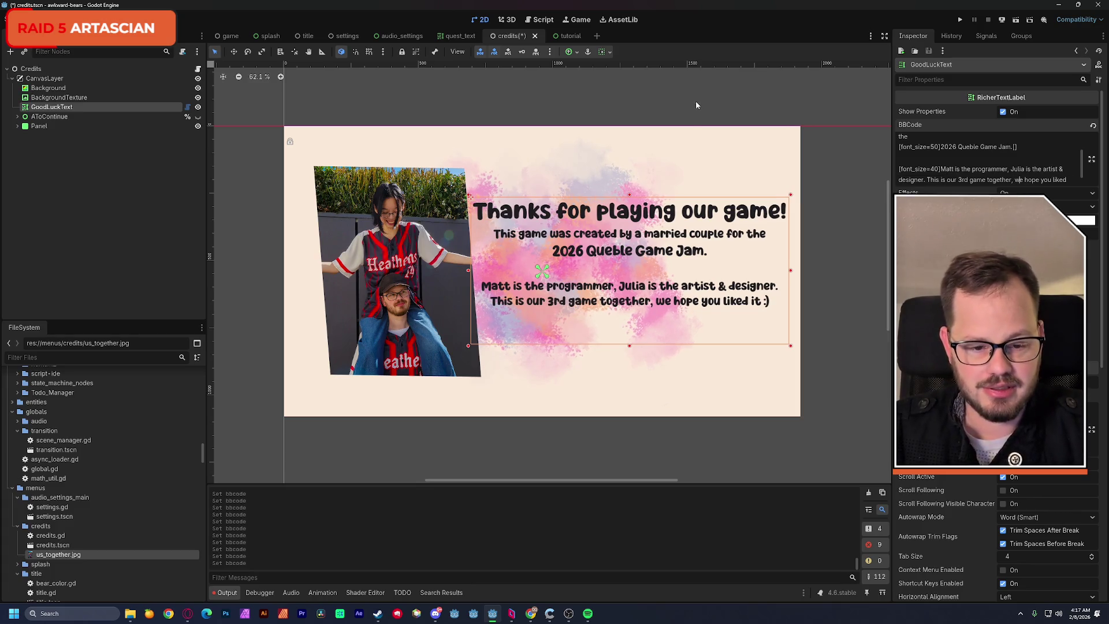
pyautogui.click(695, 102)
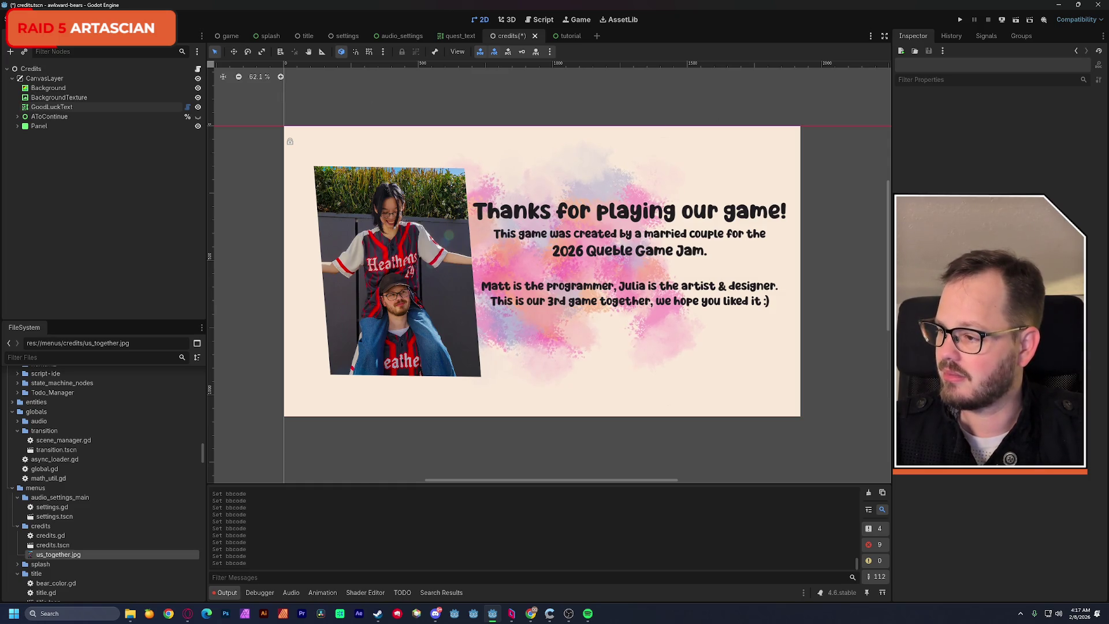
# Move the photo panel left, nudge the credits text left, and raise its bottom edge.
pyautogui.hotkey('alt', 'Tab')
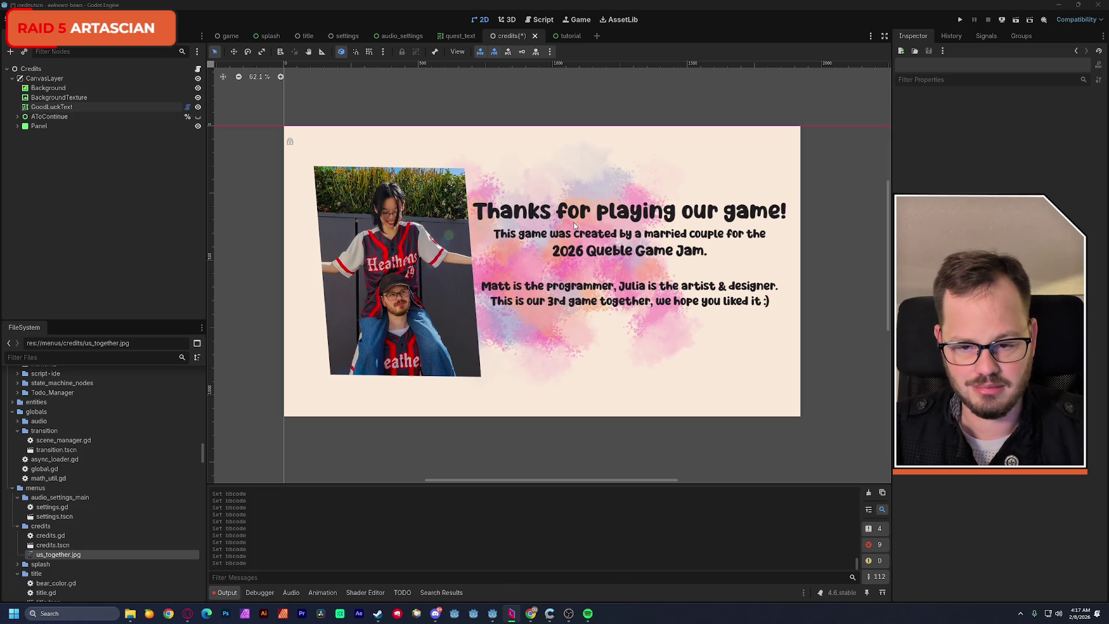
pyautogui.click(434, 203)
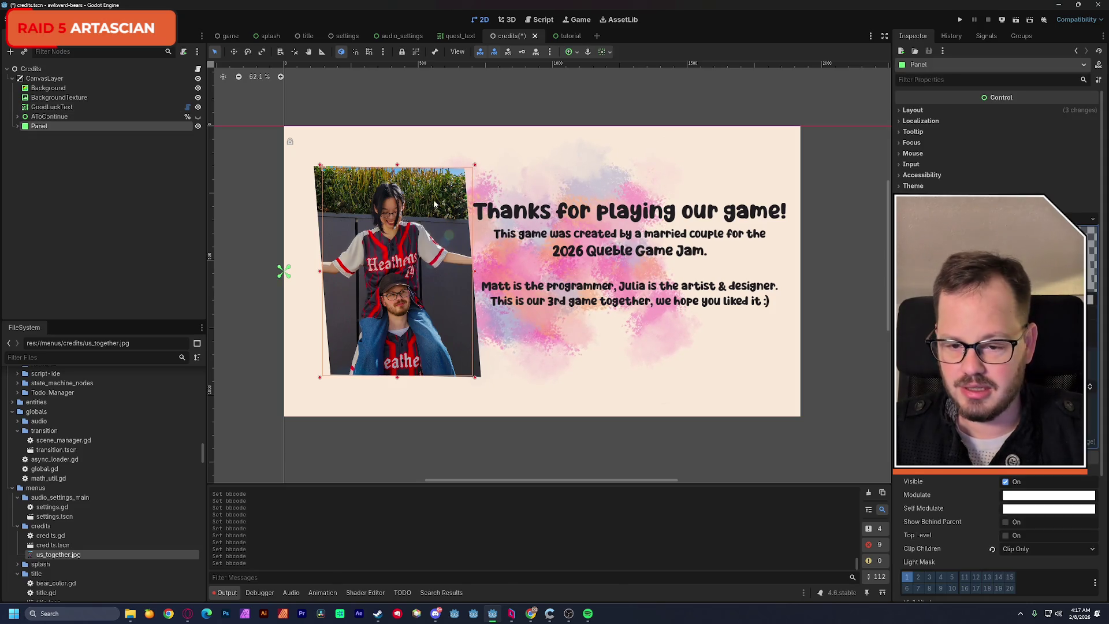
pyautogui.moveTo(435, 203); pyautogui.dragTo(423, 199)
pyautogui.click(517, 217)
pyautogui.moveTo(534, 216); pyautogui.dragTo(529, 216)
pyautogui.moveTo(624, 345); pyautogui.dragTo(630, 304)
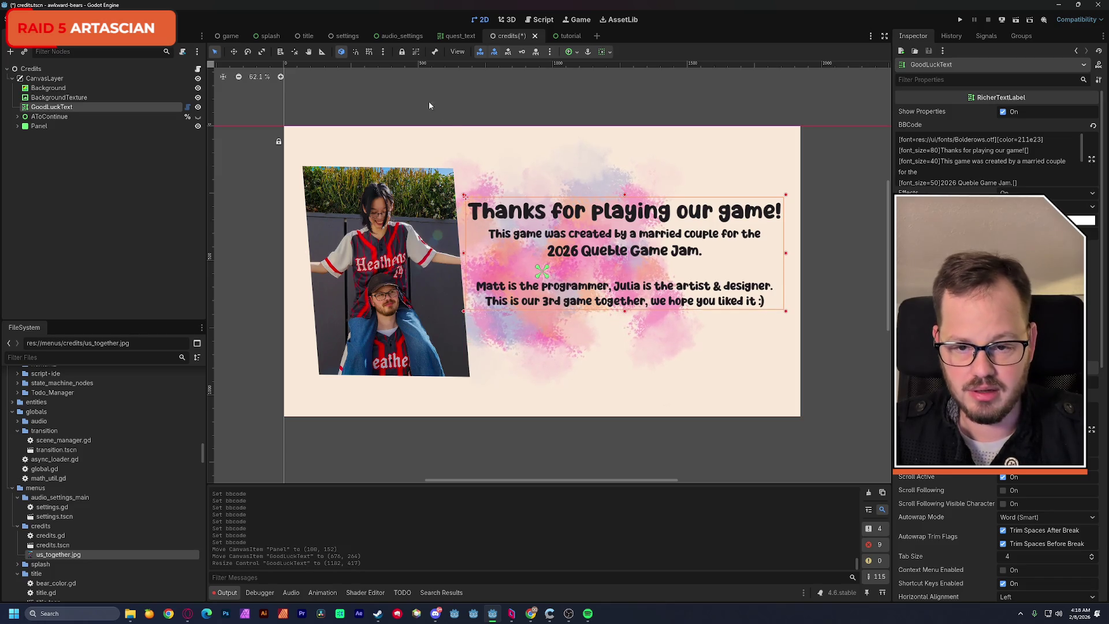
# Anchor the credits text Center Right, shift it slightly left, save, and unhide the thanks button.
pyautogui.click(568, 52)
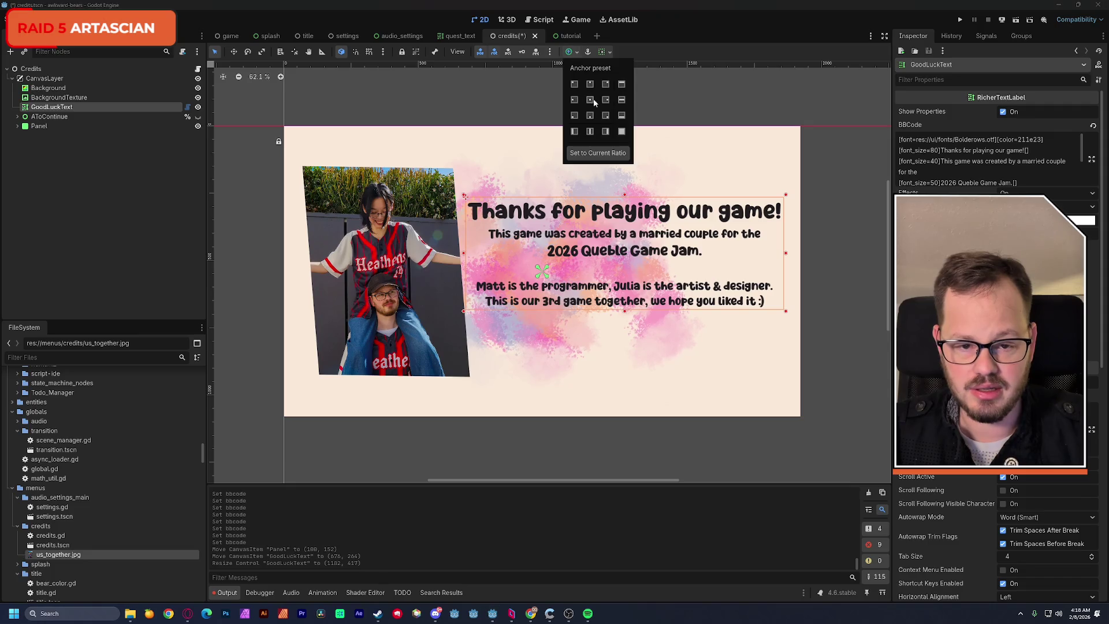
pyautogui.click(604, 100)
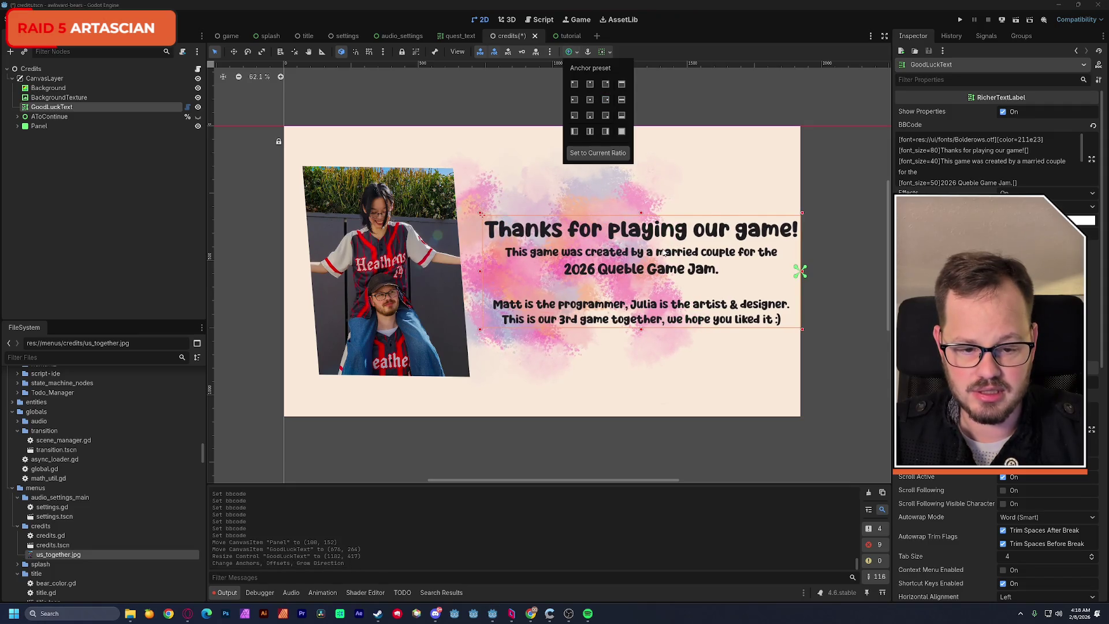
pyautogui.moveTo(657, 237); pyautogui.dragTo(612, 211)
pyautogui.click(520, 142)
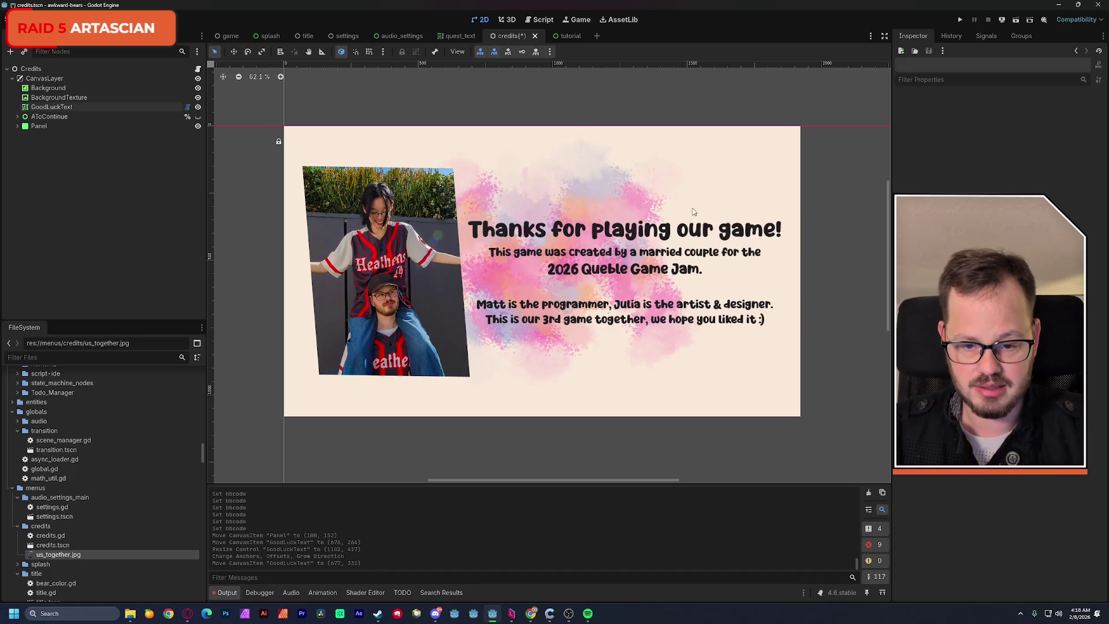
pyautogui.hotkey('ctrl', 's')
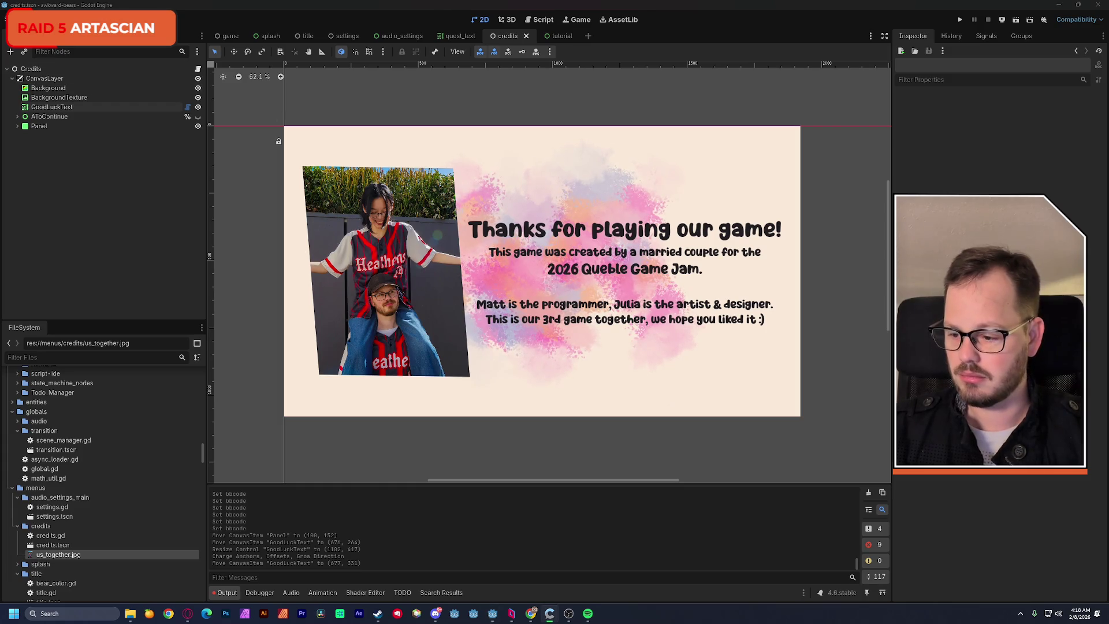
pyautogui.click(375, 102)
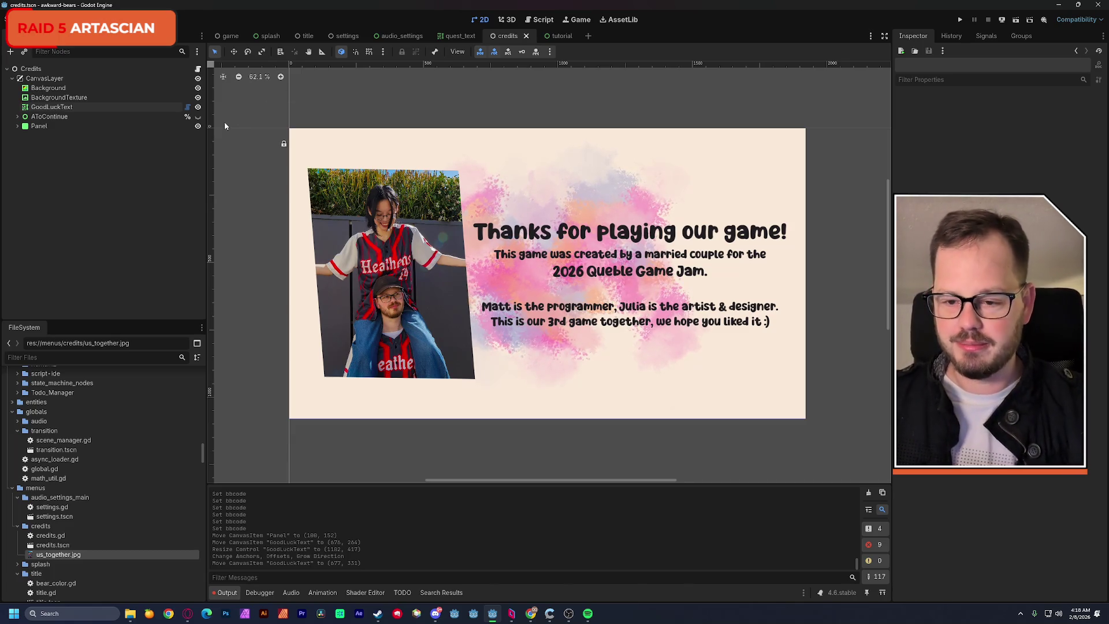
pyautogui.click(199, 116)
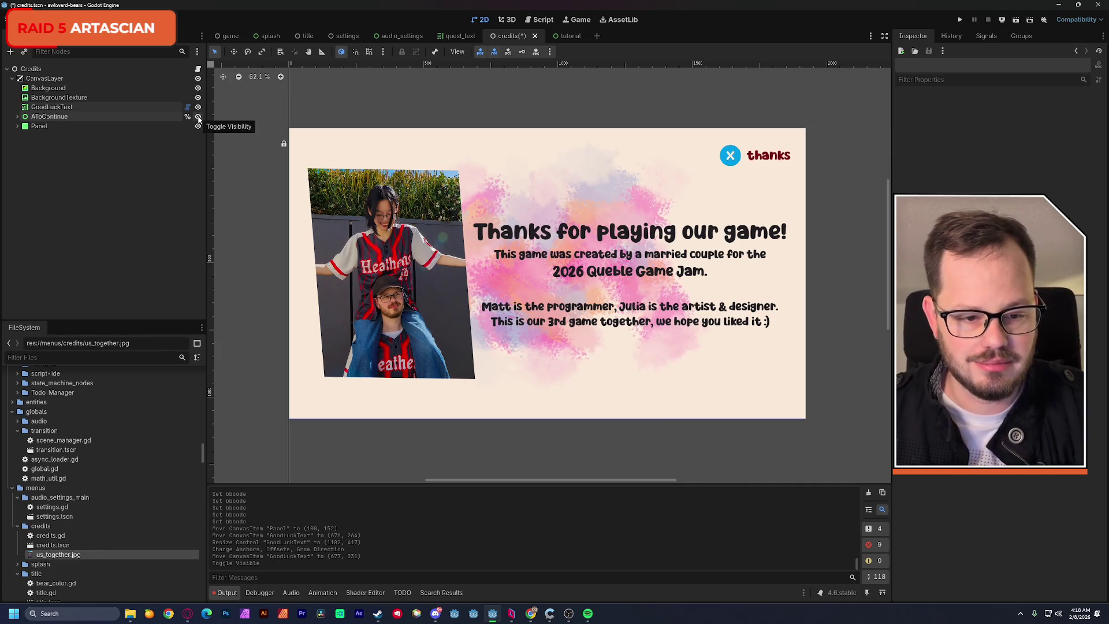
# Replace the thanks label's 790f0f BBCode colour with the credits text's 211e23, then save.
pyautogui.click(752, 230)
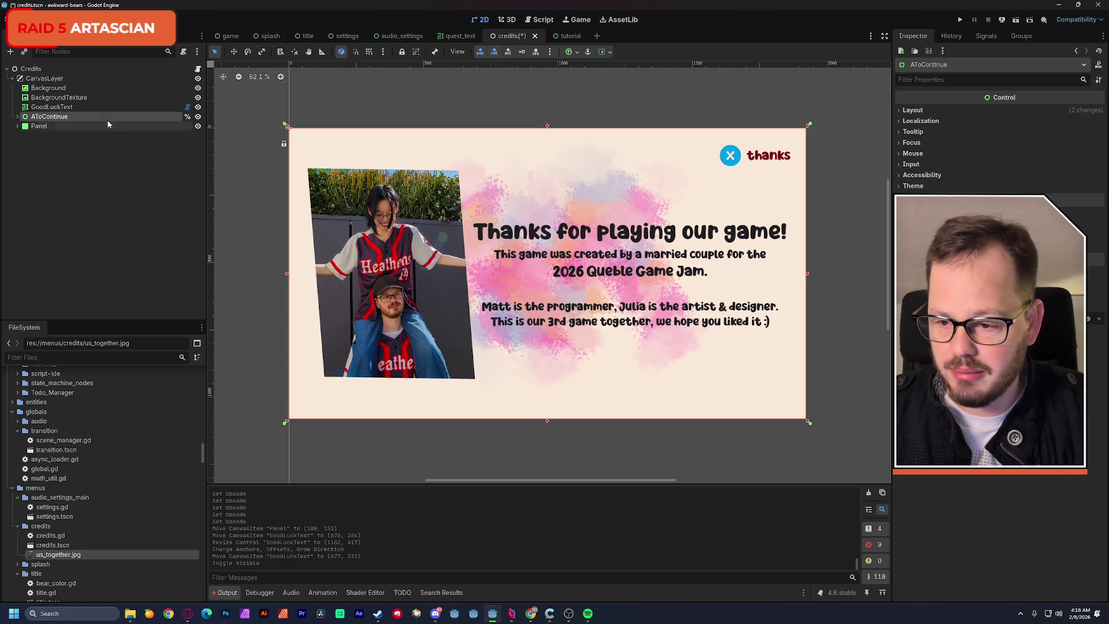
pyautogui.click(52, 107)
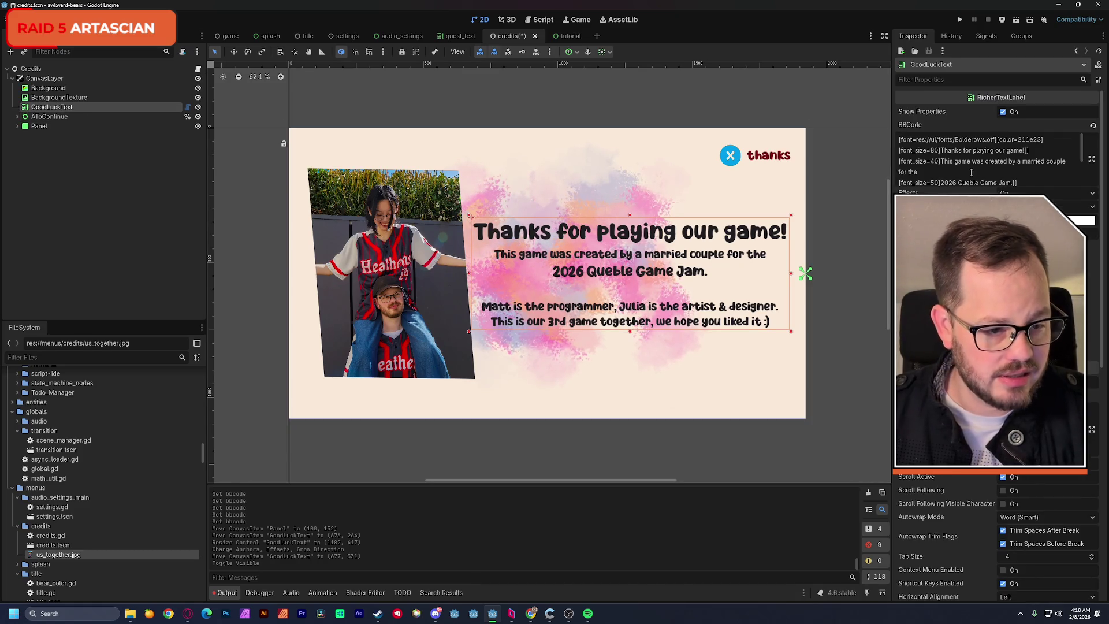
pyautogui.doubleClick(1029, 140)
pyautogui.hotkey('ctrl', 'c')
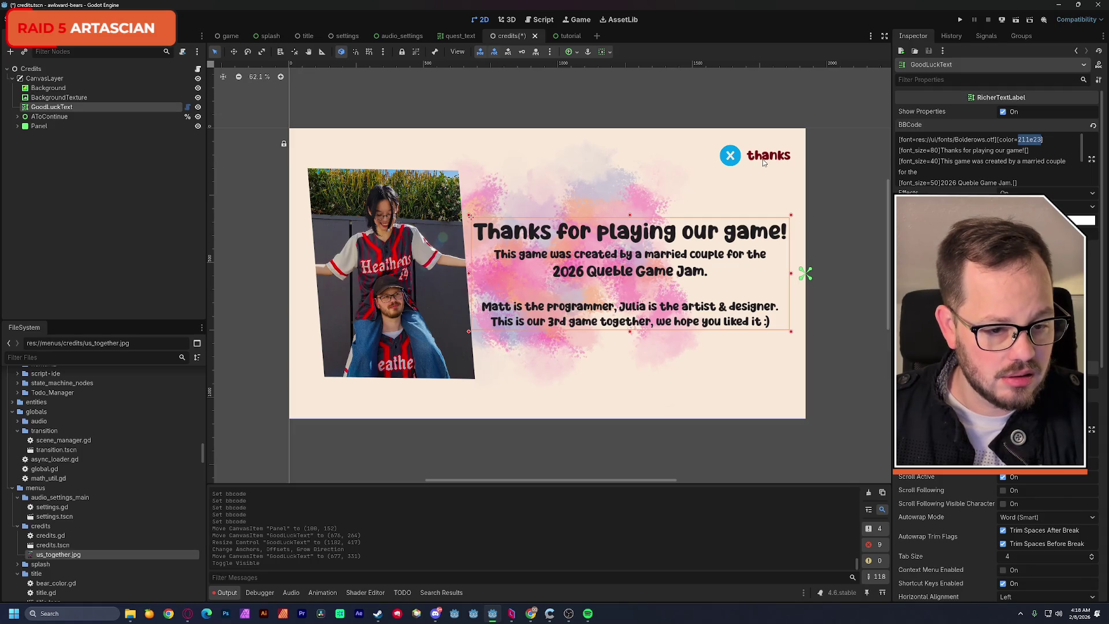
pyautogui.click(764, 163)
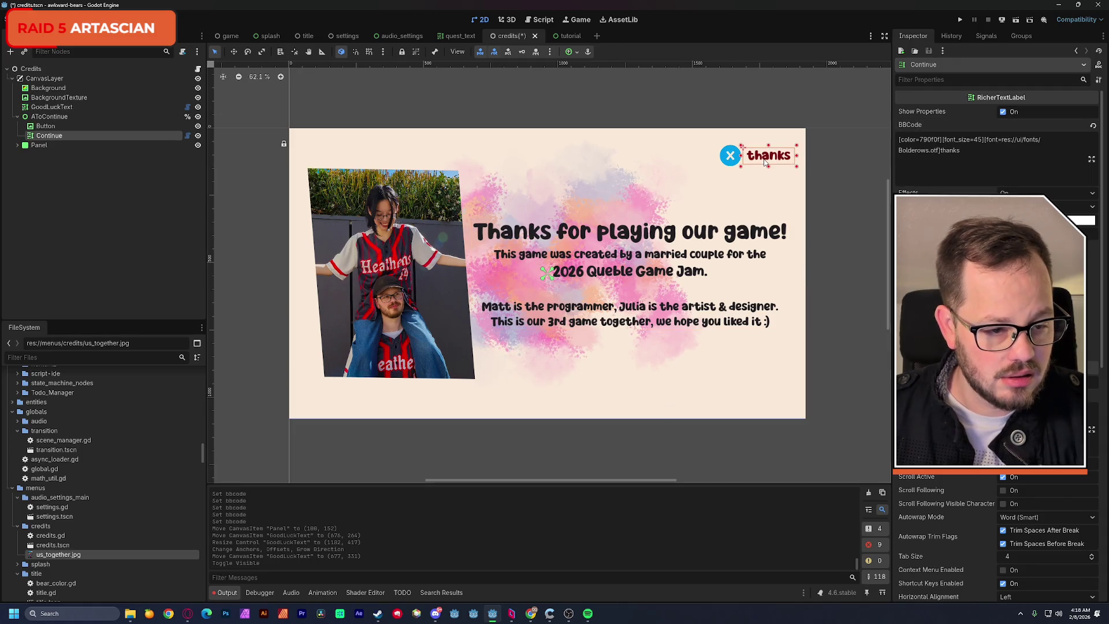
pyautogui.doubleClick(930, 140)
pyautogui.hotkey('ctrl', 'v')
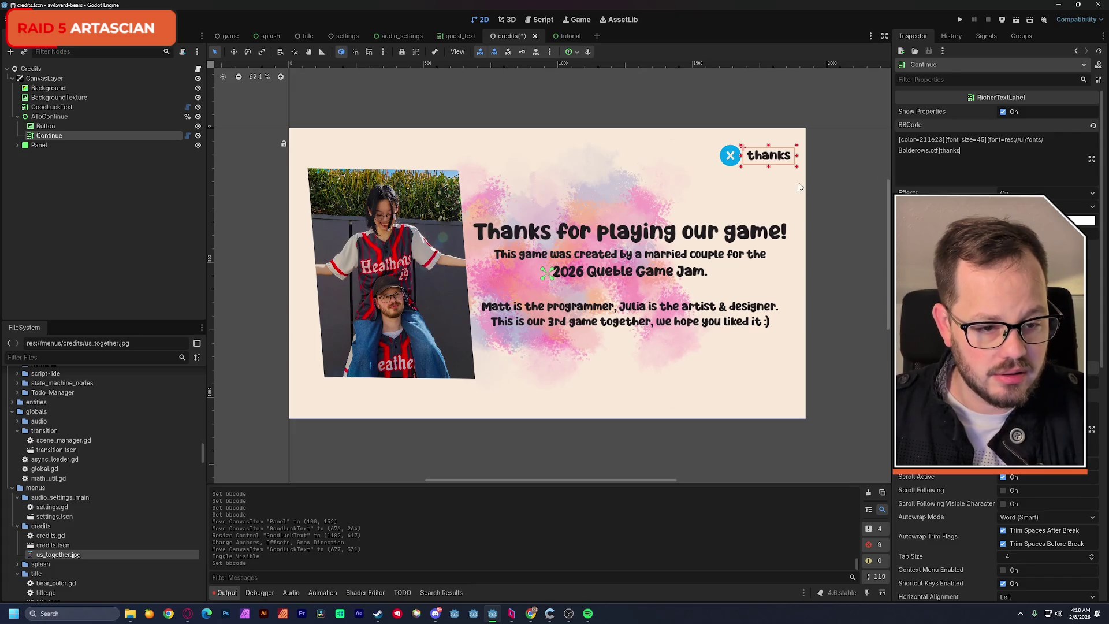
pyautogui.click(803, 88)
pyautogui.hotkey('ctrl', 's')
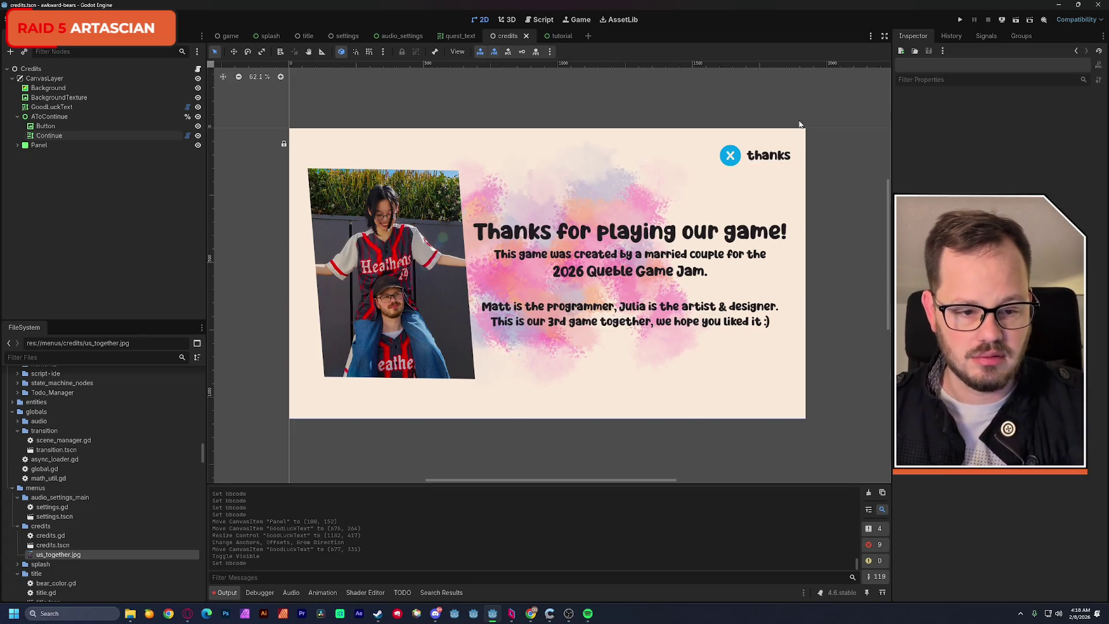
pyautogui.click(784, 157)
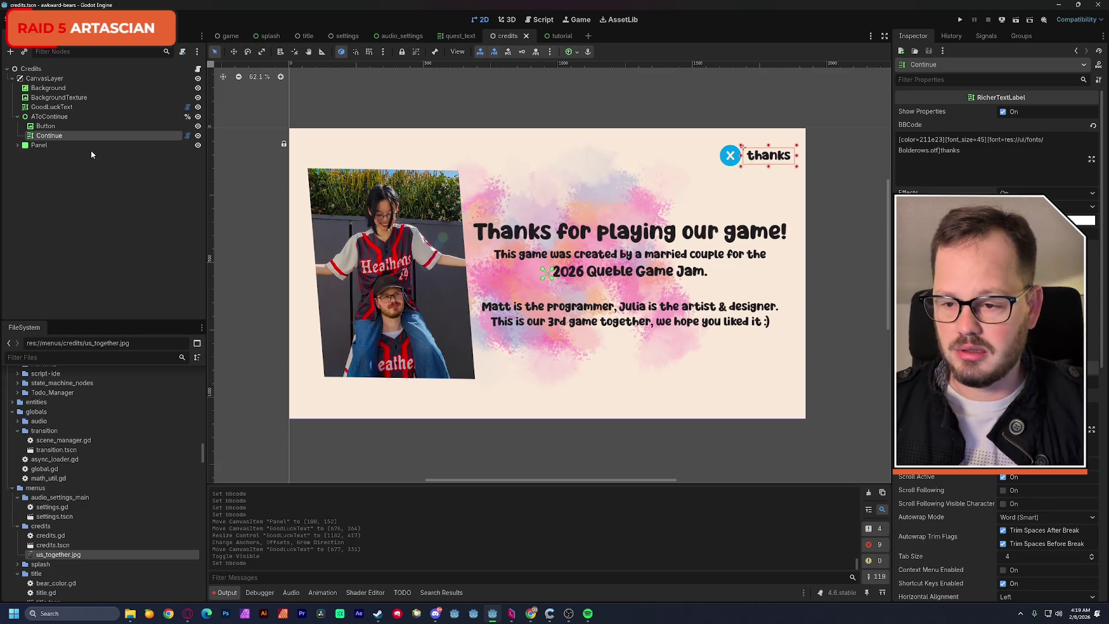
pyautogui.moveTo(310, 42)
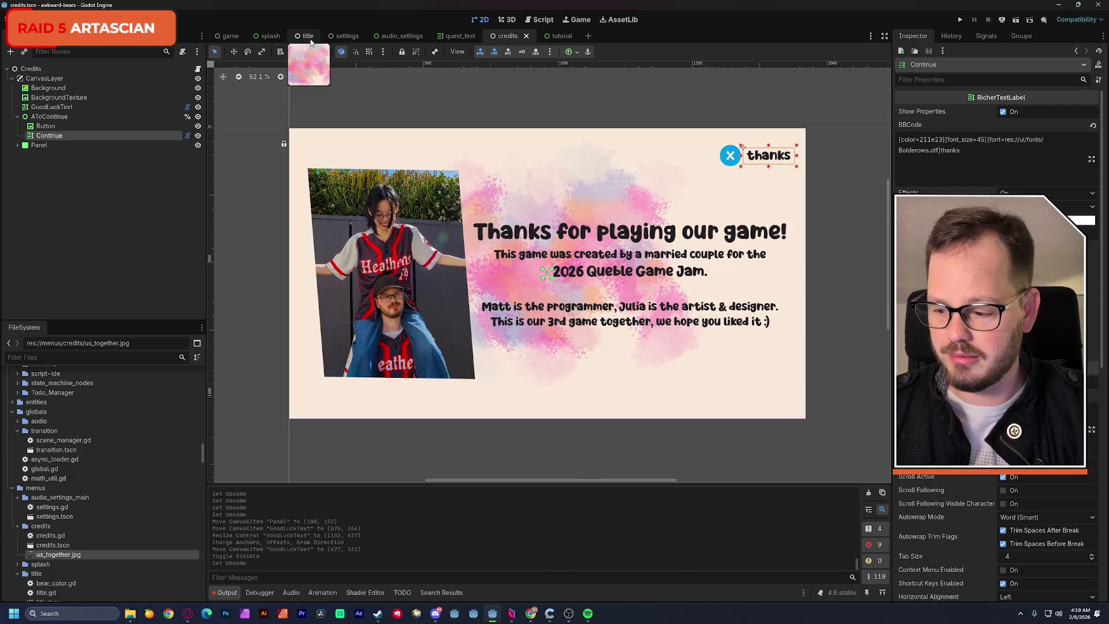
pyautogui.click(341, 39)
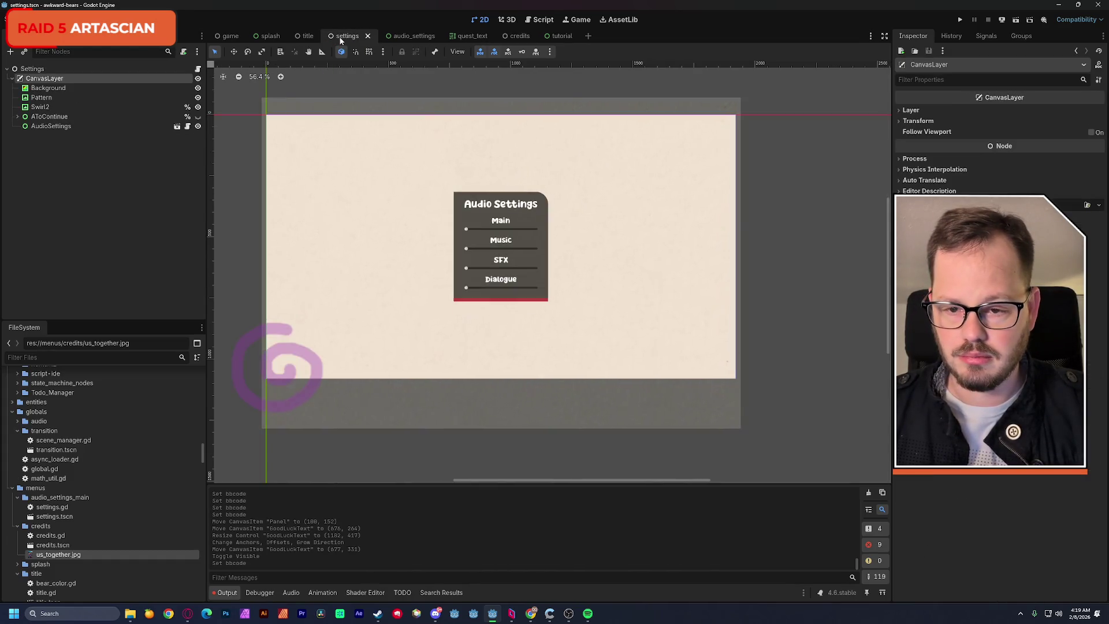
pyautogui.moveTo(414, 39)
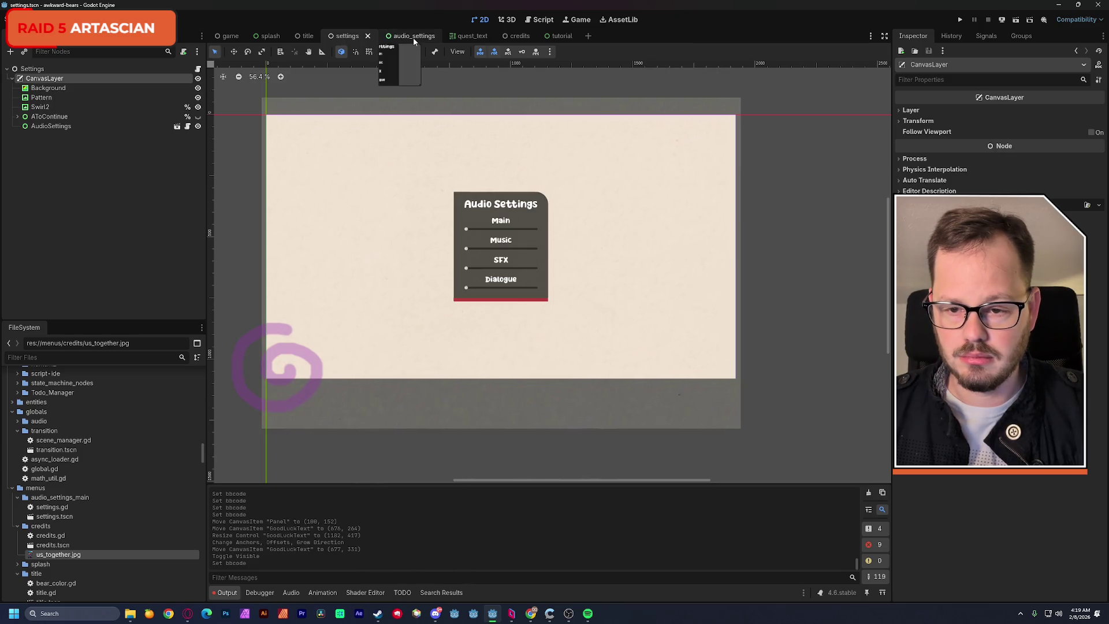
pyautogui.click(265, 37)
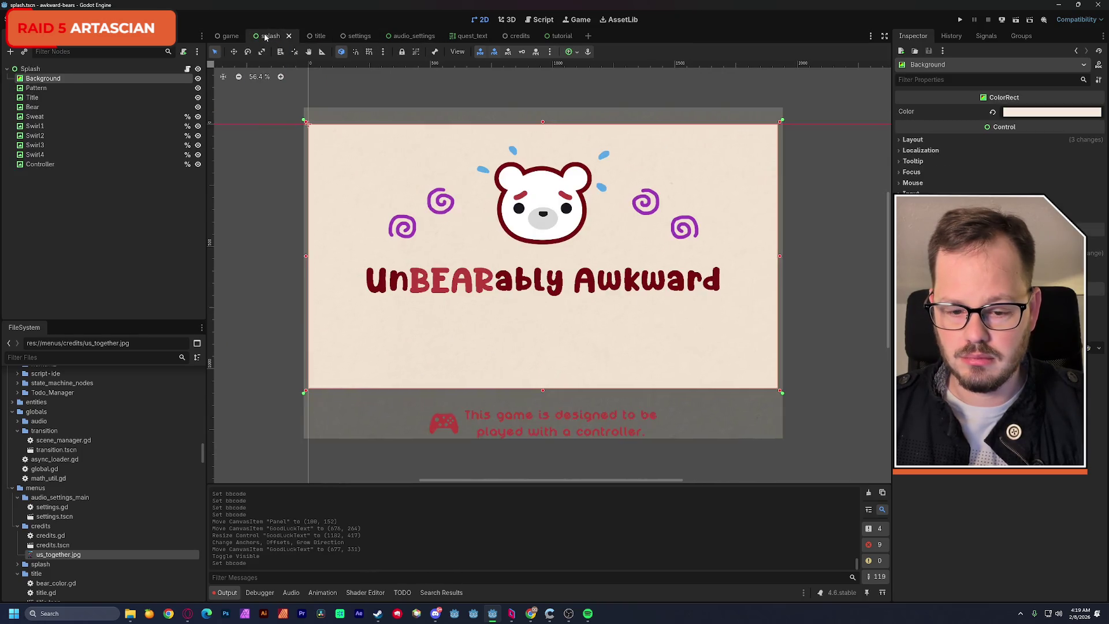
pyautogui.click(315, 37)
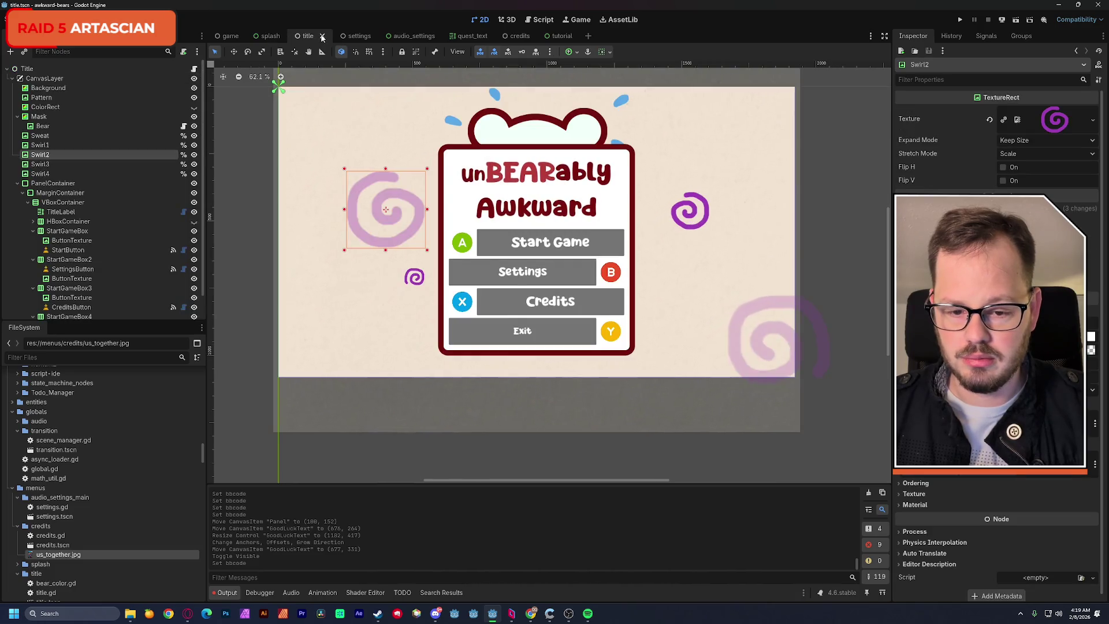
pyautogui.click(354, 38)
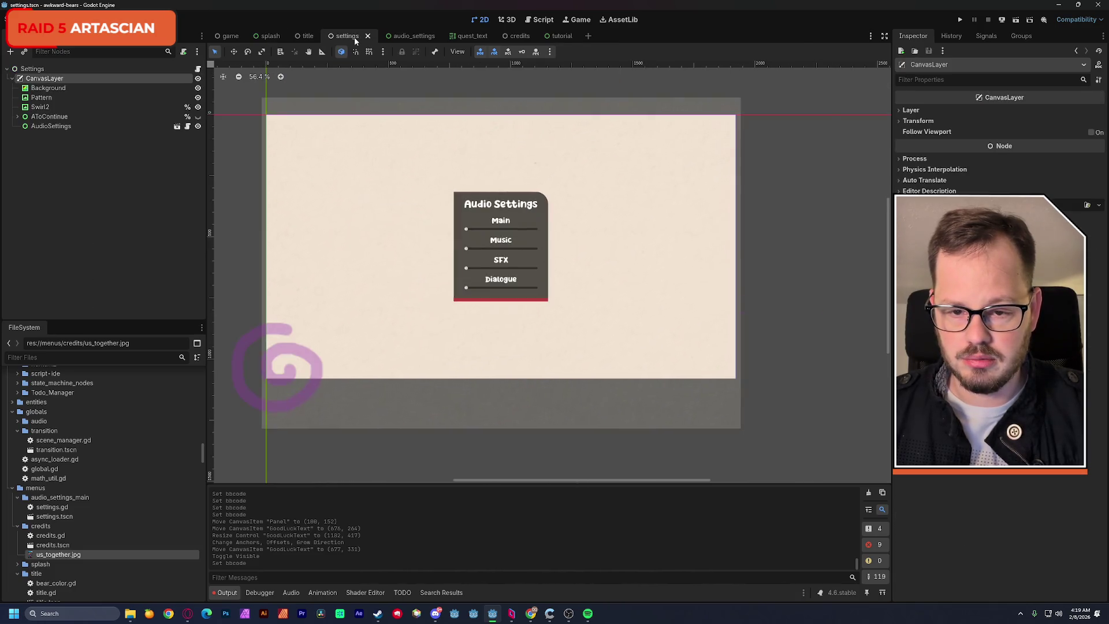
pyautogui.click(519, 37)
pyautogui.click(401, 37)
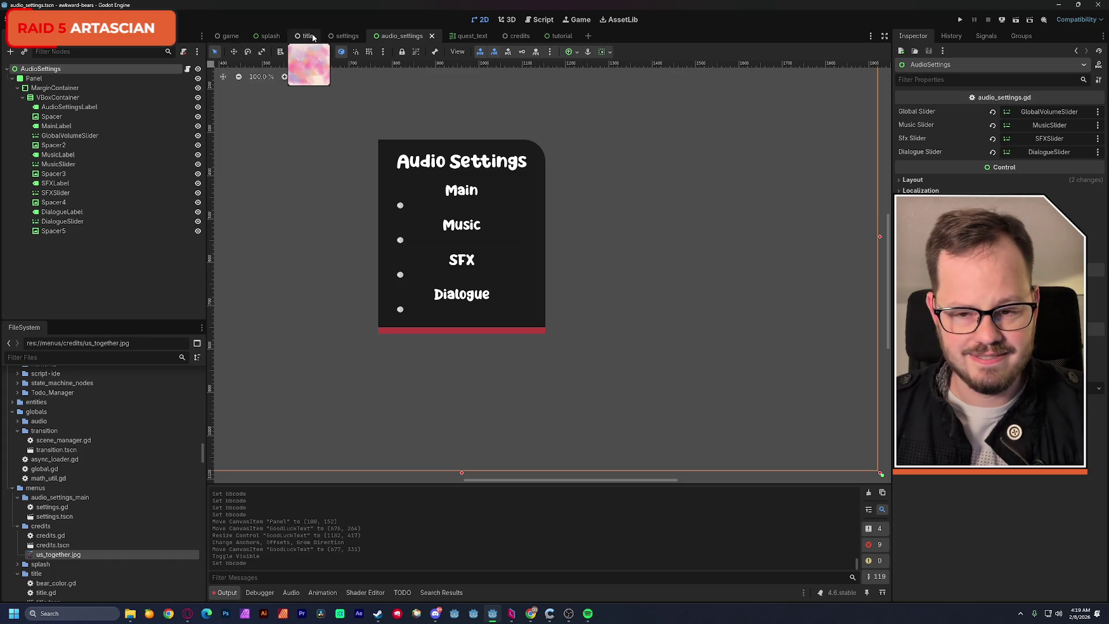
pyautogui.click(347, 36)
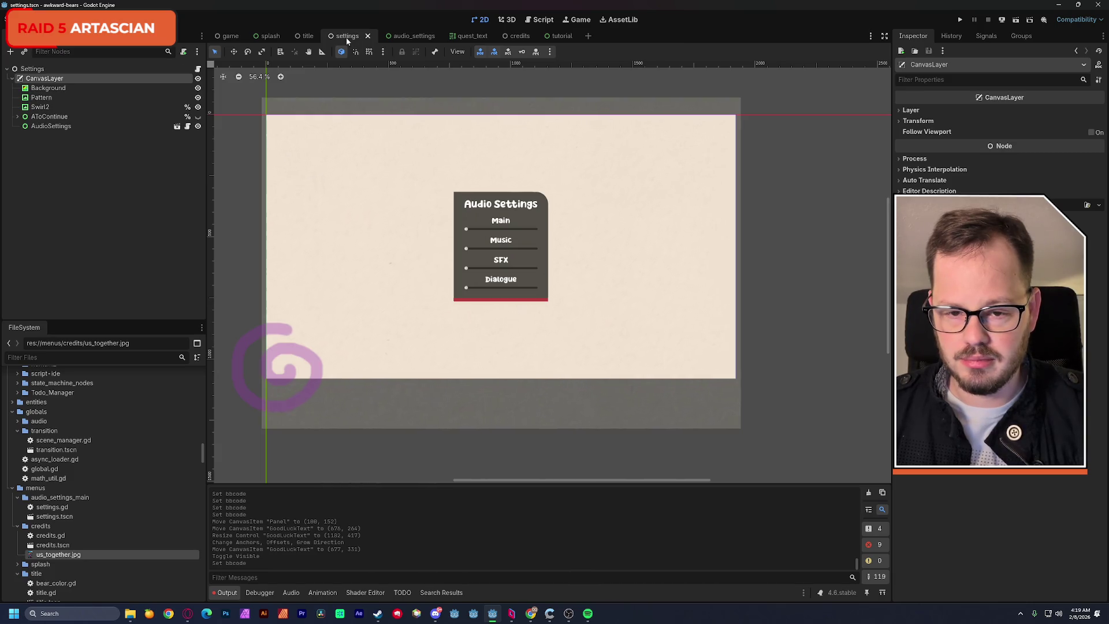
pyautogui.click(562, 37)
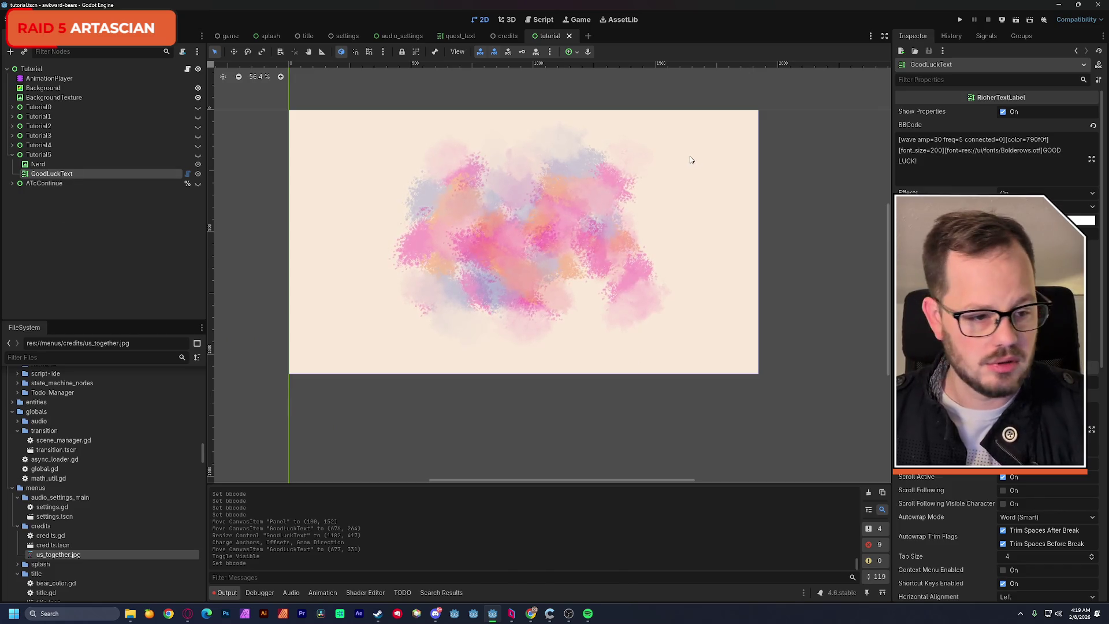
pyautogui.moveTo(1005, 140)
pyautogui.mouseDown()
pyautogui.moveTo(1050, 139)
pyautogui.moveTo(875, 142)
pyautogui.mouseUp()
pyautogui.hotkey('ctrl', 'c')
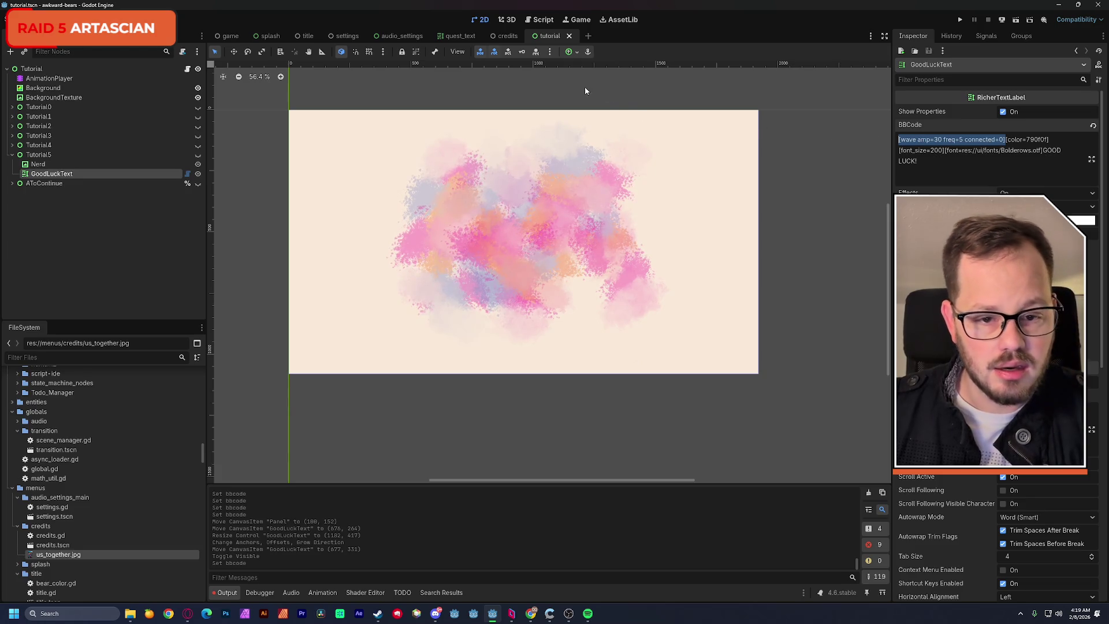
pyautogui.click(511, 40)
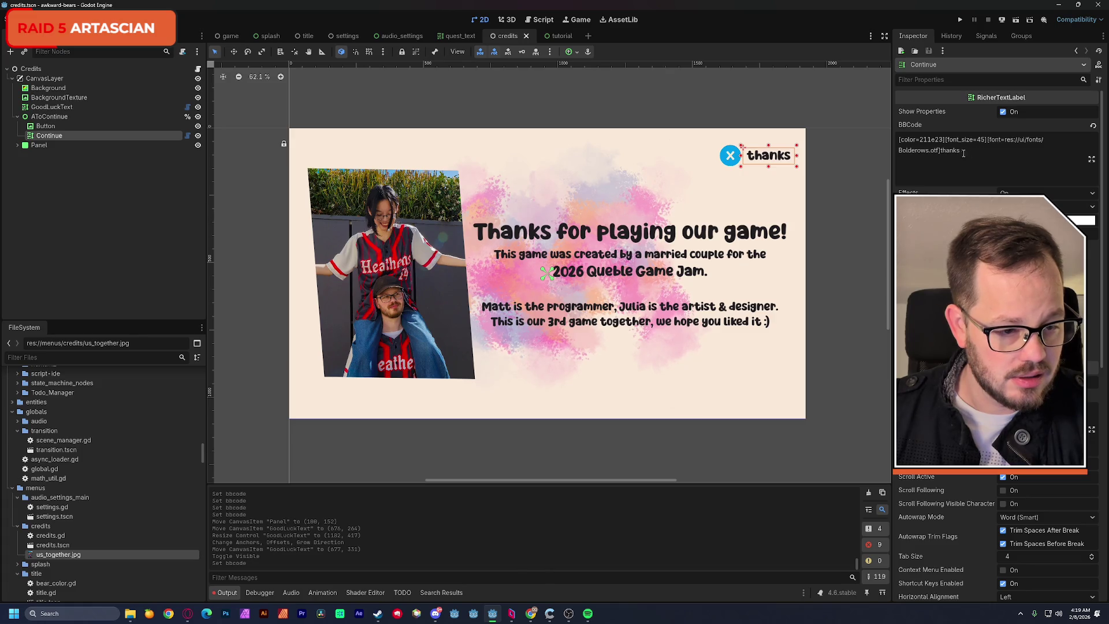
# Insert the [wave amp=30 freq=5 connected=0] effect before 'thanks' and lower amp to 10.
pyautogui.click(940, 151)
pyautogui.hotkey('ctrl', 'v')
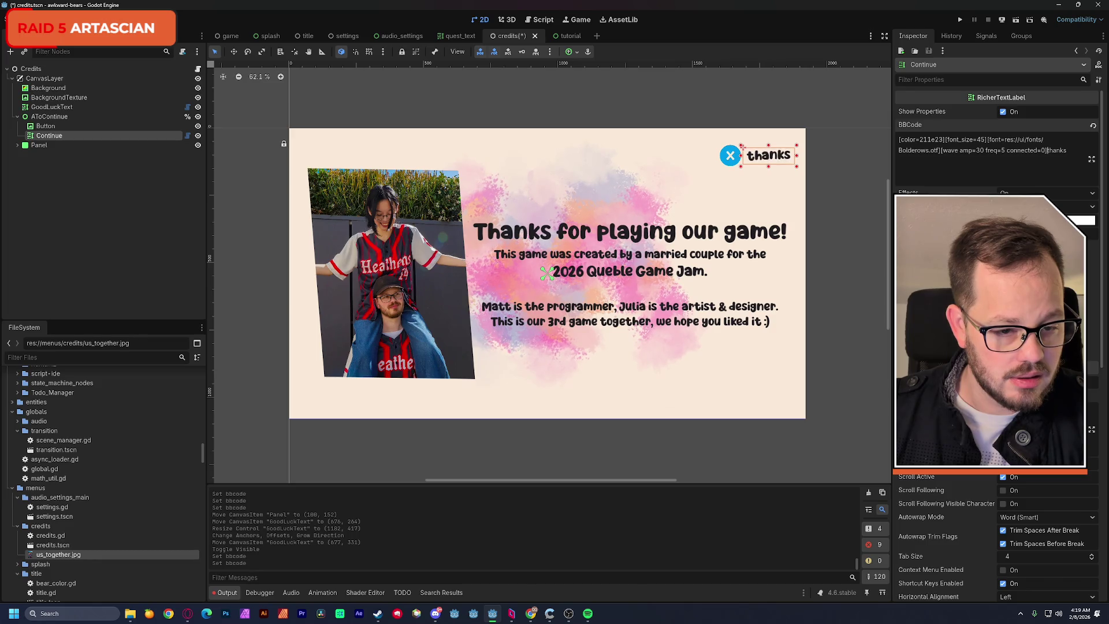
pyautogui.click(980, 152)
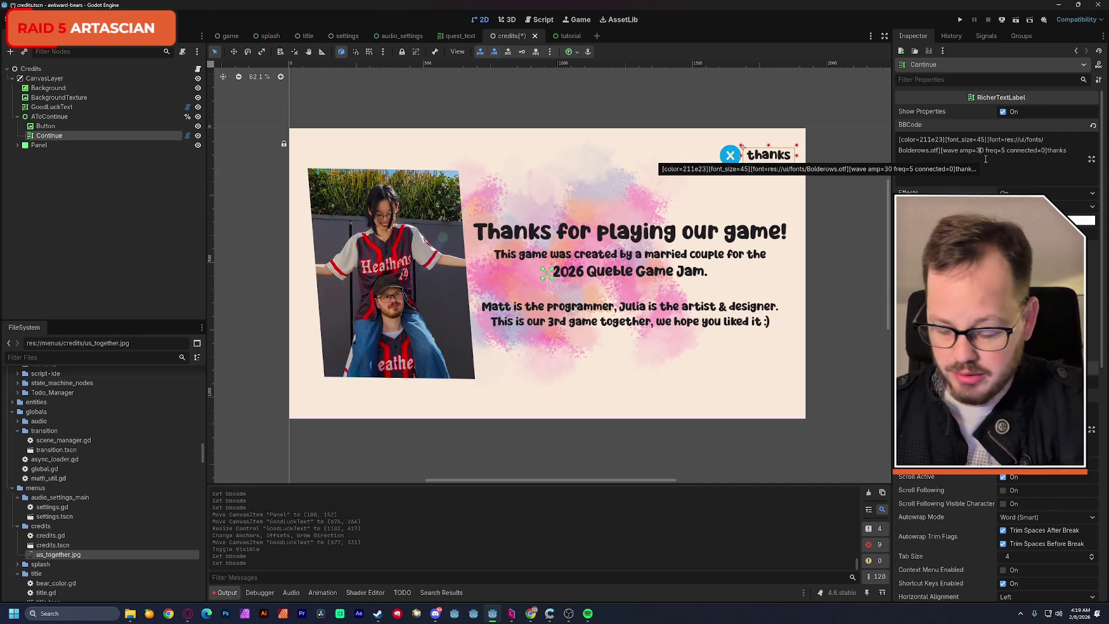
pyautogui.press('BackSpace')
pyautogui.write('2')
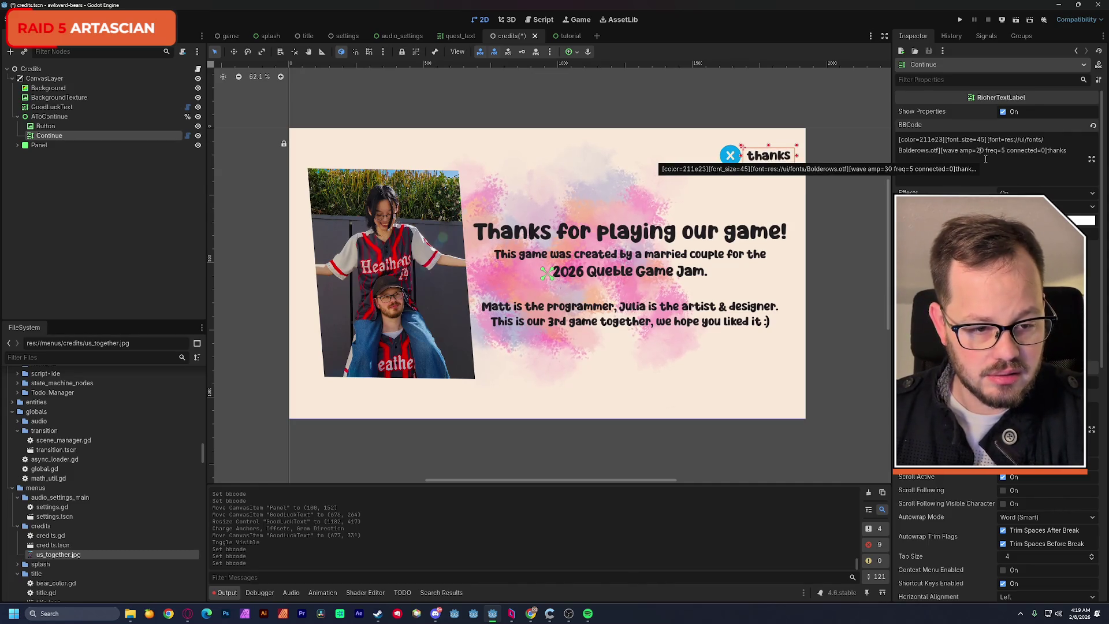
pyautogui.press('BackSpace')
pyautogui.write('1')
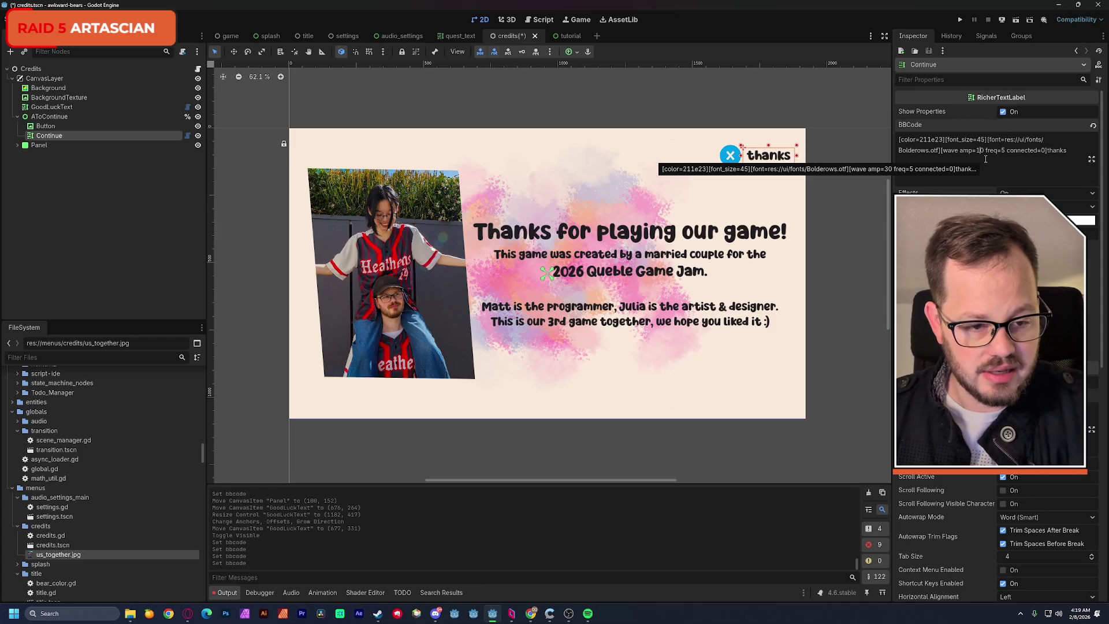
# Save the credits scene and run the project to test it.
pyautogui.click(788, 114)
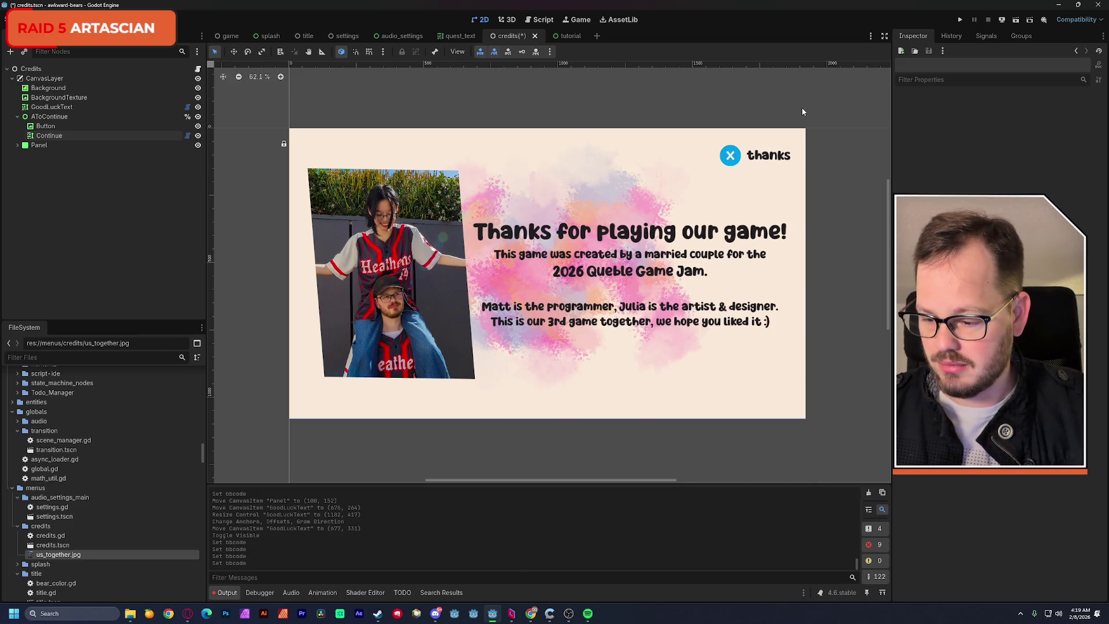
pyautogui.hotkey('ctrl', 's')
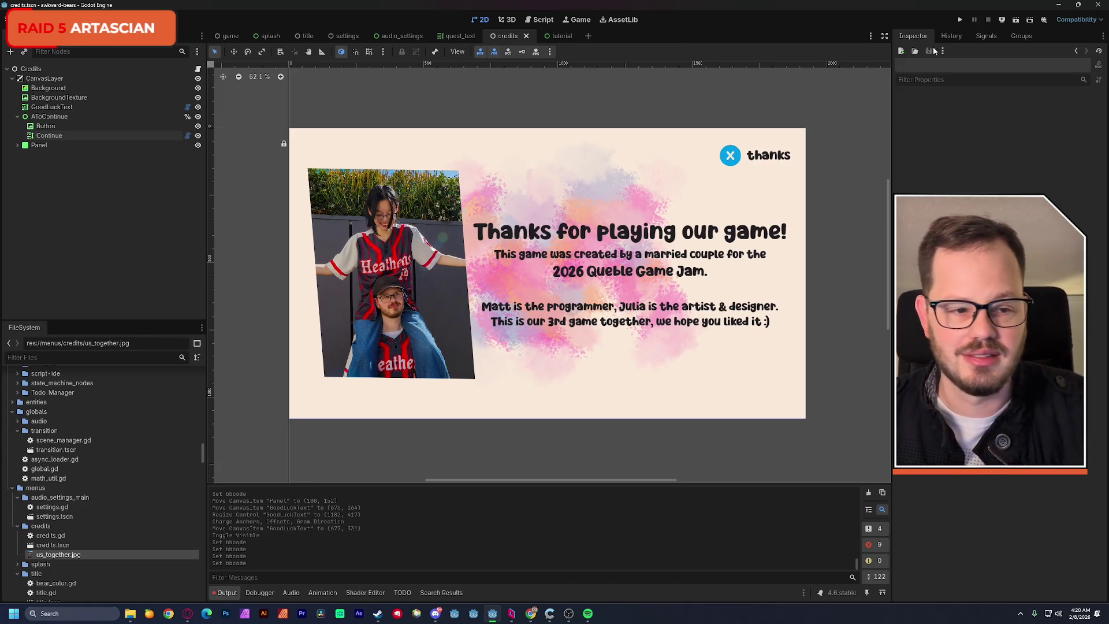
pyautogui.click(960, 20)
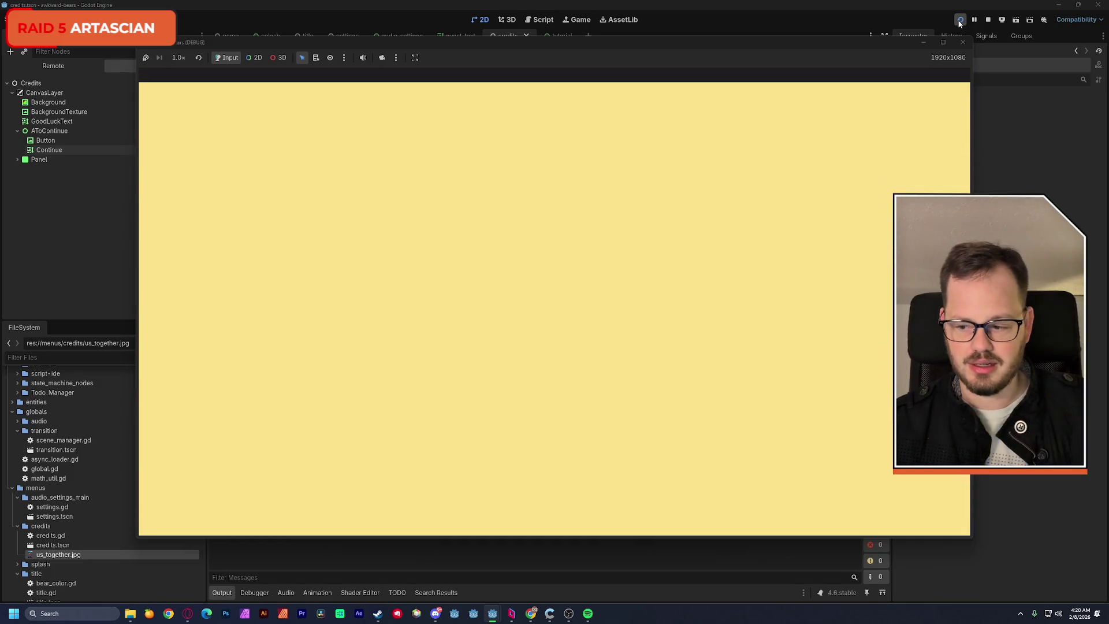
# In the running game, visit Credits and return, start the game, then close its window.
pyautogui.press('x')
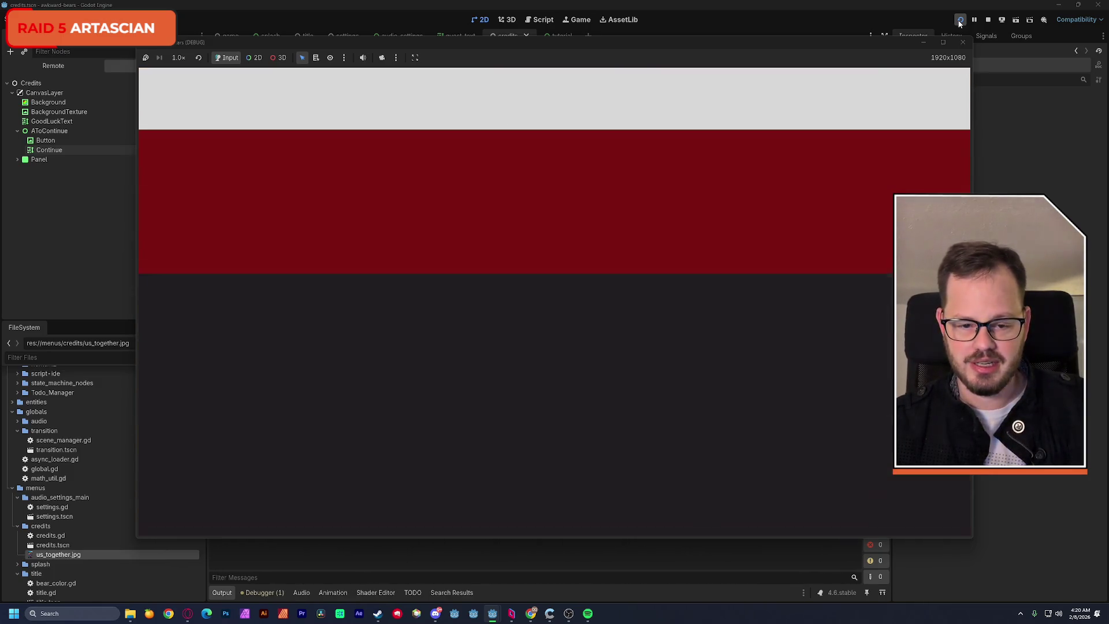
pyautogui.press('x')
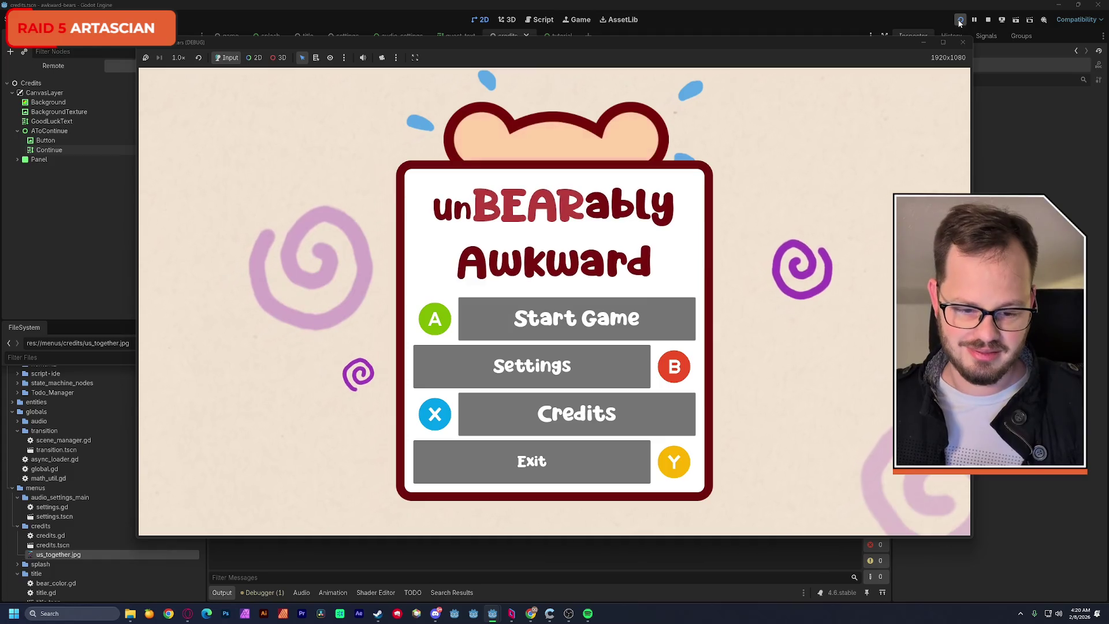
pyautogui.press('x')
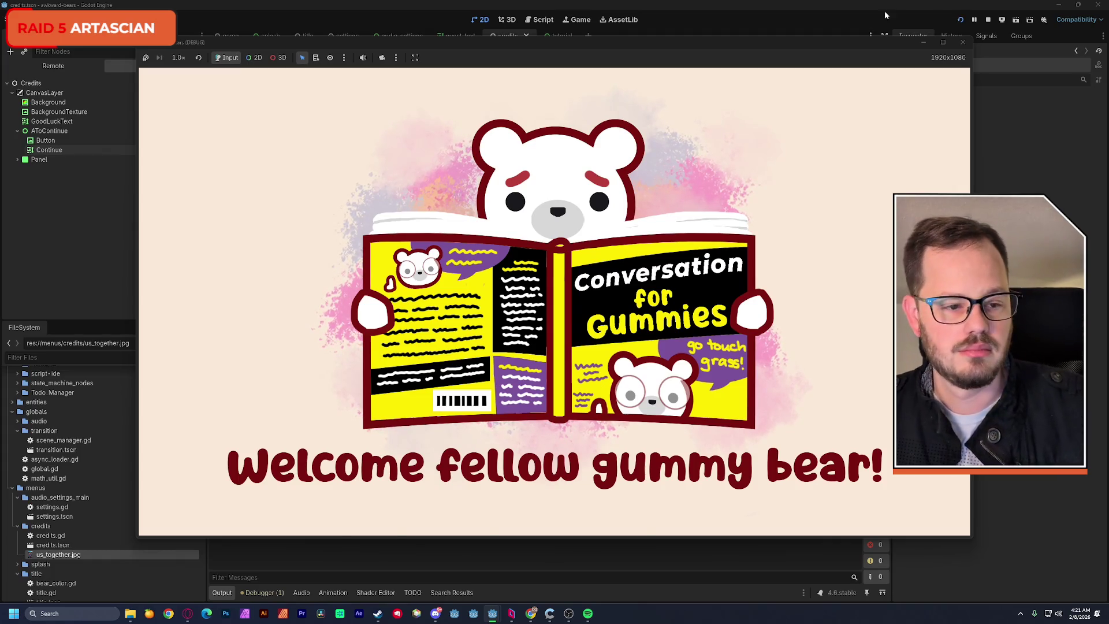
pyautogui.click(963, 44)
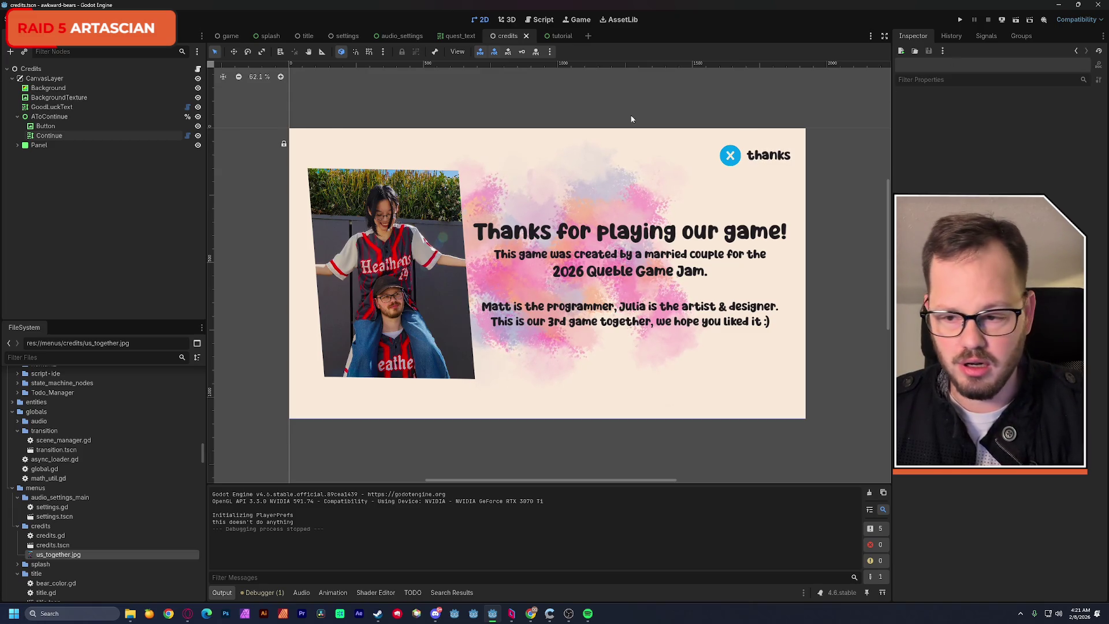
# Hide the AToContinue thanks button in the scene and save.
pyautogui.click(198, 117)
pyautogui.click(197, 118)
pyautogui.click(197, 117)
pyautogui.hotkey('ctrl', 's')
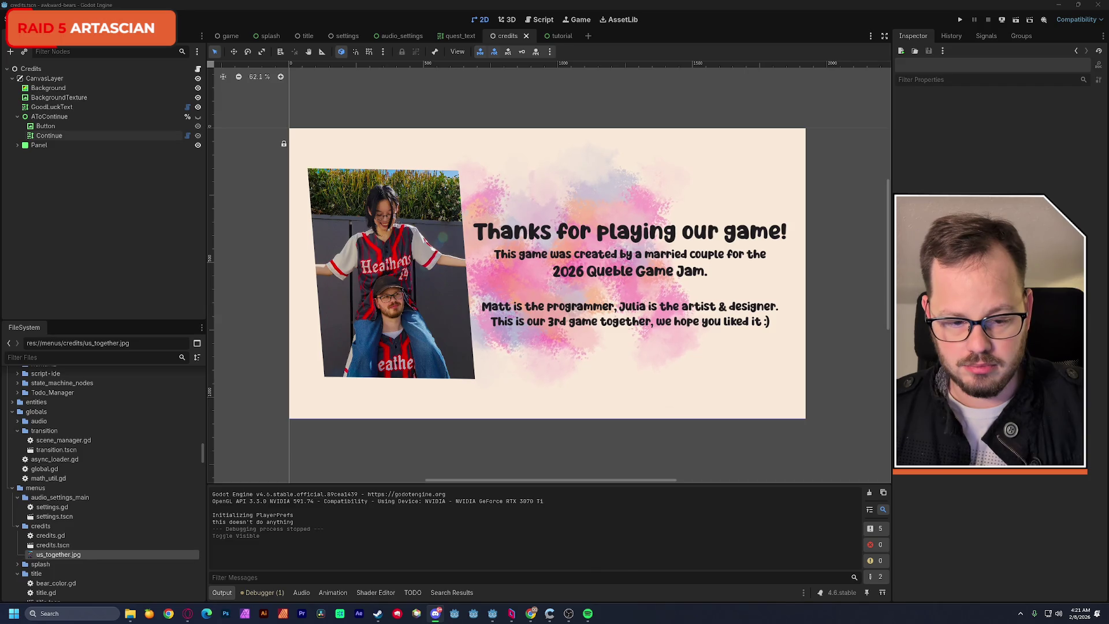
# Change 'liked' to 'like' in GoodLuckText's BBCode and save the credits scene.
pyautogui.click(528, 239)
pyautogui.scroll(-3, 1005, 183)
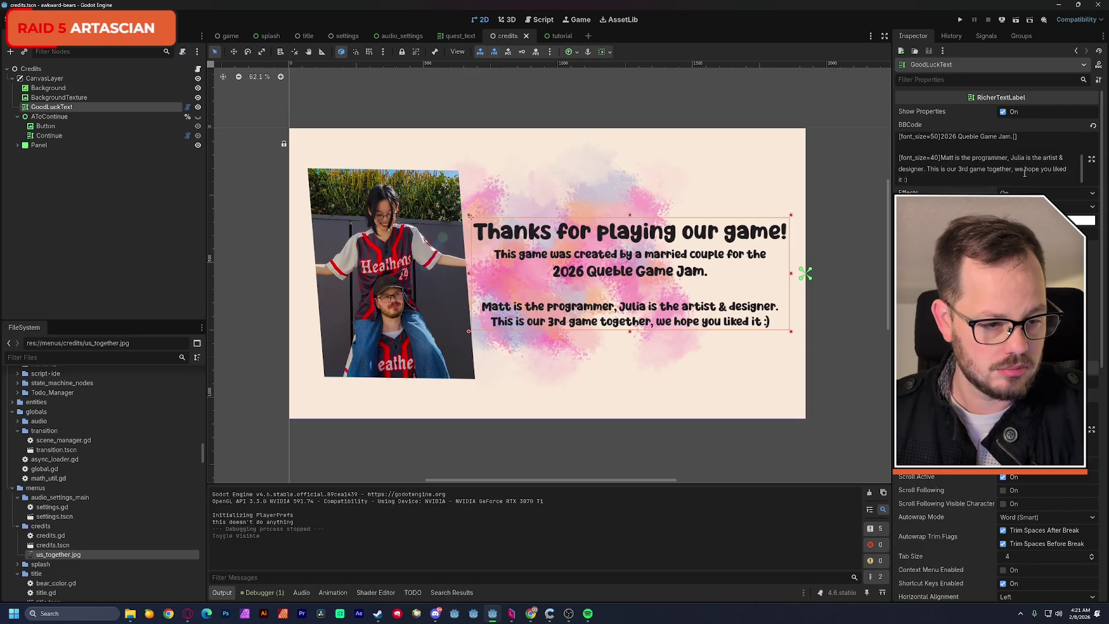
pyautogui.click(1066, 174)
pyautogui.press('BackSpace')
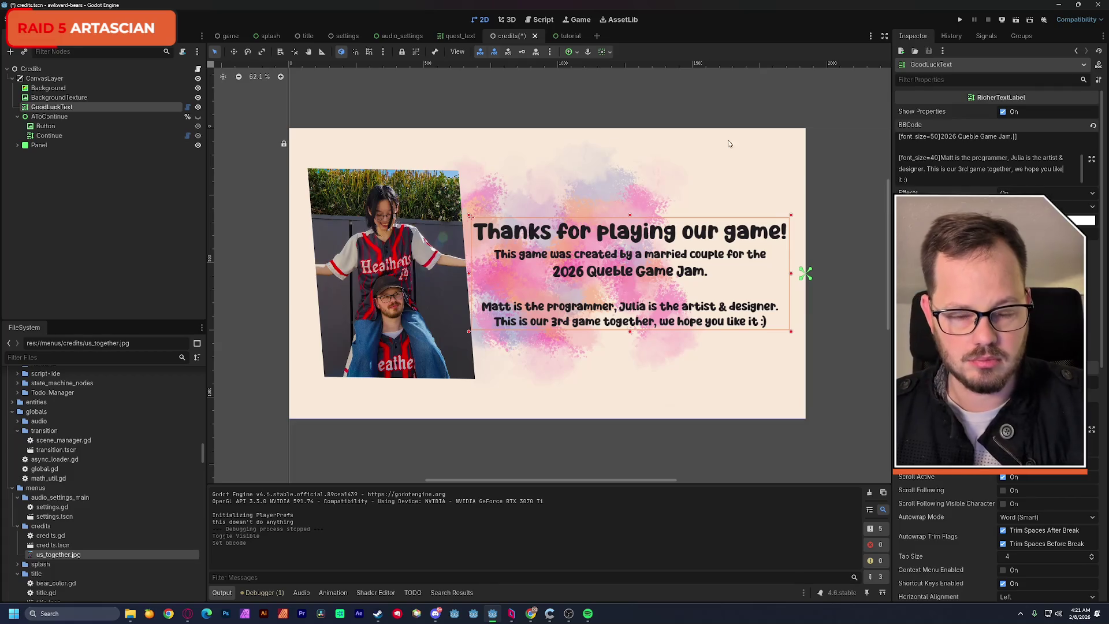
pyautogui.click(137, 227)
pyautogui.hotkey('ctrl', 's')
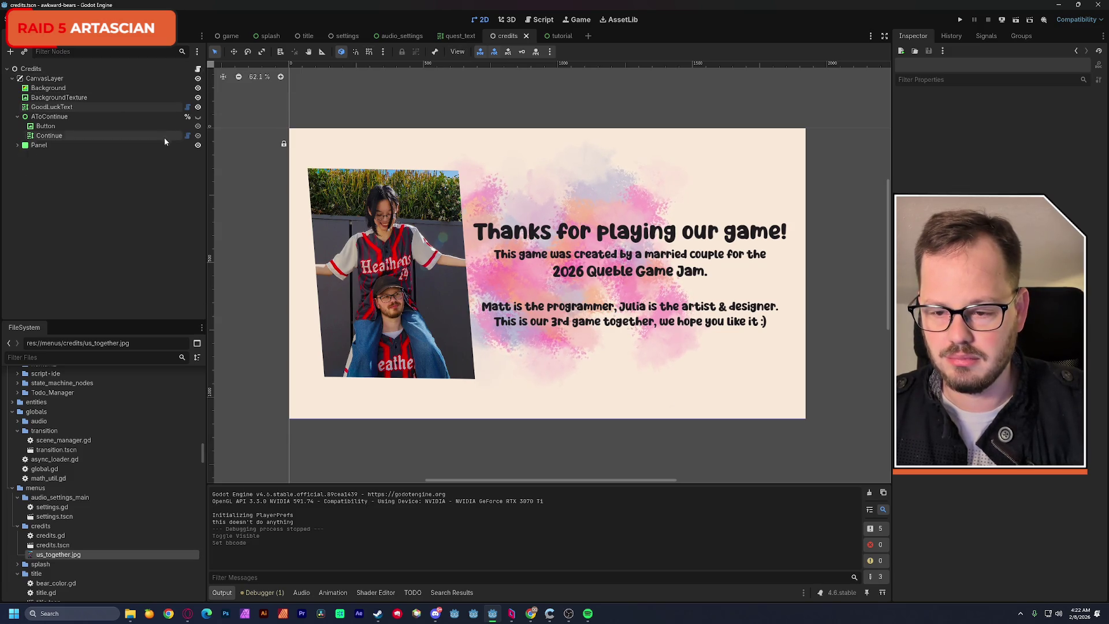
# Unlock the MattAndJulia photo, reduce Panel's skew toward straight, and save.
pyautogui.click(16, 145)
pyautogui.click(187, 155)
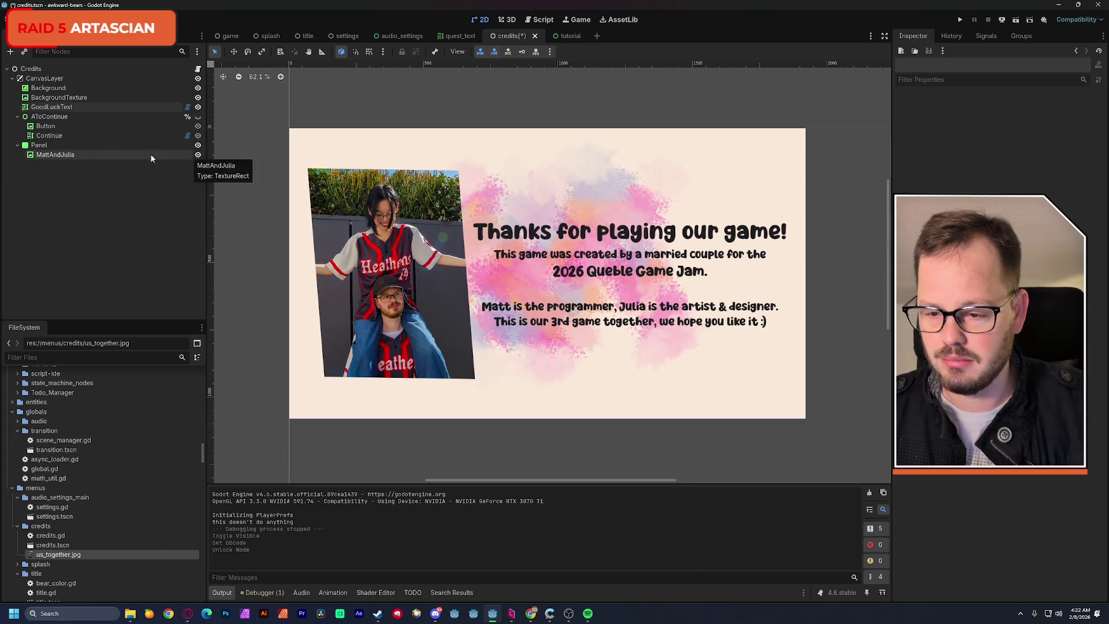
pyautogui.click(99, 147)
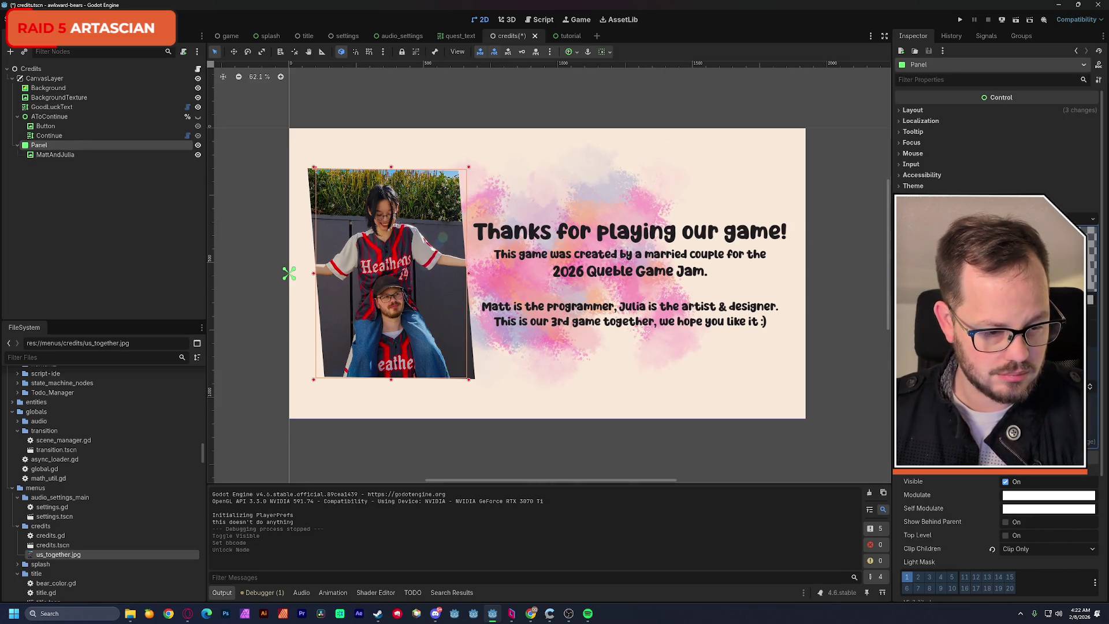
pyautogui.moveTo(1039, 347); pyautogui.dragTo(1080, 346)
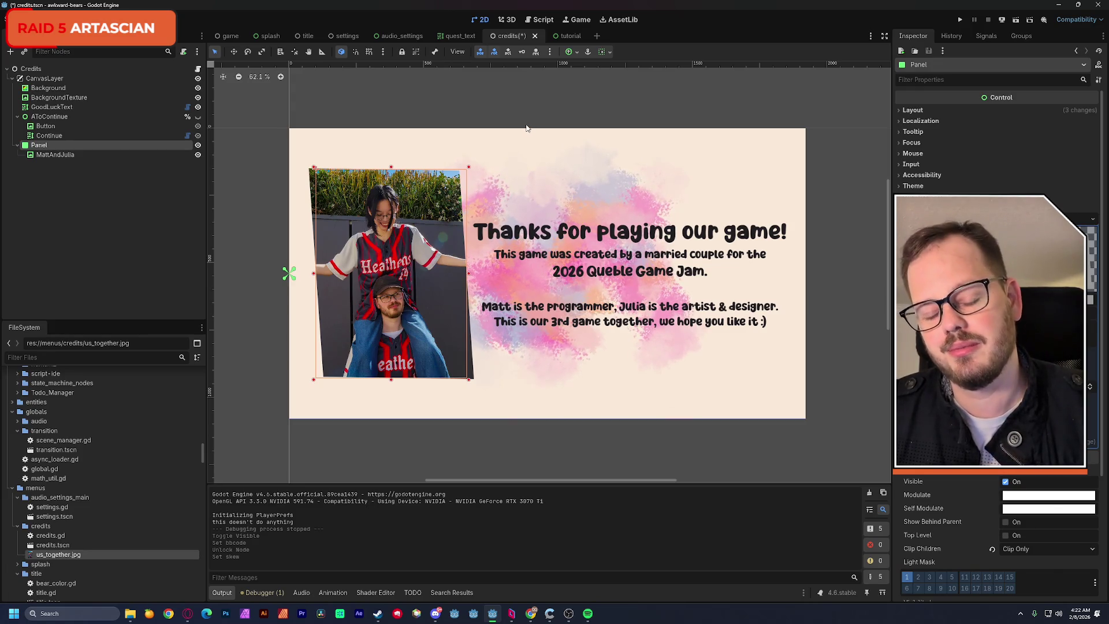
pyautogui.hotkey('ctrl', 's')
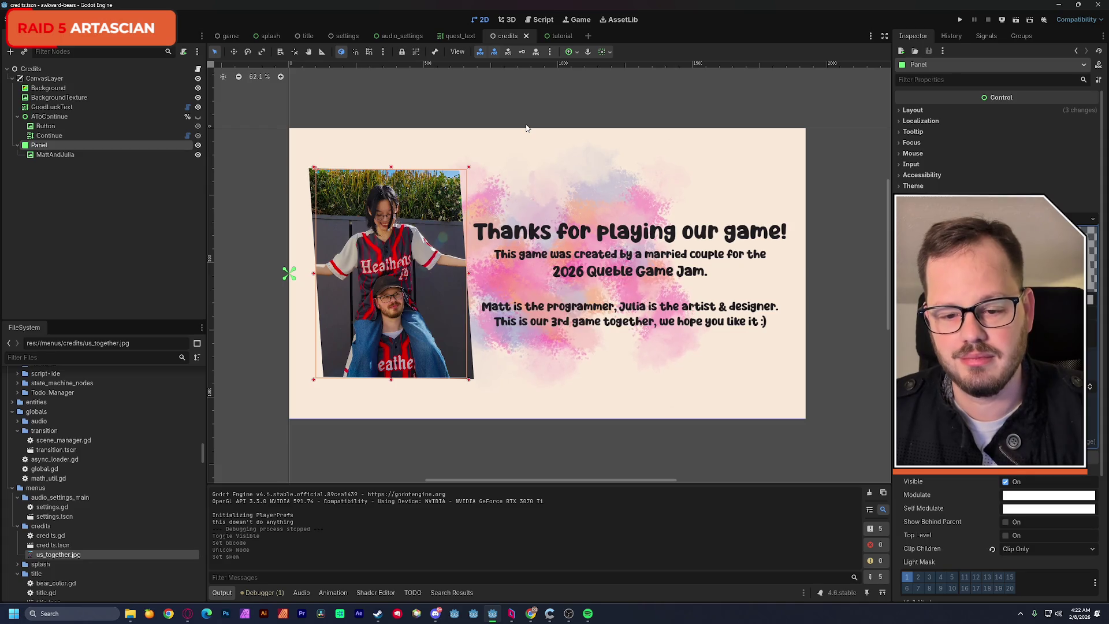
# Make Panel accessible as a scene unique name and open credits.gd.
pyautogui.rightClick(34, 147)
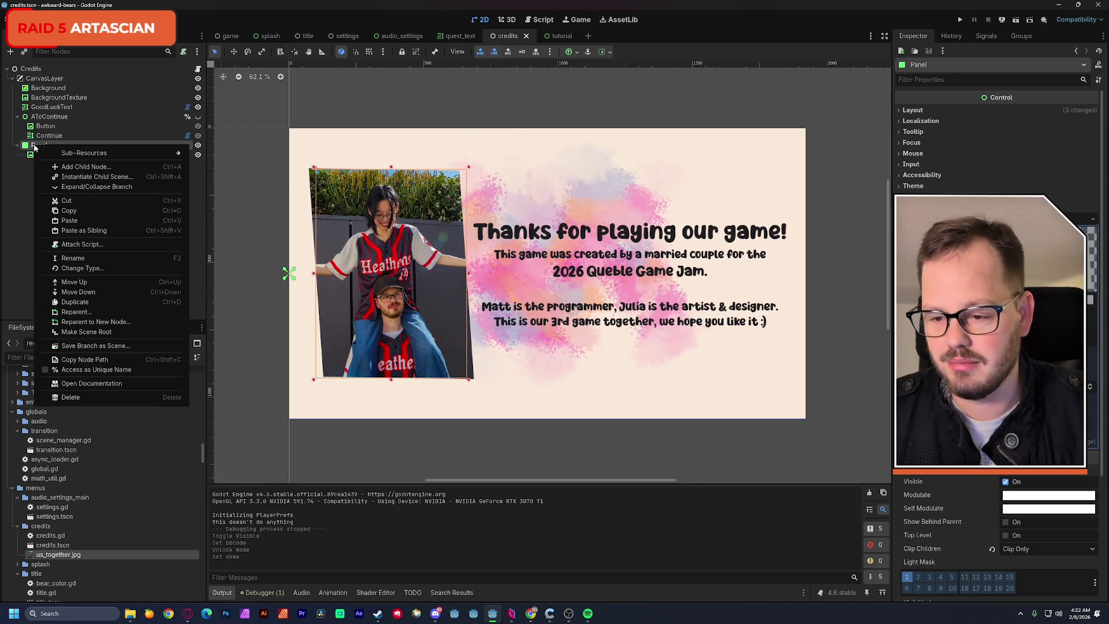
pyautogui.click(86, 369)
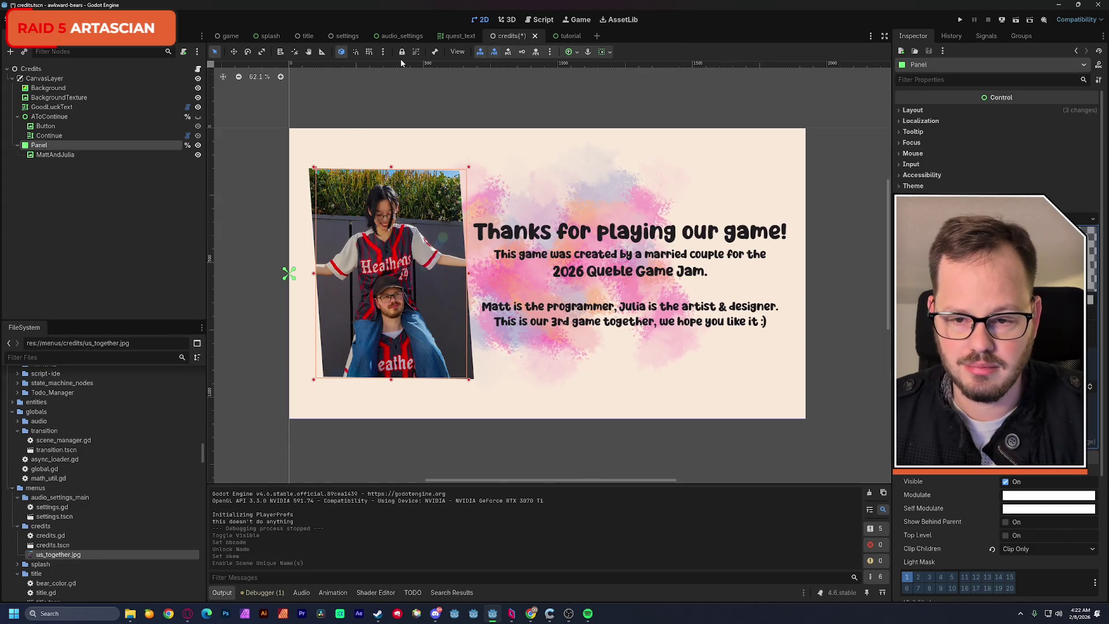
pyautogui.click(537, 21)
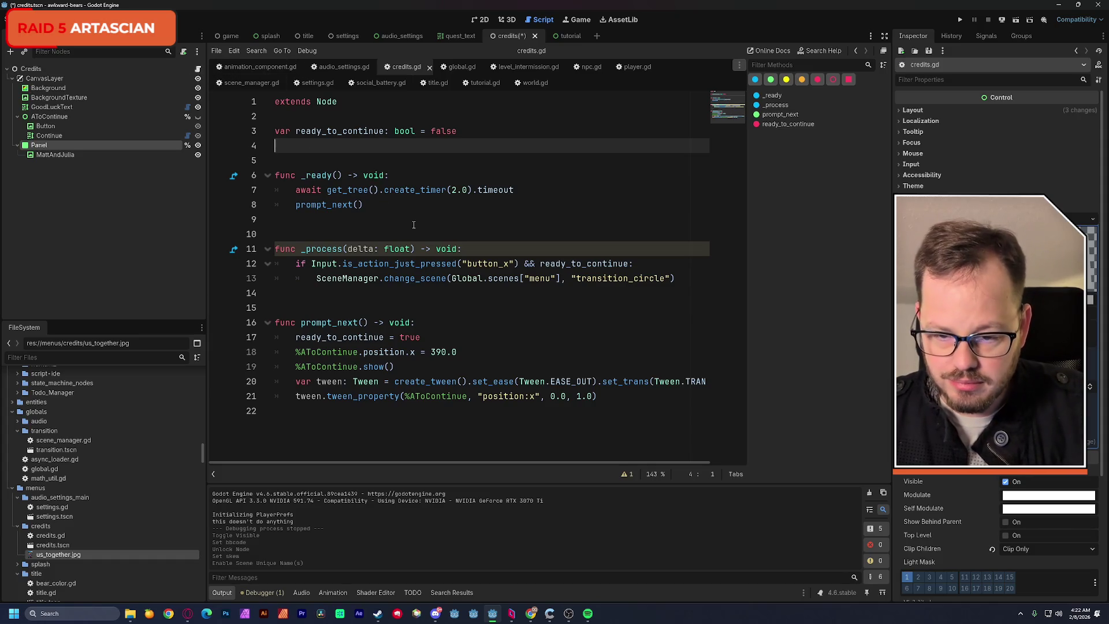
# Insert blank lines above the await line in _ready, then undo them.
pyautogui.click(295, 190)
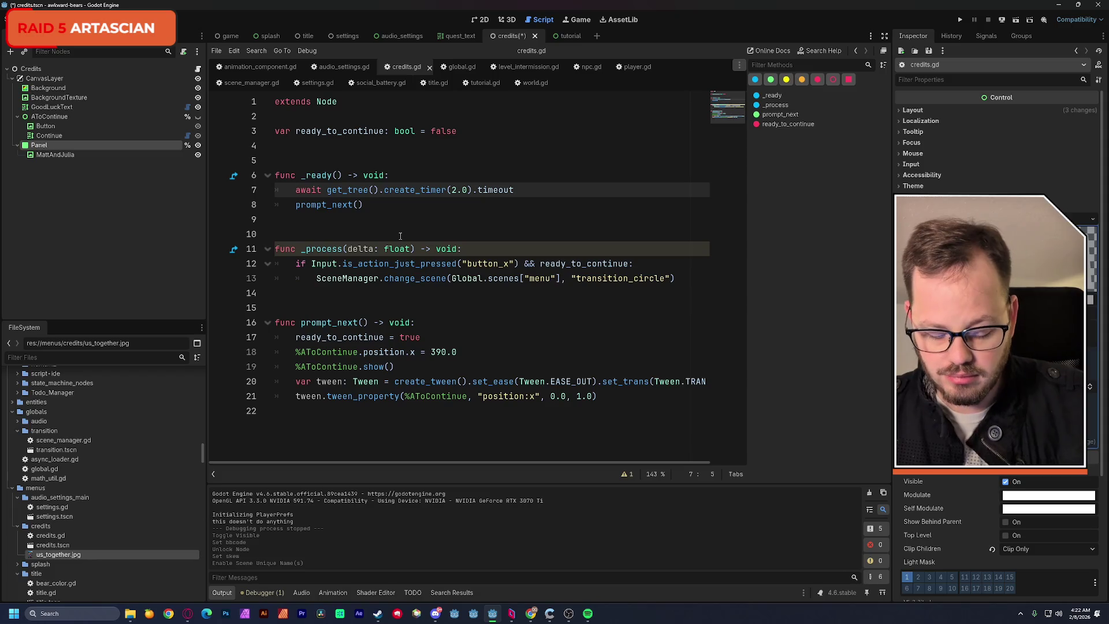
pyautogui.press('Return')
pyautogui.press('Return')
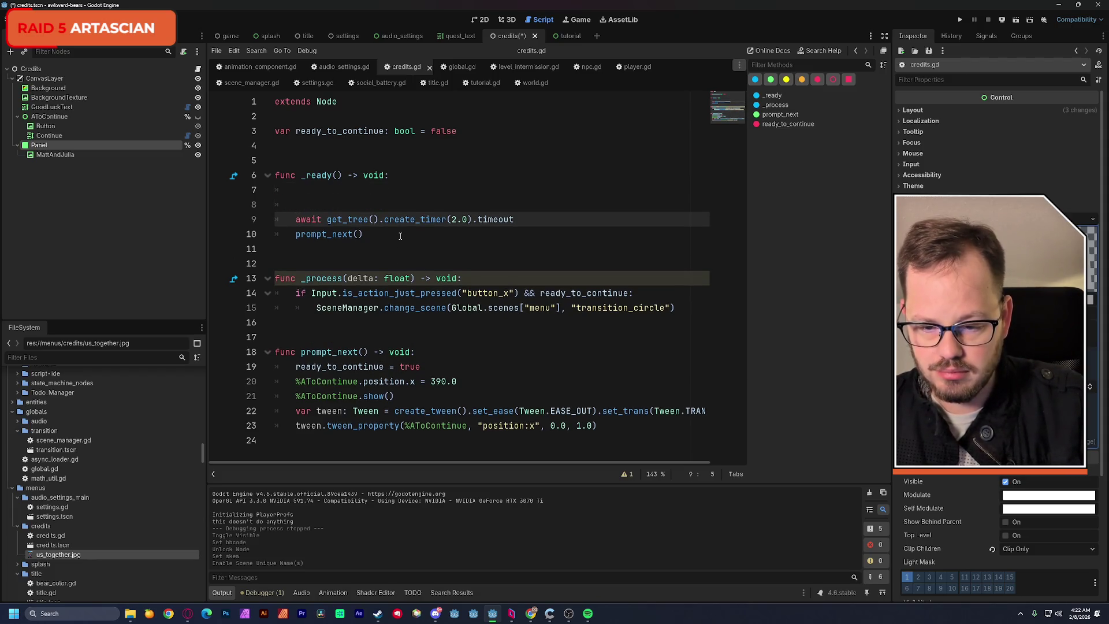
pyautogui.hotkey('ctrl', 'z')
pyautogui.hotkey('ctrl', 'z')
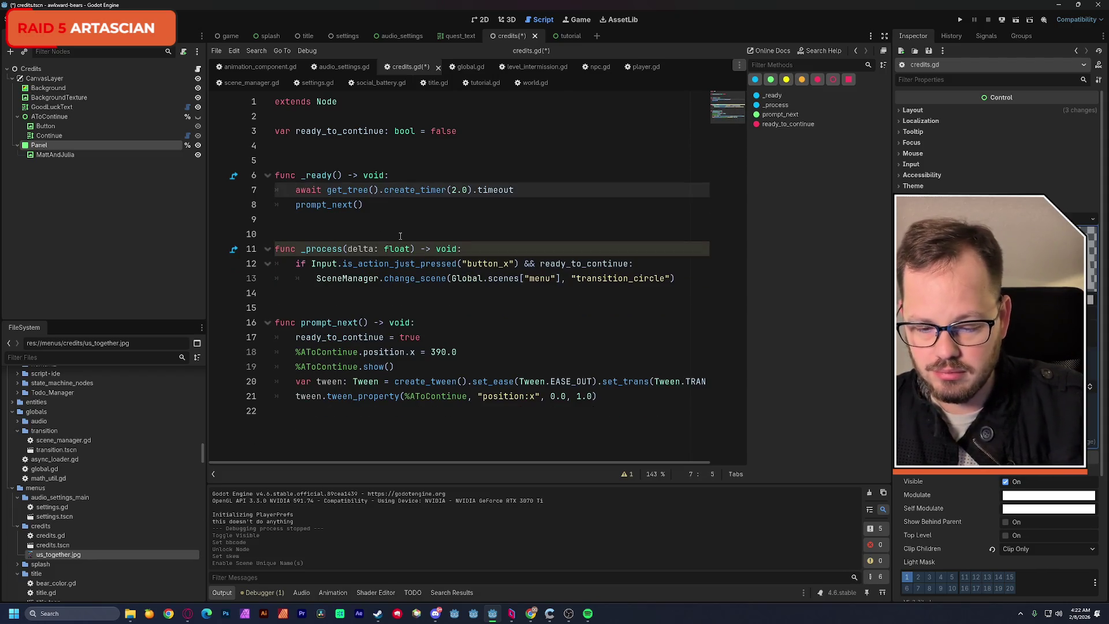
# Declare an empty animate_skew() -> void function at the script's end and select prompt_next's tween lines.
pyautogui.click(334, 426)
pyautogui.press('Return')
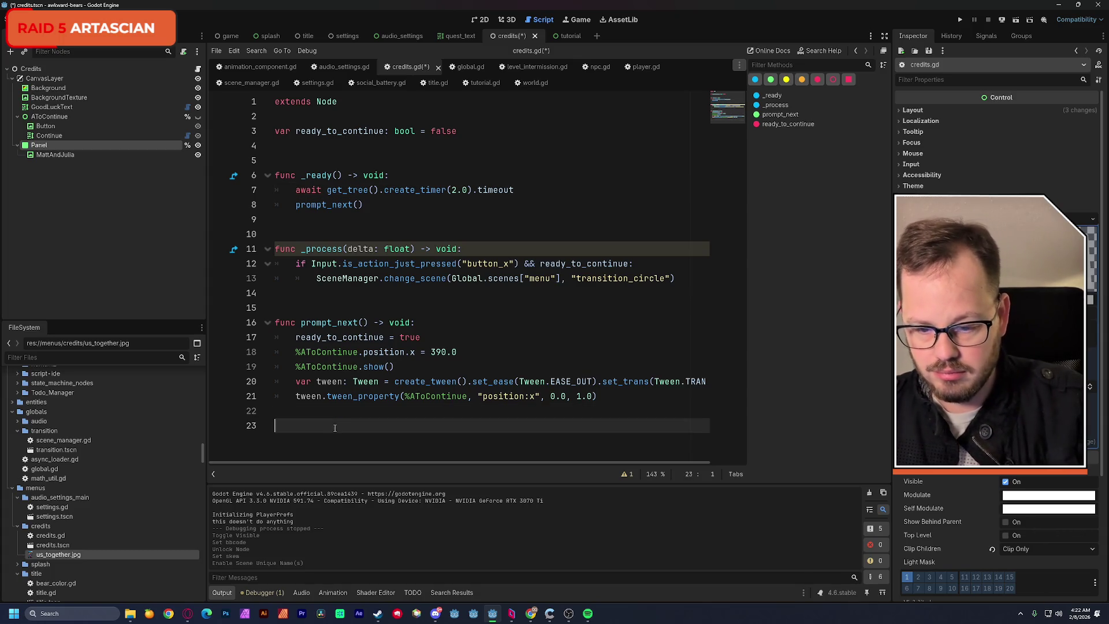
pyautogui.press('Return')
pyautogui.write('func animate')
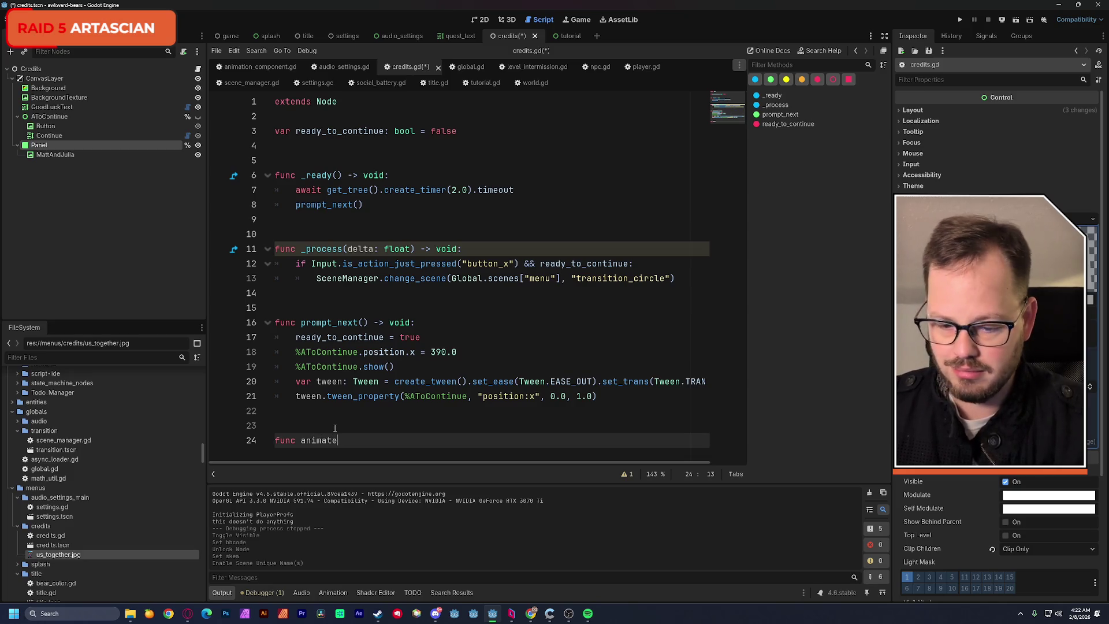
pyautogui.write('_ske')
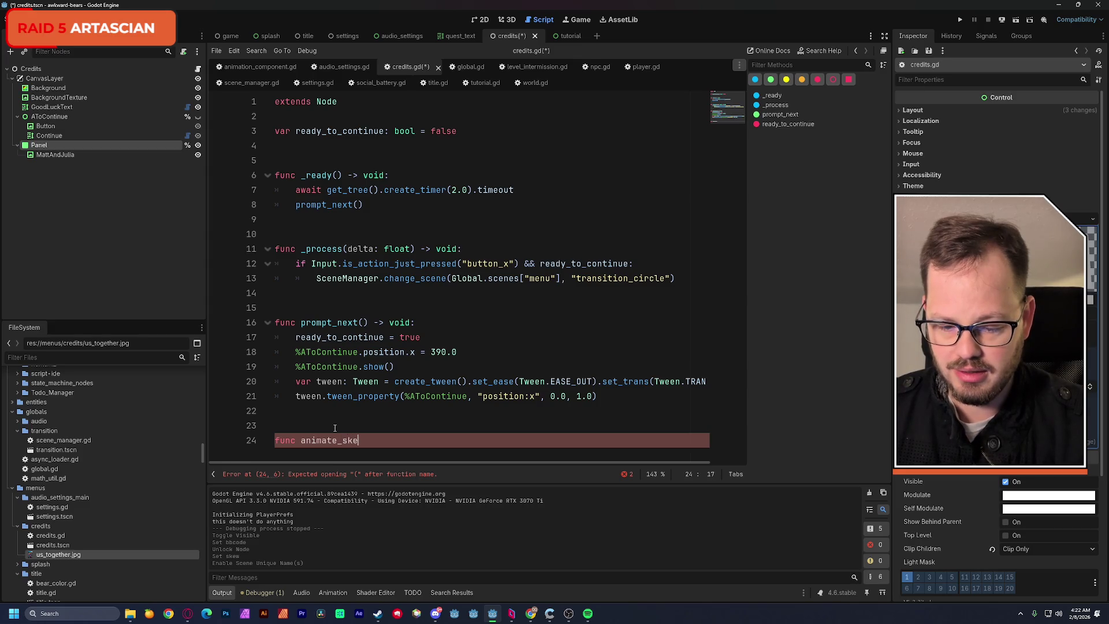
pyautogui.write('w()')
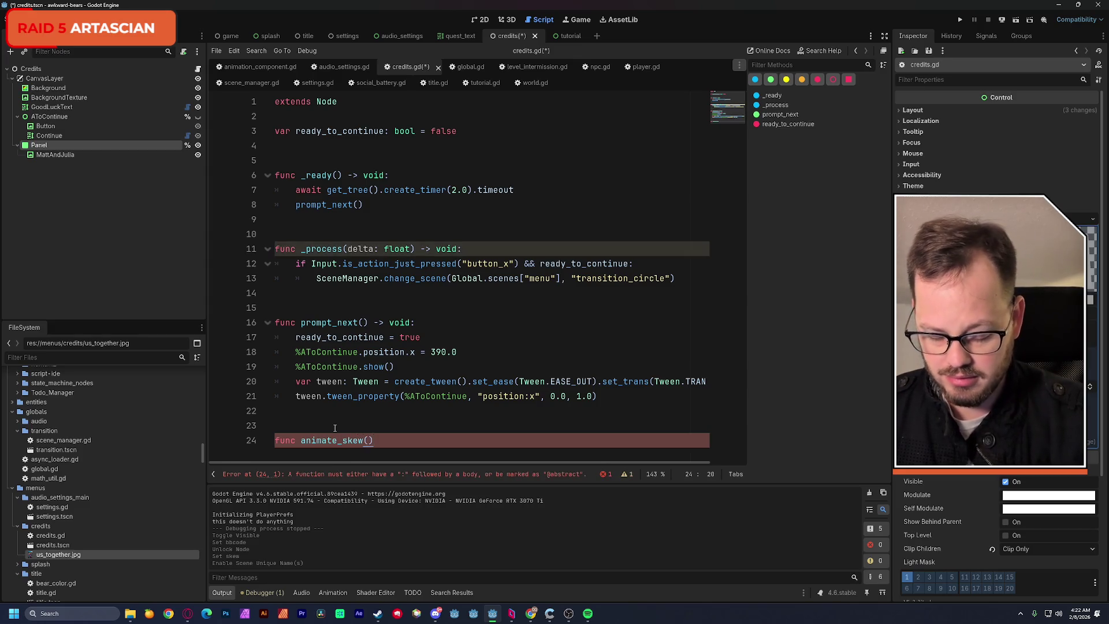
pyautogui.write(' -> void:')
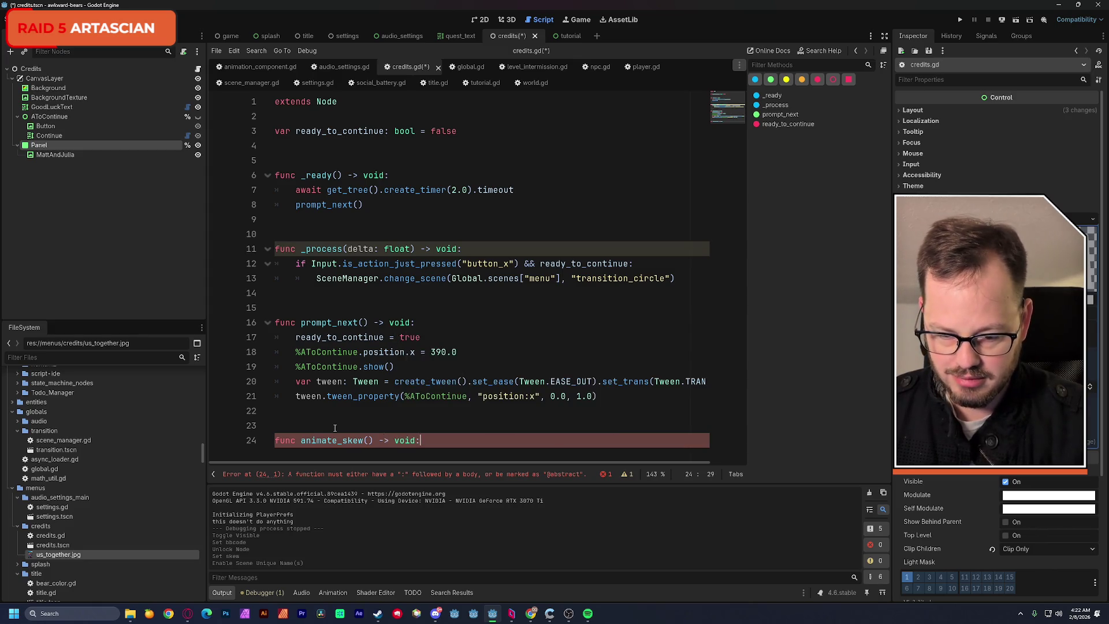
pyautogui.press('Return')
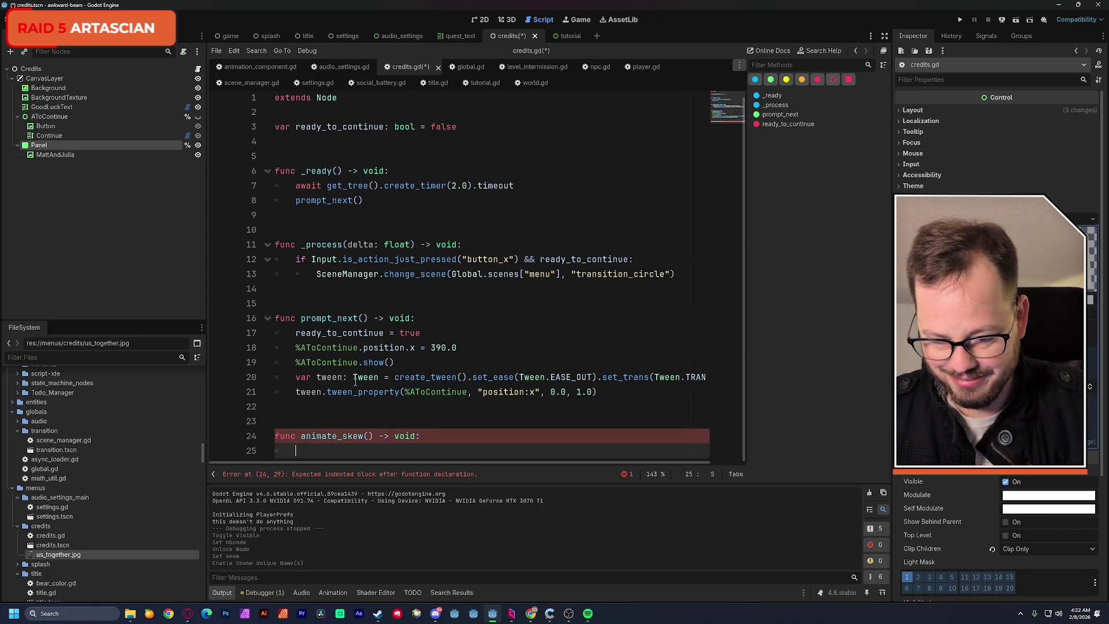
pyautogui.moveTo(296, 377); pyautogui.dragTo(607, 388)
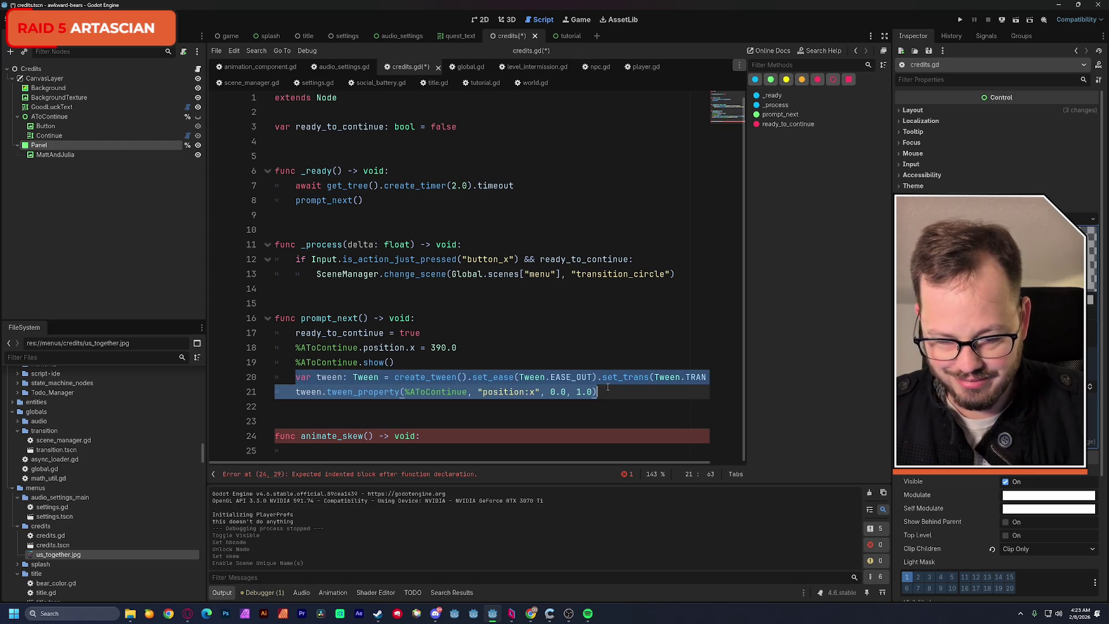
# Copy prompt_next's tween lines into animate_skew, retargeting them from AToContinue position:x to Panel skew.
pyautogui.hotkey('ctrl', 'c')
pyautogui.click(334, 451)
pyautogui.hotkey('ctrl', 'v')
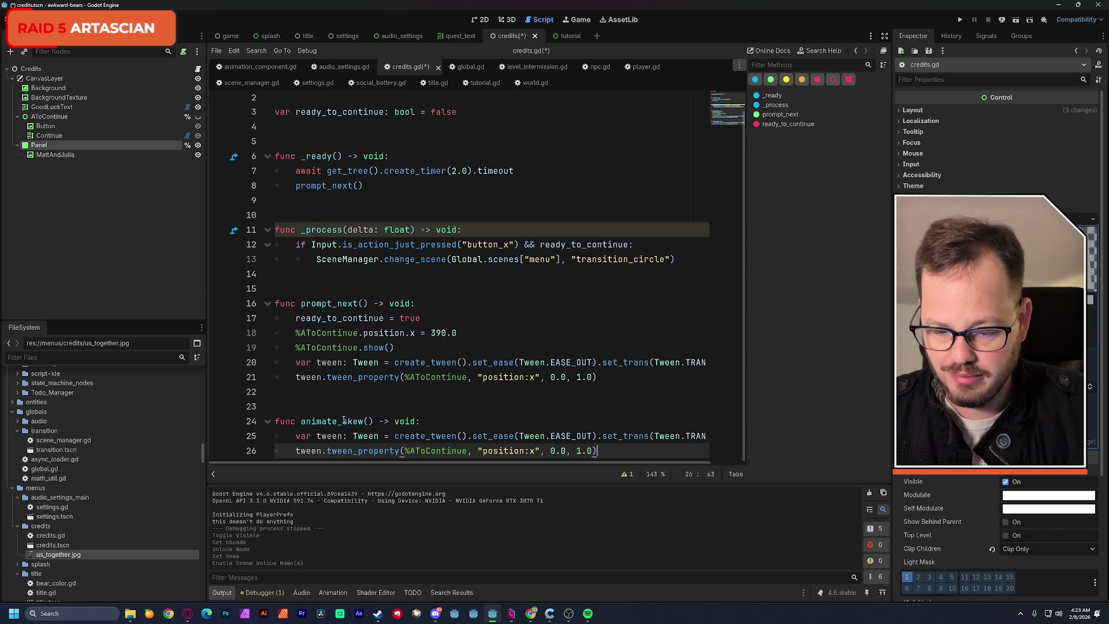
pyautogui.doubleClick(410, 456)
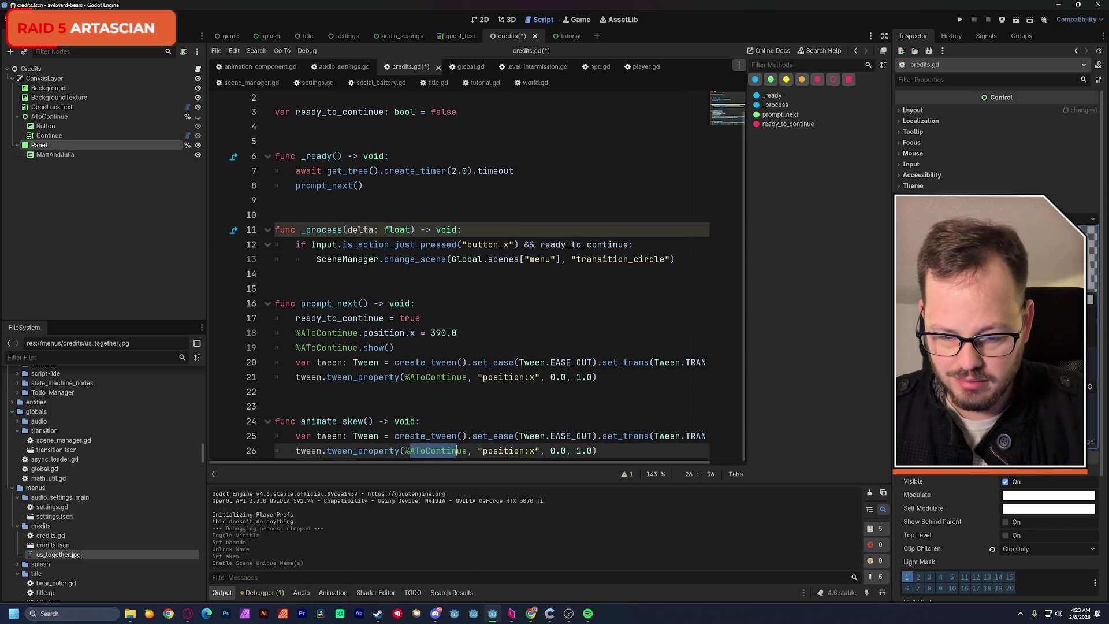
pyautogui.write('Panel')
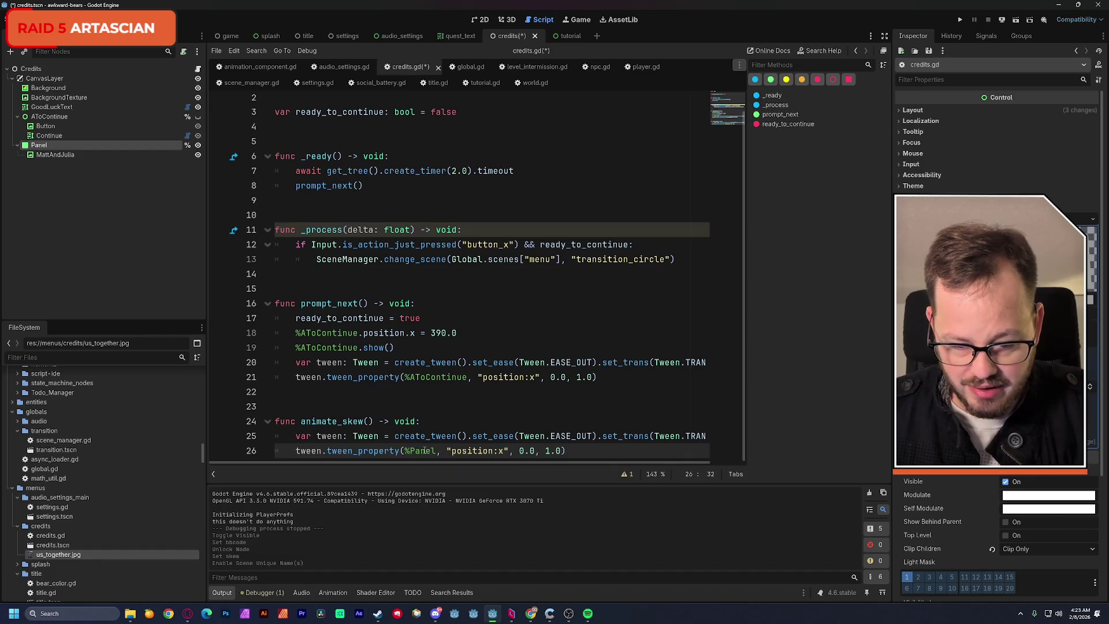
pyautogui.moveTo(452, 450); pyautogui.dragTo(503, 450)
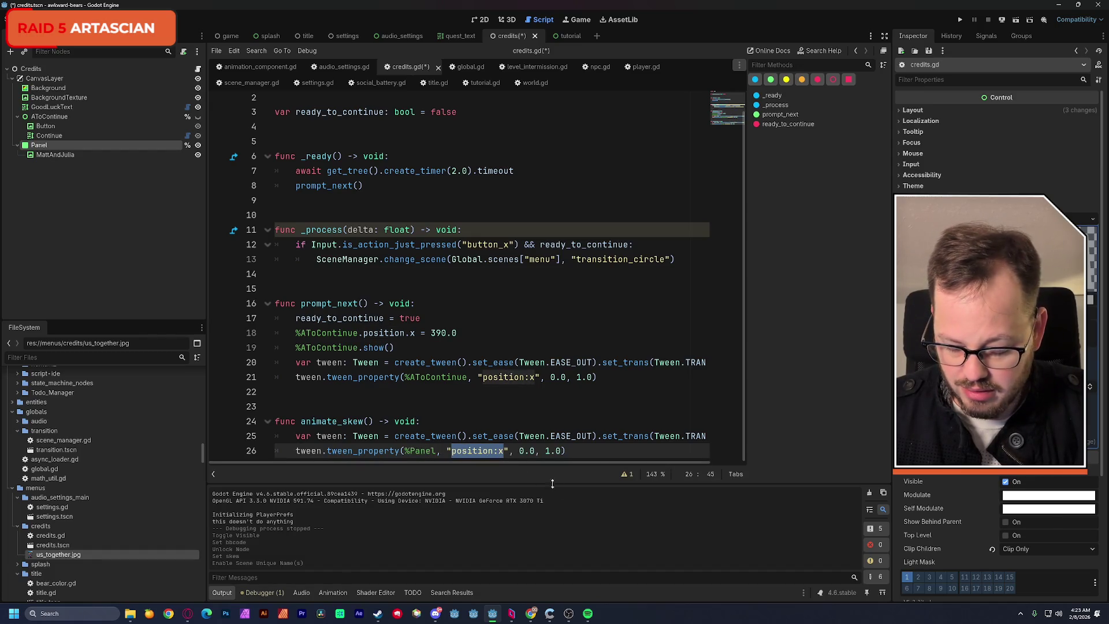
pyautogui.write('skew')
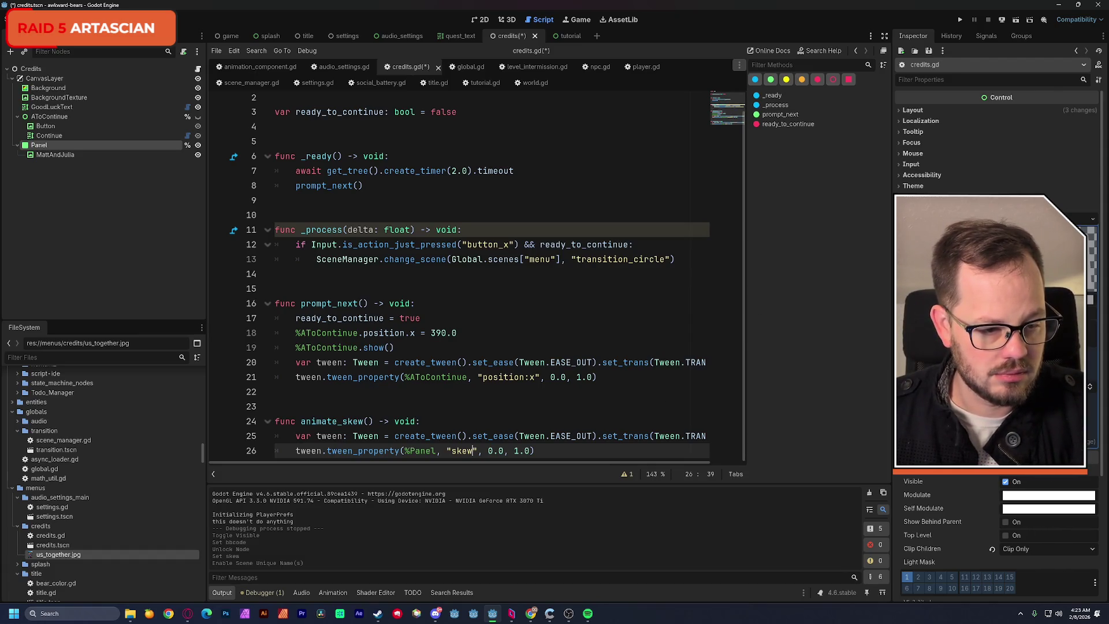
# Tween "theme_override_styles/panel/skew" to an empty Vector2() over 3.0 seconds.
pyautogui.press('Left')
pyautogui.press('Left')
pyautogui.press('Left')
pyautogui.hotkey('ctrl', 'v')
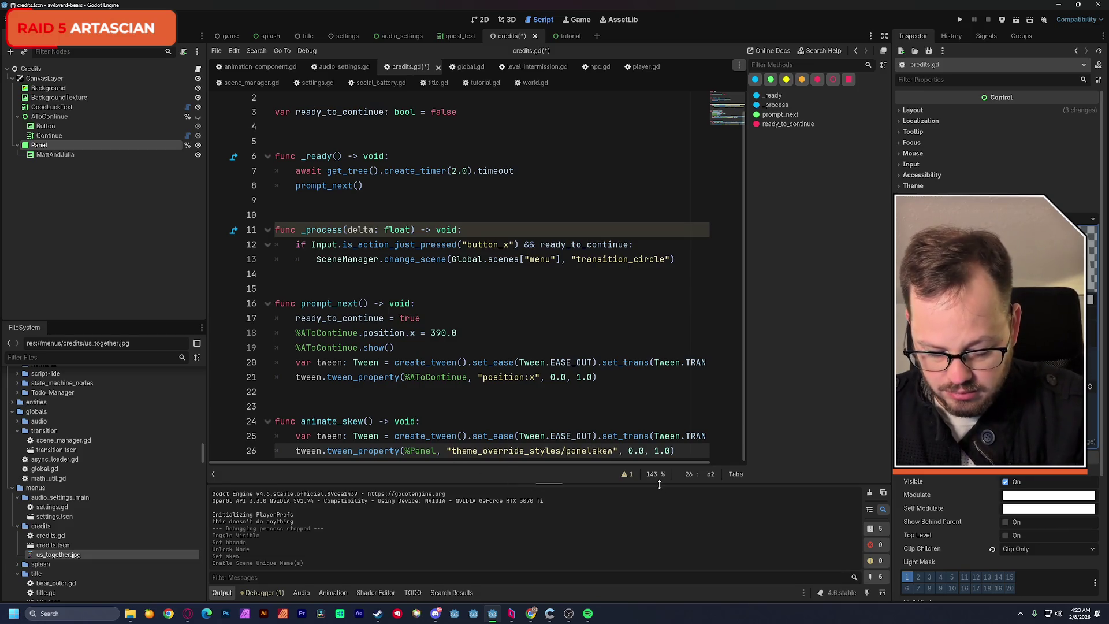
pyautogui.write('/')
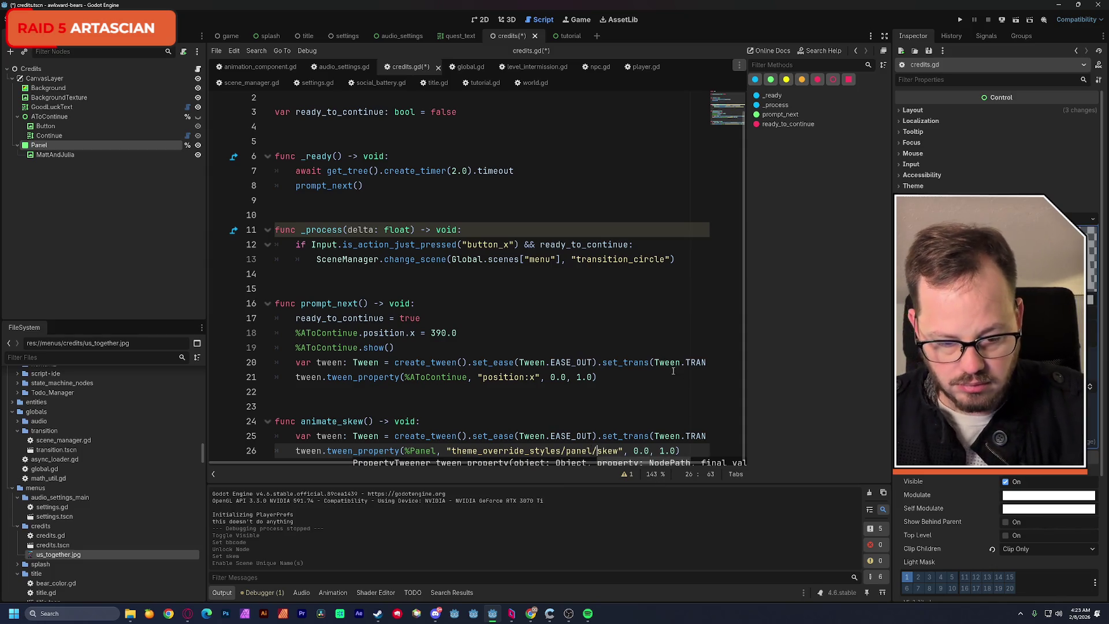
pyautogui.scroll(1, 679, 373)
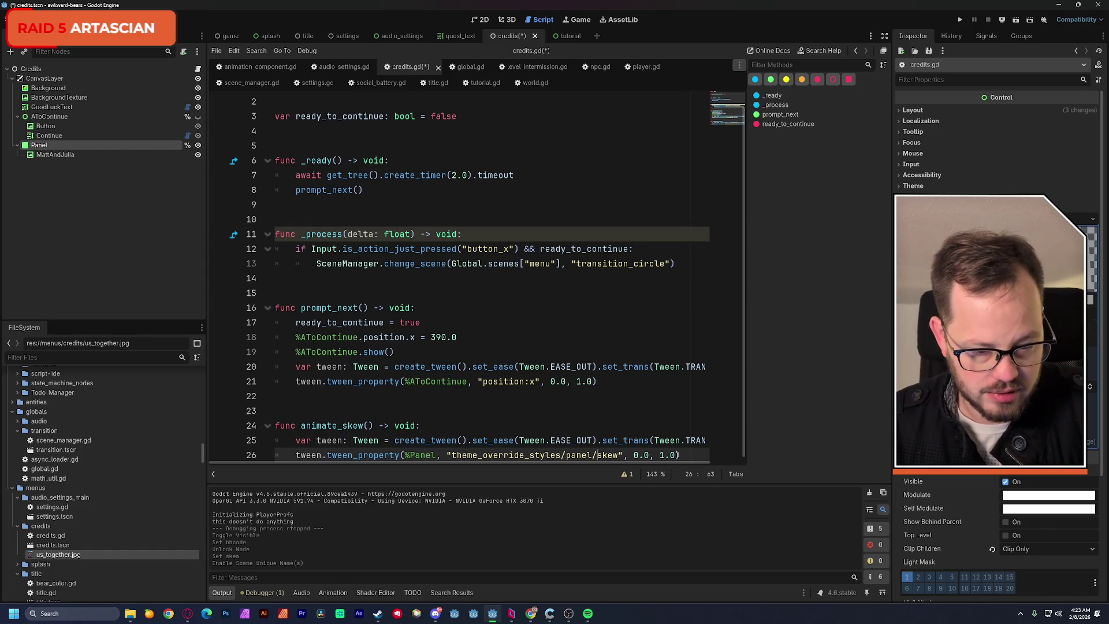
pyautogui.doubleClick(642, 455)
pyautogui.write('vect')
pyautogui.press('Return')
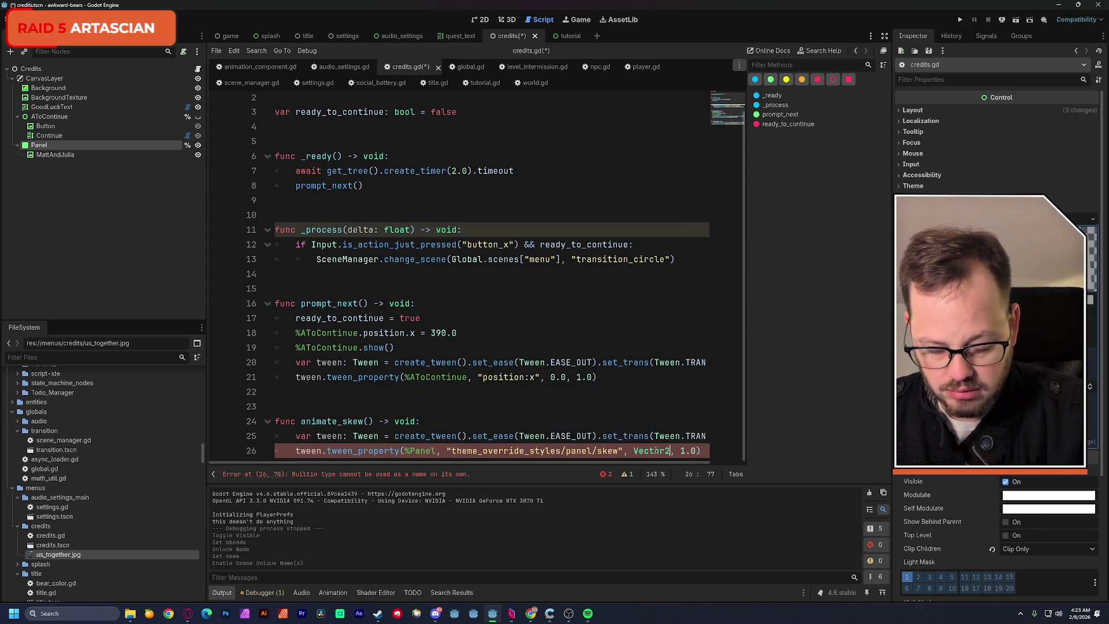
pyautogui.write('()')
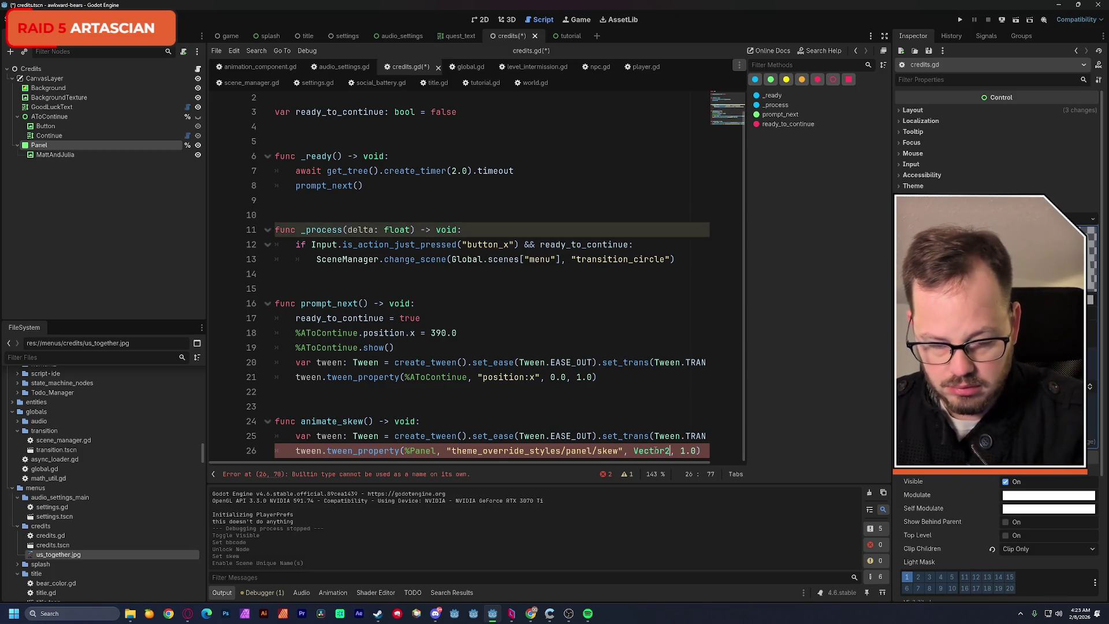
pyautogui.moveTo(688, 465); pyautogui.dragTo(702, 464)
pyautogui.doubleClick(676, 451)
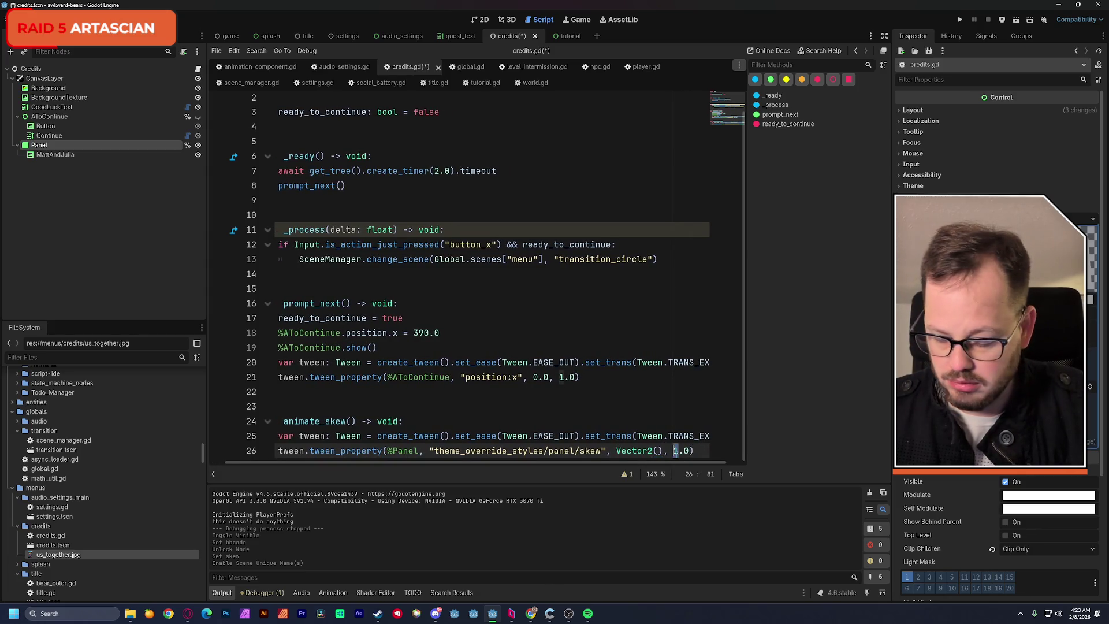
pyautogui.write('3')
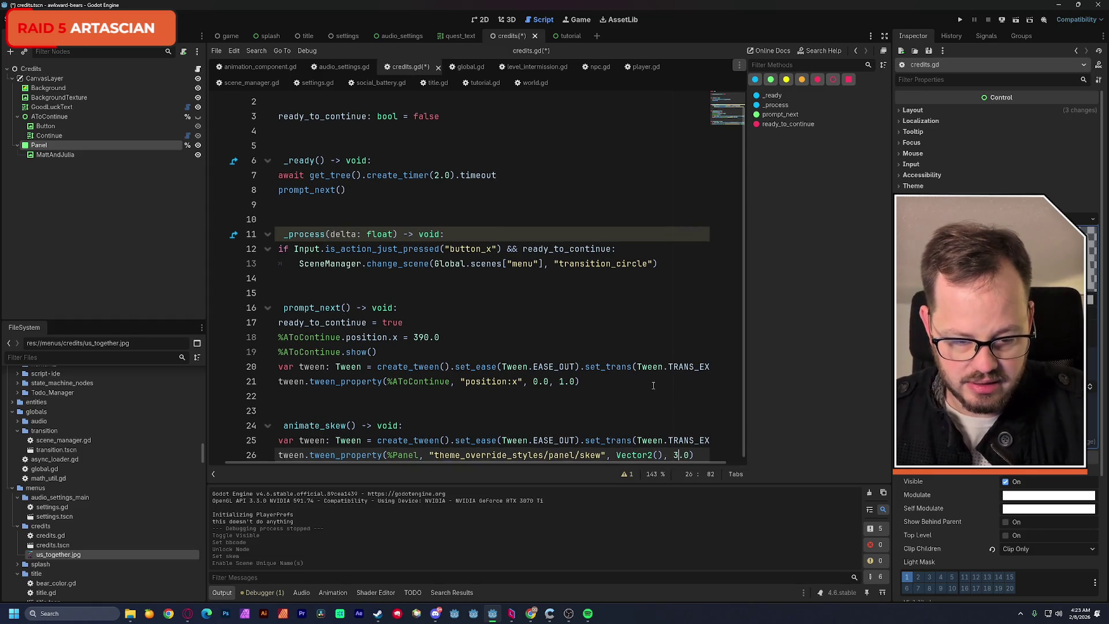
# Switch the tween to EASE_IN_OUT and TRANS_LINEAR and add .set_loops() so it repeats.
pyautogui.moveTo(641, 465); pyautogui.dragTo(657, 465)
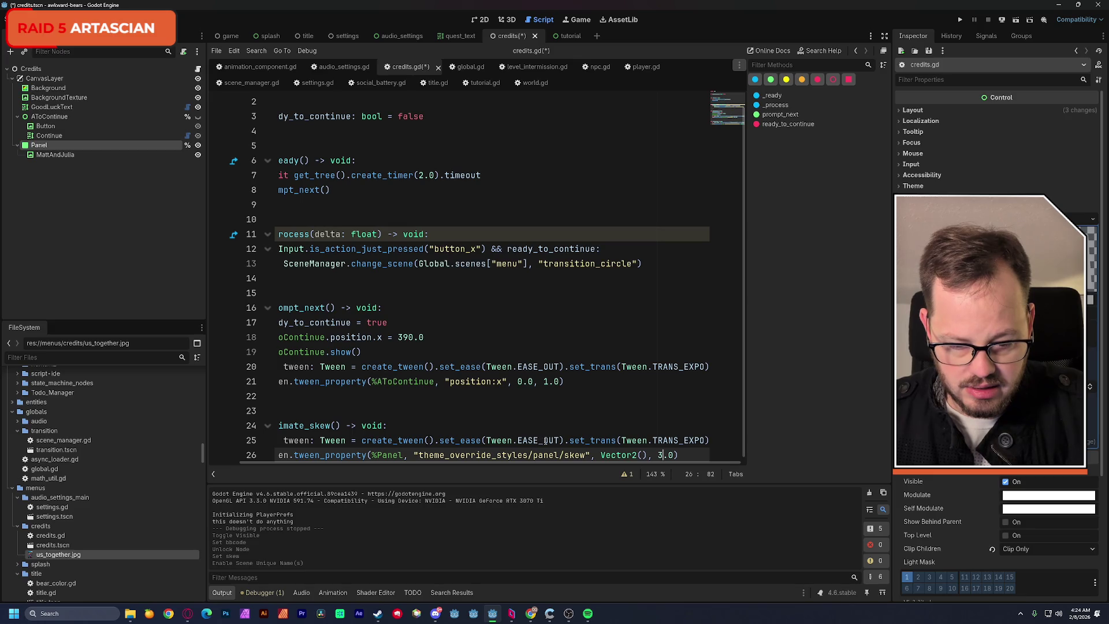
pyautogui.doubleClick(546, 441)
pyautogui.write('eas')
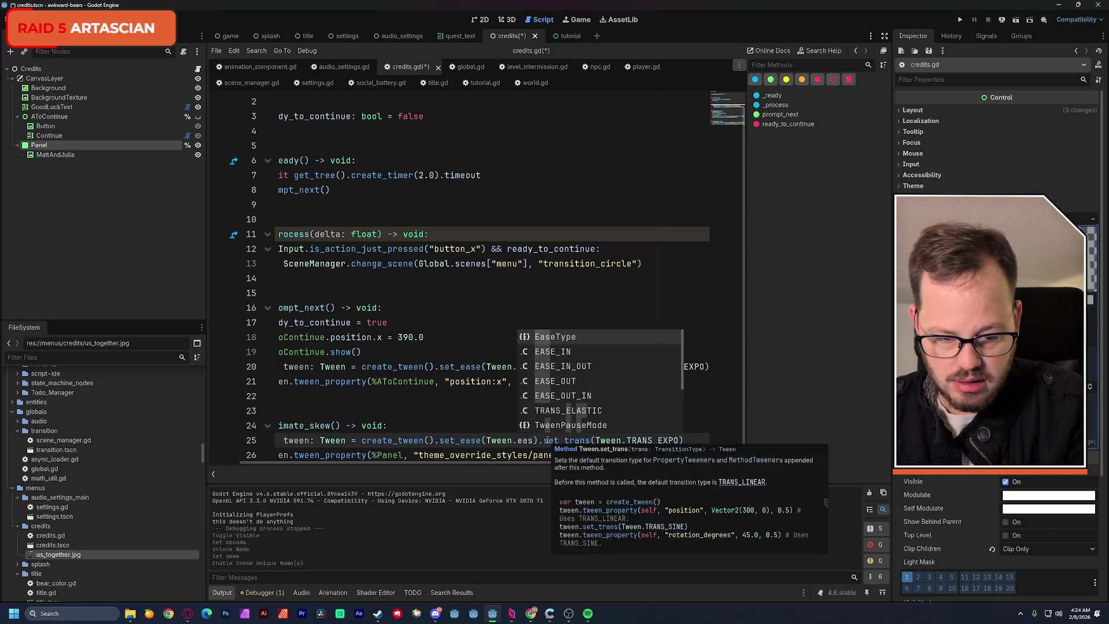
pyautogui.doubleClick(578, 367)
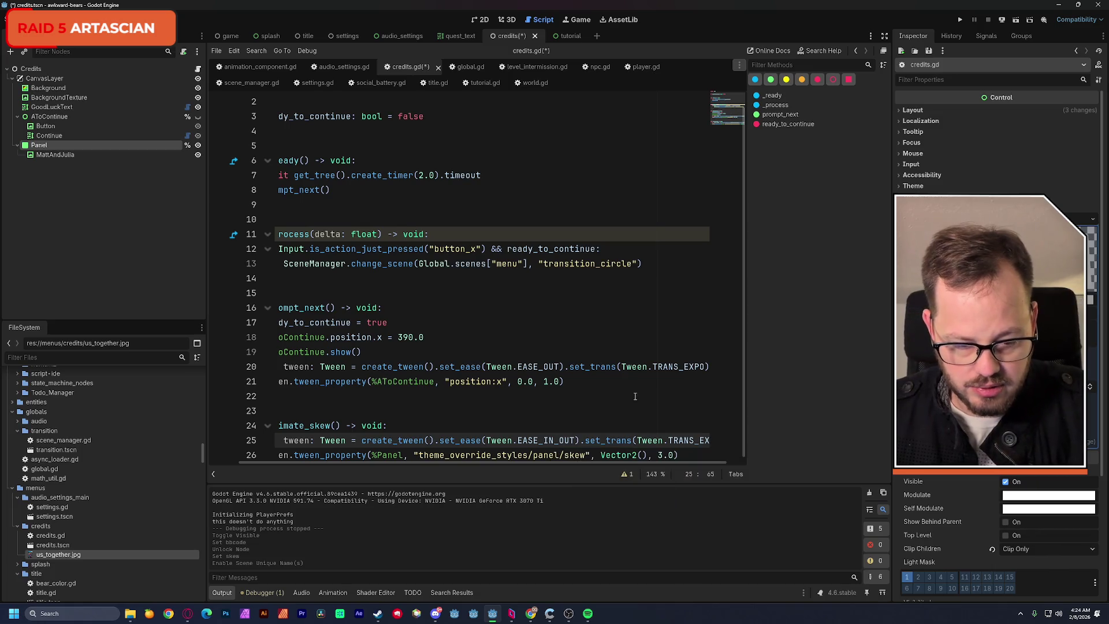
pyautogui.moveTo(647, 462); pyautogui.dragTo(662, 463)
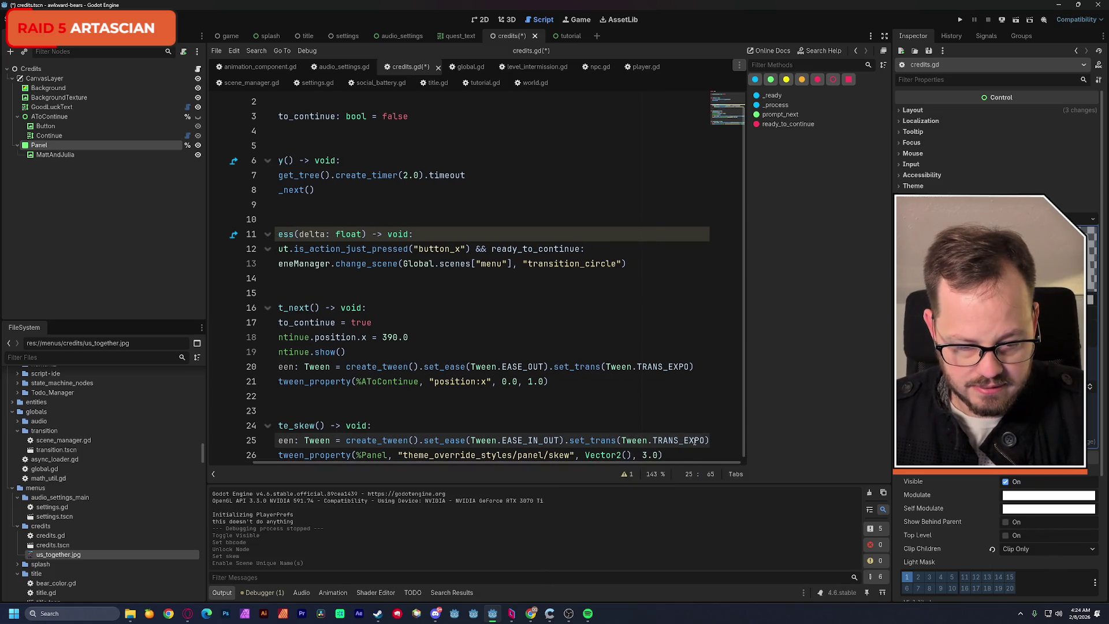
pyautogui.doubleClick(695, 440)
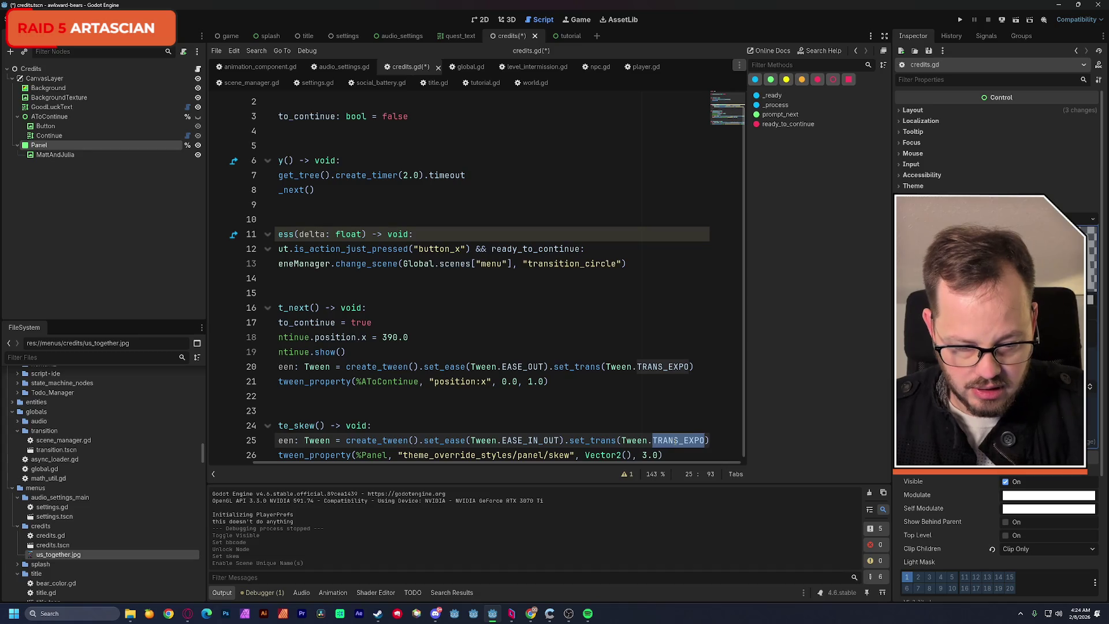
pyautogui.write('transl')
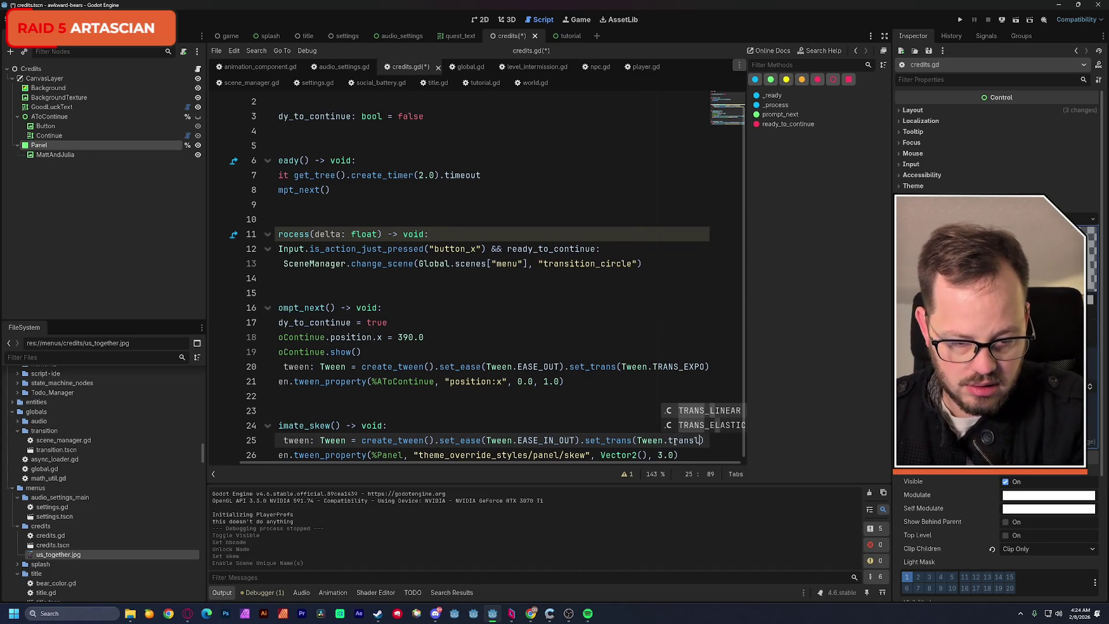
pyautogui.press('Return')
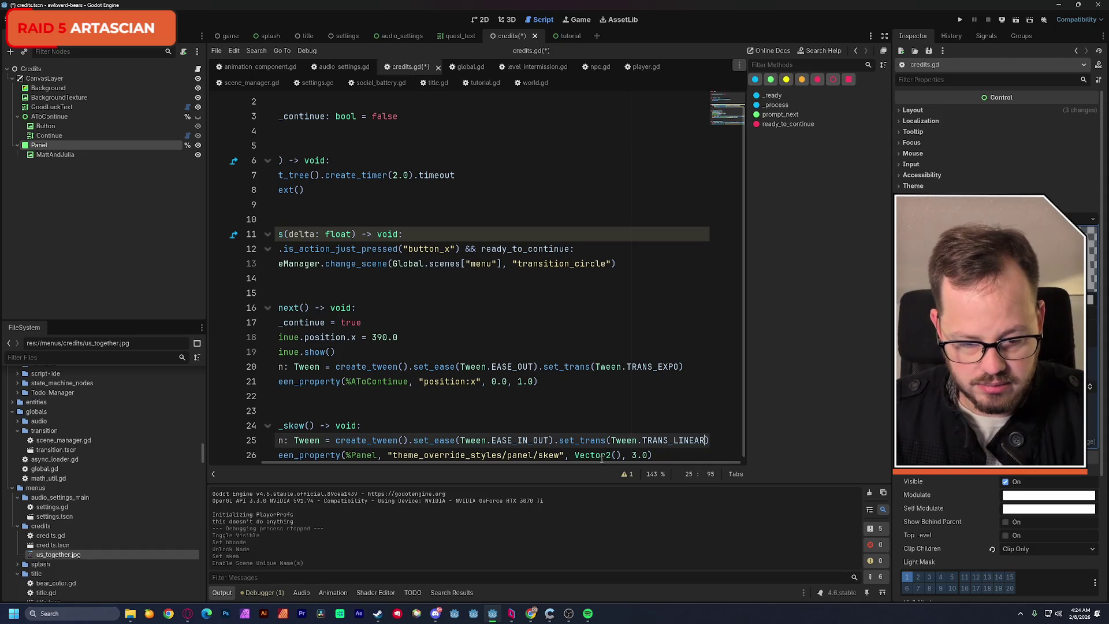
pyautogui.moveTo(599, 463)
pyautogui.mouseDown()
pyautogui.moveTo(588, 463)
pyautogui.moveTo(636, 467)
pyautogui.mouseUp()
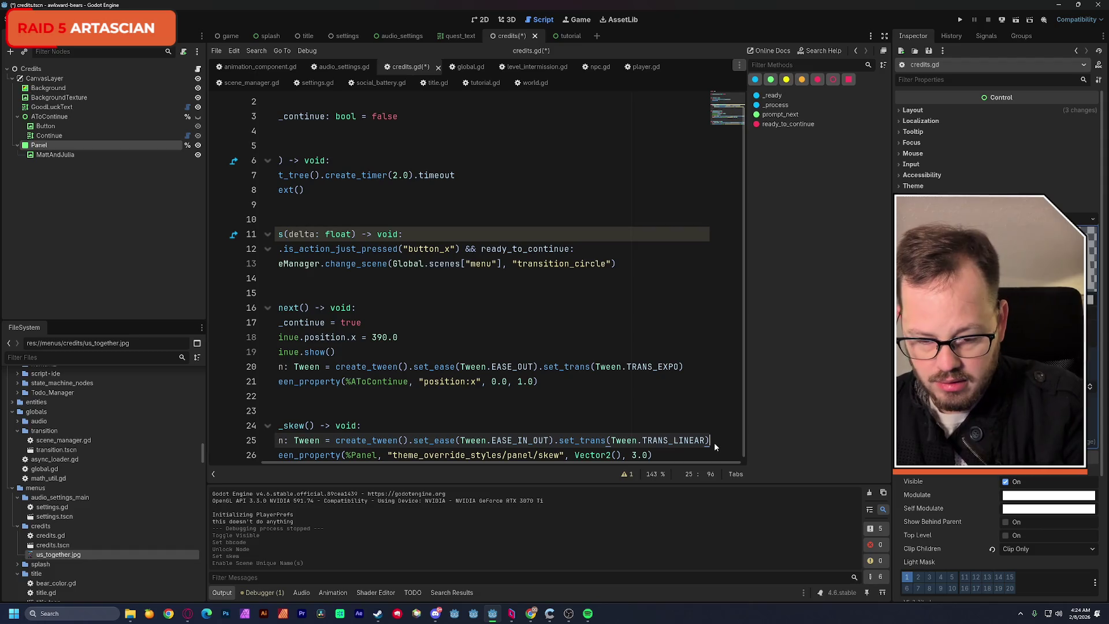
pyautogui.write('.setl')
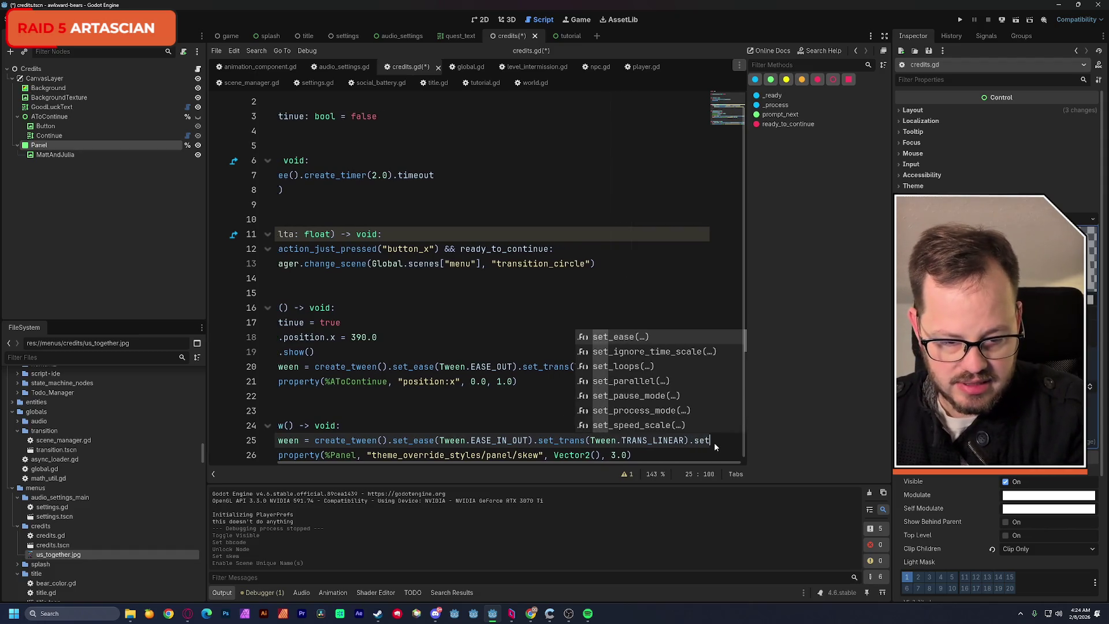
pyautogui.press('Return')
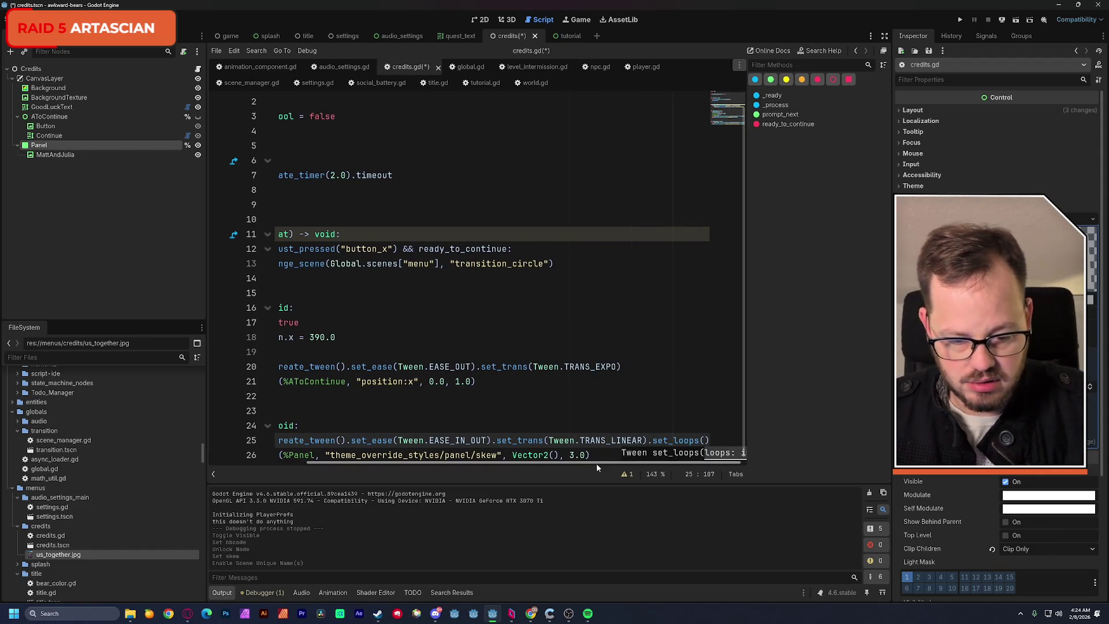
# Fill the target with Vector2(-0.07, -0.015) and duplicate the skew tween line.
pyautogui.hscroll(-3, 597, 462)
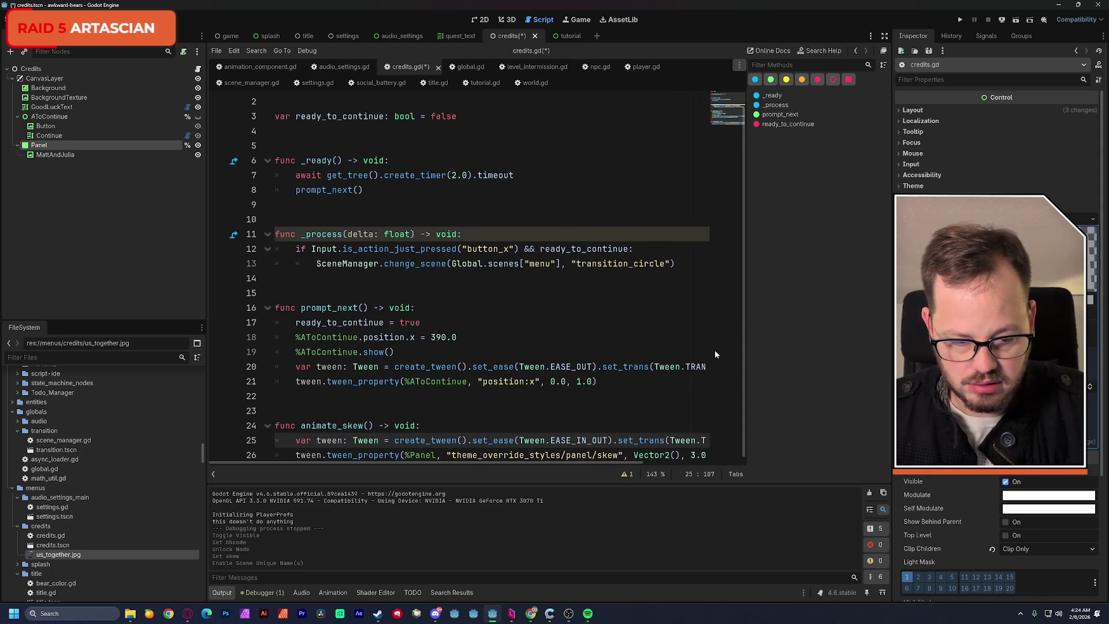
pyautogui.scroll(-1, 731, 361)
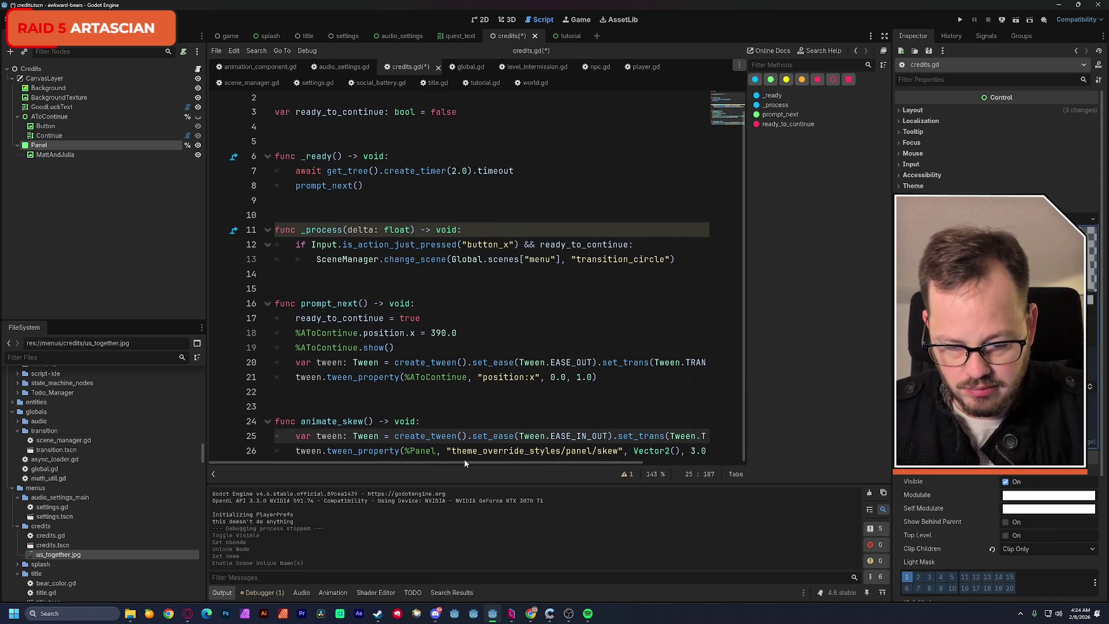
pyautogui.moveTo(406, 467); pyautogui.dragTo(501, 463)
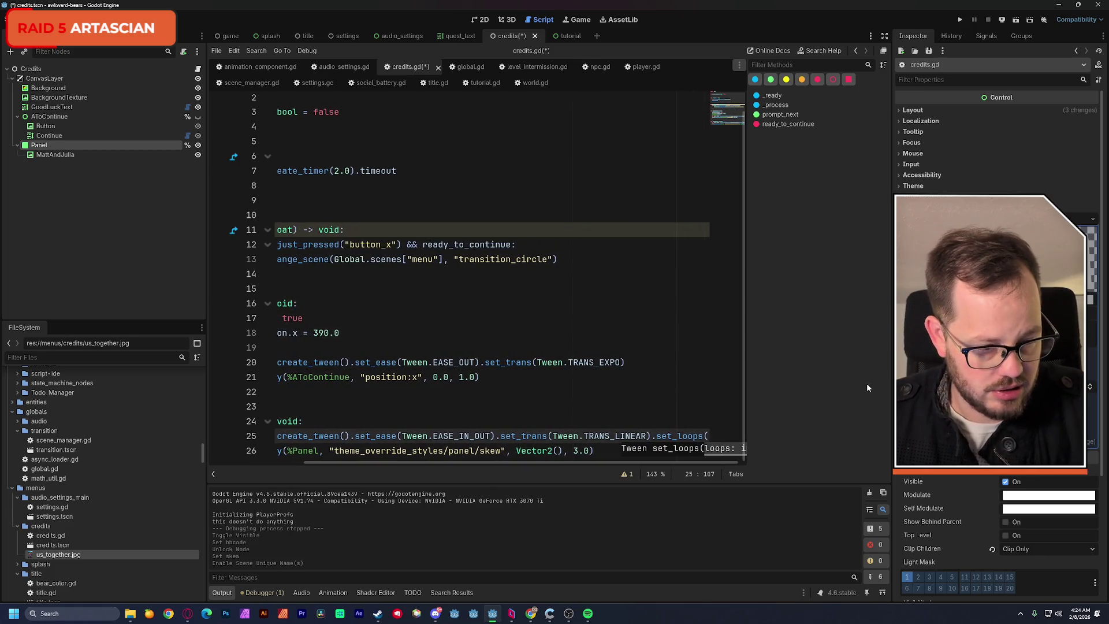
pyautogui.click(558, 450)
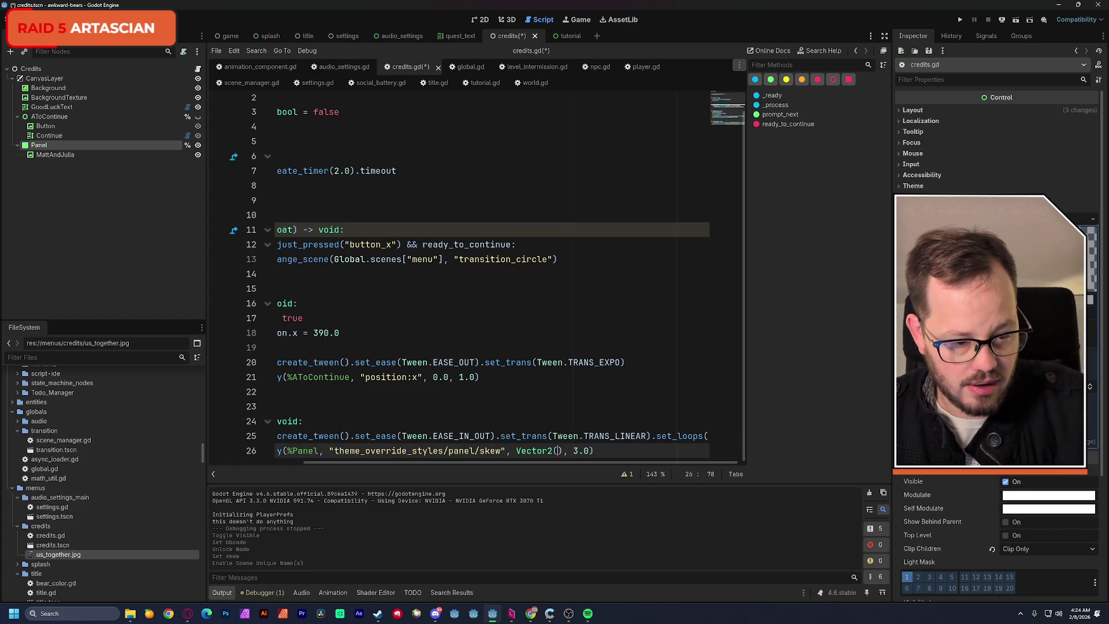
pyautogui.write('-0.07, ')
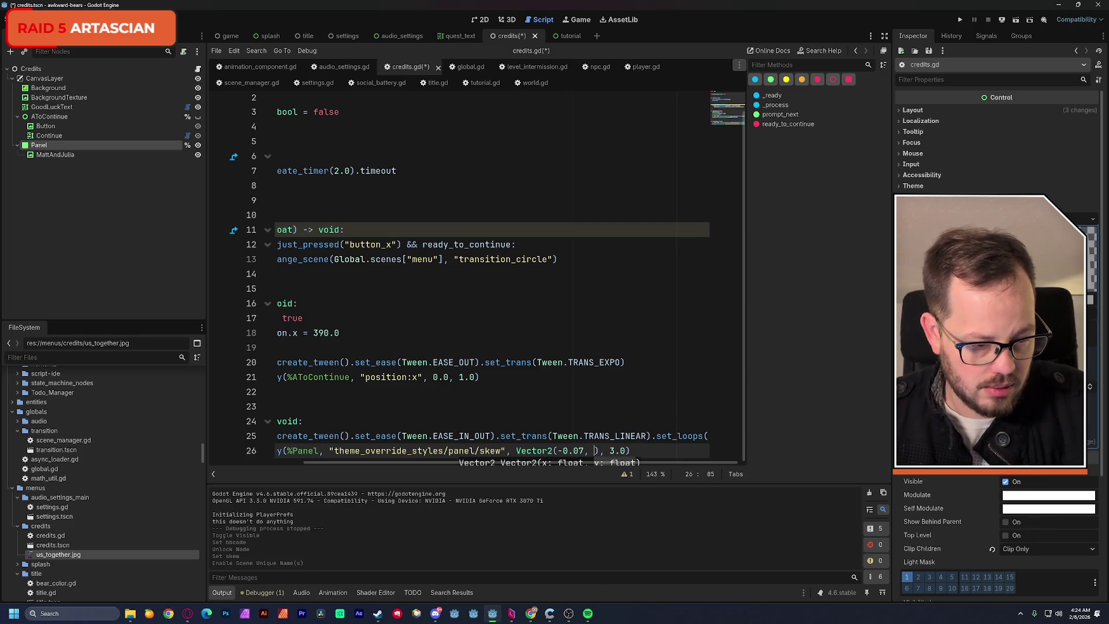
pyautogui.write('-0.015')
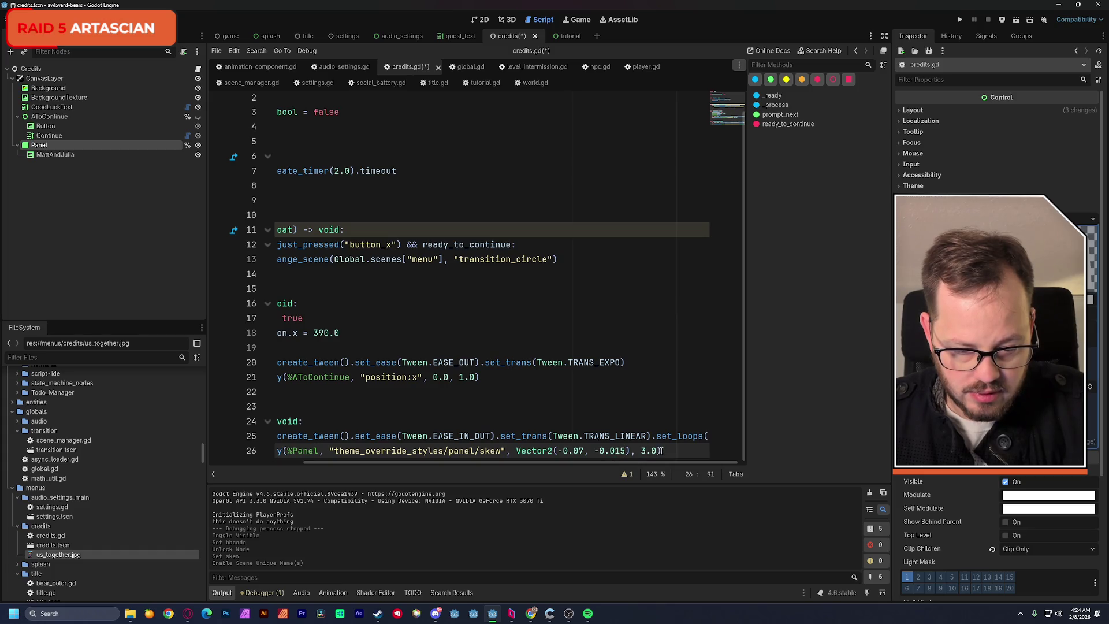
pyautogui.moveTo(662, 450)
pyautogui.mouseDown()
pyautogui.moveTo(272, 453)
pyautogui.moveTo(296, 453)
pyautogui.mouseUp()
pyautogui.hotkey('ctrl', 'c')
pyautogui.press('End')
pyautogui.press('Return')
pyautogui.hotkey('ctrl', 'v')
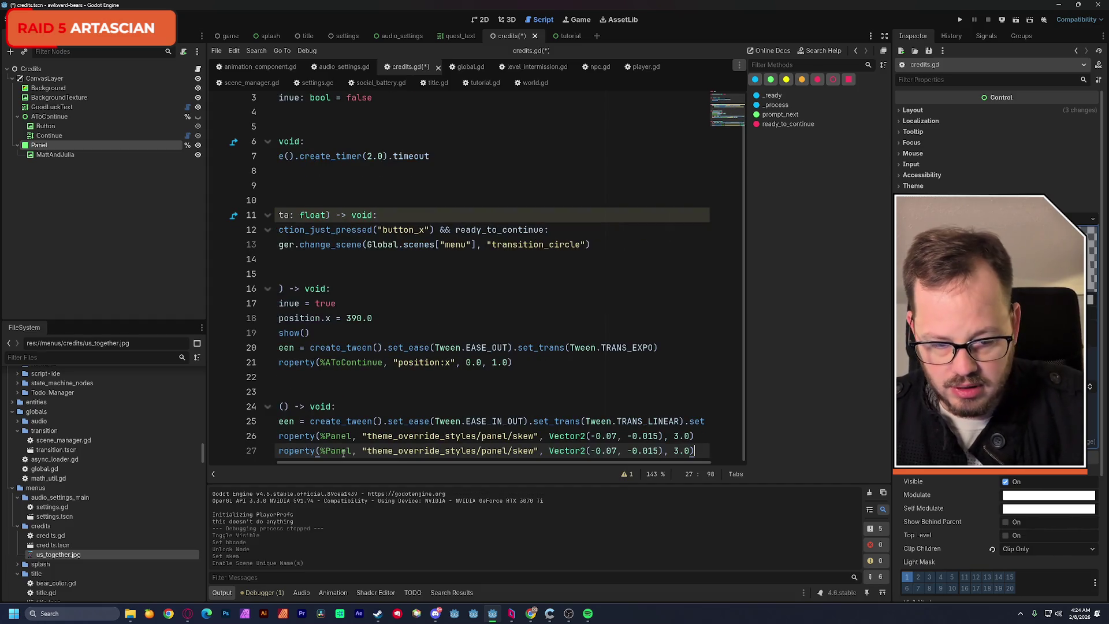
pyautogui.click(480, 19)
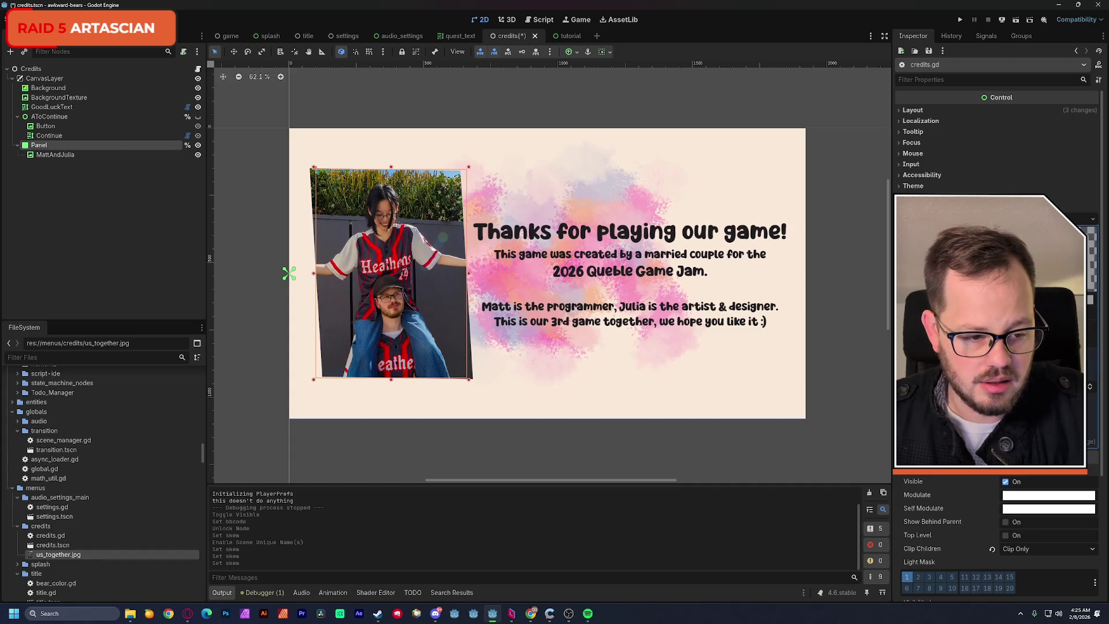
# Undo the last panel skew change and save credits.tscn.
pyautogui.hotkey('ctrl', 'z')
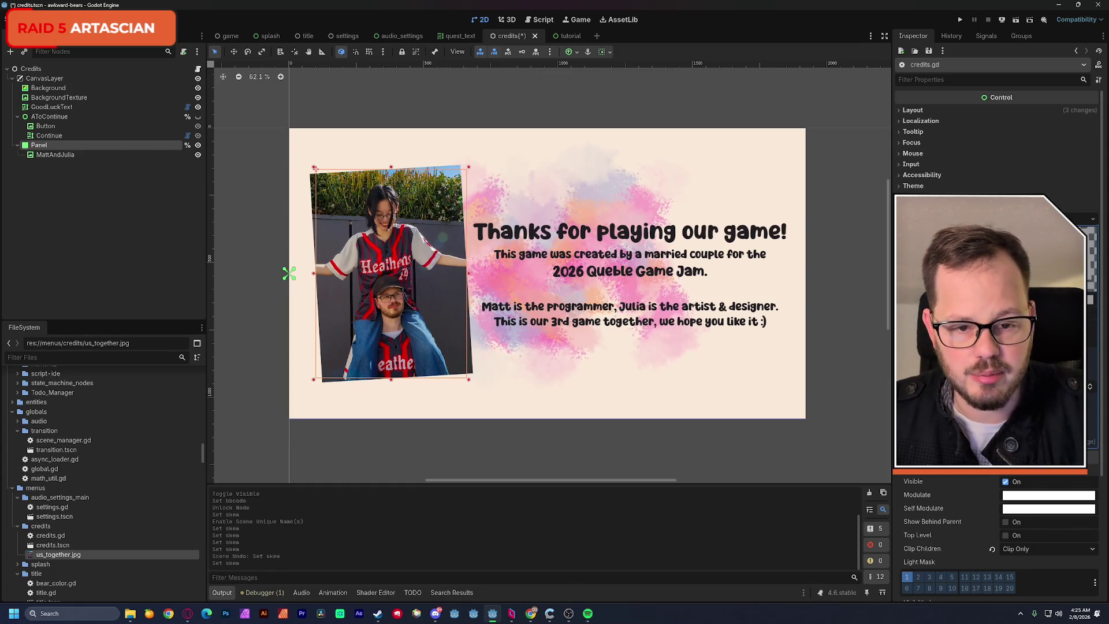
pyautogui.hotkey('ctrl', 's')
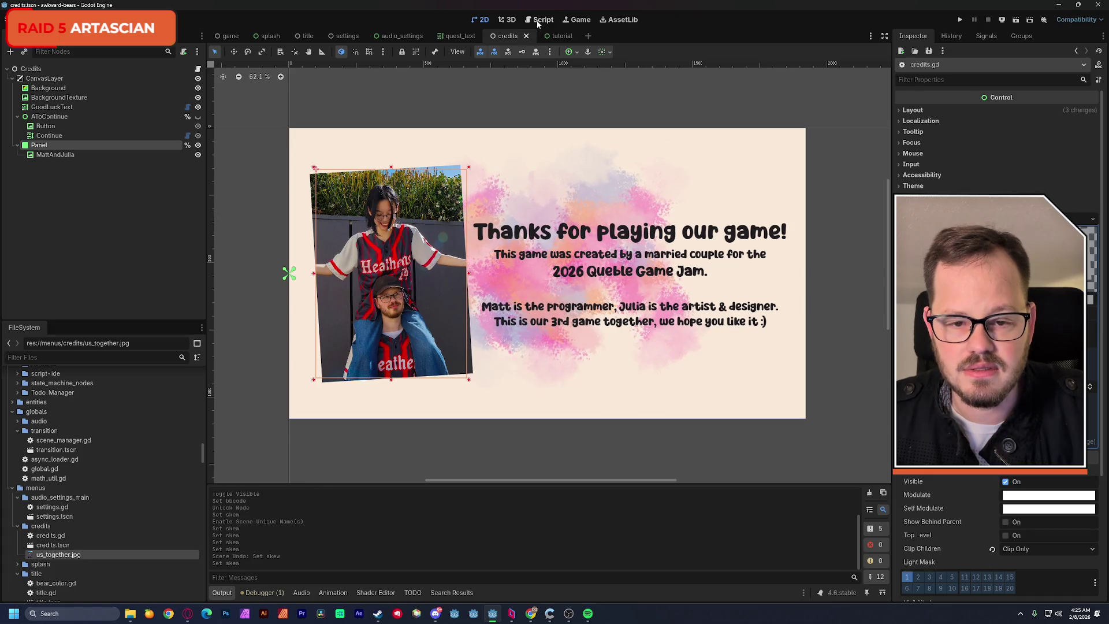
# In credits.gd, replace the -0.015 skew value on line 27 with 0.06.
pyautogui.click(541, 21)
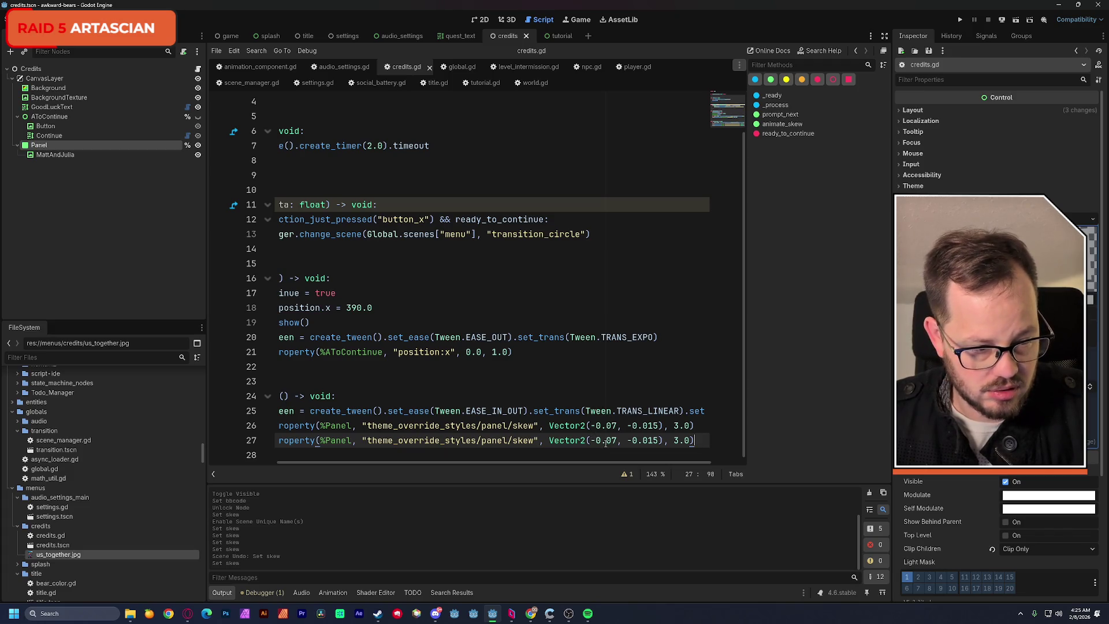
pyautogui.doubleClick(654, 440)
pyautogui.write('0.06')
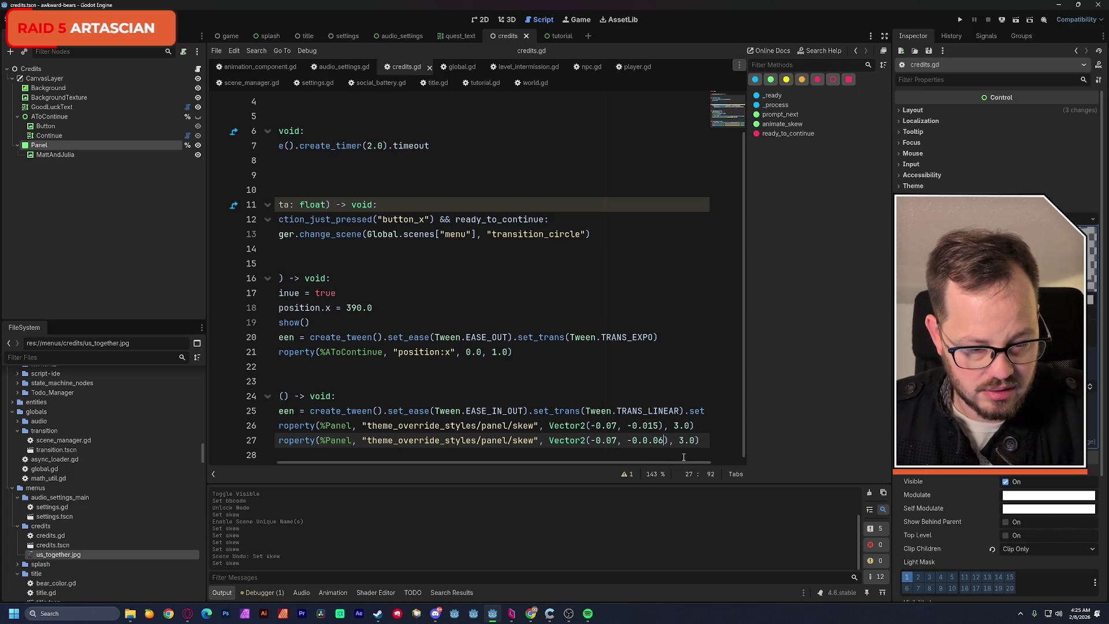
pyautogui.moveTo(628, 440); pyautogui.dragTo(664, 441)
pyautogui.write('0.06')
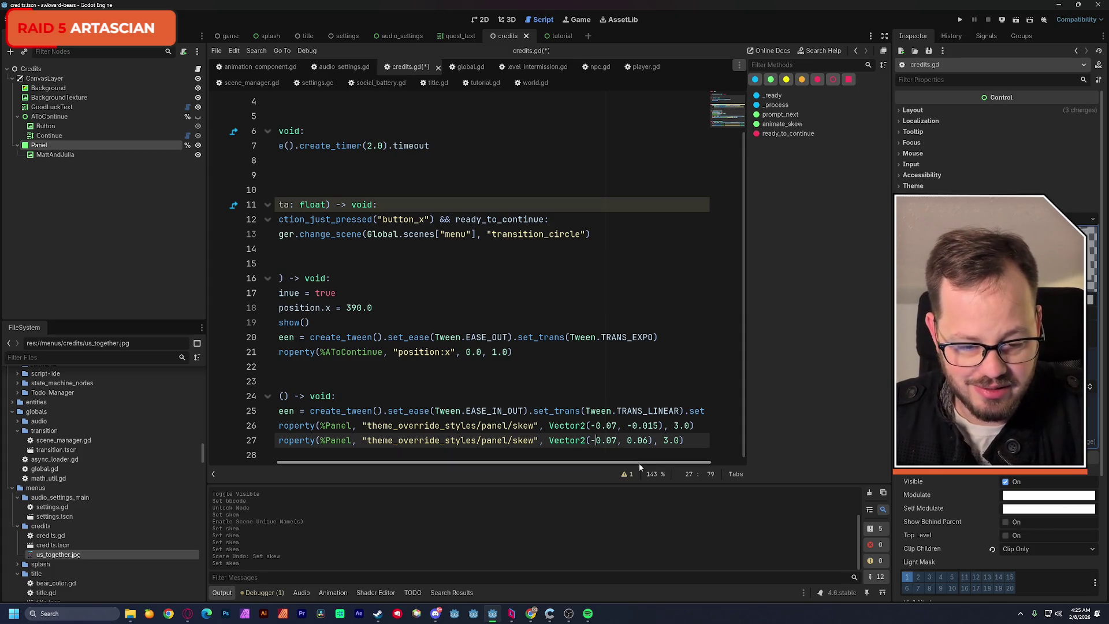
pyautogui.moveTo(639, 462); pyautogui.dragTo(552, 466)
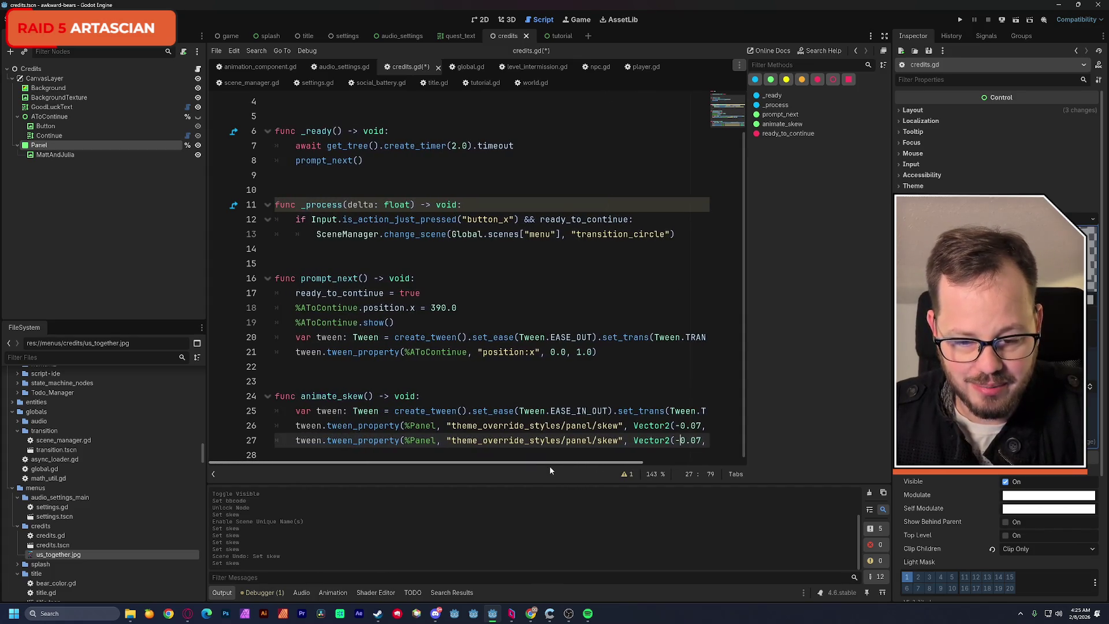
# Add an animate_skew() call at the top of _ready, then save and run the credits scene.
pyautogui.doubleClick(361, 396)
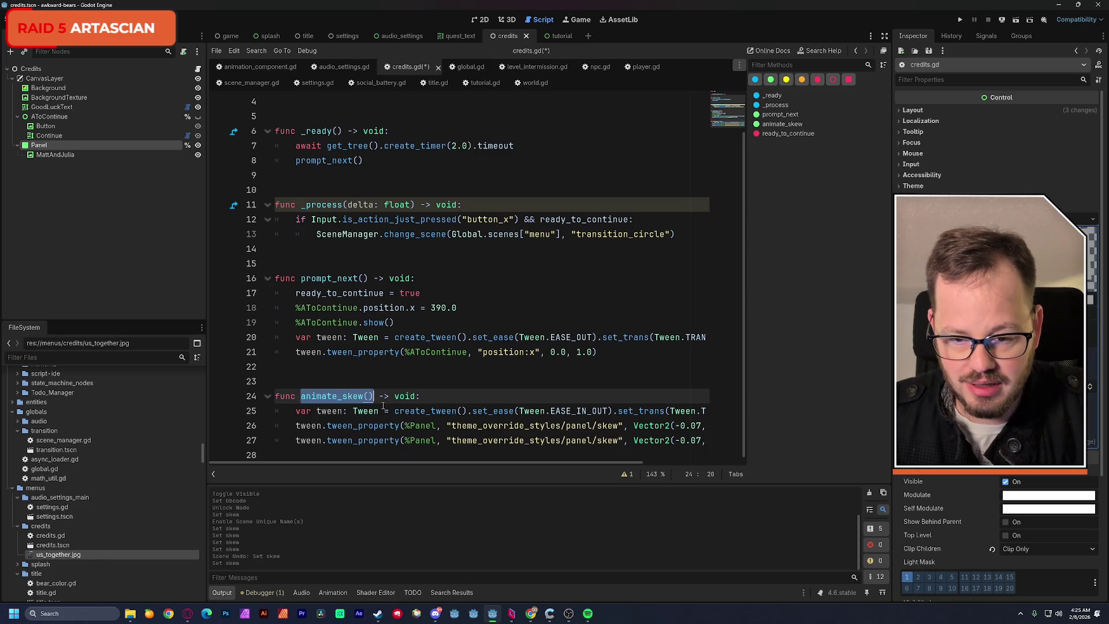
pyautogui.hotkey('ctrl', 'c')
pyautogui.click(309, 150)
pyautogui.hotkey('ctrl', 'shift', 'Return')
pyautogui.hotkey('ctrl', 'v')
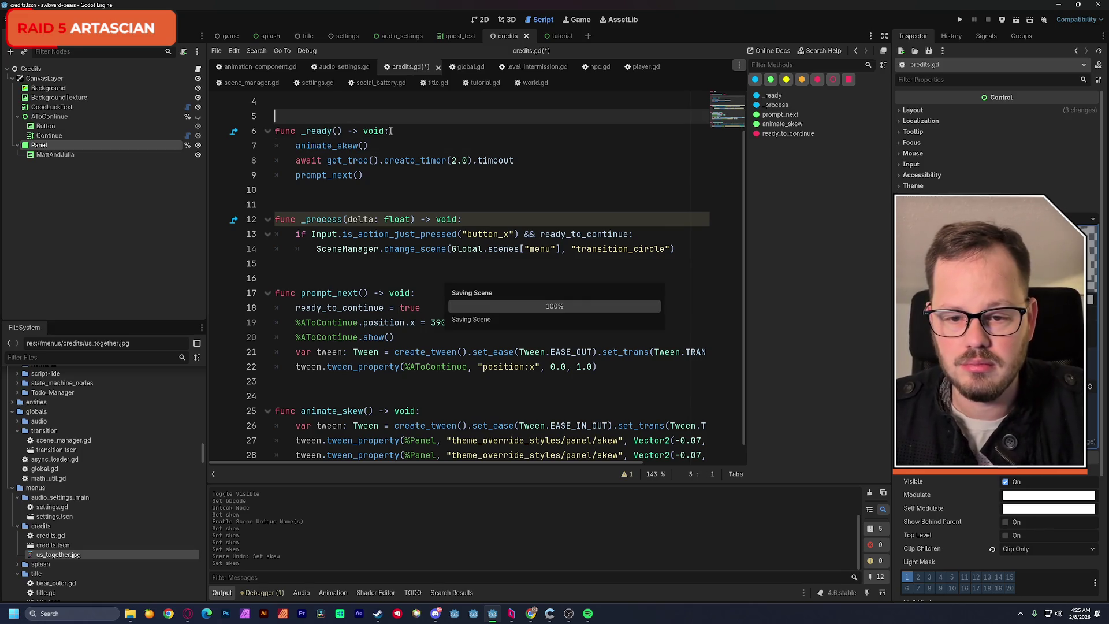
pyautogui.click(482, 20)
pyautogui.click(1016, 19)
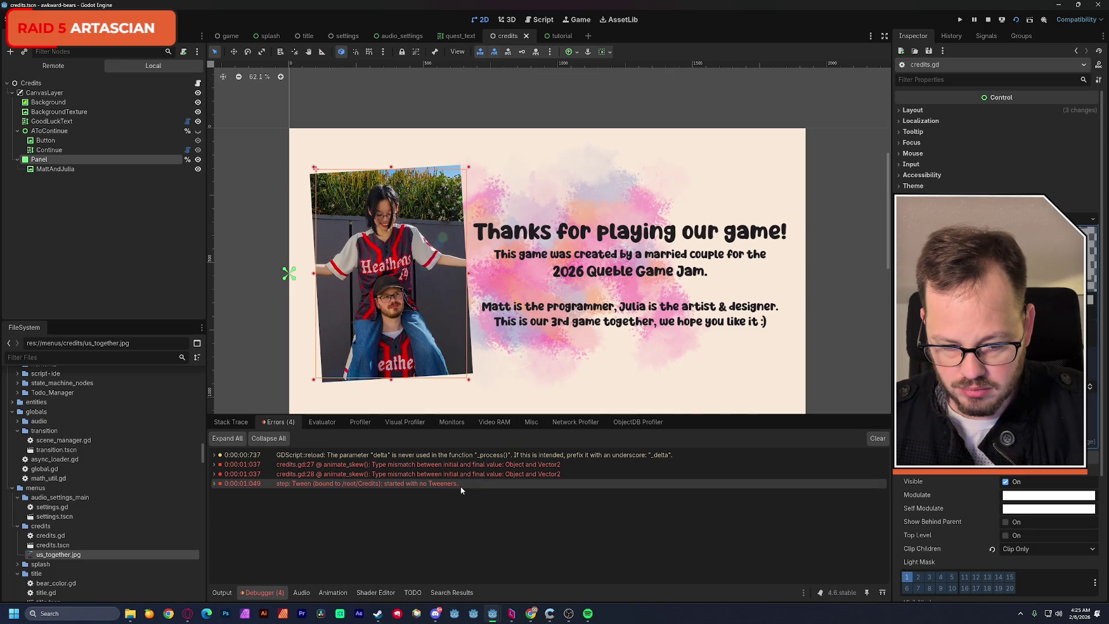
# Review the tween type-mismatch errors, stop the running scene, and return to credits.gd.
pyautogui.moveTo(464, 486)
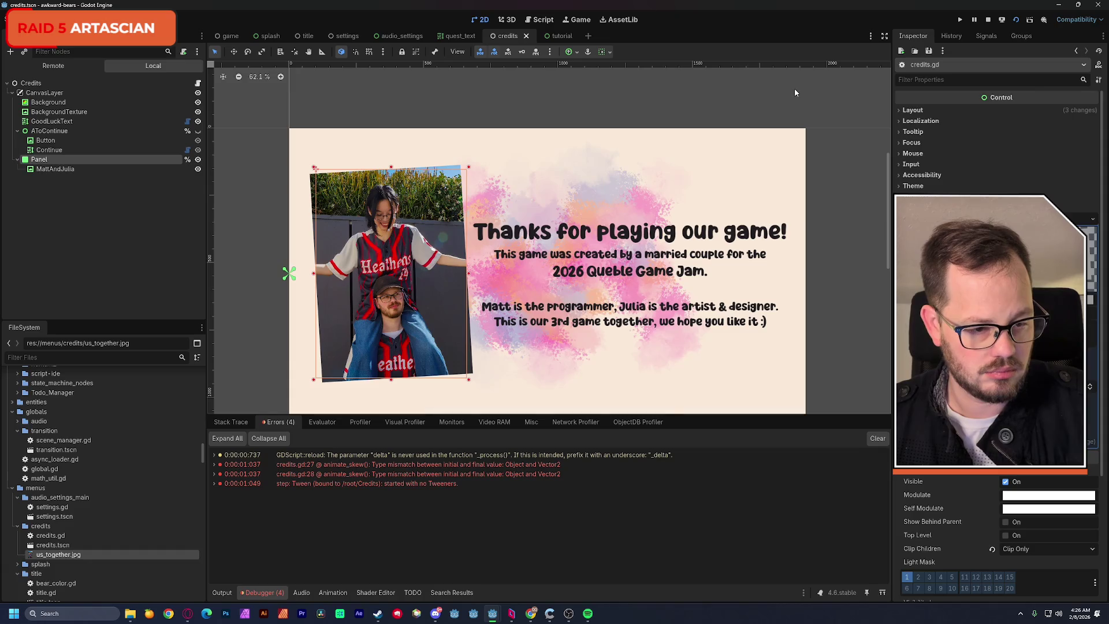
pyautogui.click(989, 20)
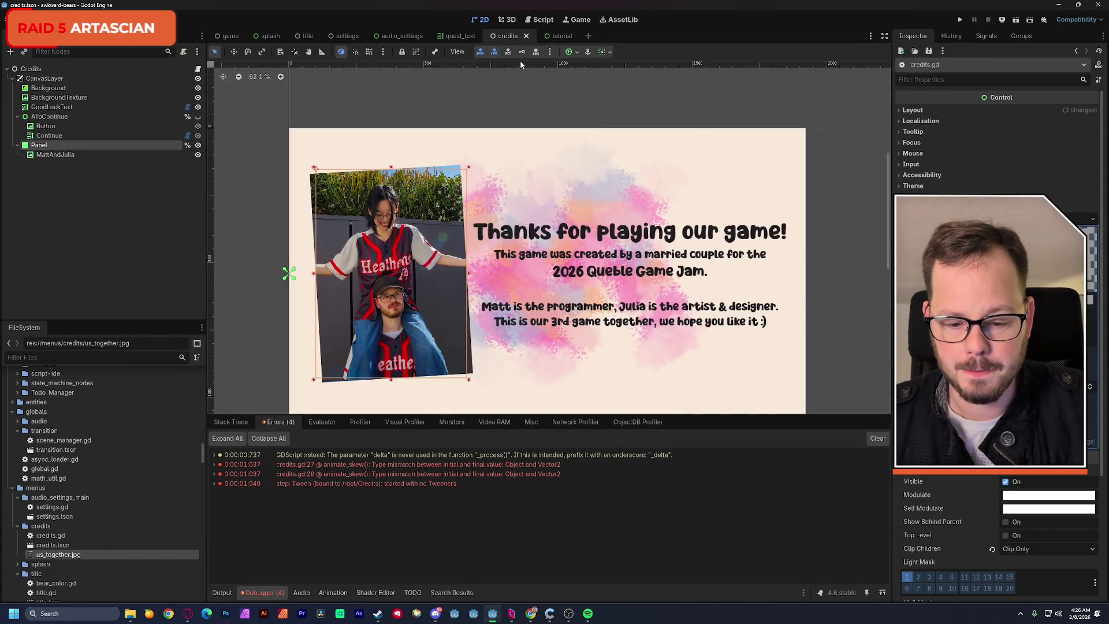
pyautogui.click(540, 20)
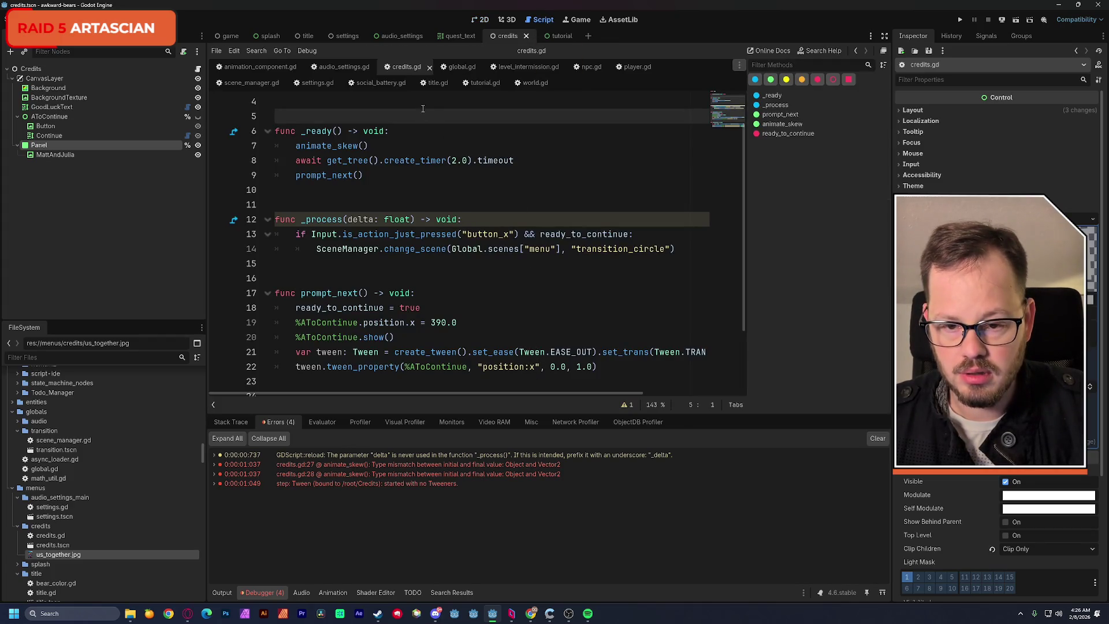
# Change both skew tween paths on lines 27–28 to "theme_override_styles/panel:skew".
pyautogui.scroll(-2, 427, 267)
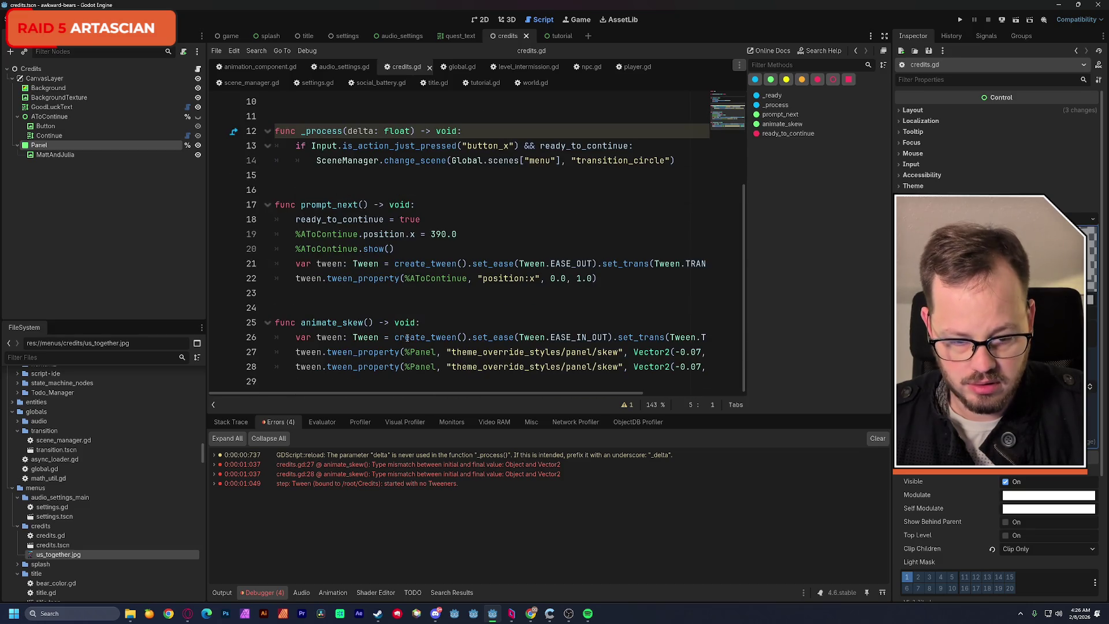
pyautogui.click(595, 352)
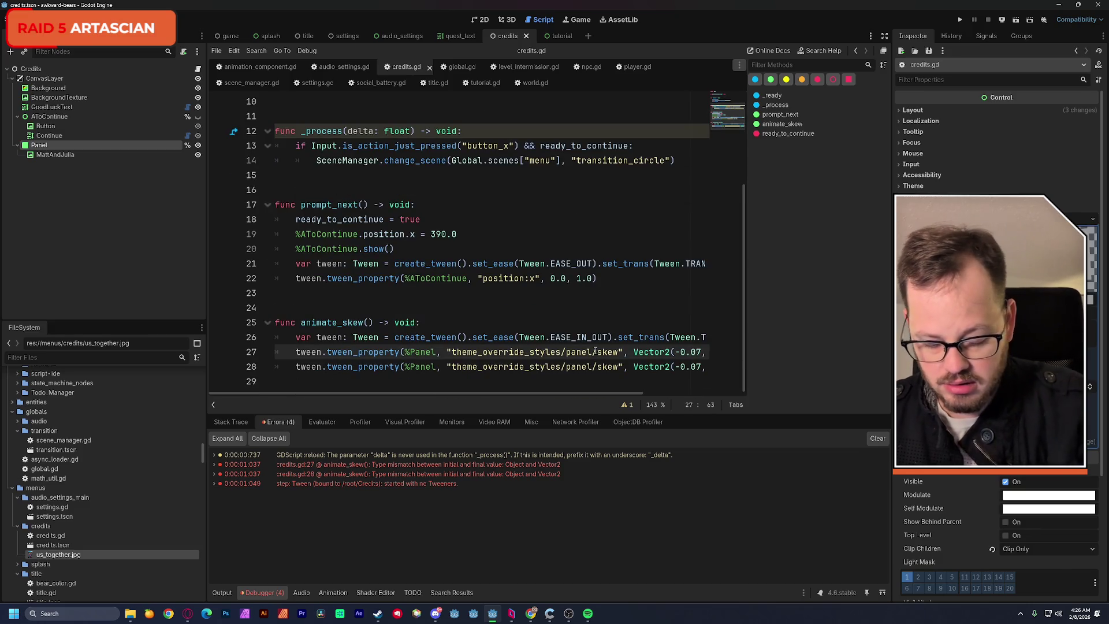
pyautogui.write(':')
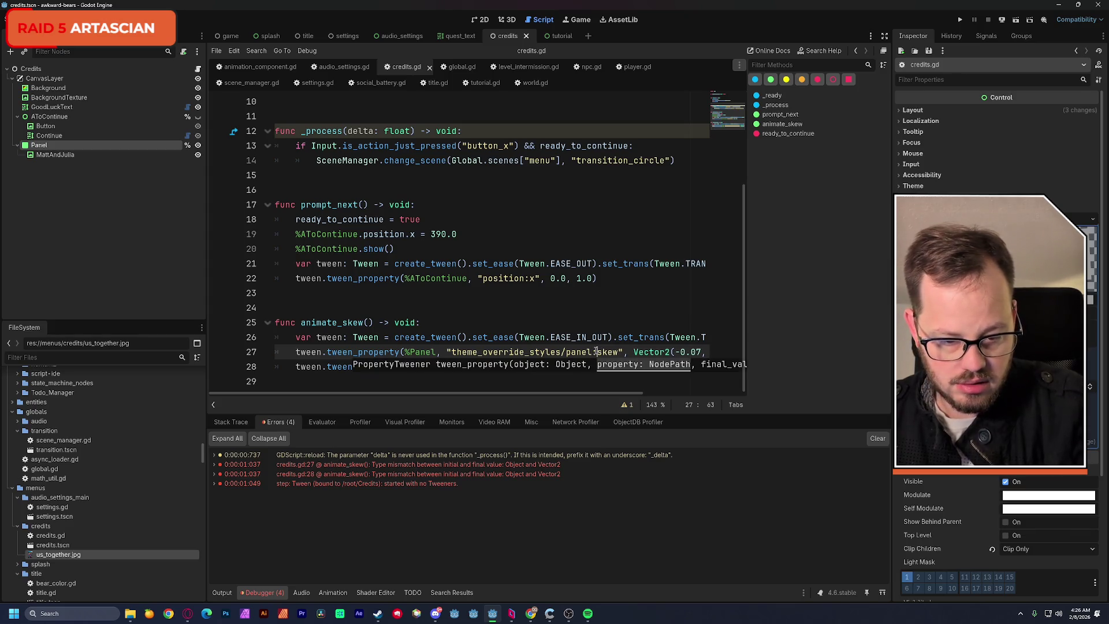
pyautogui.click(593, 367)
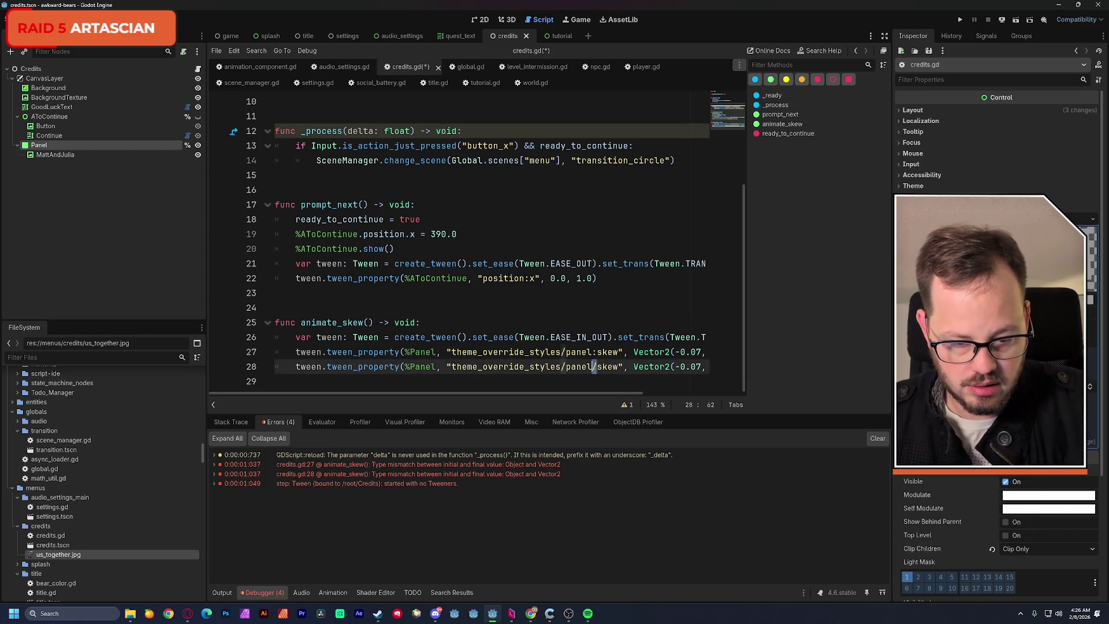
pyautogui.press('Delete')
pyautogui.write(':')
pyautogui.click(654, 283)
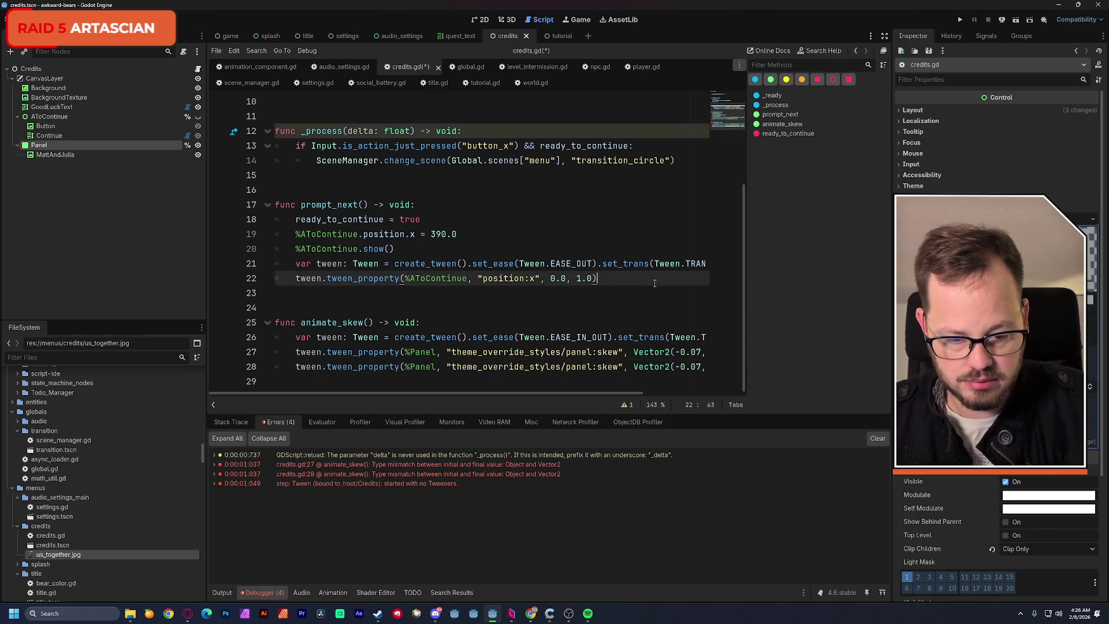
# Save credits.gd and test-run the credits scene, then stop it.
pyautogui.hotkey('ctrl', 's')
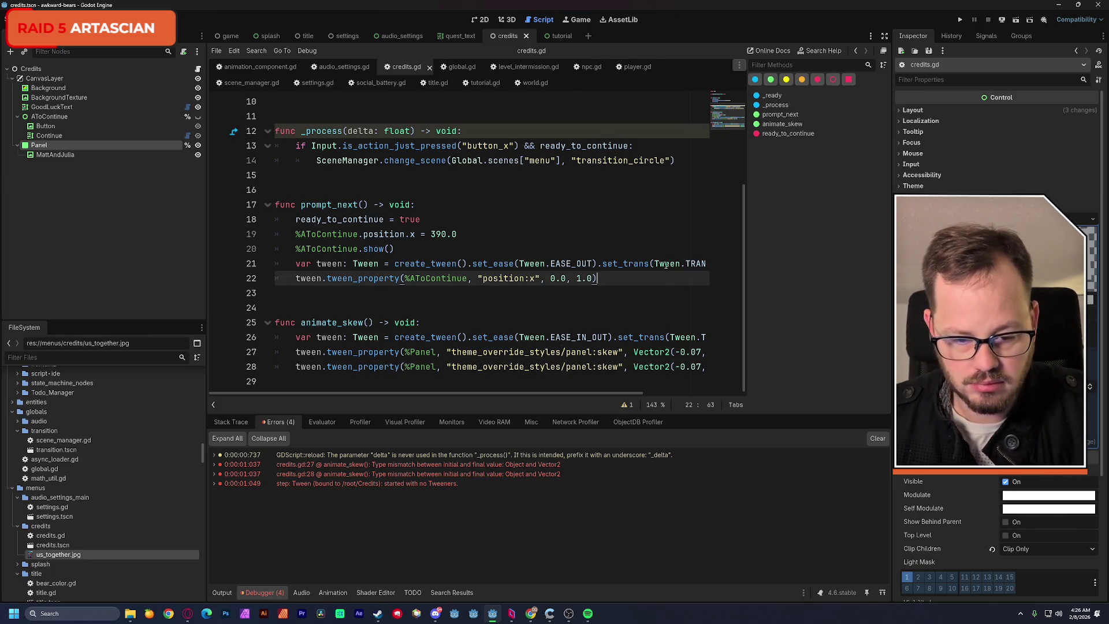
pyautogui.click(1015, 19)
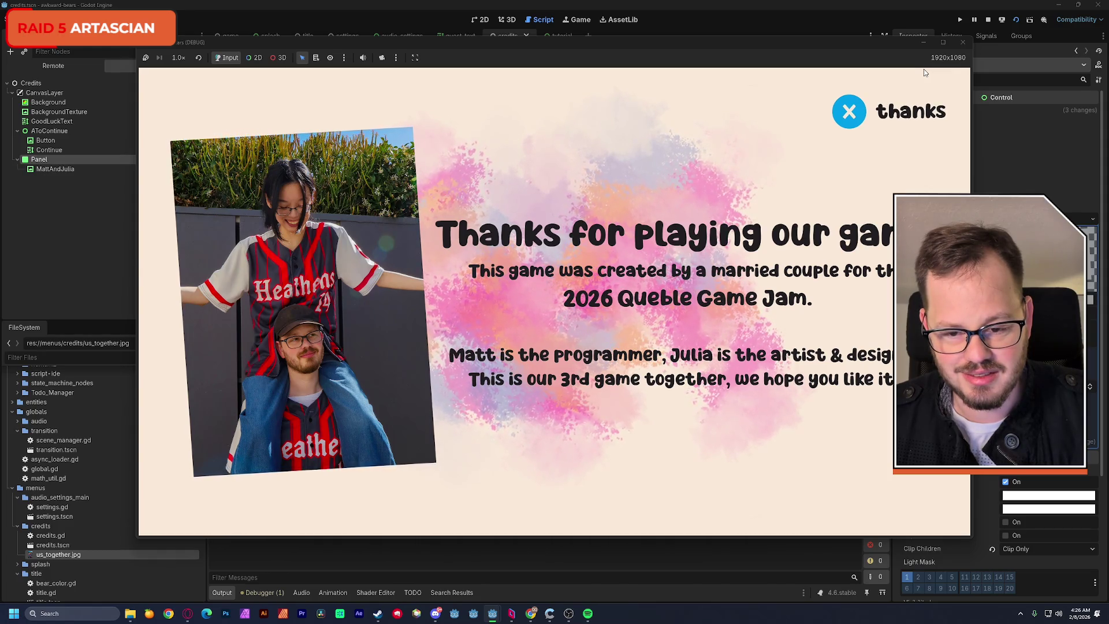
pyautogui.click(962, 42)
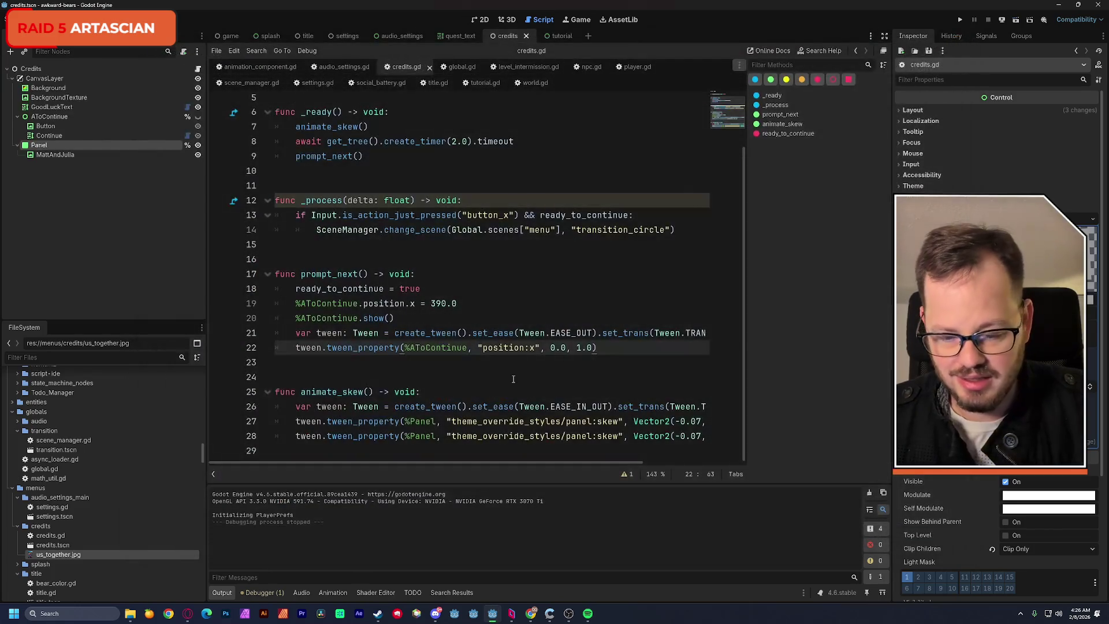
# Lengthen both skew tween durations from 3.0 to 6.0 seconds.
pyautogui.scroll(1, 646, 425)
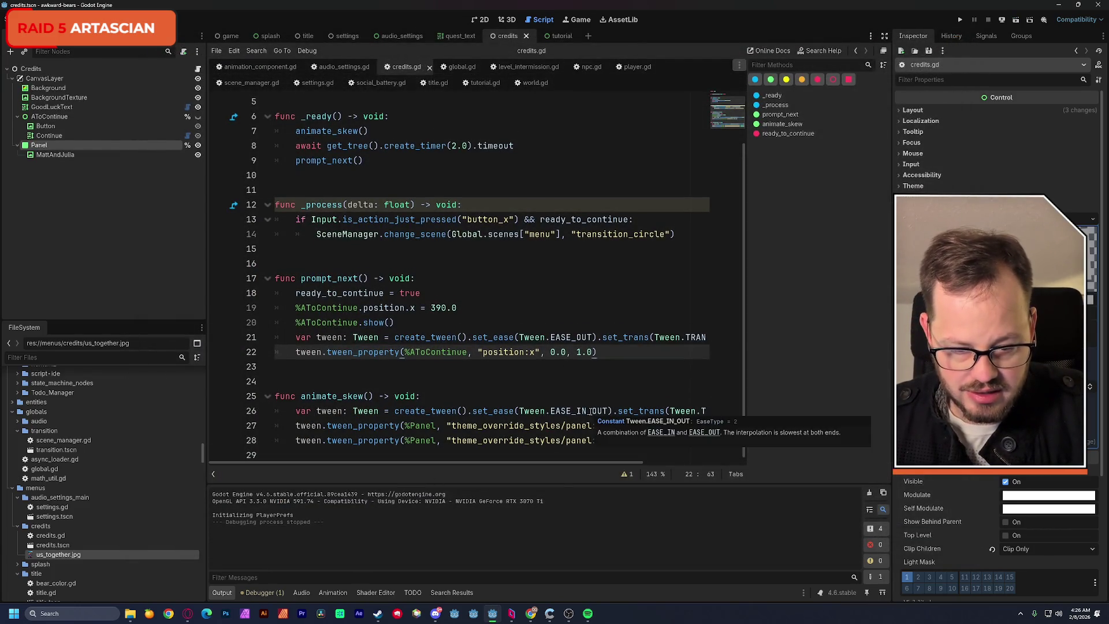
pyautogui.hscroll(3, 646, 426)
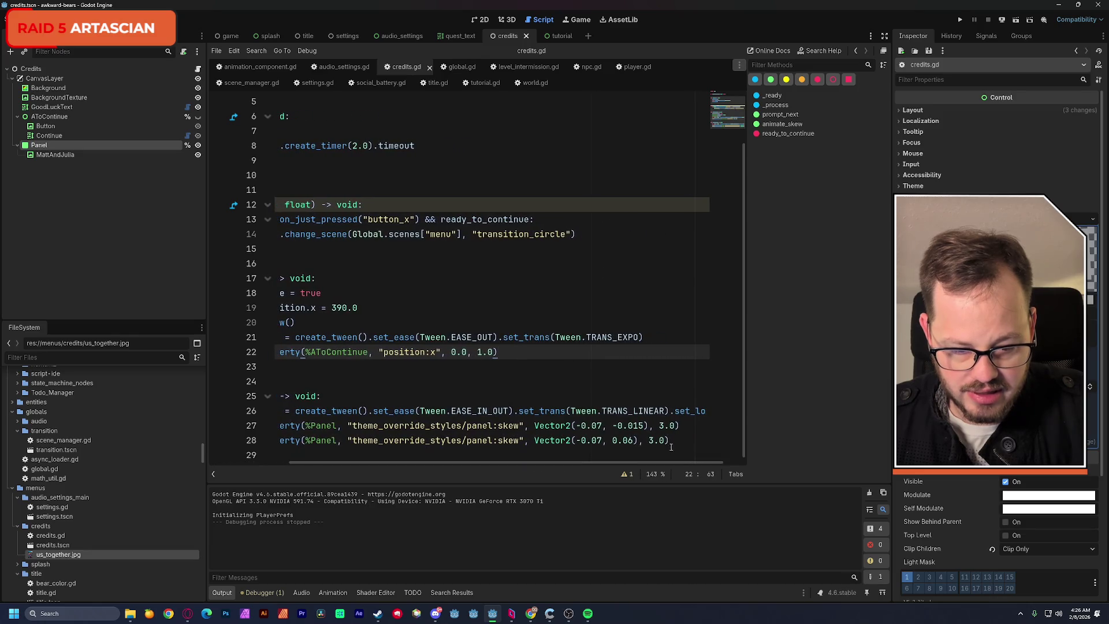
pyautogui.click(664, 425)
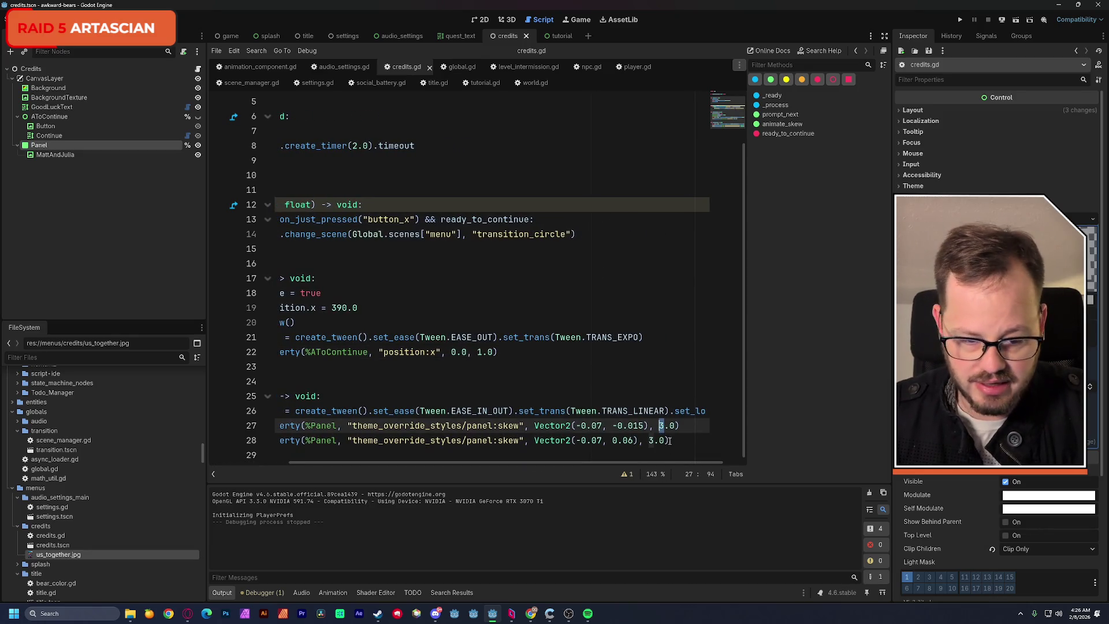
pyautogui.write('6')
pyautogui.click(654, 441)
pyautogui.write('6')
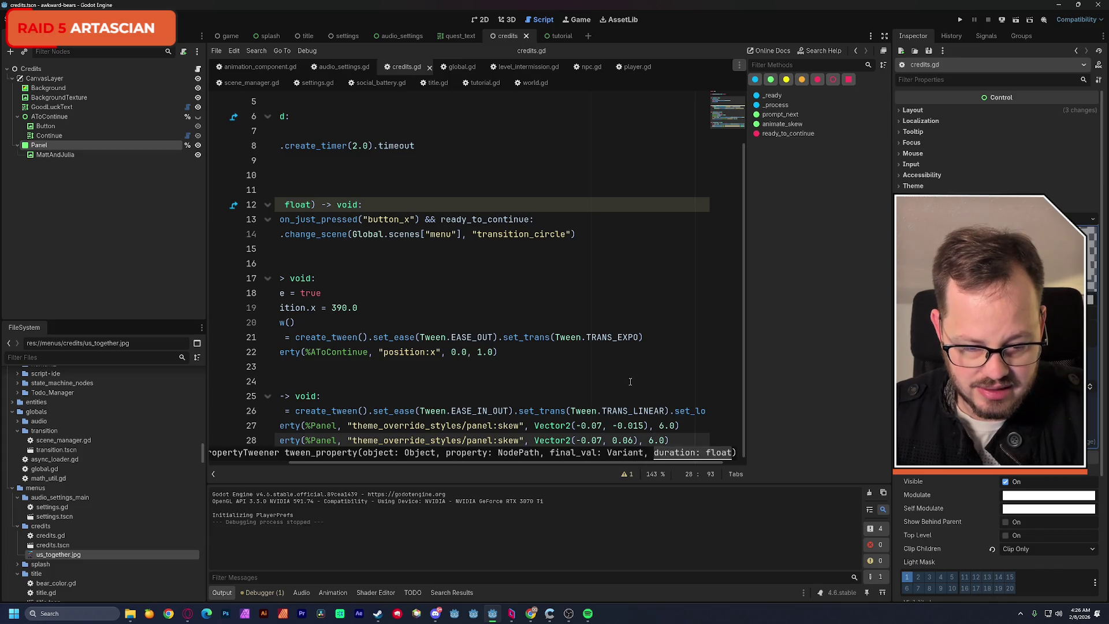
pyautogui.click(628, 384)
# Replace TRANS_LINEAR with TRANS_EXPO, save the script, and run the credits scene.
pyautogui.hscroll(5, 736, 458)
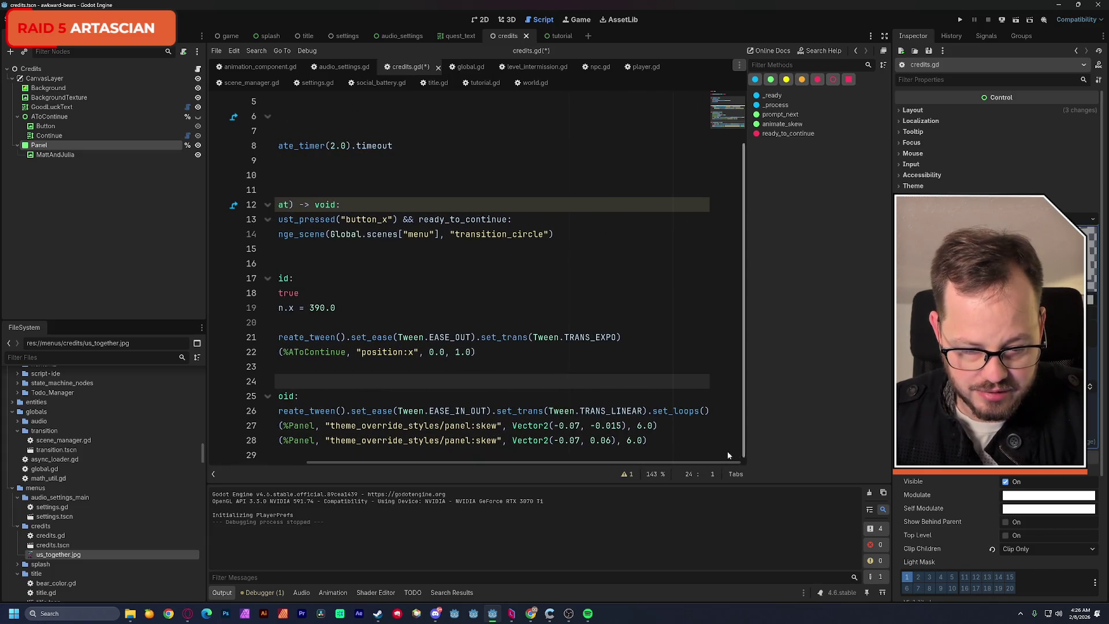
pyautogui.doubleClick(627, 411)
pyautogui.write('trans')
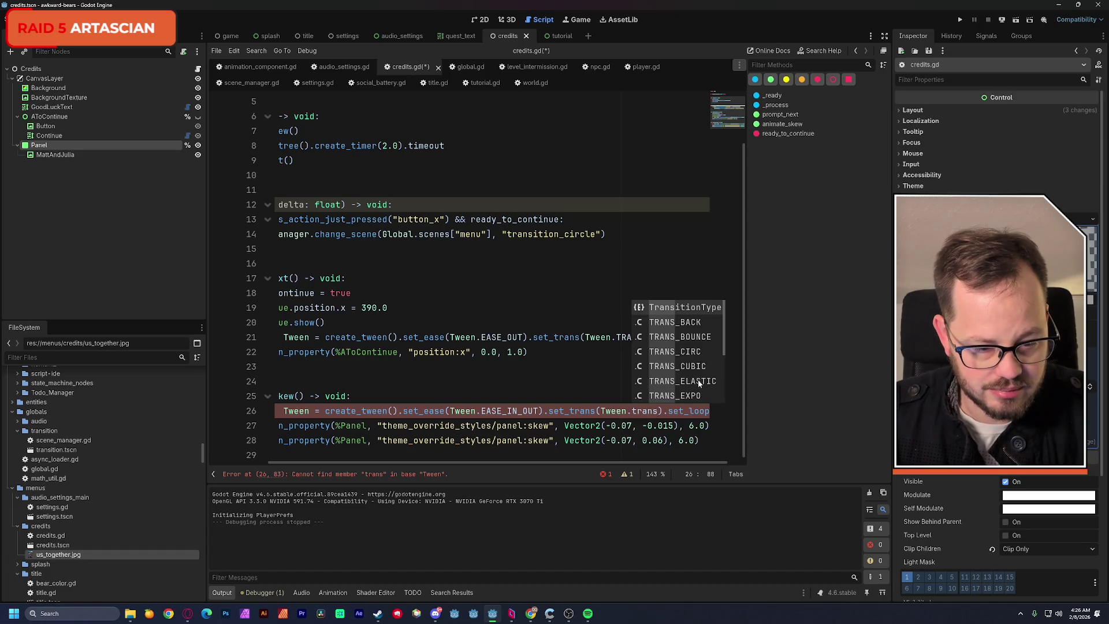
pyautogui.click(699, 396)
pyautogui.click(646, 337)
pyautogui.hotkey('ctrl', 's')
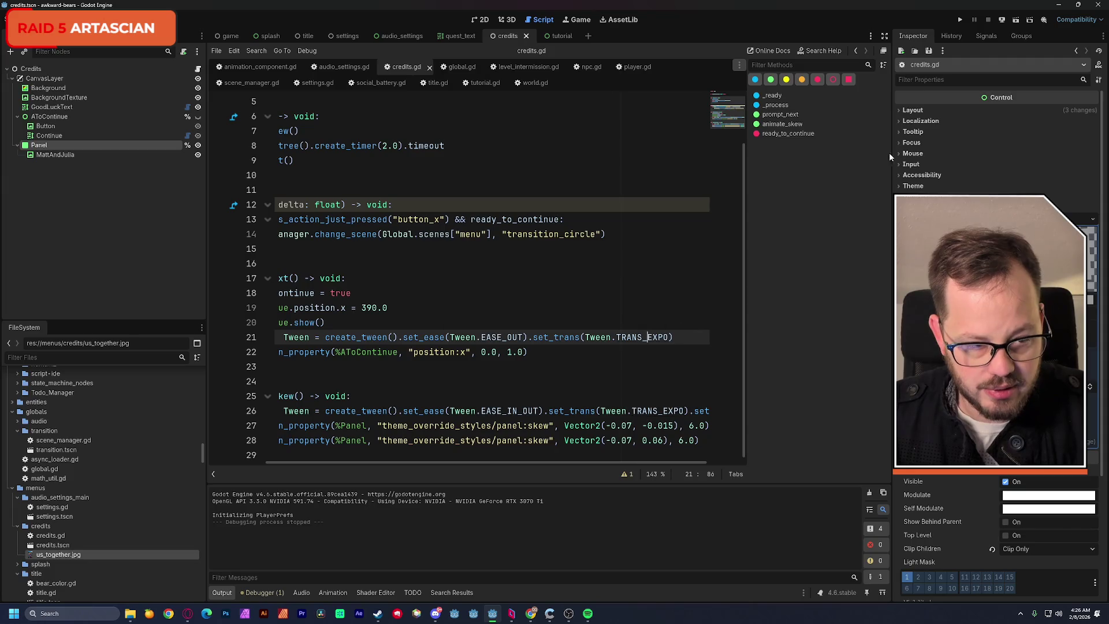
pyautogui.click(1020, 23)
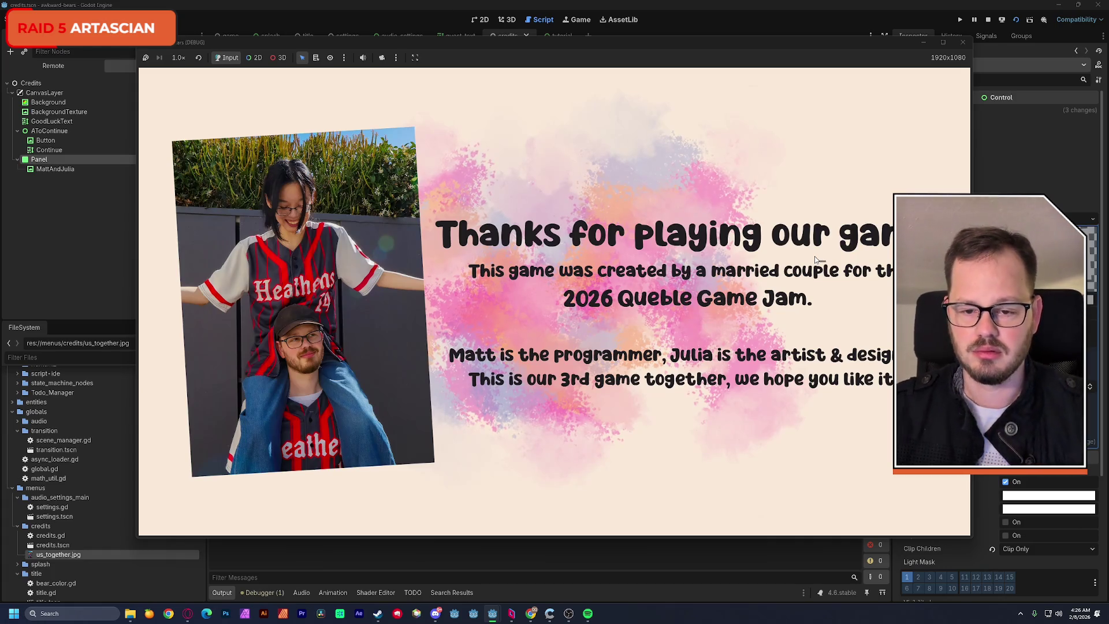
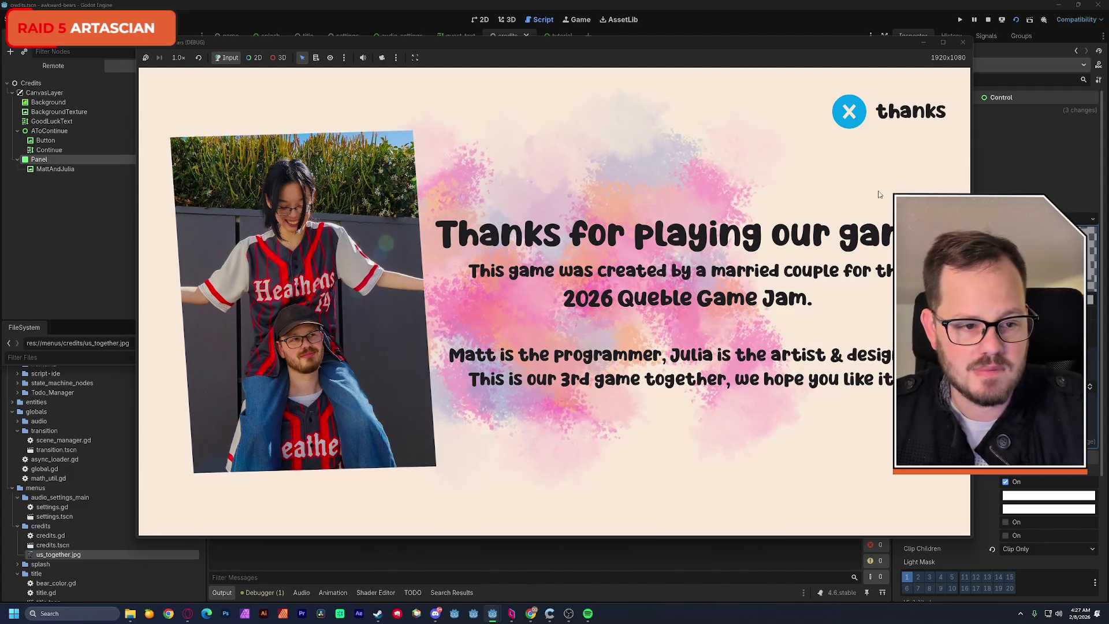
# Close the running credits game and review the credits.gd code around lines 24-27.
pyautogui.click(962, 42)
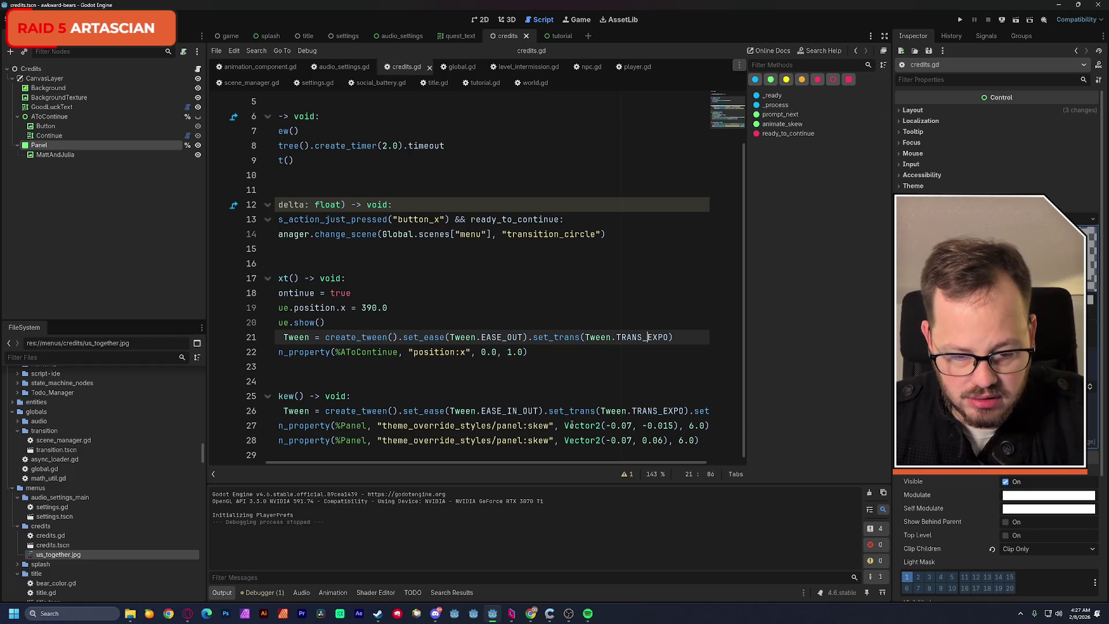
pyautogui.moveTo(622, 466); pyautogui.dragTo(656, 463)
pyautogui.click(649, 426)
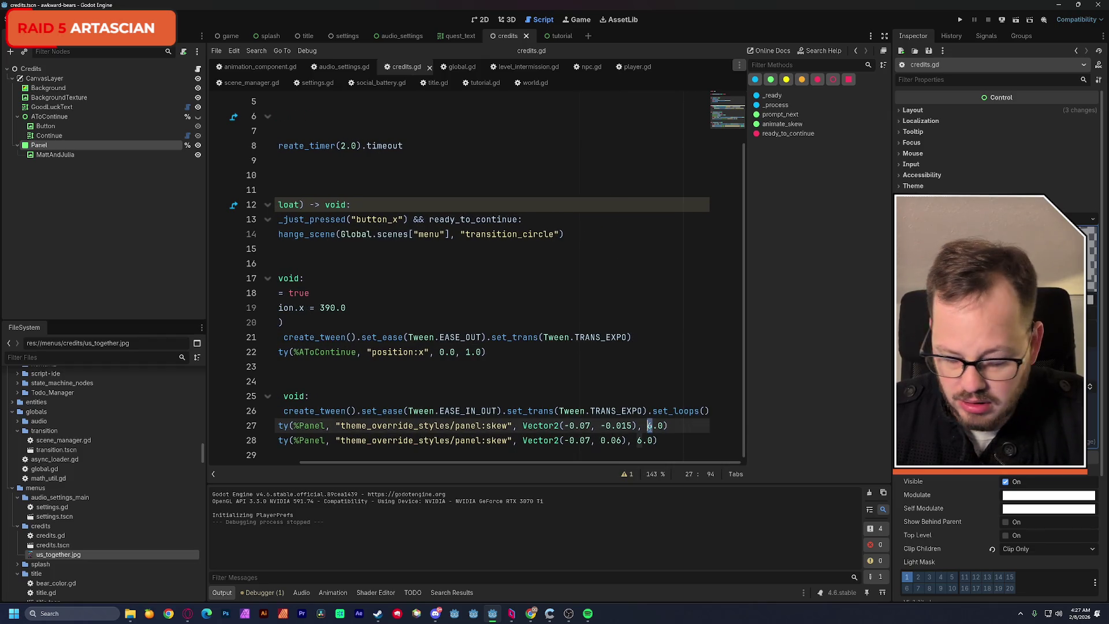
pyautogui.write('3')
pyautogui.press('Up')
pyautogui.press('Up')
pyautogui.press('Up')
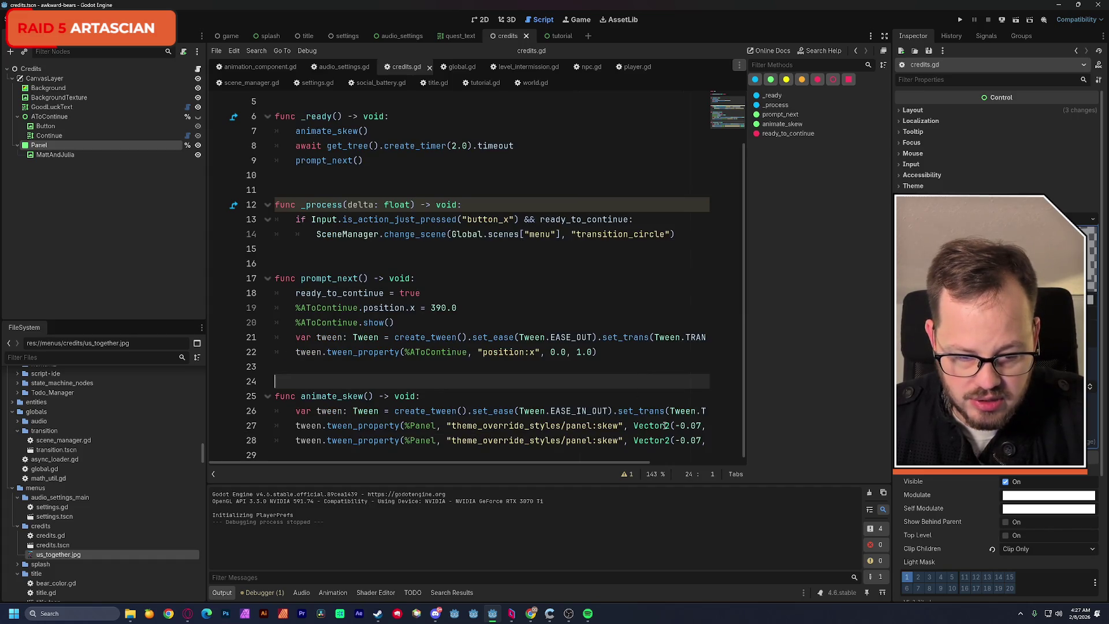
pyautogui.moveTo(633, 460); pyautogui.dragTo(664, 468)
pyautogui.click(653, 442)
pyautogui.click(642, 382)
# Test-run the credits scene, then return to the credits layout in the 2D view.
pyautogui.click(1015, 19)
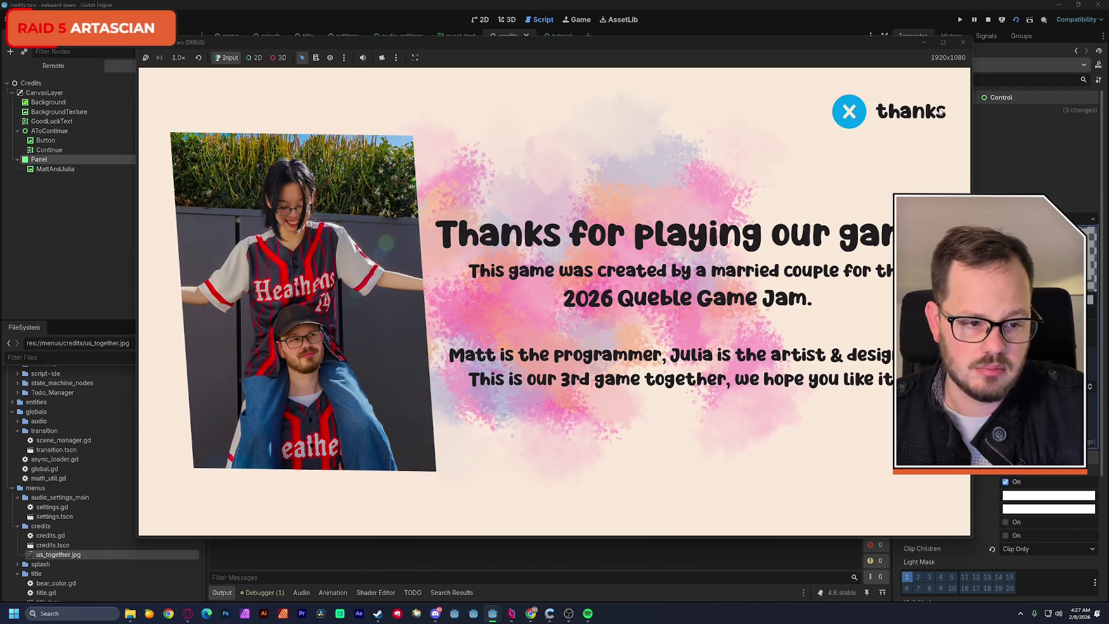
pyautogui.click(962, 43)
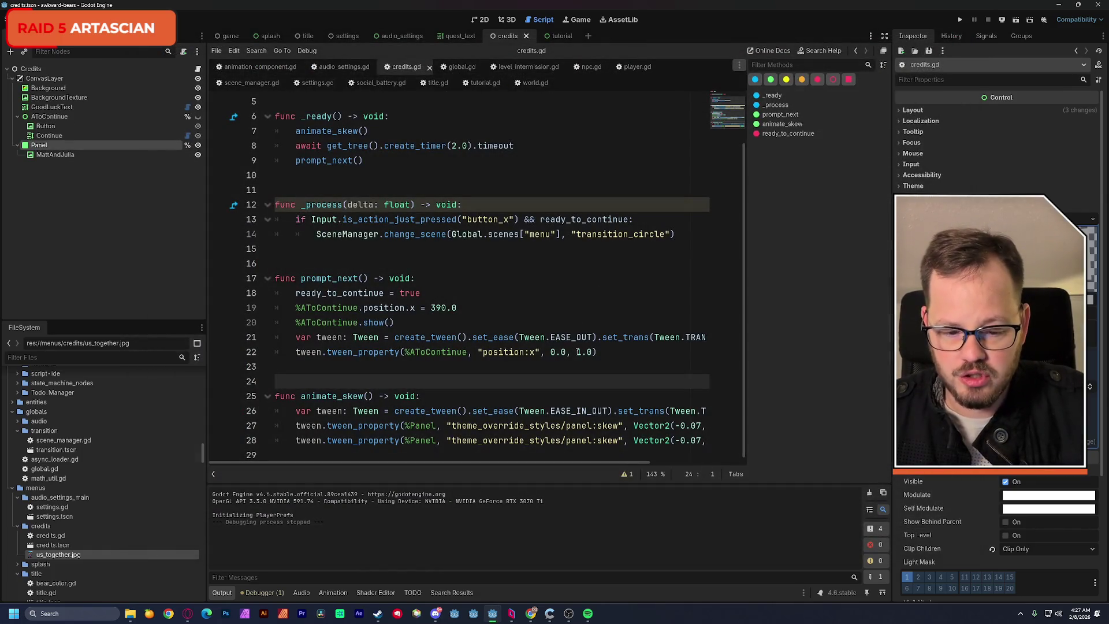
pyautogui.click(482, 21)
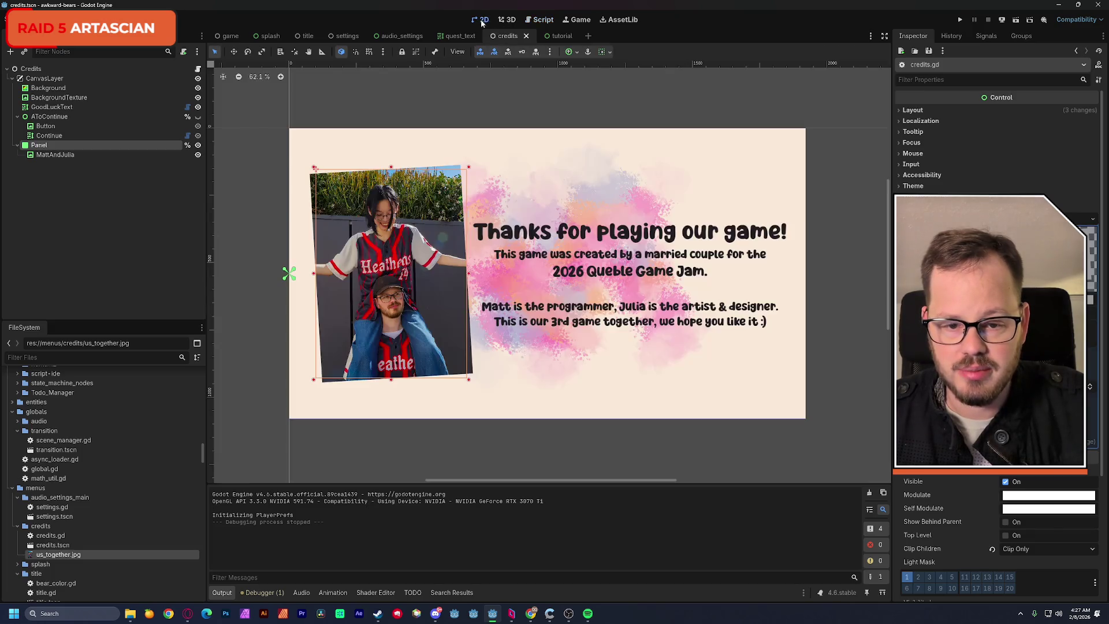
pyautogui.click(387, 94)
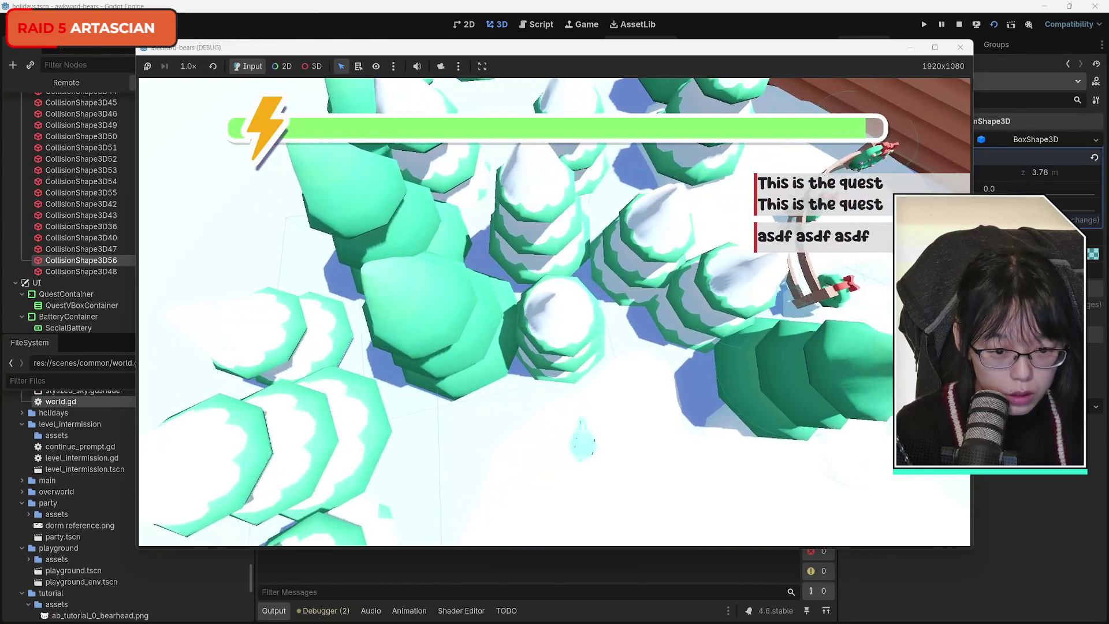
# Raise CollisionShape3D56 over the trees to 2.085 m tall, save the holidays scene, and test-run it.
pyautogui.click(960, 47)
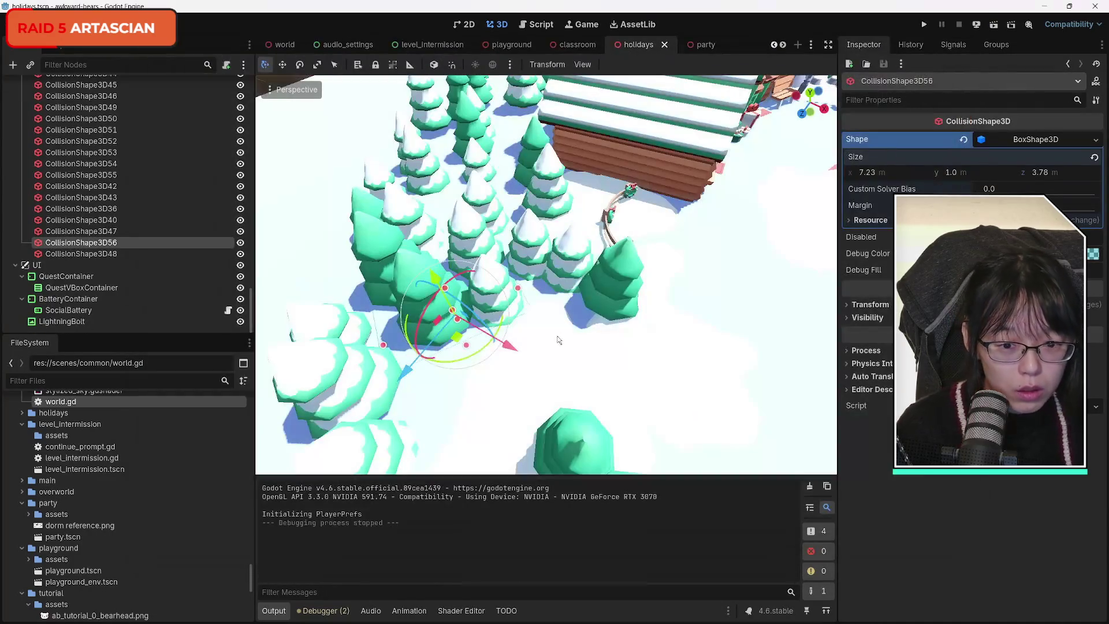
pyautogui.moveTo(432, 285)
pyautogui.mouseDown()
pyautogui.moveTo(427, 265)
pyautogui.moveTo(419, 278)
pyautogui.mouseUp()
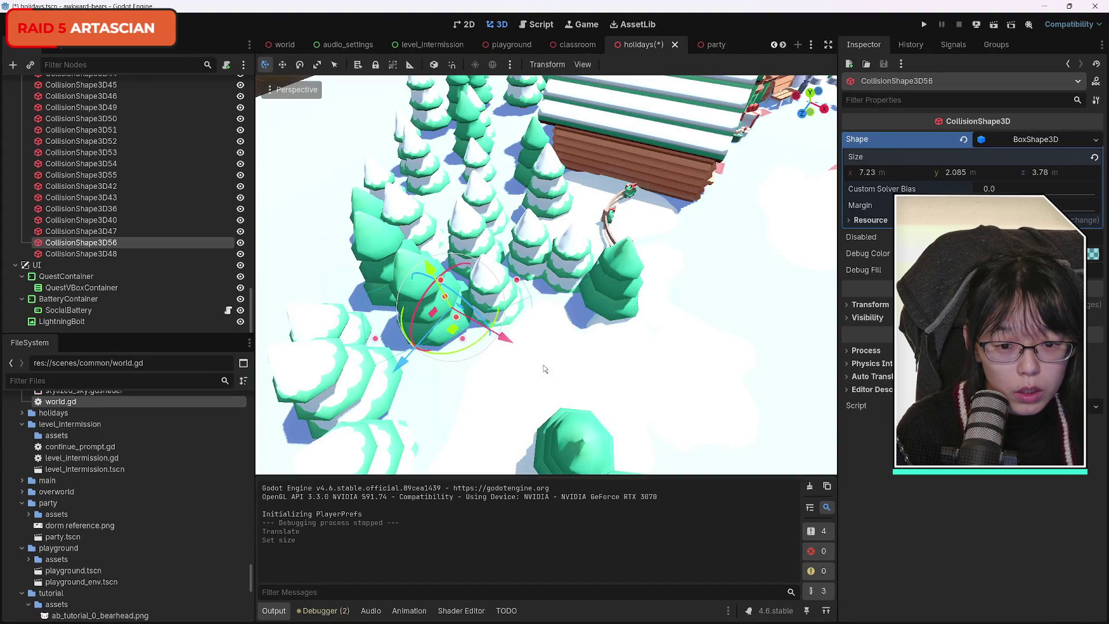
pyautogui.hotkey('ctrl', 's')
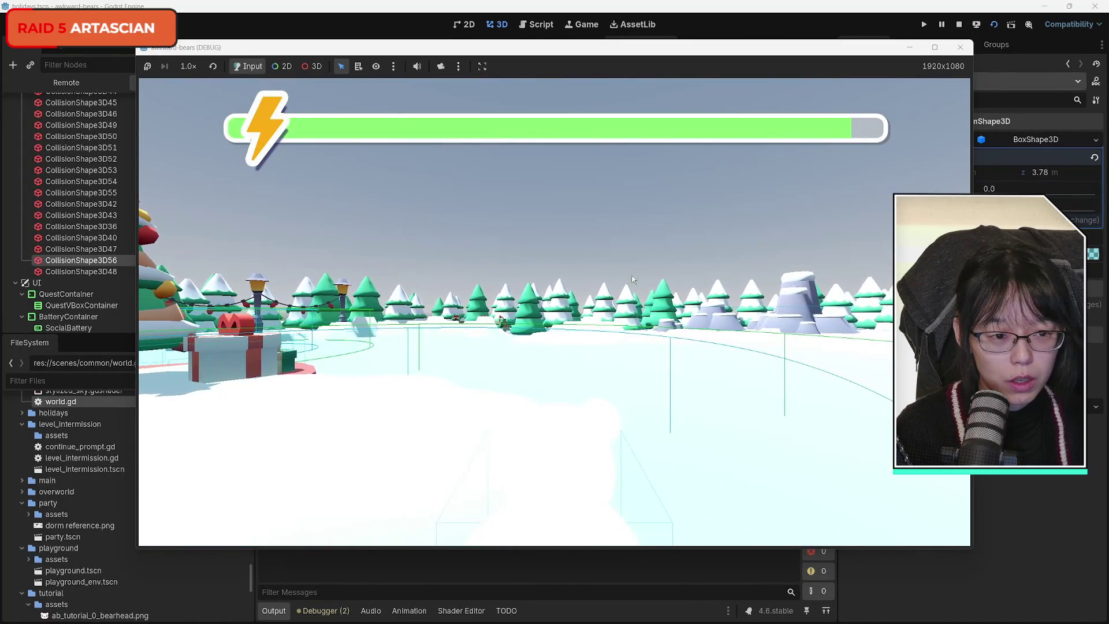
pyautogui.click(963, 52)
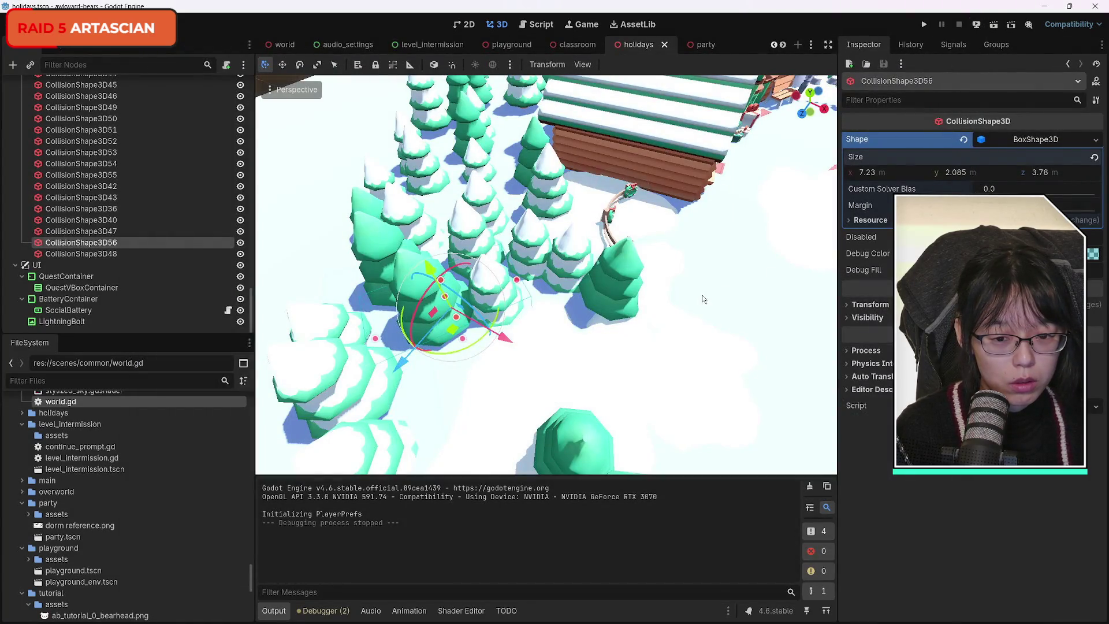
pyautogui.scroll(10, 154, 217)
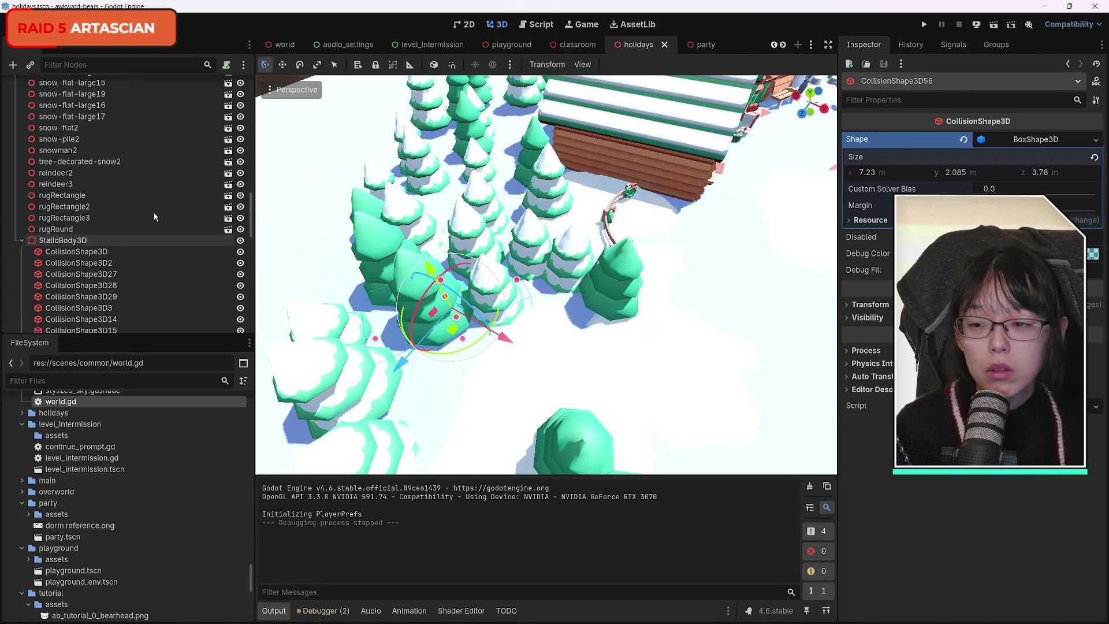
# Select and frame Conversation2, lift it along Y, and show the conversation areas.
pyautogui.scroll(15, 154, 216)
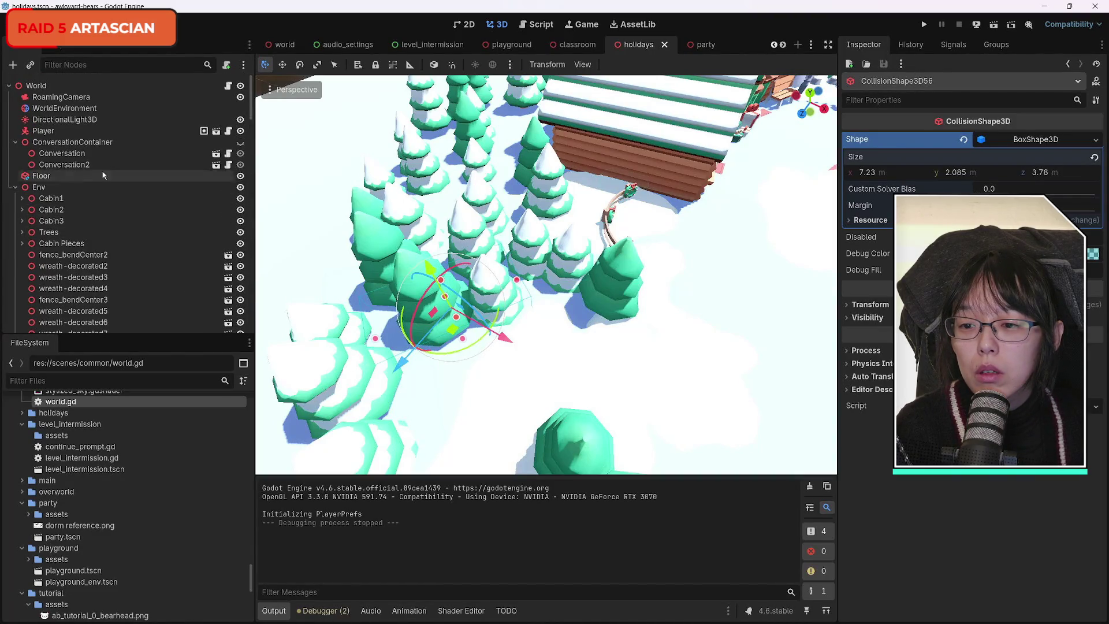
pyautogui.click(81, 154)
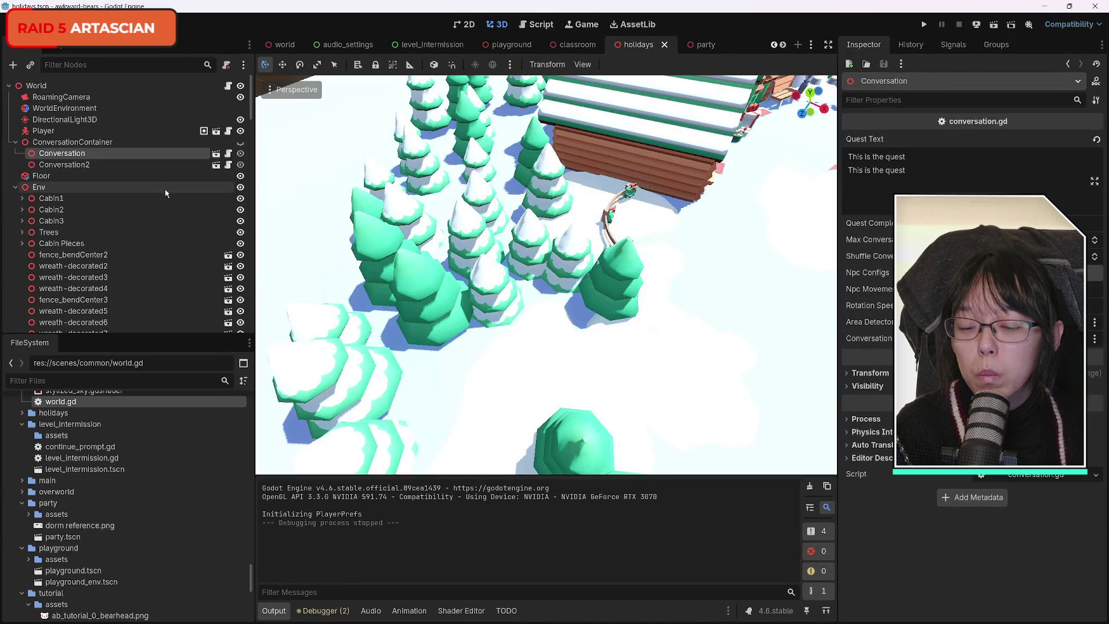
pyautogui.click(145, 165)
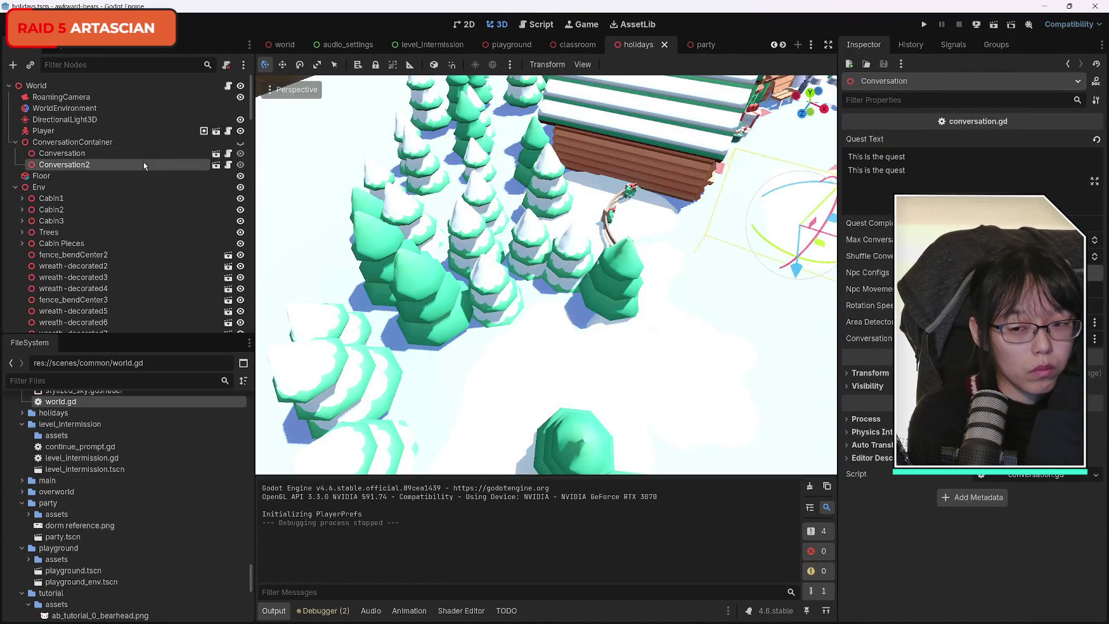
pyautogui.doubleClick(145, 165)
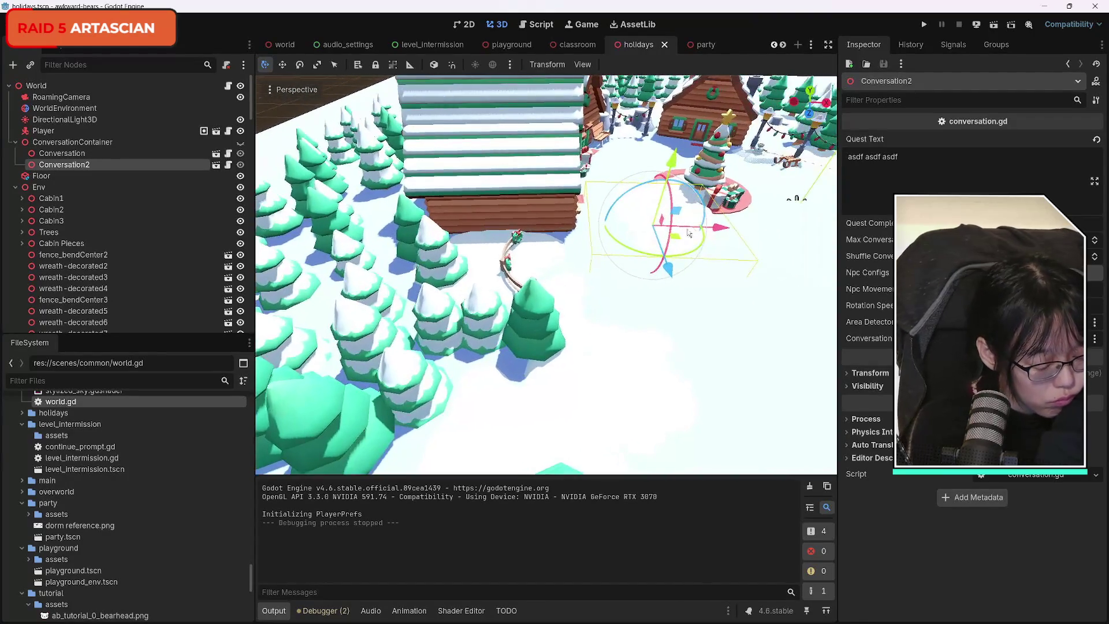
pyautogui.moveTo(676, 170)
pyautogui.mouseDown()
pyautogui.moveTo(686, 85)
pyautogui.moveTo(685, 173)
pyautogui.mouseUp()
pyautogui.click(241, 143)
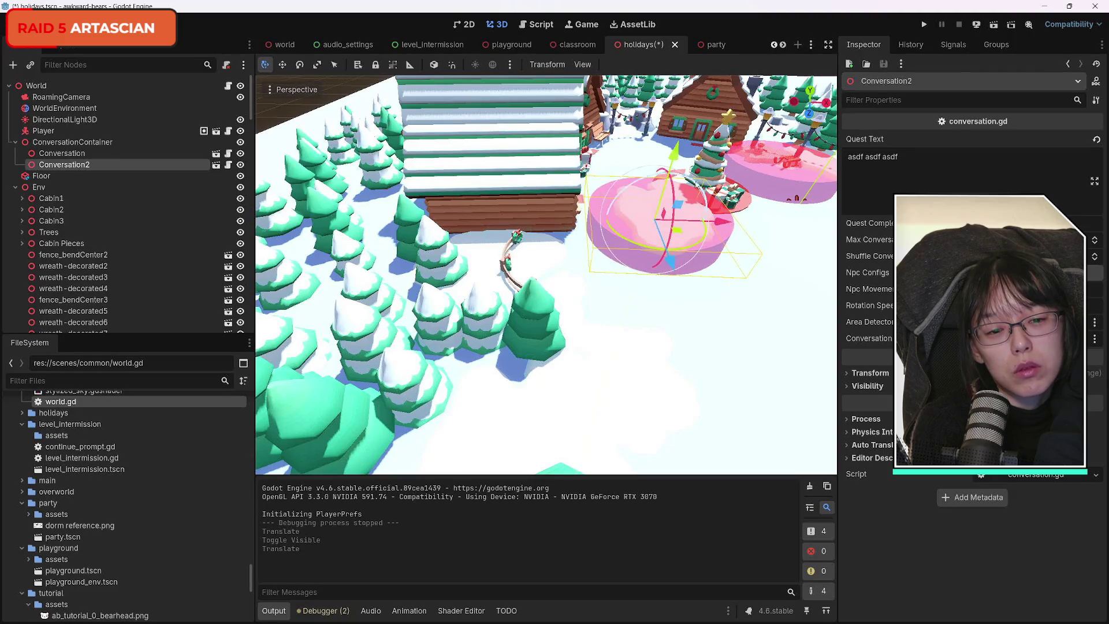
# Slide Conversation2 along X with G then X, save the holidays scene, and test-run it.
pyautogui.press('g')
pyautogui.press('x')
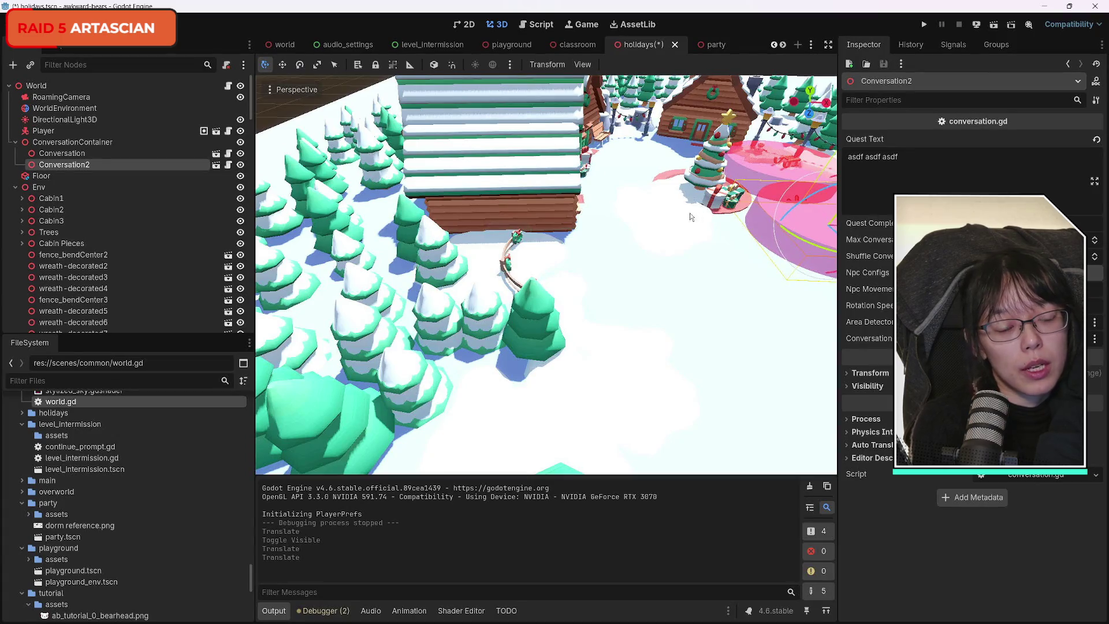
pyautogui.hotkey('ctrl', 's')
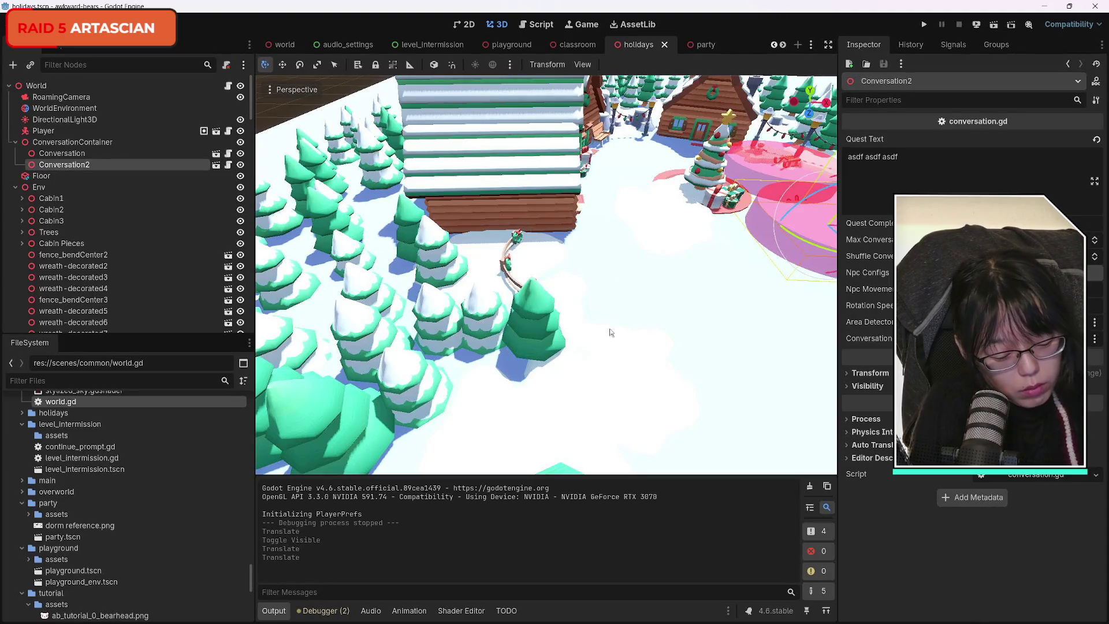
pyautogui.click(994, 25)
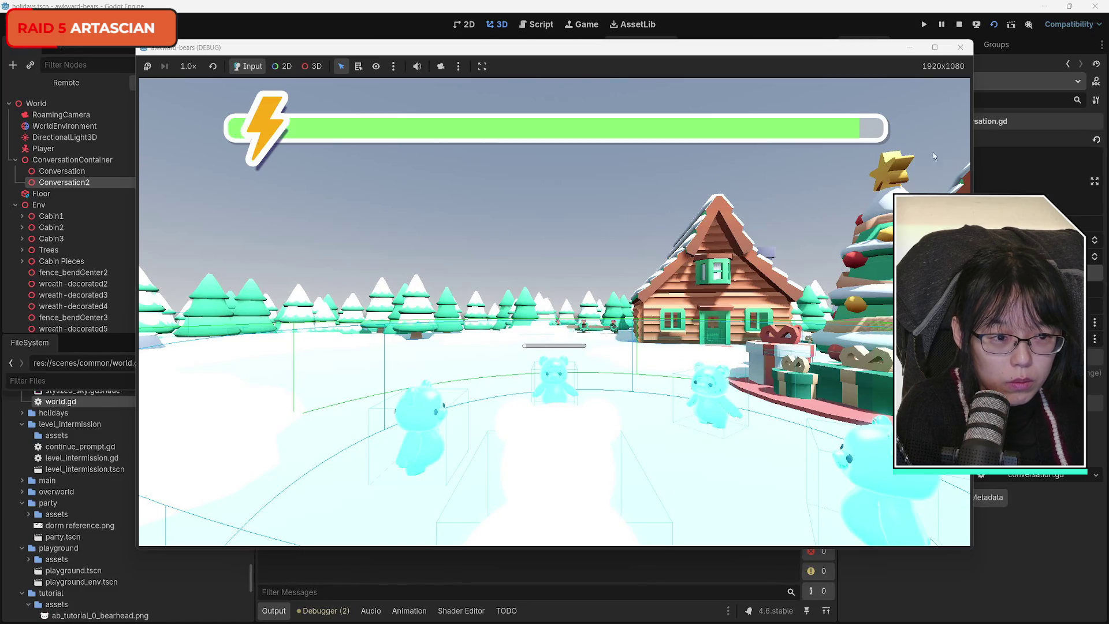
pyautogui.click(960, 48)
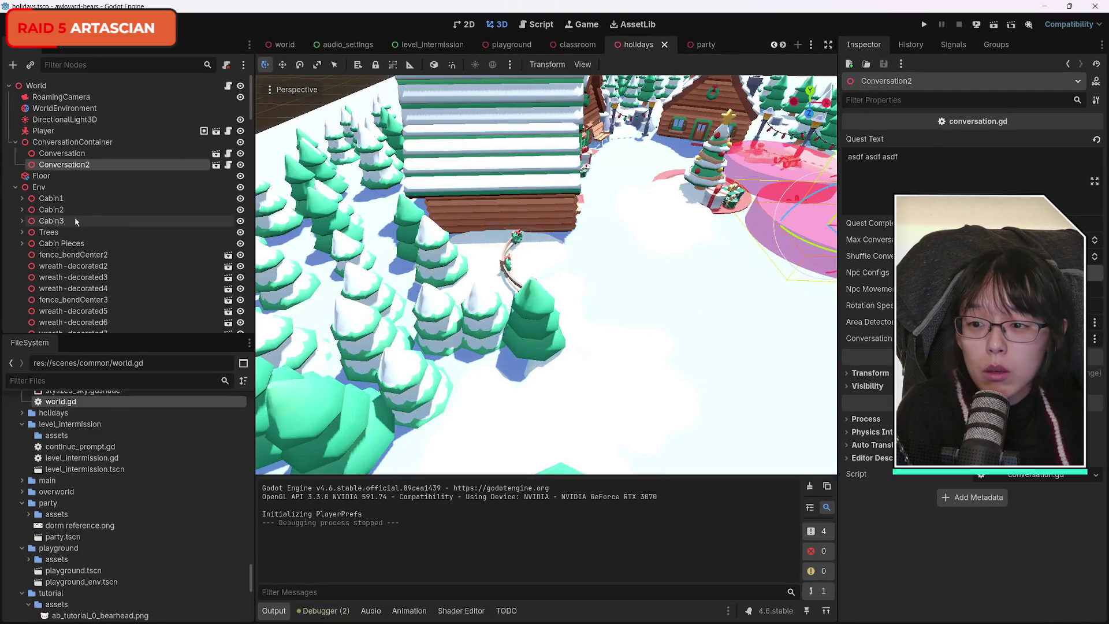
# Move the Player's start forward along Z, then run the scene and walk toward the cabin stairs.
pyautogui.click(15, 144)
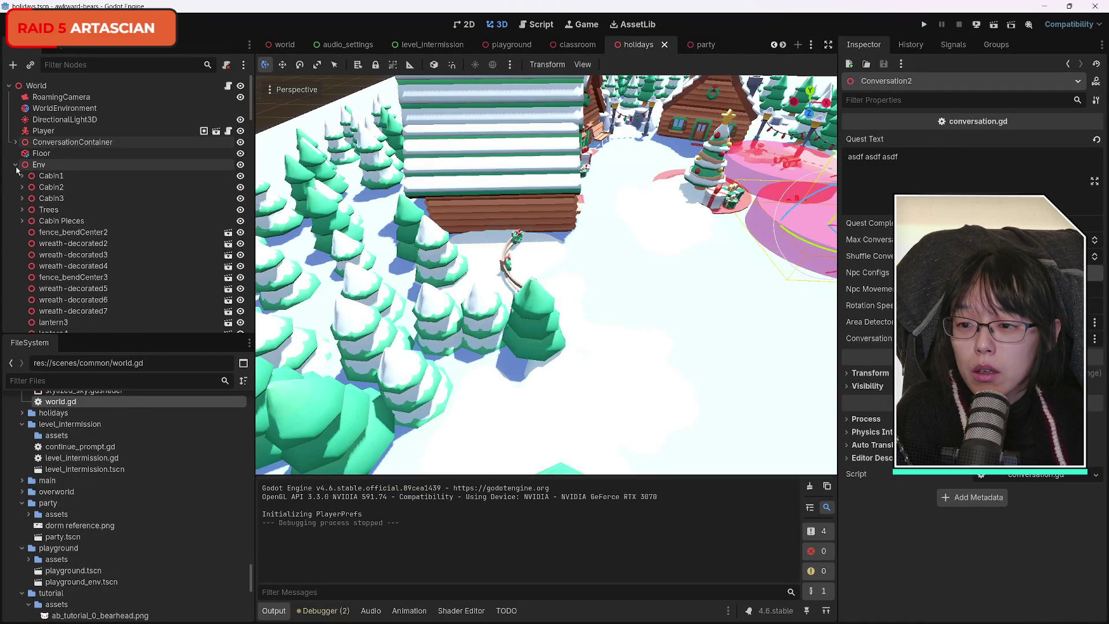
pyautogui.click(46, 131)
pyautogui.press('f')
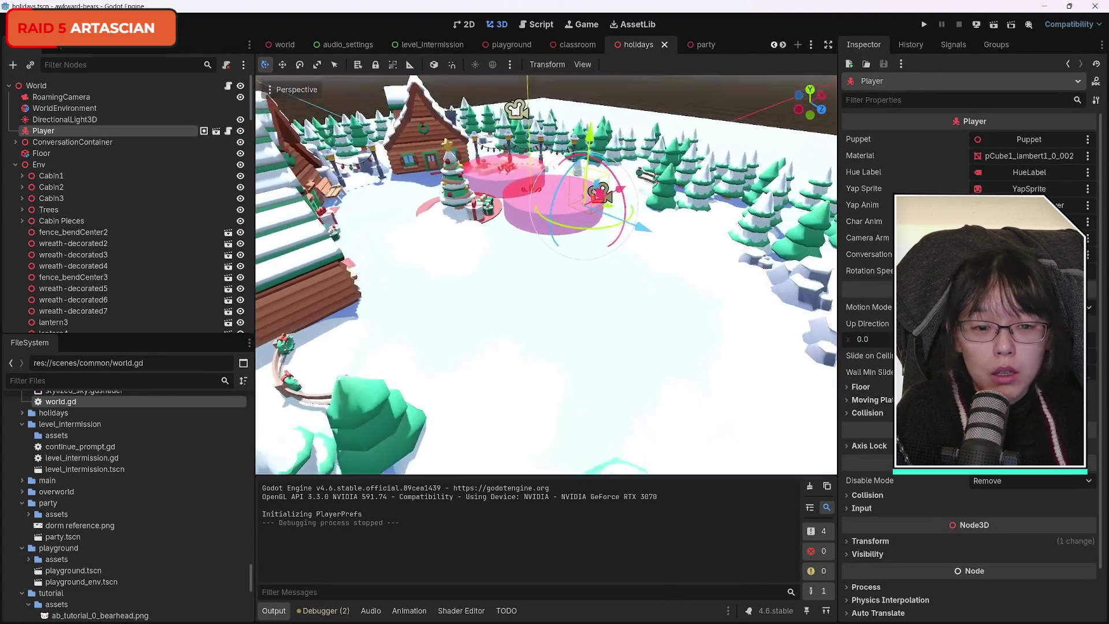
pyautogui.moveTo(652, 242)
pyautogui.mouseDown()
pyautogui.moveTo(709, 250)
pyautogui.moveTo(619, 309)
pyautogui.mouseUp()
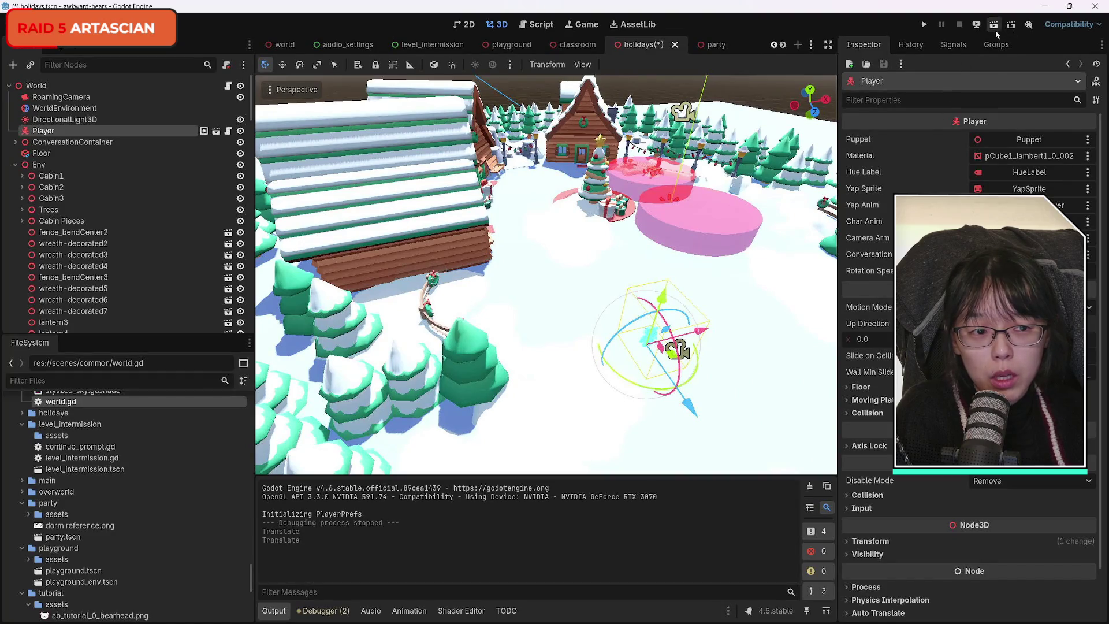
pyautogui.click(994, 29)
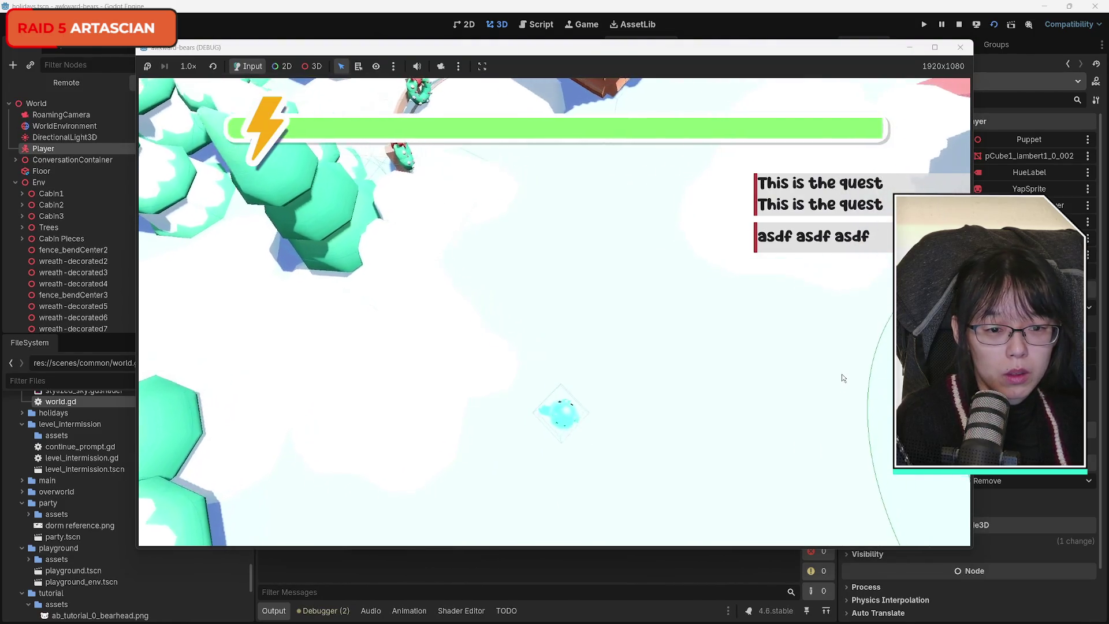
pyautogui.press('w')
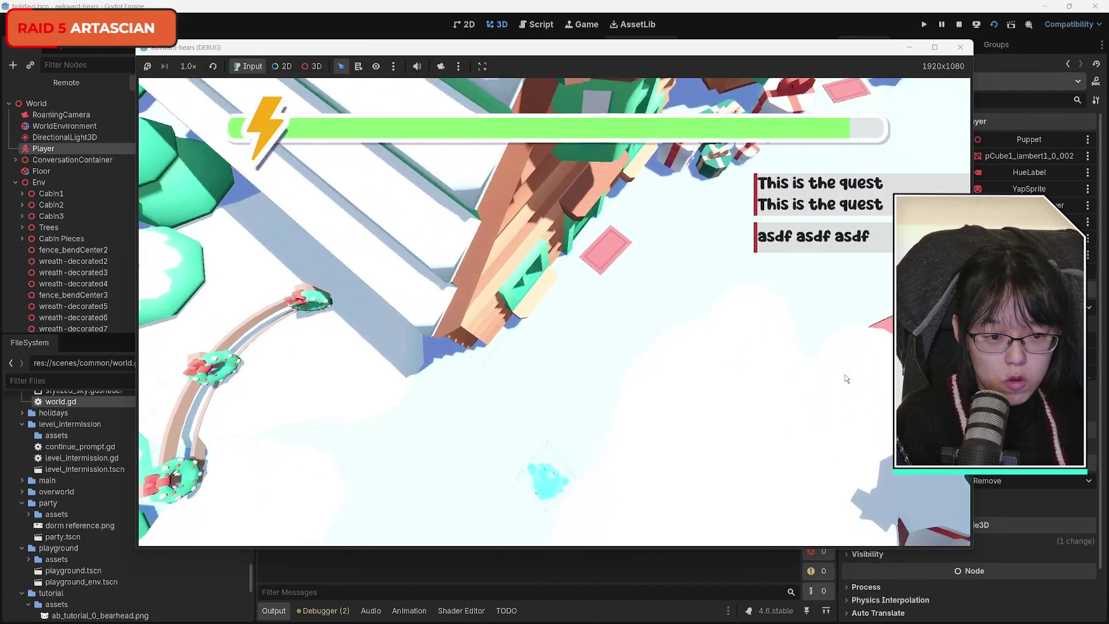
pyautogui.click(960, 47)
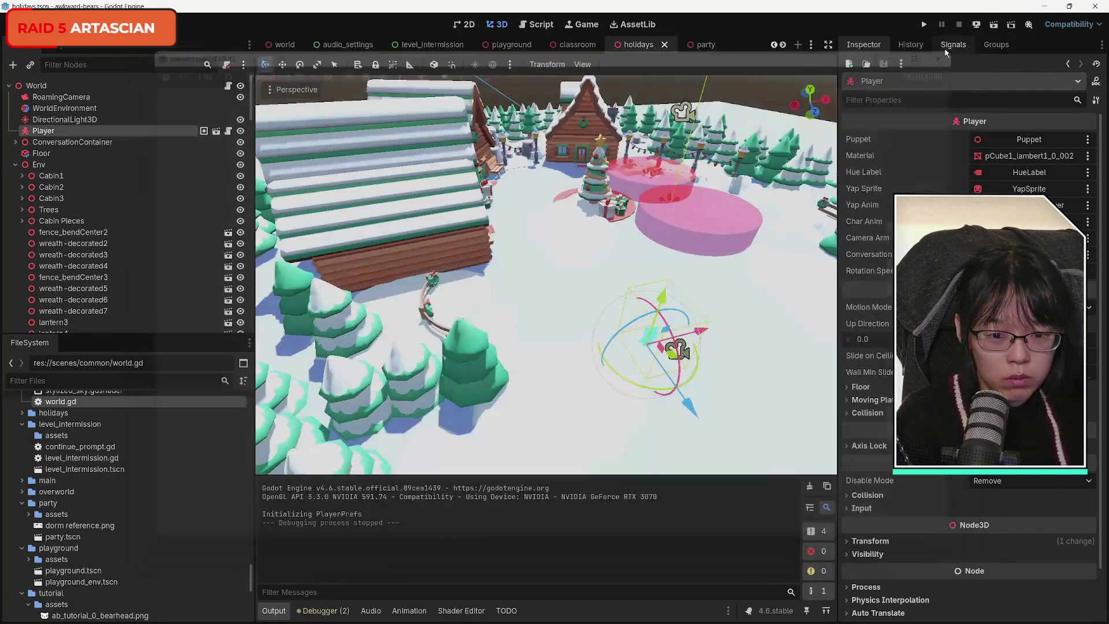
# Frame the cabin and inspect the first collision shapes under StaticBody3D, down to CollisionShape3D7.
pyautogui.moveTo(555, 260)
pyautogui.mouseDown()
pyautogui.moveTo(612, 251)
pyautogui.moveTo(609, 226)
pyautogui.moveTo(598, 260)
pyautogui.mouseUp()
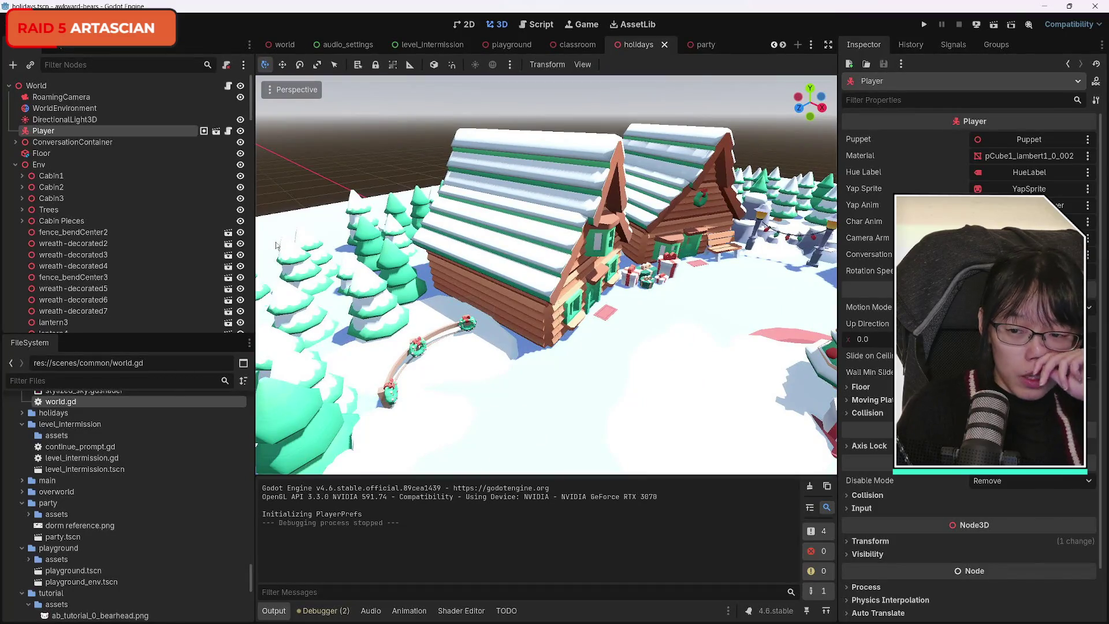
pyautogui.scroll(-15, 116, 268)
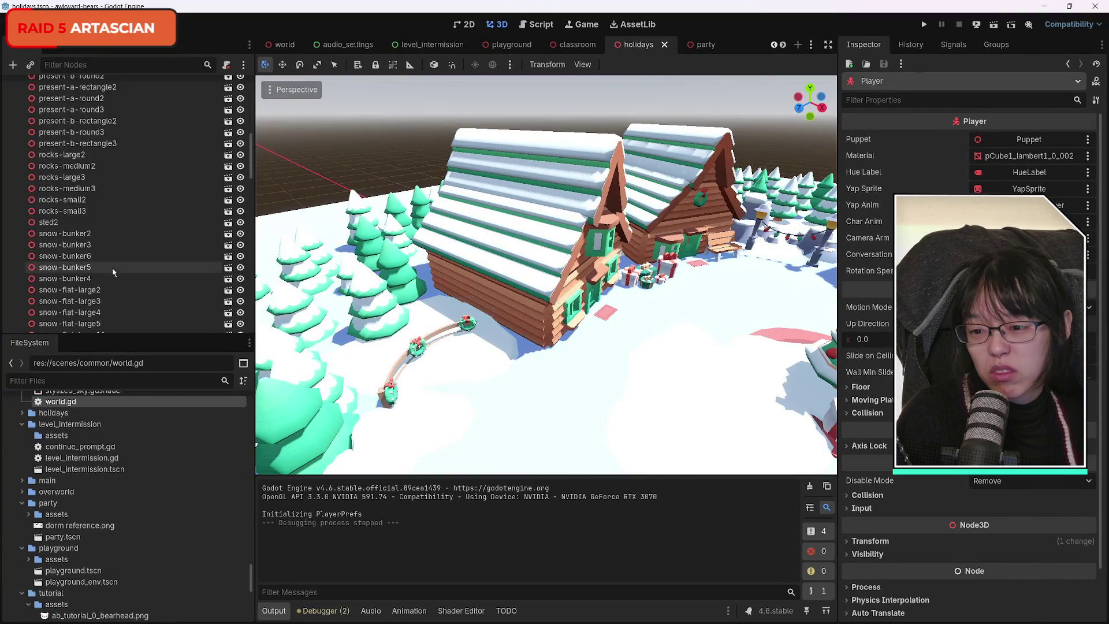
pyautogui.scroll(4, 120, 268)
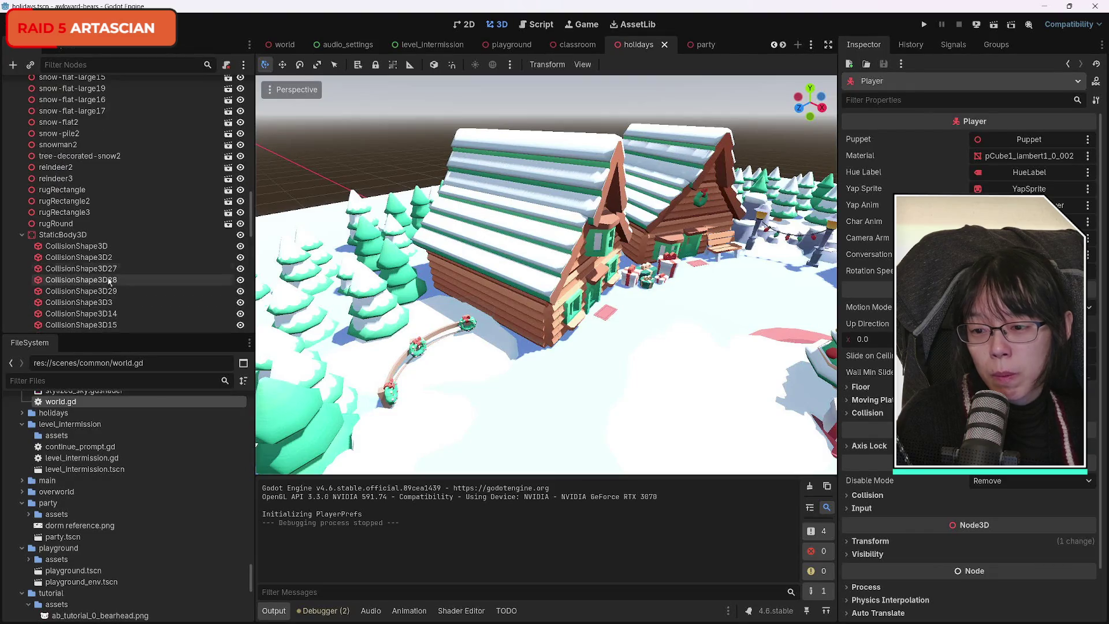
pyautogui.click(87, 154)
pyautogui.click(102, 167)
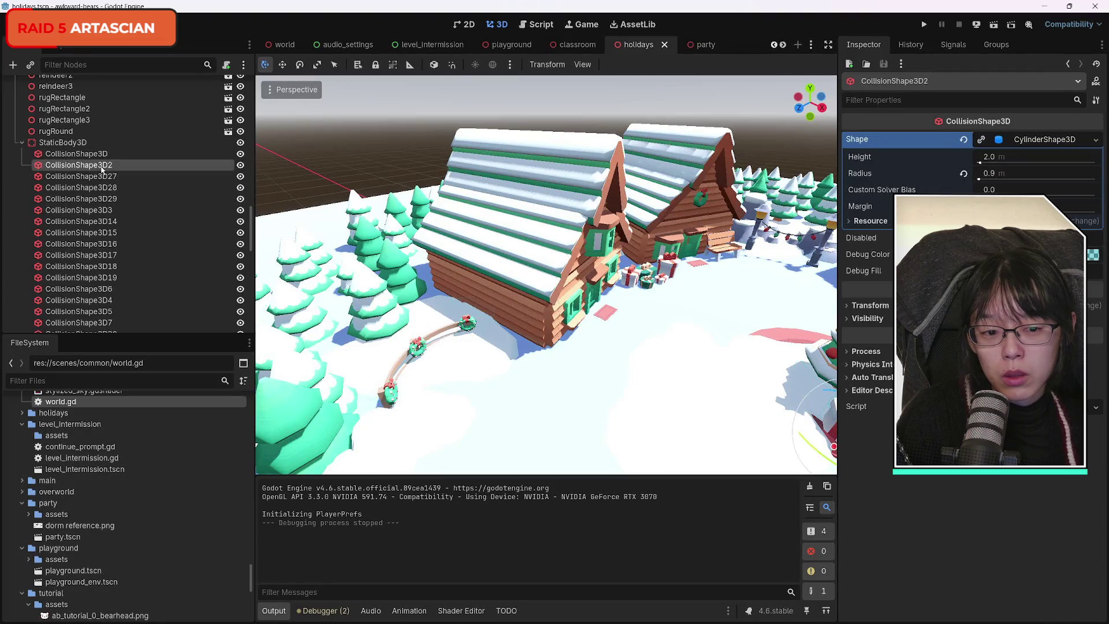
pyautogui.scroll(-3, 621, 315)
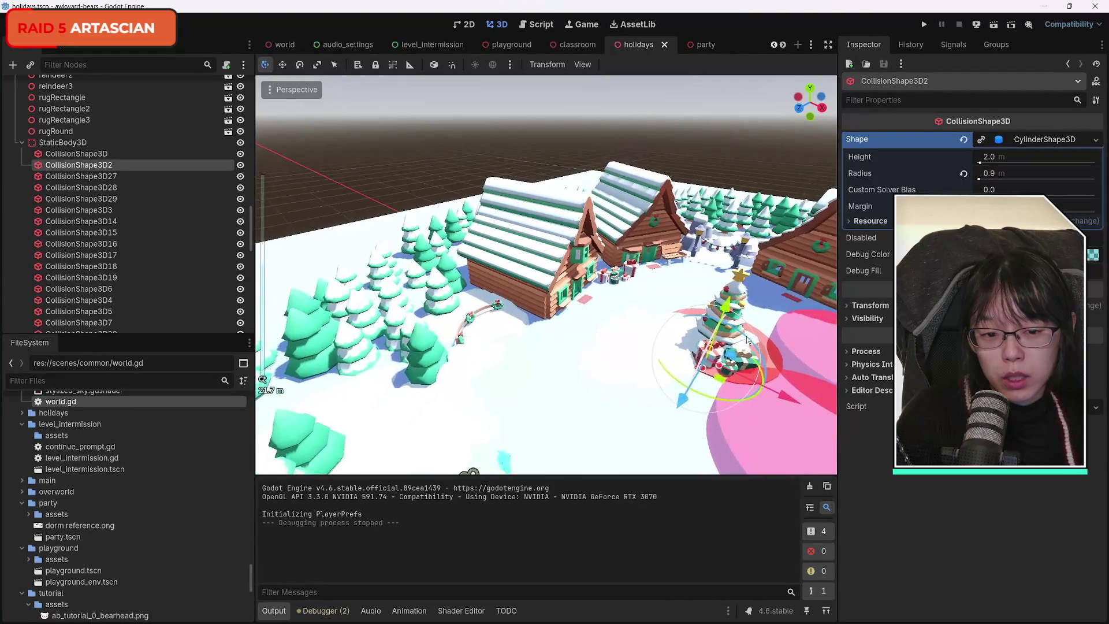
pyautogui.scroll(10, 666, 341)
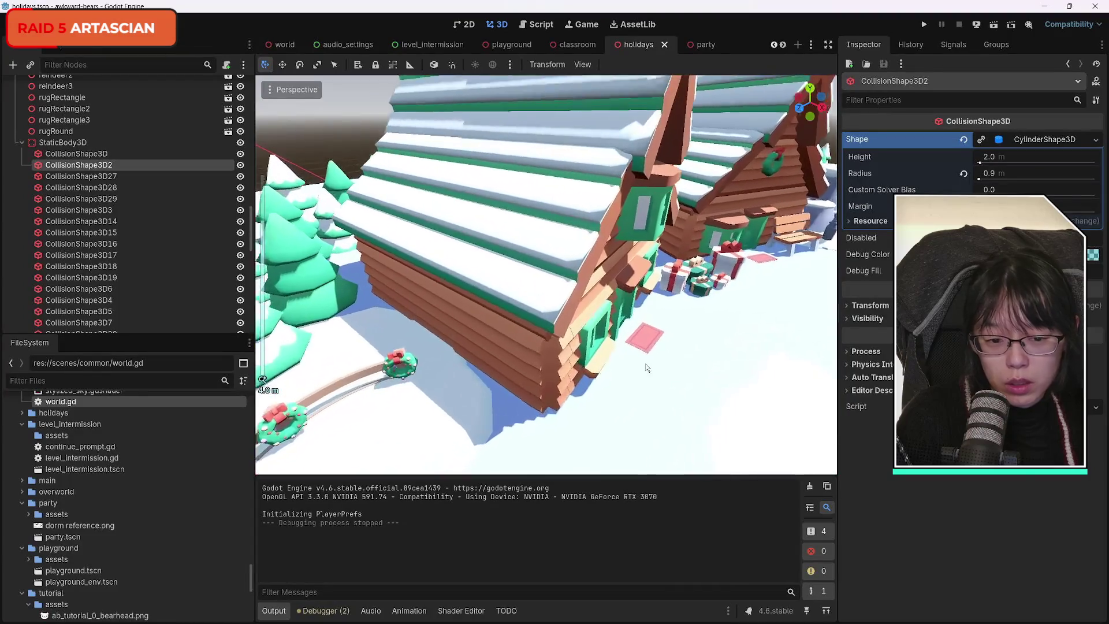
pyautogui.moveTo(545, 275); pyautogui.dragTo(546, 263)
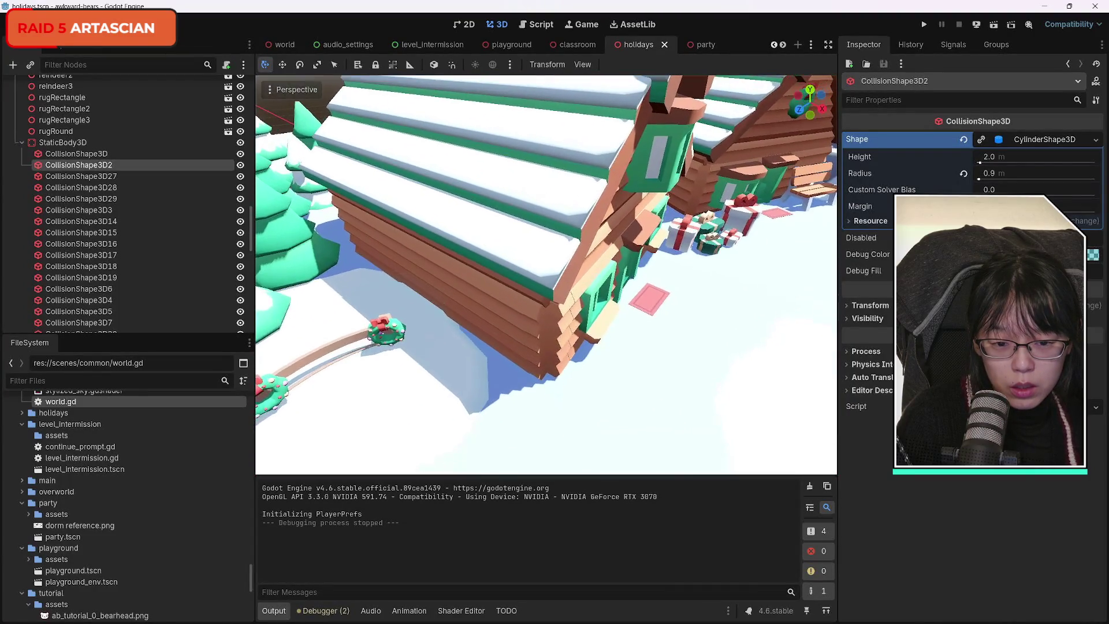
pyautogui.click(128, 198)
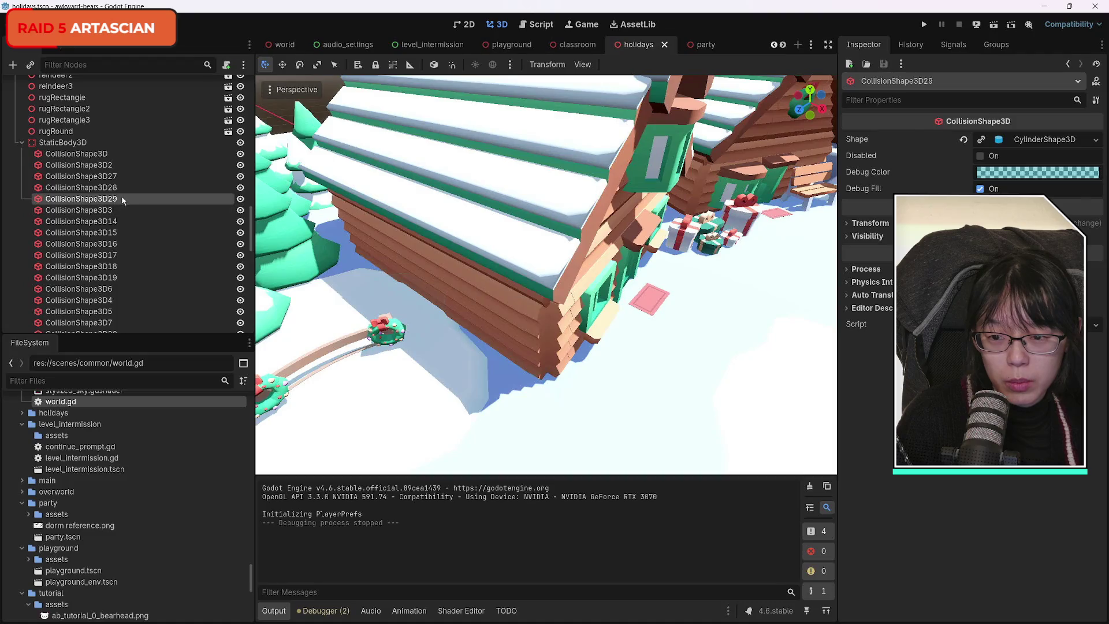
pyautogui.click(119, 212)
pyautogui.click(120, 223)
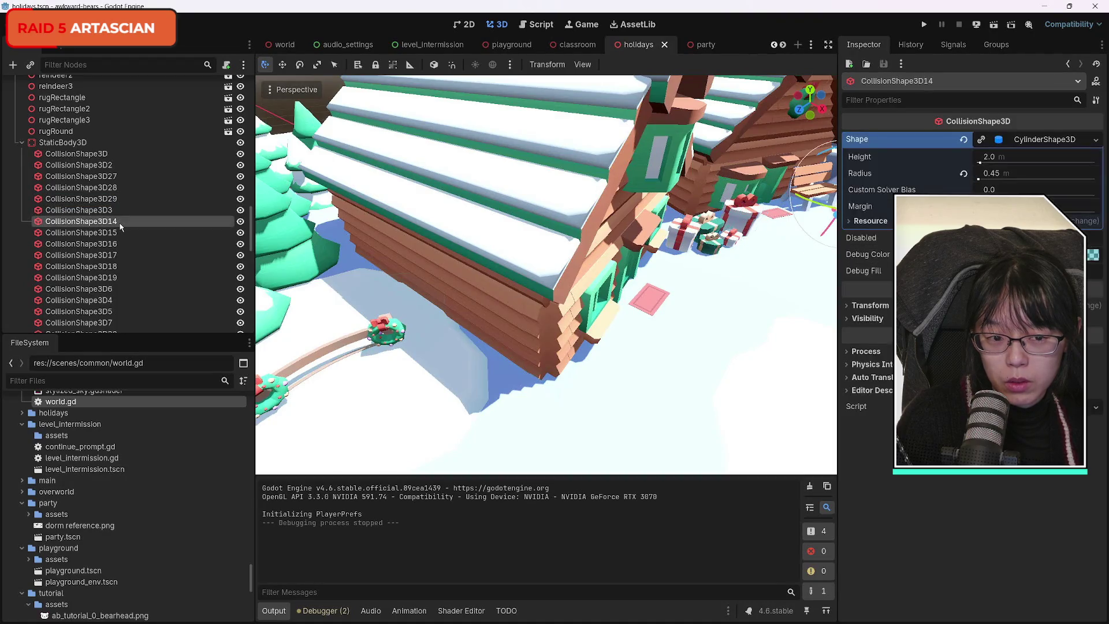
pyautogui.click(116, 232)
pyautogui.click(115, 243)
pyautogui.click(116, 255)
pyautogui.click(116, 266)
pyautogui.click(116, 278)
pyautogui.click(112, 289)
pyautogui.click(108, 300)
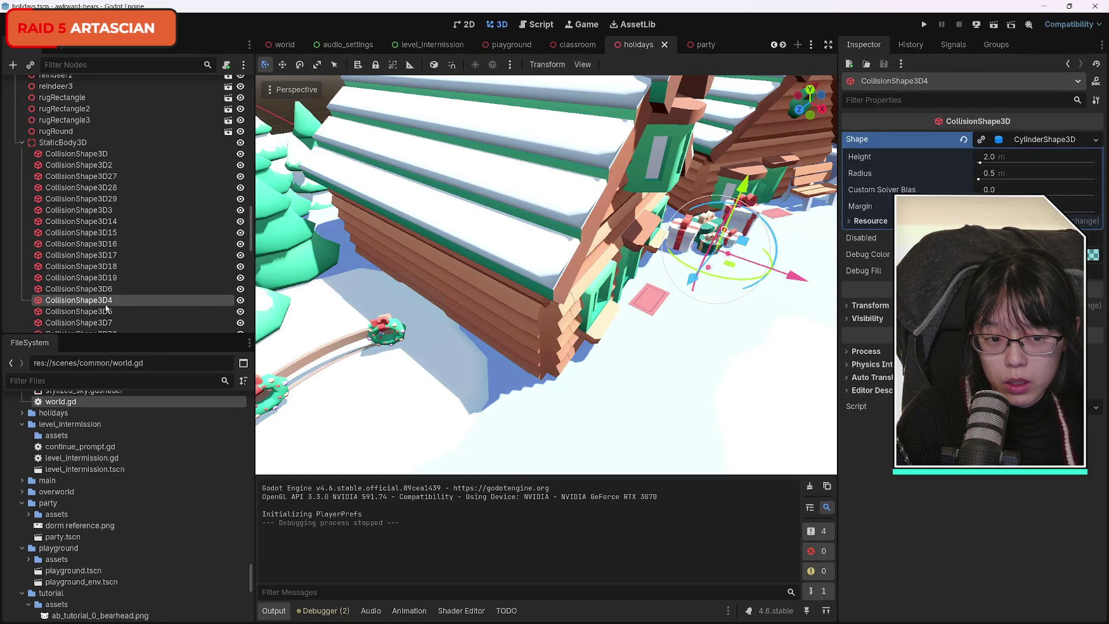
pyautogui.click(106, 311)
pyautogui.click(116, 322)
# Inspect further collision shapes from CollisionShape3D30 through CollisionShape3D37.
pyautogui.scroll(-2, 161, 284)
pyautogui.scroll(-3, 161, 284)
pyautogui.click(106, 149)
pyautogui.click(106, 161)
pyautogui.click(104, 171)
pyautogui.click(101, 183)
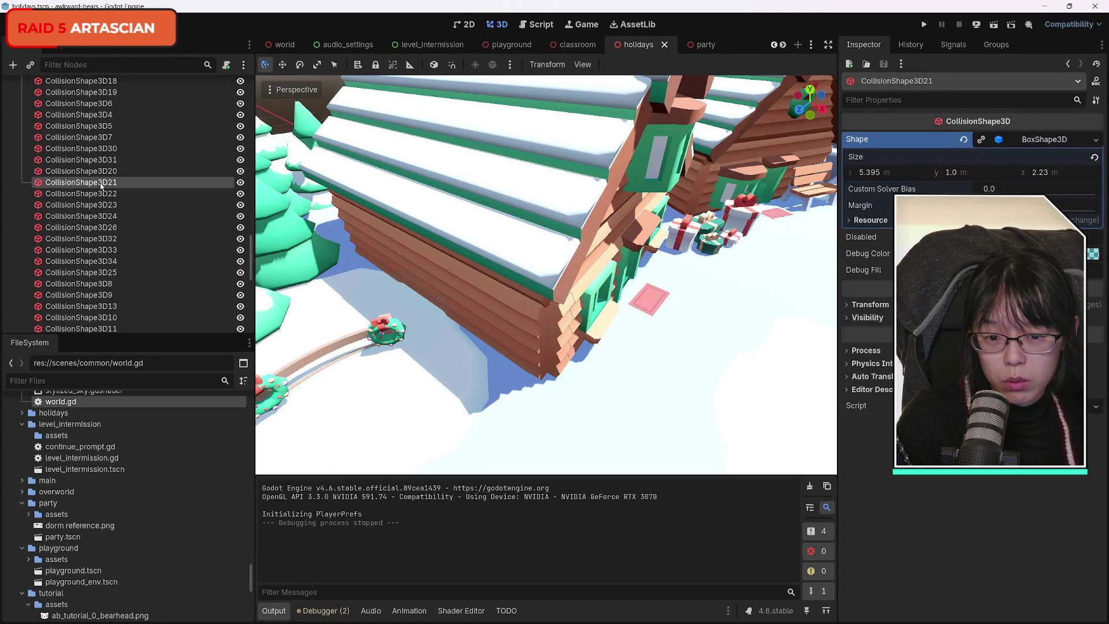
pyautogui.click(102, 194)
pyautogui.scroll(-3, 160, 266)
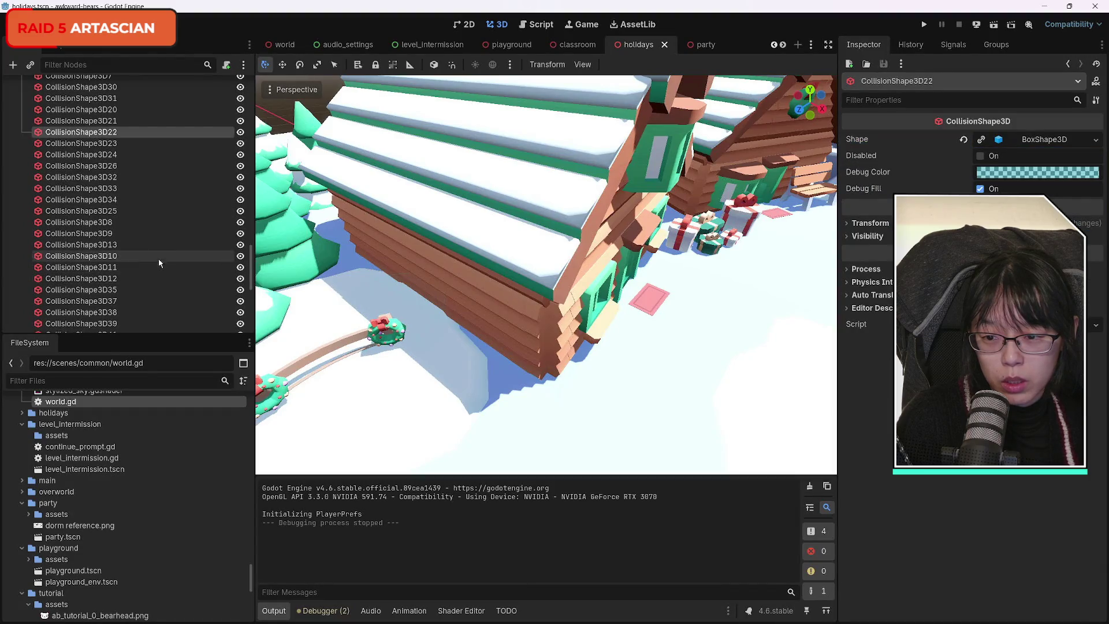
pyautogui.click(110, 200)
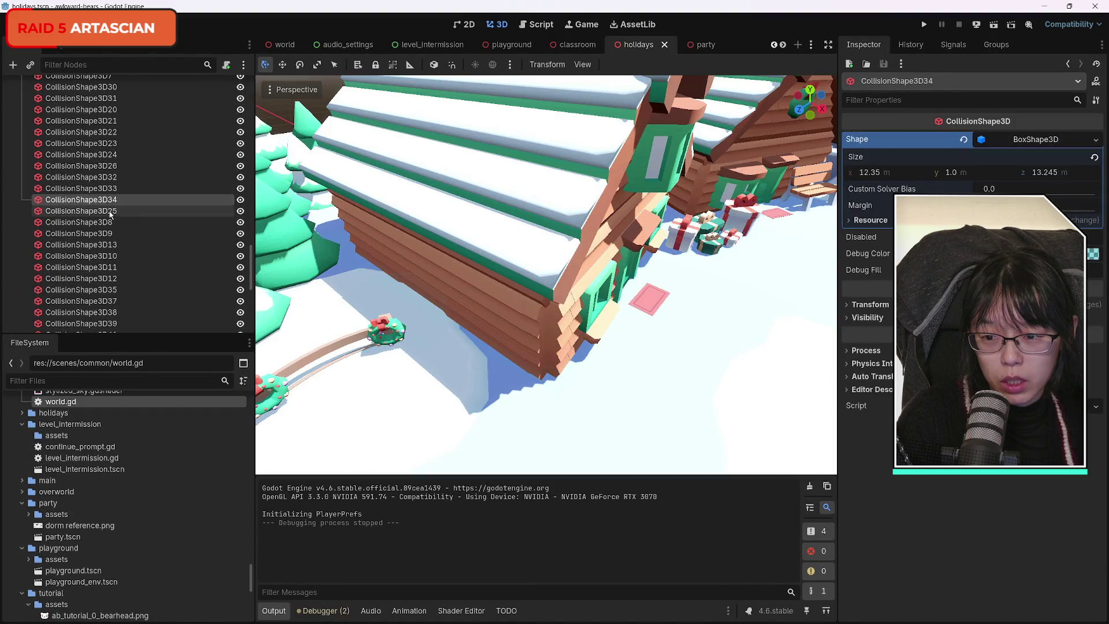
pyautogui.click(110, 212)
pyautogui.click(107, 223)
pyautogui.click(104, 234)
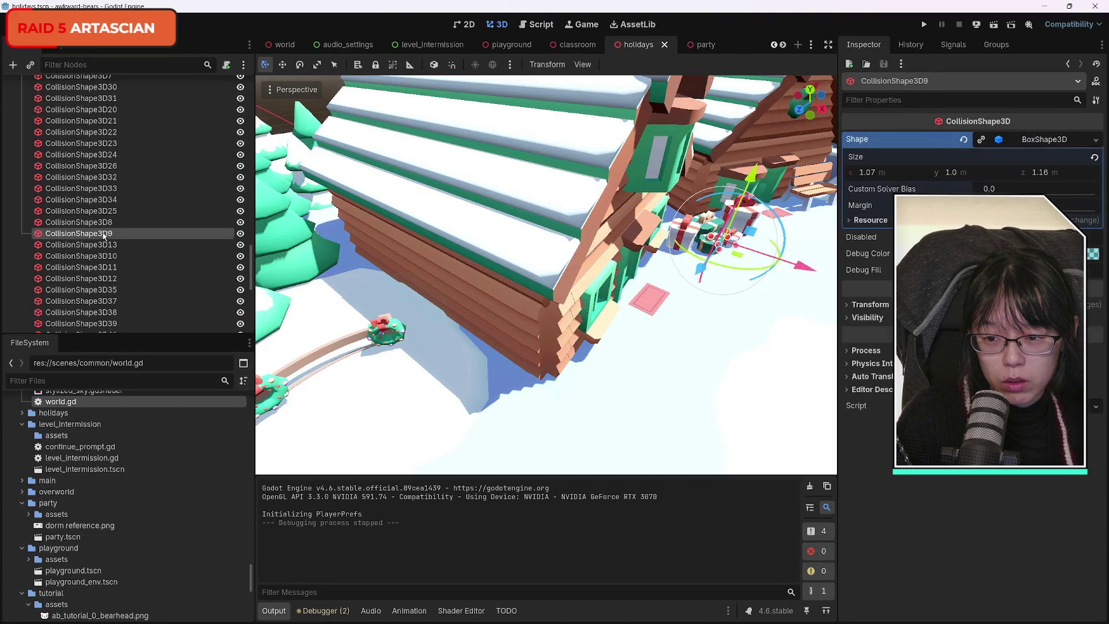
pyautogui.click(103, 245)
pyautogui.click(101, 257)
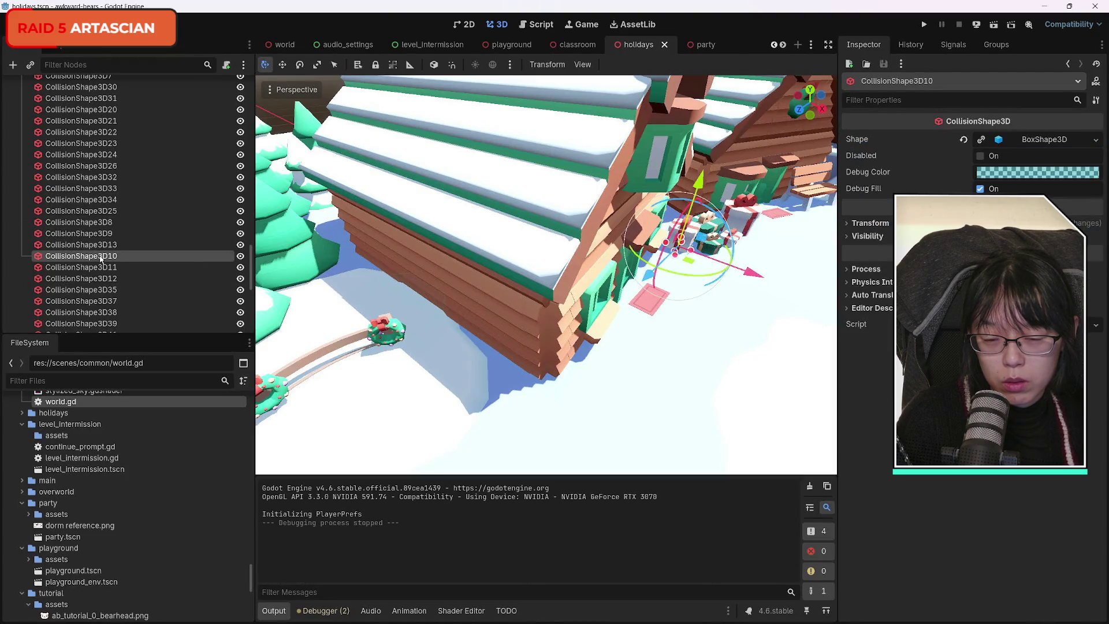
pyautogui.click(100, 268)
pyautogui.click(98, 279)
pyautogui.click(98, 290)
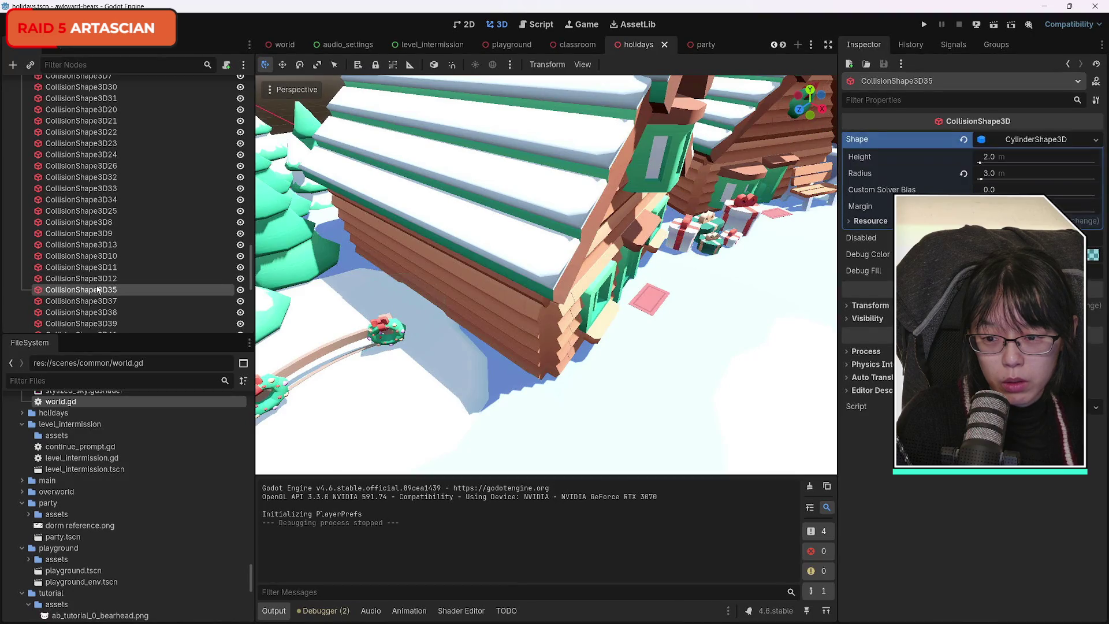
pyautogui.click(98, 301)
# Go back through CollisionShape3D22 and 23 to select CollisionShape3D32, the box over the cabin.
pyautogui.scroll(-5, 99, 301)
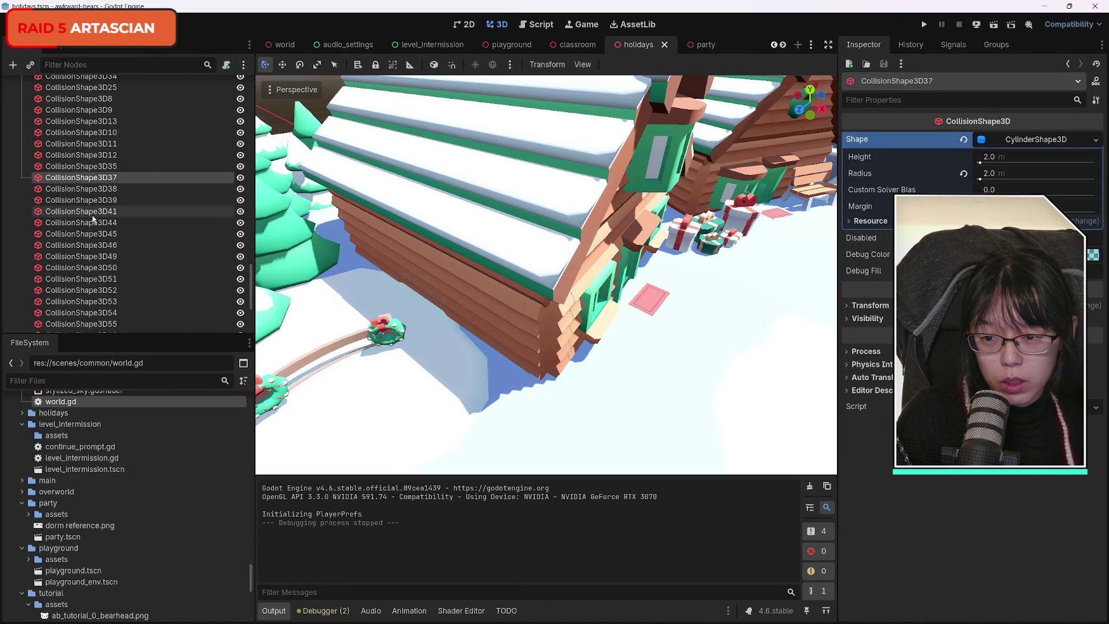
pyautogui.press('Down')
pyautogui.press('Down')
pyautogui.press('Down')
pyautogui.press('Down')
pyautogui.press('Down')
pyautogui.scroll(-3, 141, 286)
pyautogui.scroll(6, 141, 286)
pyautogui.scroll(3, 139, 287)
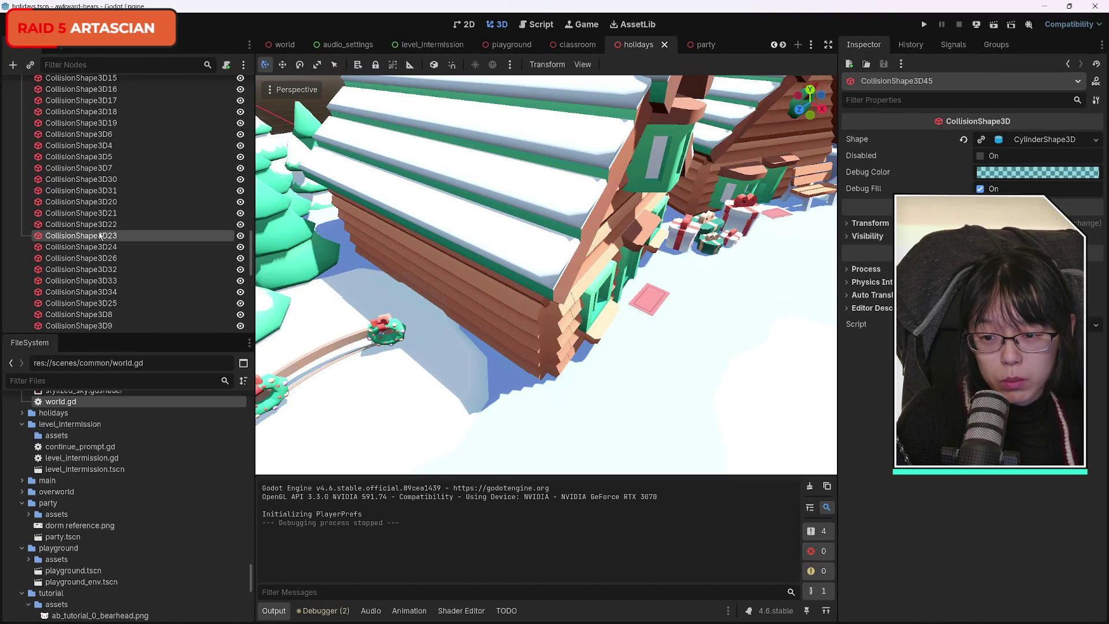
pyautogui.click(96, 213)
pyautogui.click(95, 225)
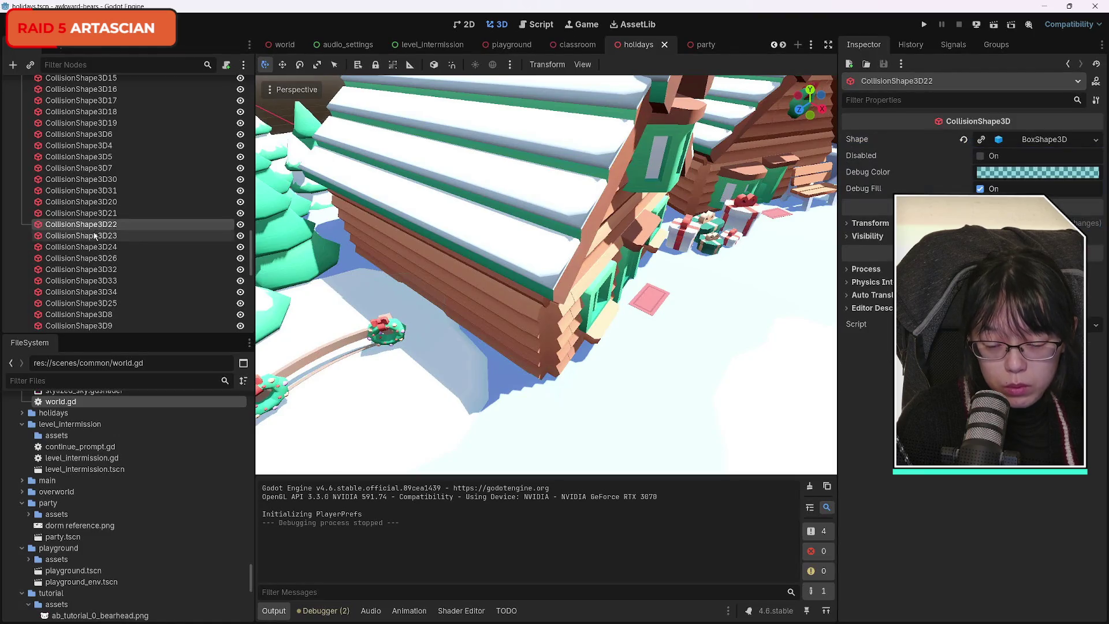
pyautogui.click(95, 235)
pyautogui.click(92, 247)
pyautogui.click(92, 258)
pyautogui.click(91, 270)
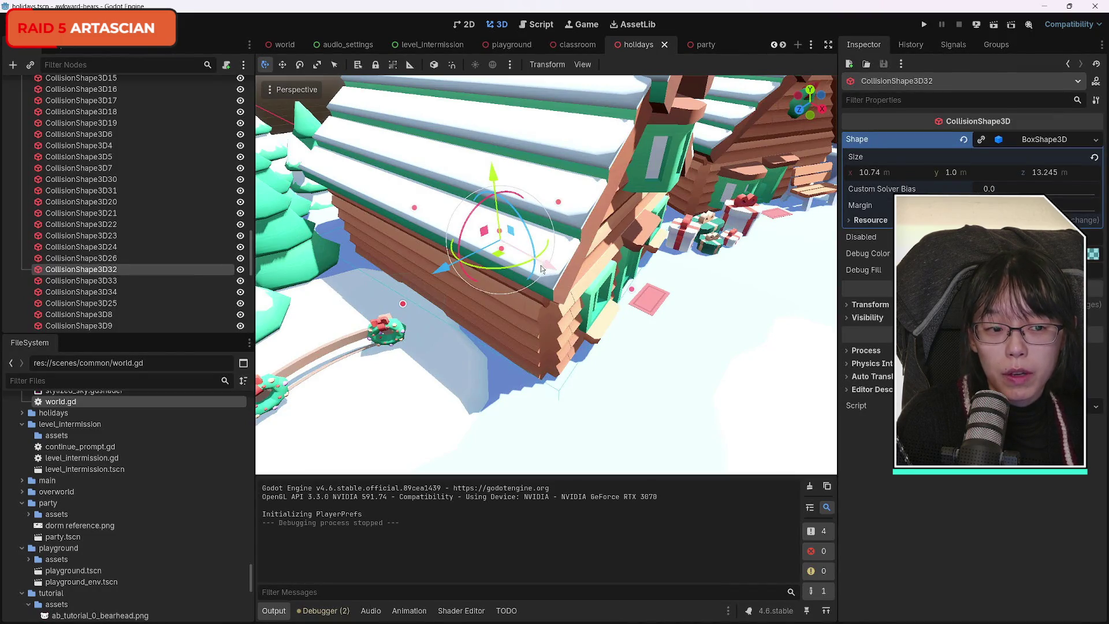
# Make CollisionShape3D32's box shape unique, set its Size z to 14.505 m, and run the scene.
pyautogui.click(981, 139)
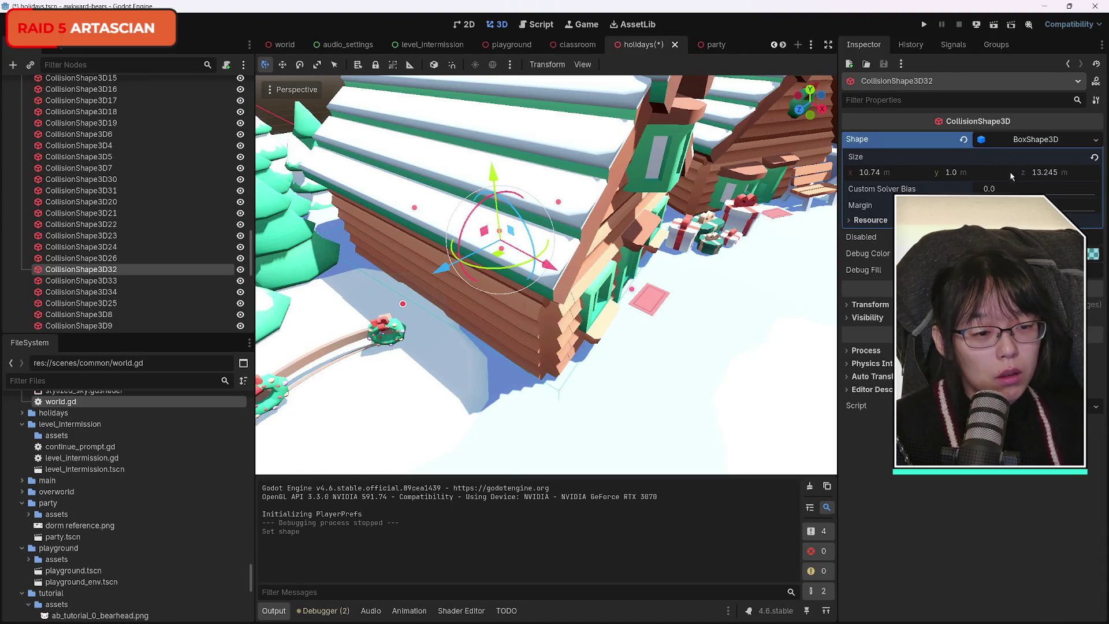
pyautogui.moveTo(875, 175); pyautogui.dragTo(883, 175)
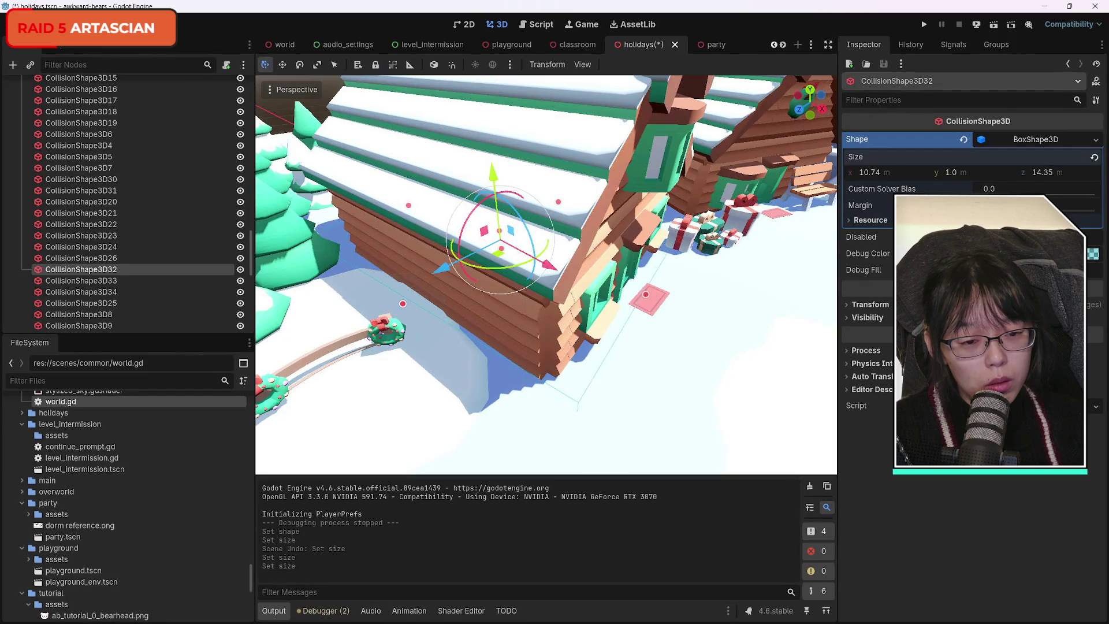
pyautogui.moveTo(1048, 174); pyautogui.dragTo(1056, 174)
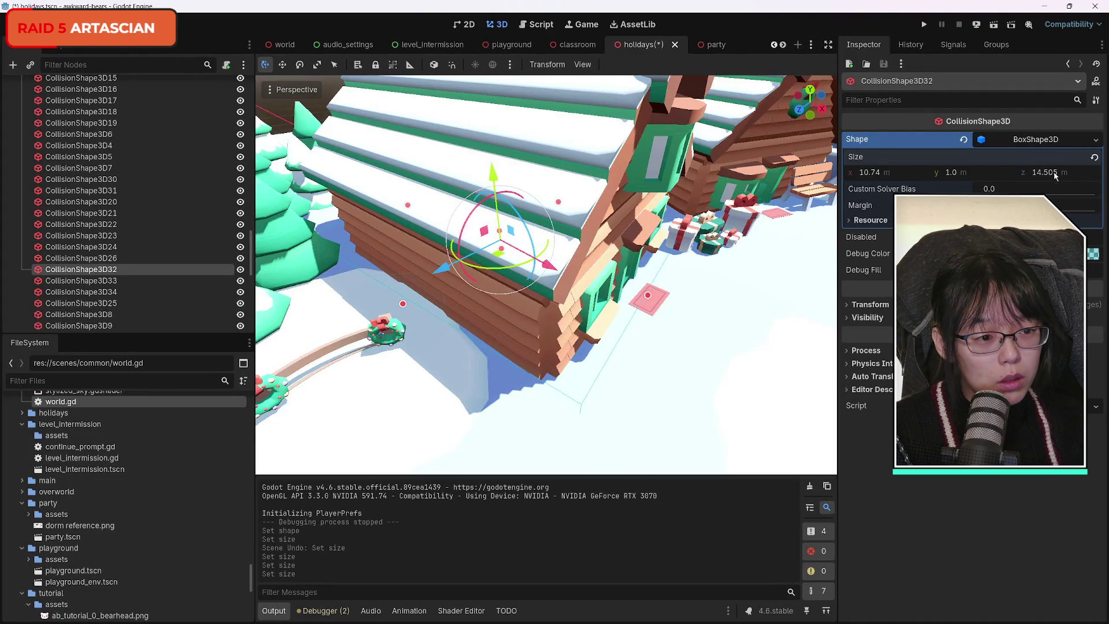
pyautogui.click(994, 25)
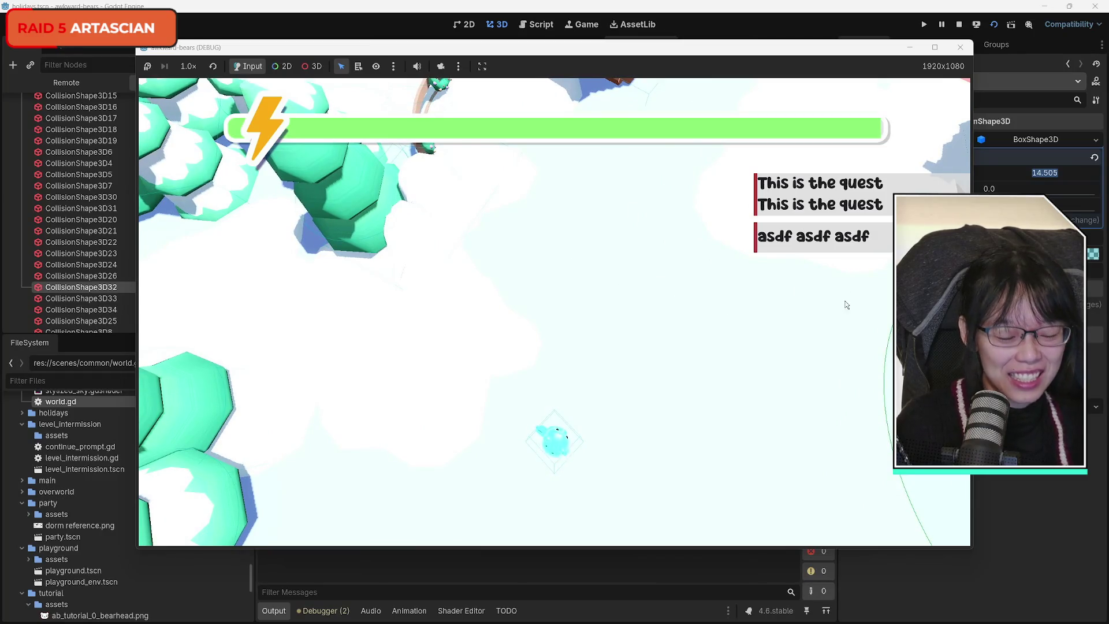
# Walk the character around the cabin wall, pink mat and gift boxes, then stop with F8.
pyautogui.press('w')
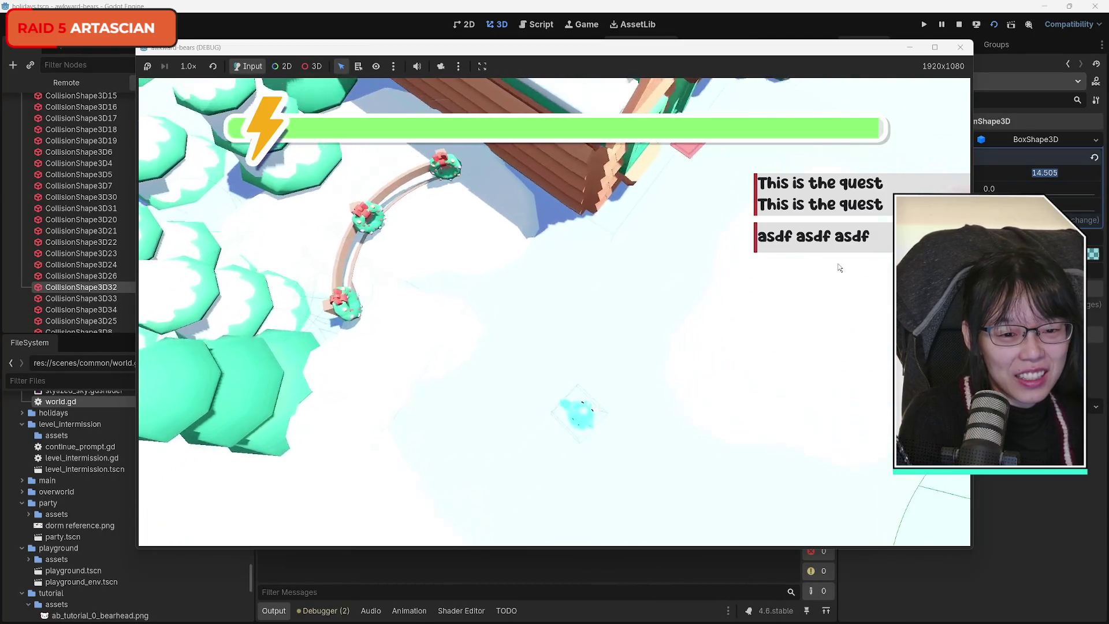
pyautogui.press('w')
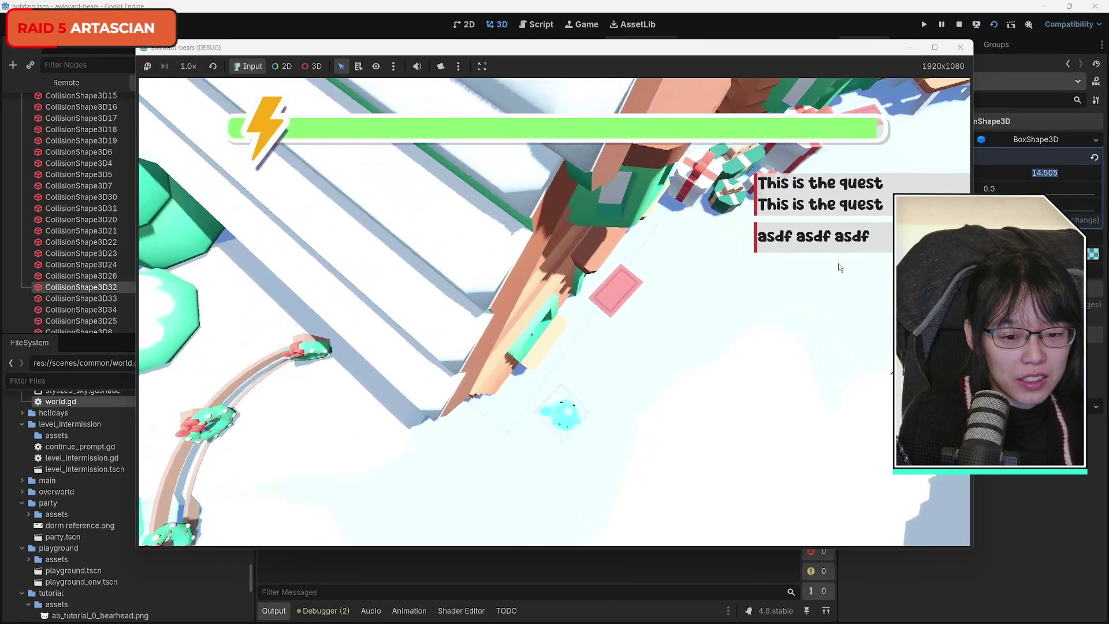
pyautogui.press('w')
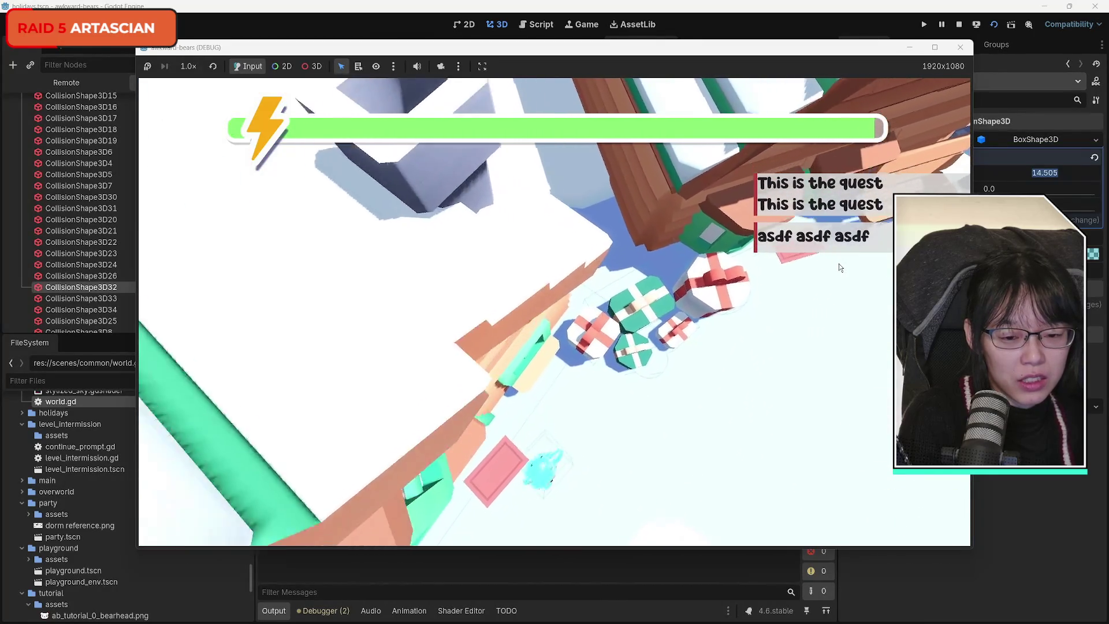
pyautogui.press('w')
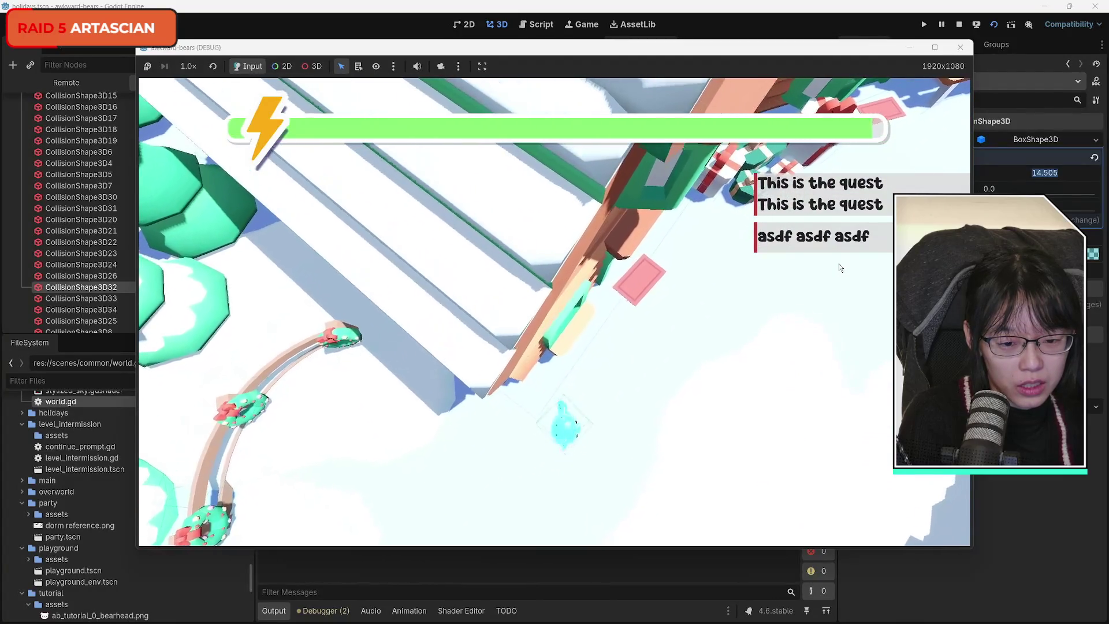
pyautogui.press('w')
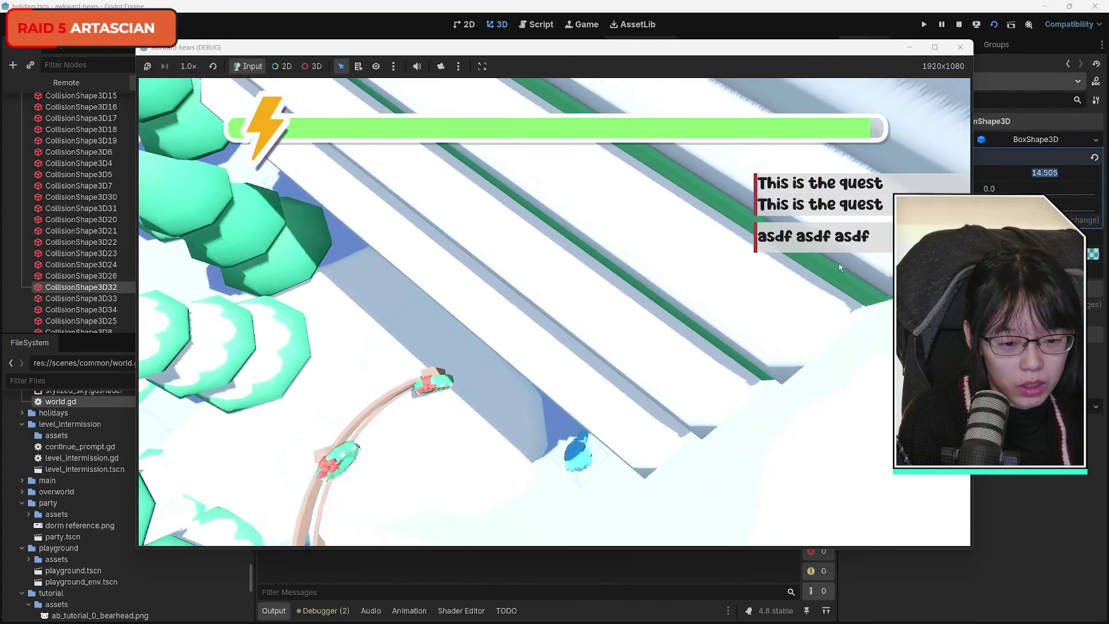
pyautogui.press('w')
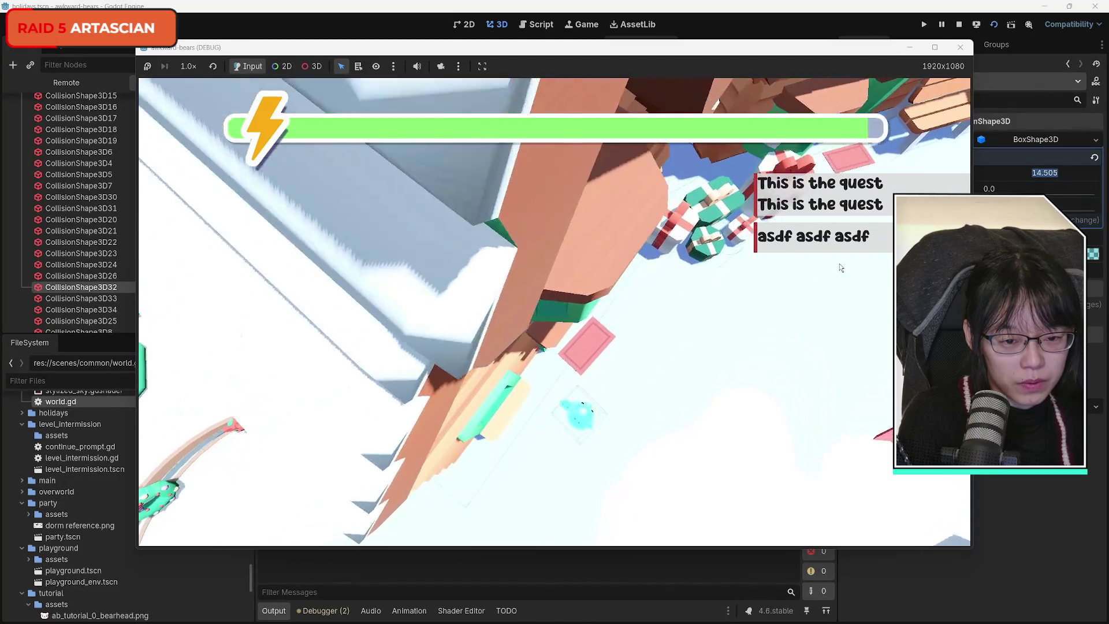
pyautogui.press('w')
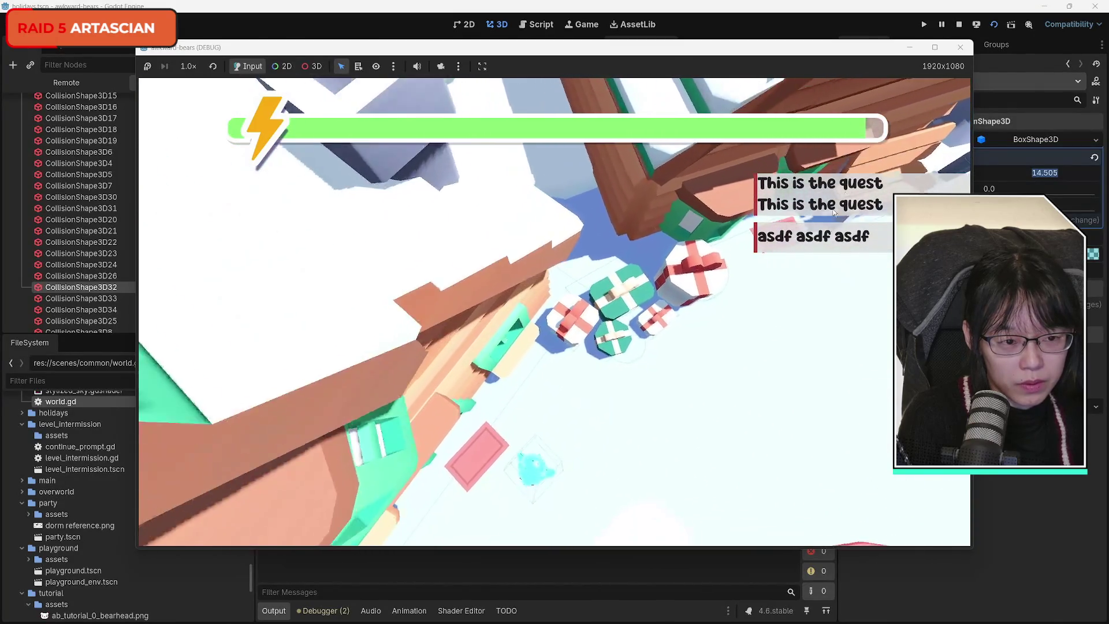
pyautogui.press('F8')
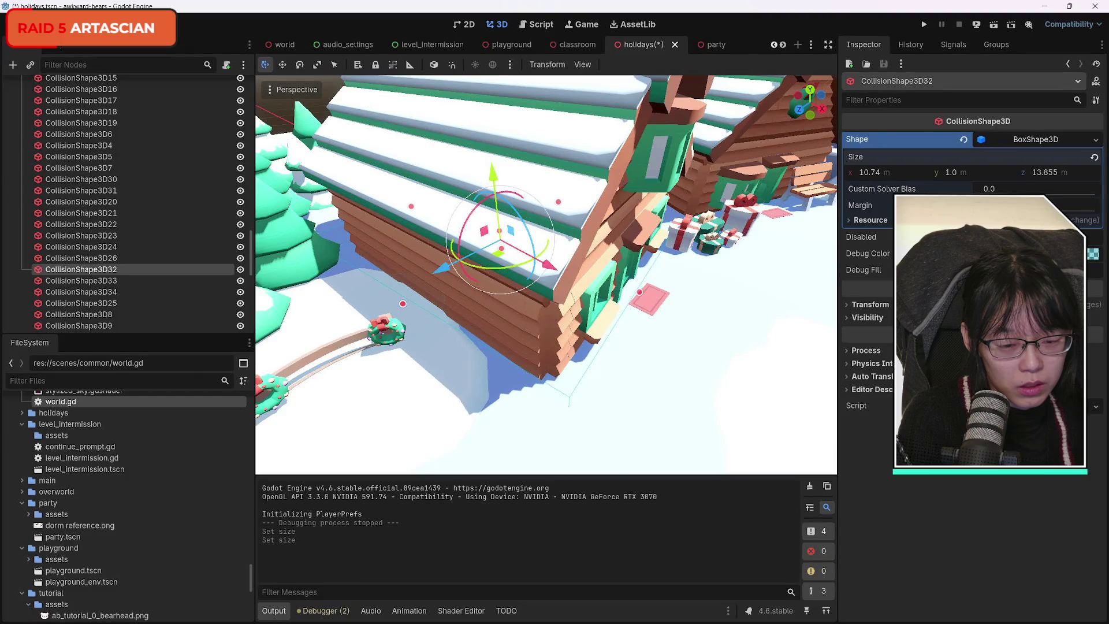
# Save and run the holidays scene twice, walking the bear along the house wall to the presents.
pyautogui.click(993, 25)
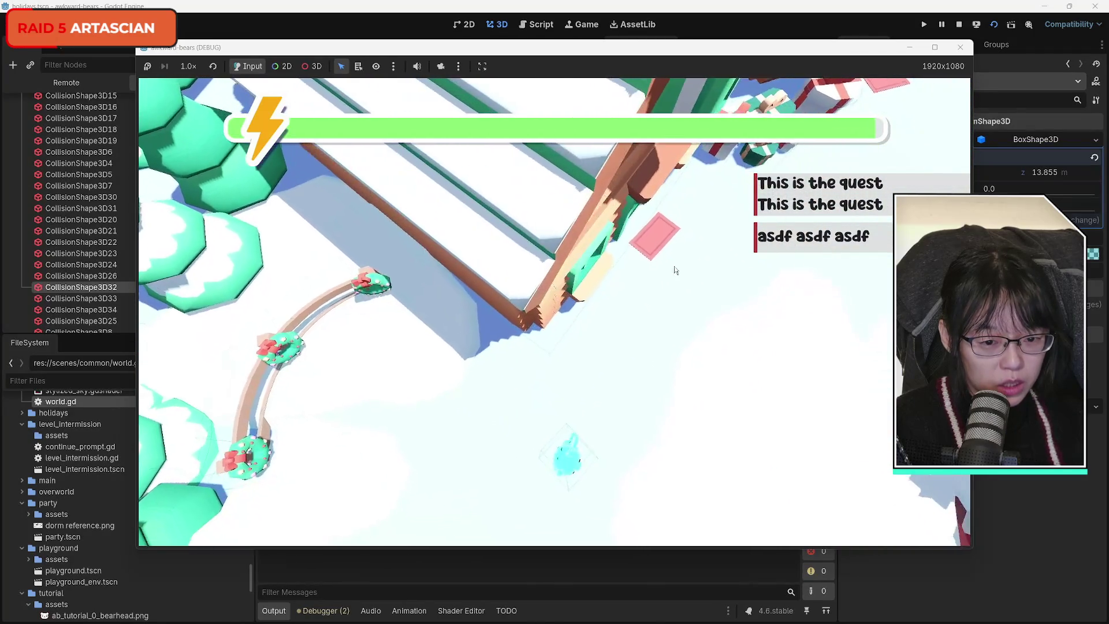
pyautogui.click(959, 47)
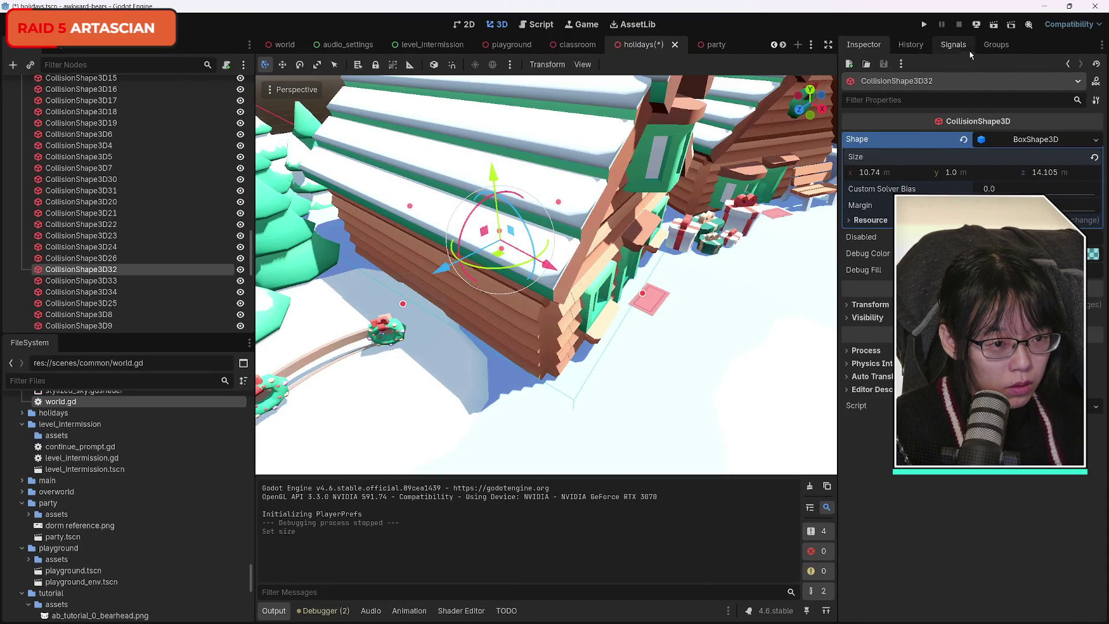
pyautogui.click(993, 26)
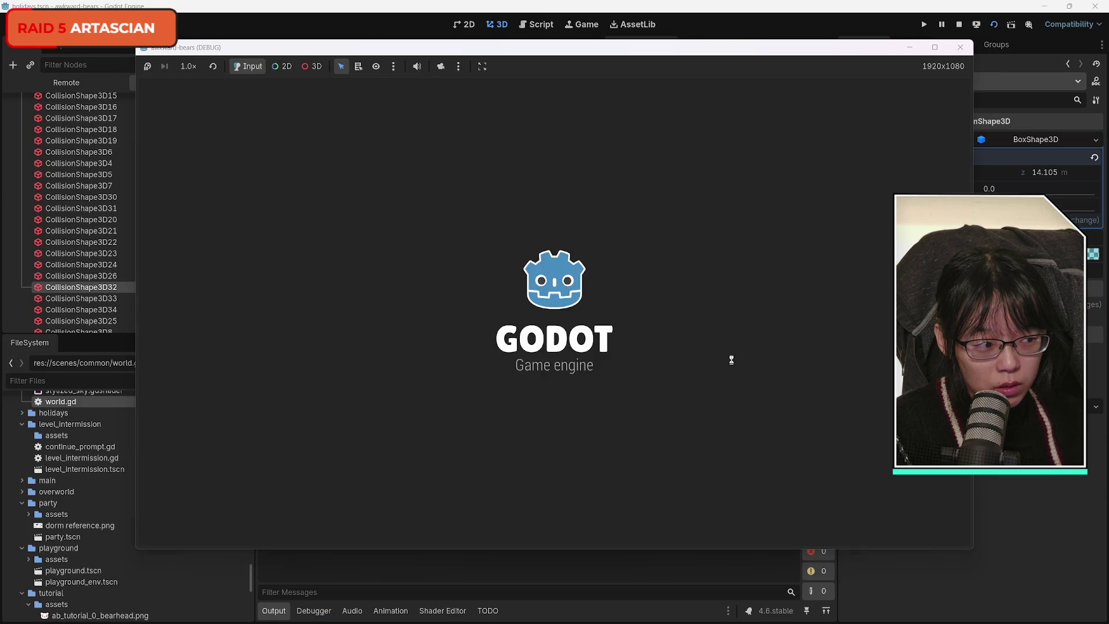
pyautogui.press('w')
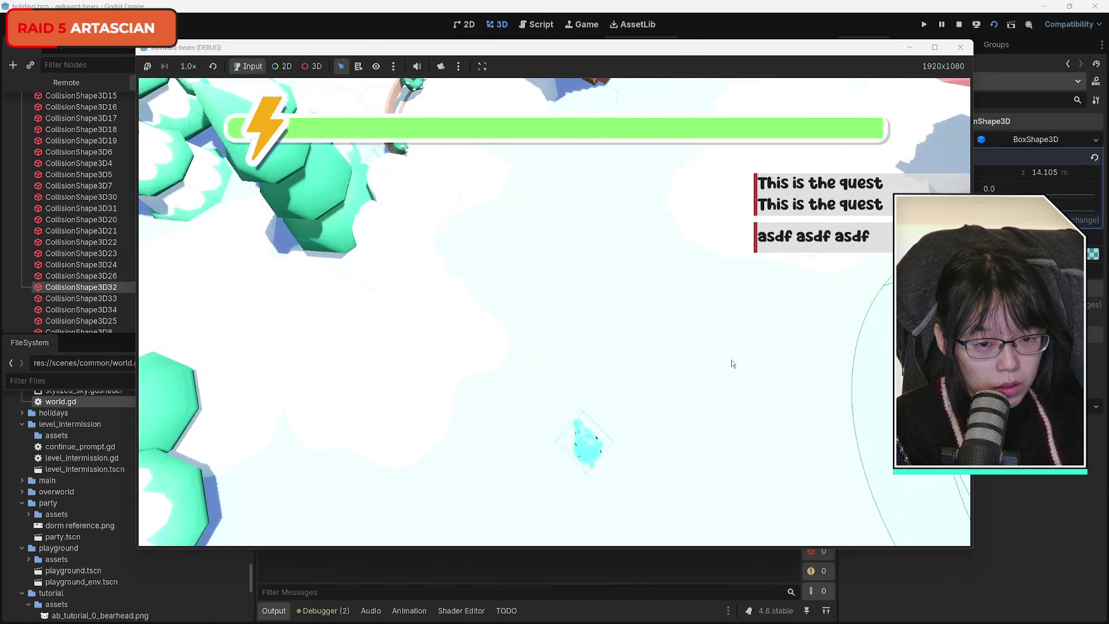
pyautogui.press('w')
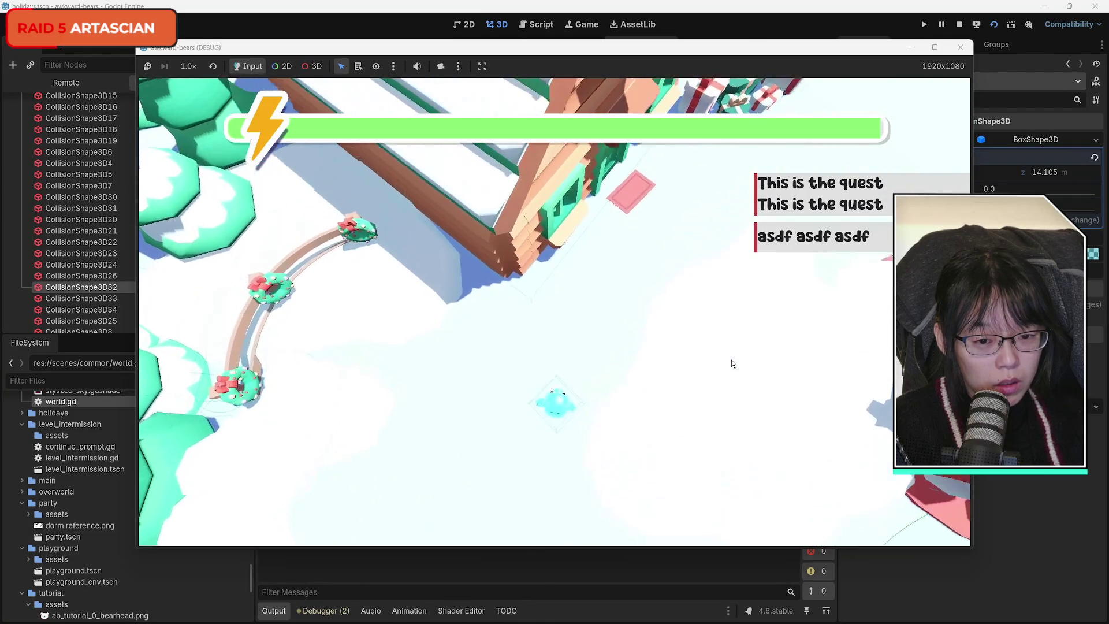
pyautogui.press('w')
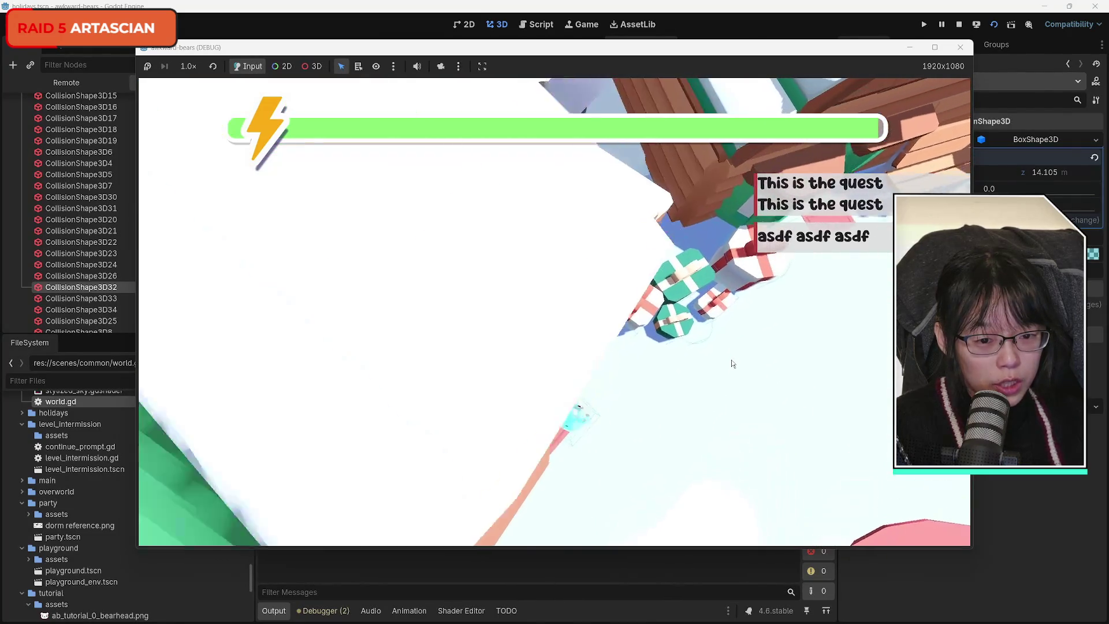
pyautogui.click(960, 47)
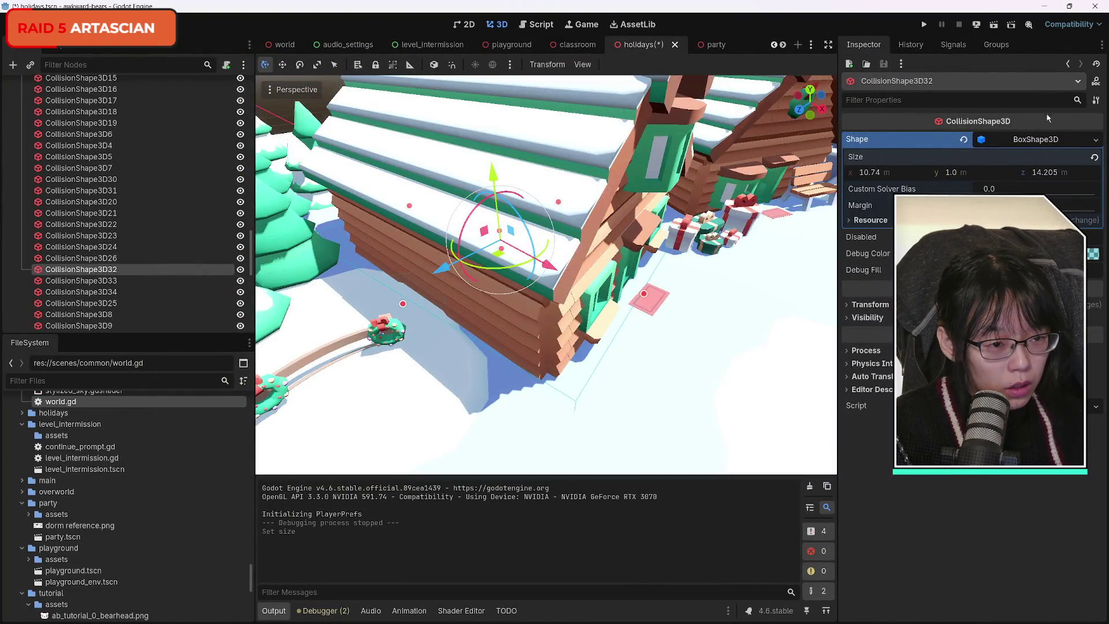
# Run the scene again and walk the bear among the gift boxes and along the bench.
pyautogui.click(995, 25)
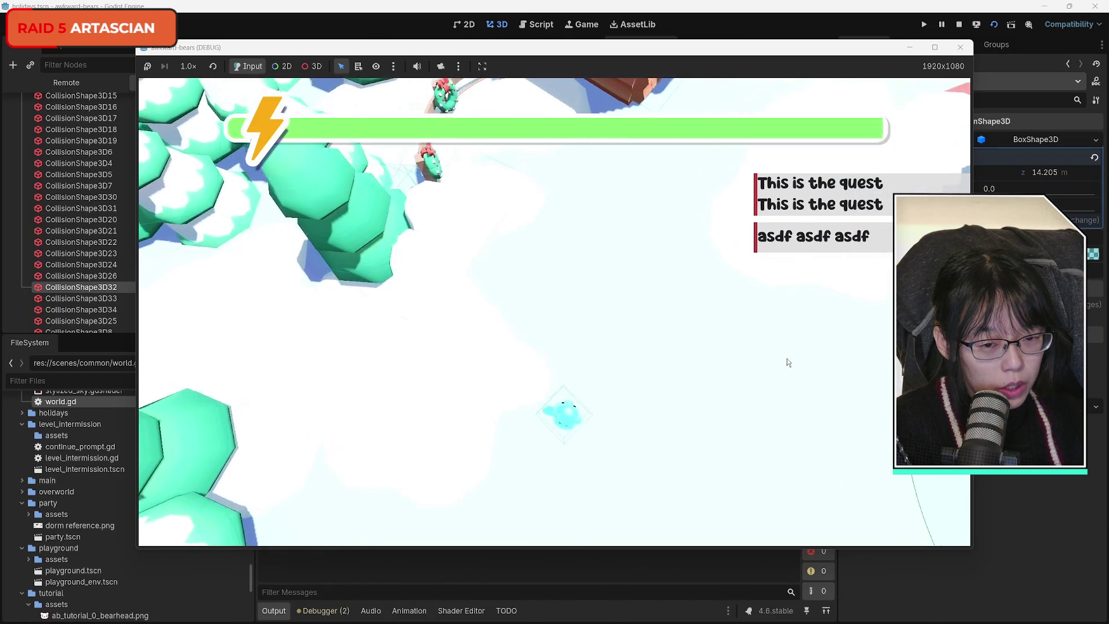
pyautogui.press('w')
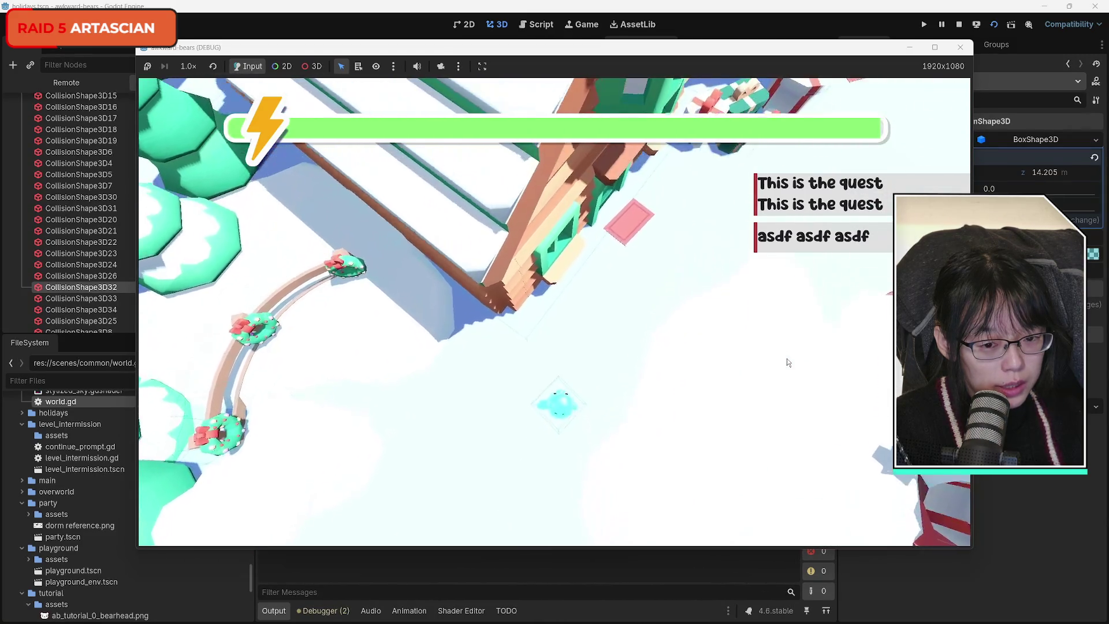
pyautogui.press('w')
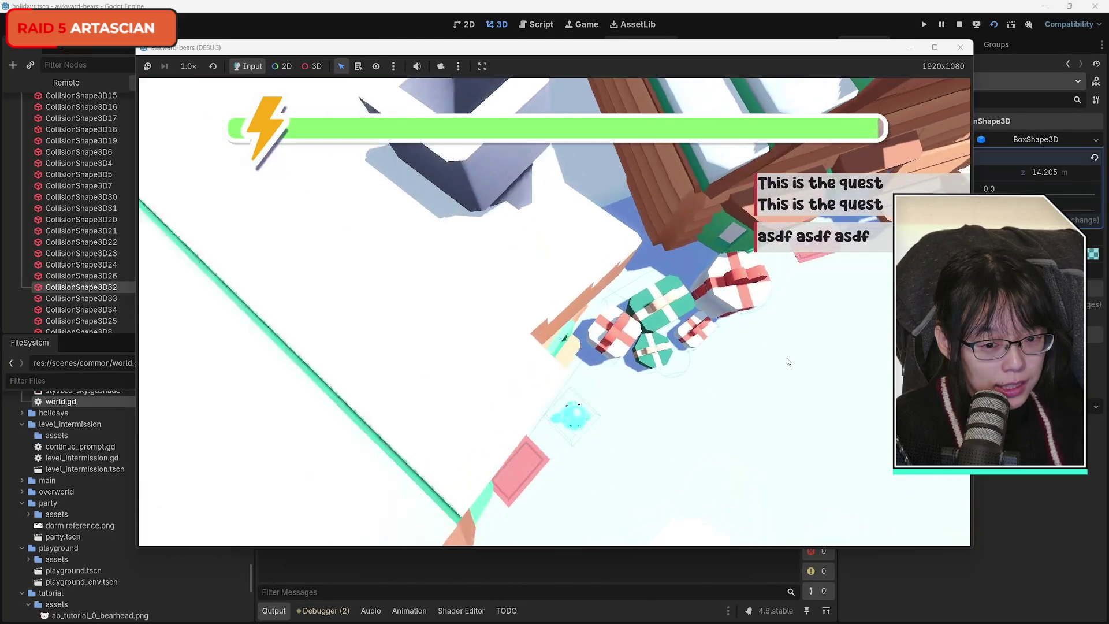
pyautogui.press('w')
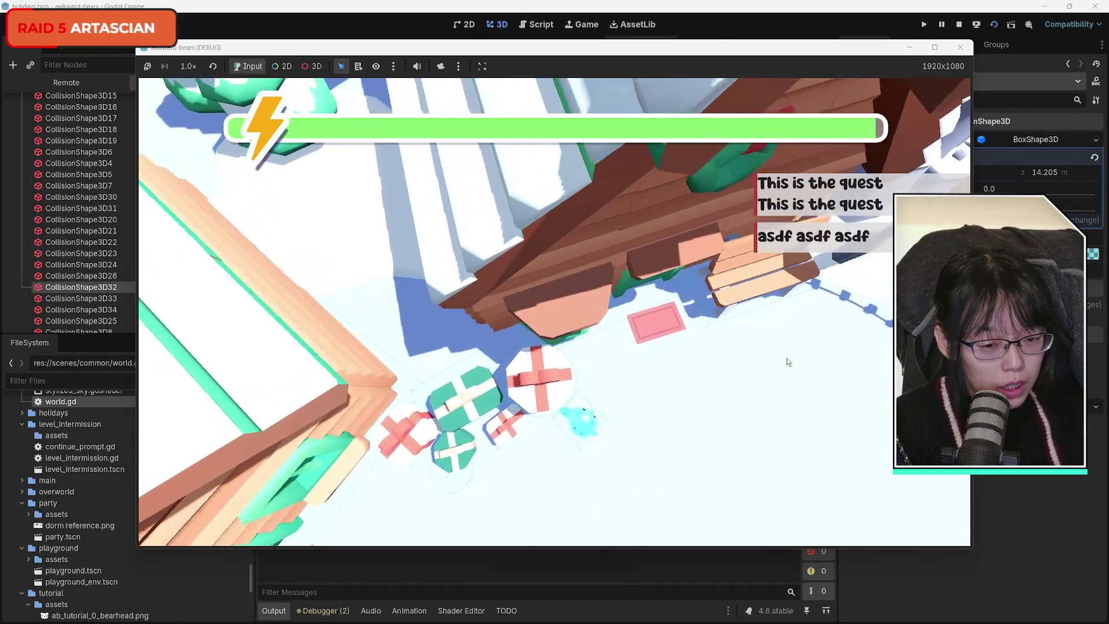
pyautogui.press('w')
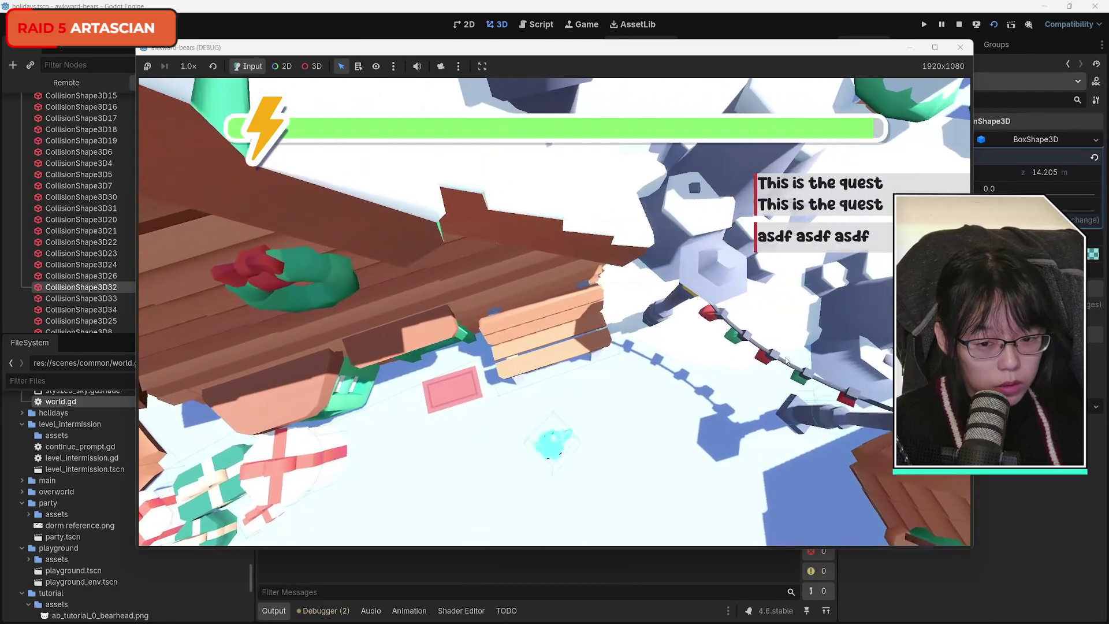
pyautogui.press('w')
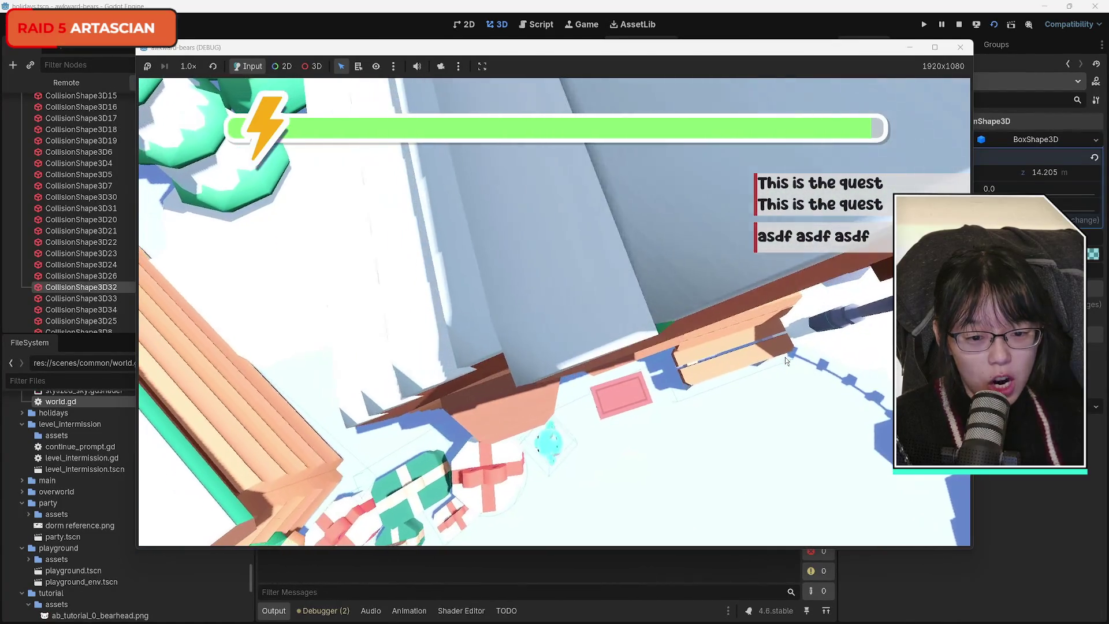
pyautogui.press('w')
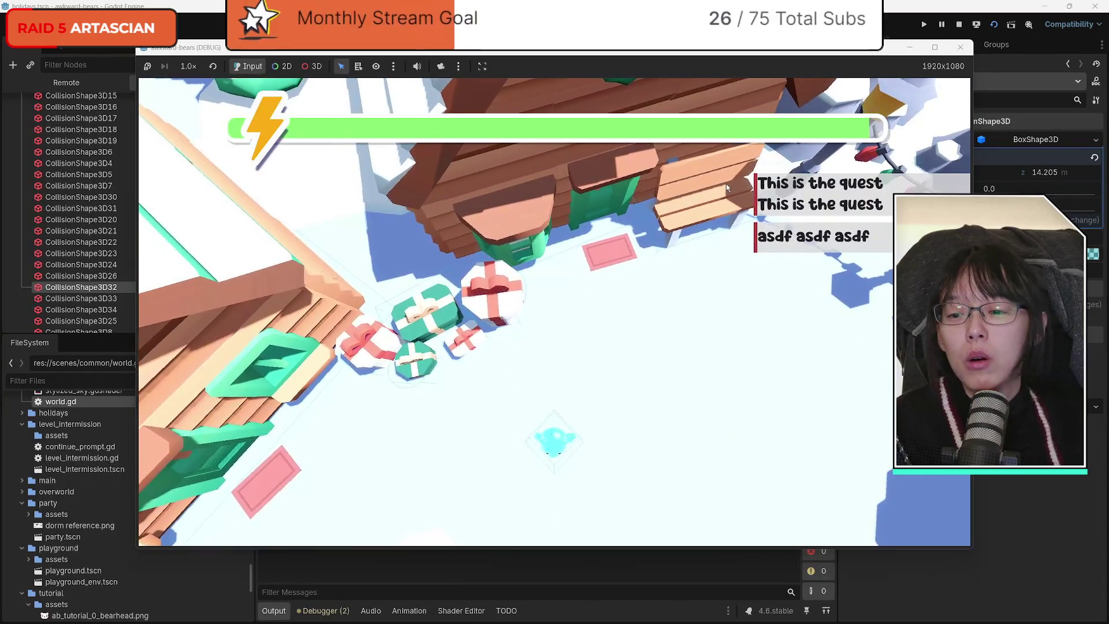
pyautogui.click(960, 48)
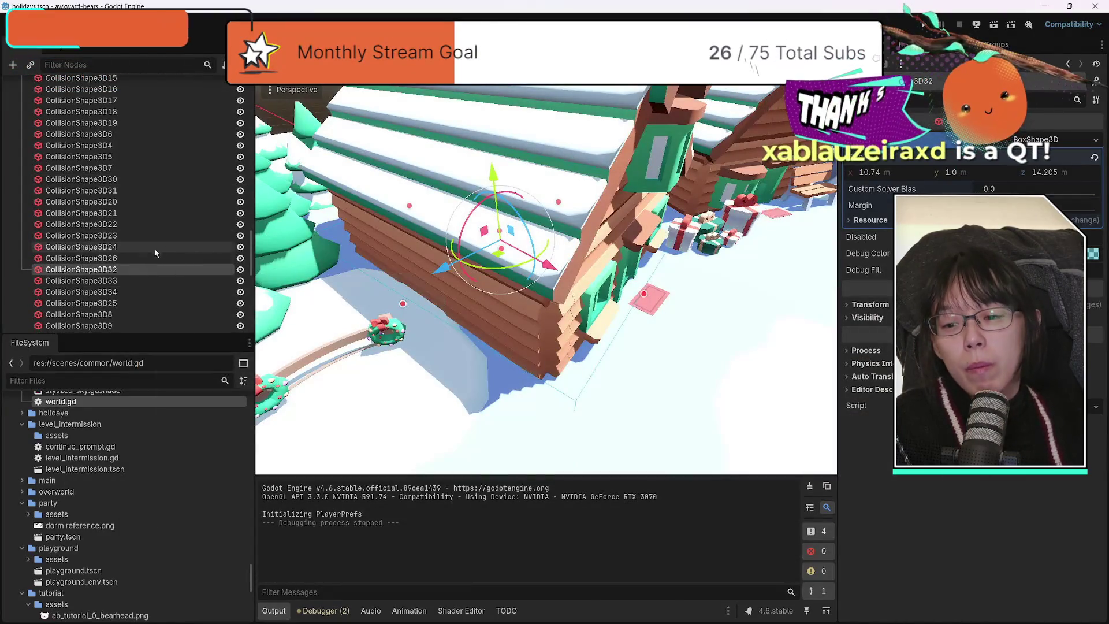
# Select and frame CollisionShape3D33, drag its box Size z to 14.065 m, and run the scene.
pyautogui.click(104, 280)
pyautogui.press('f')
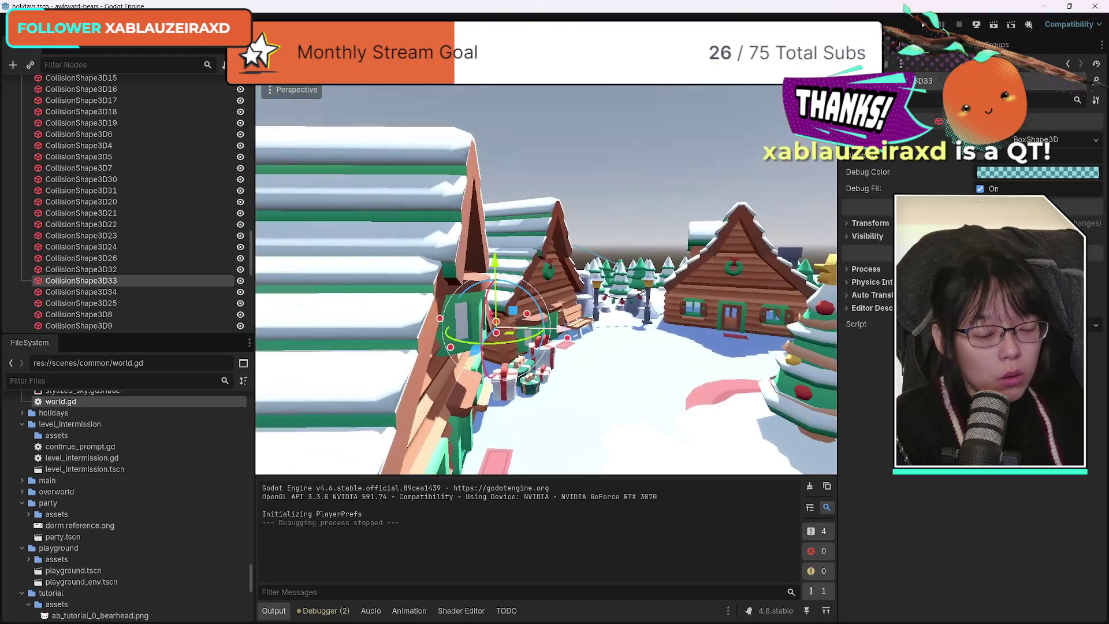
pyautogui.scroll(3, 546, 277)
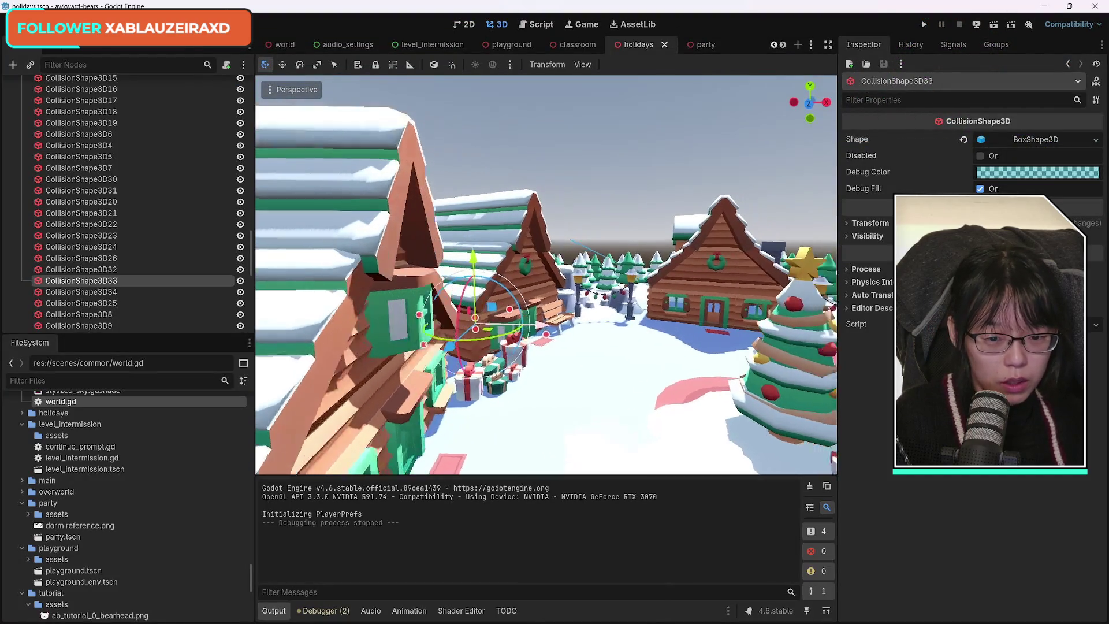
pyautogui.moveTo(546, 274); pyautogui.dragTo(606, 268)
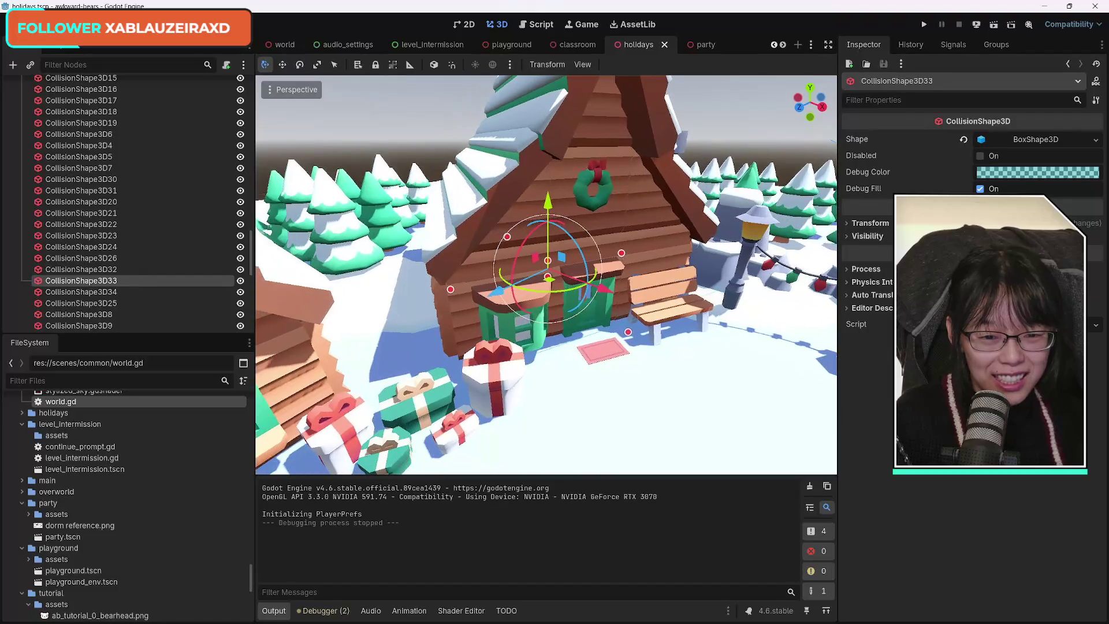
pyautogui.click(982, 142)
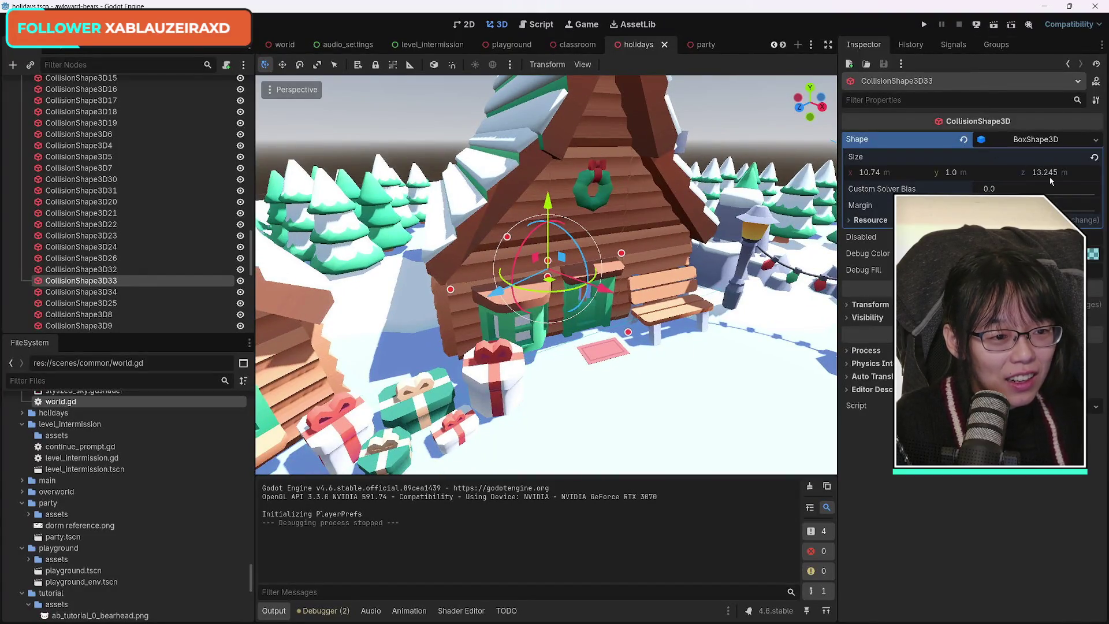
pyautogui.moveTo(1038, 175); pyautogui.dragTo(1054, 176)
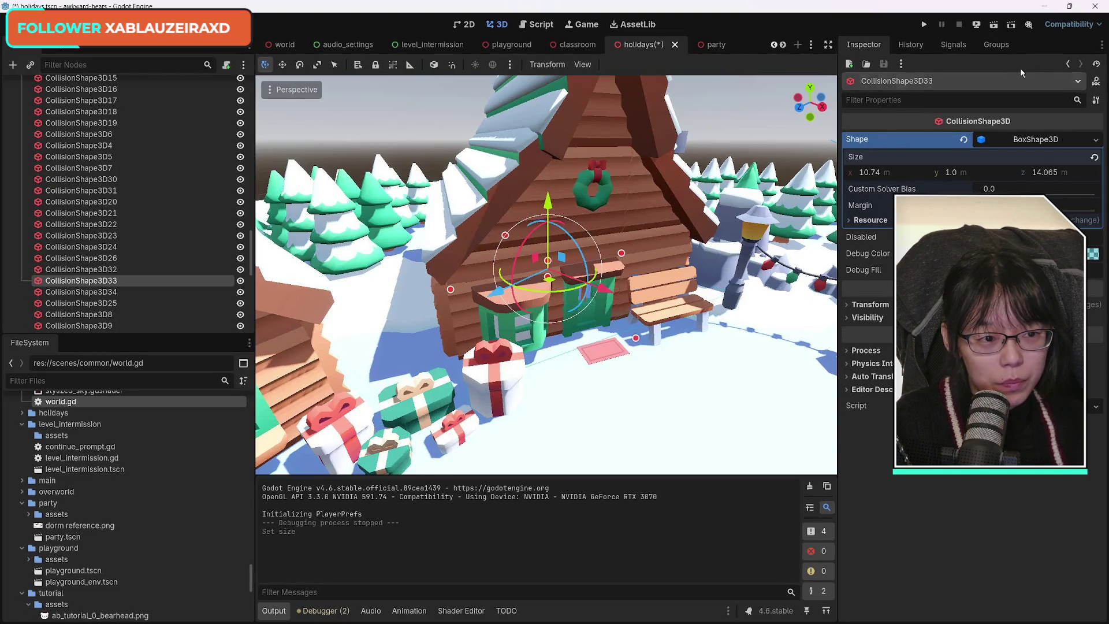
pyautogui.click(994, 26)
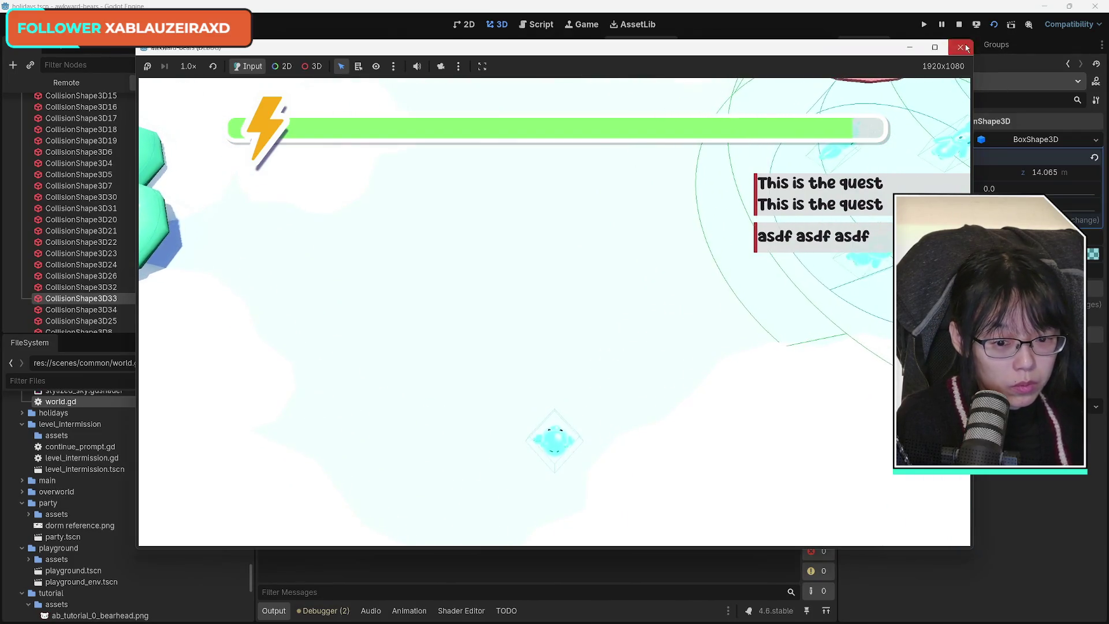
# Close the test run and save the holidays scene.
pyautogui.click(960, 46)
pyautogui.hotkey('ctrl', 's')
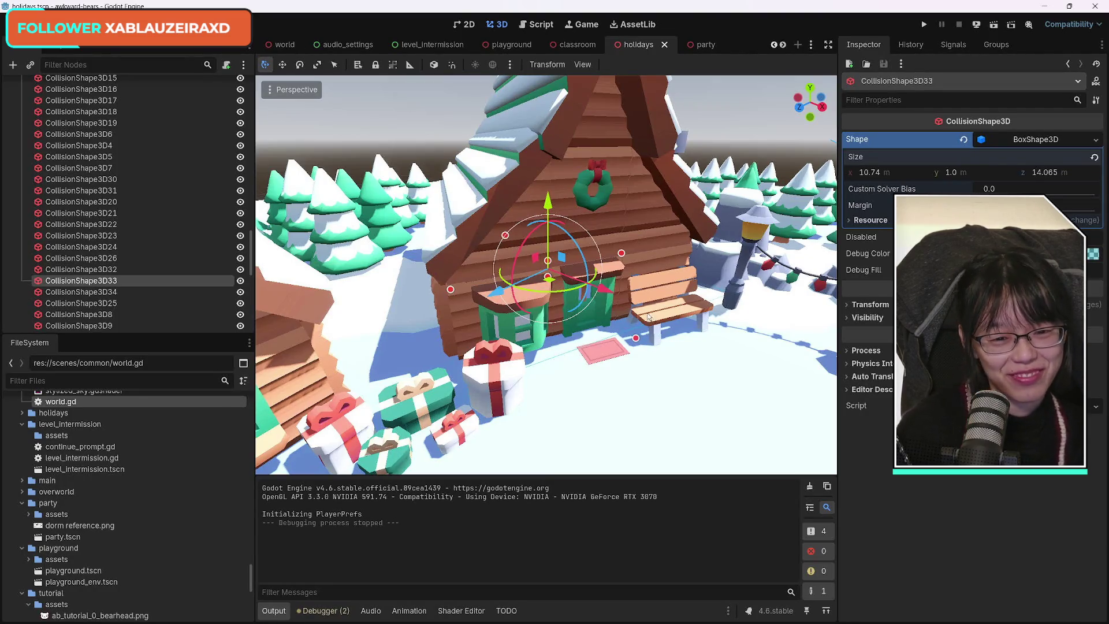
# Zoom and orbit the 3D view to look down on the snowy cabin and trees.
pyautogui.scroll(-5, 659, 359)
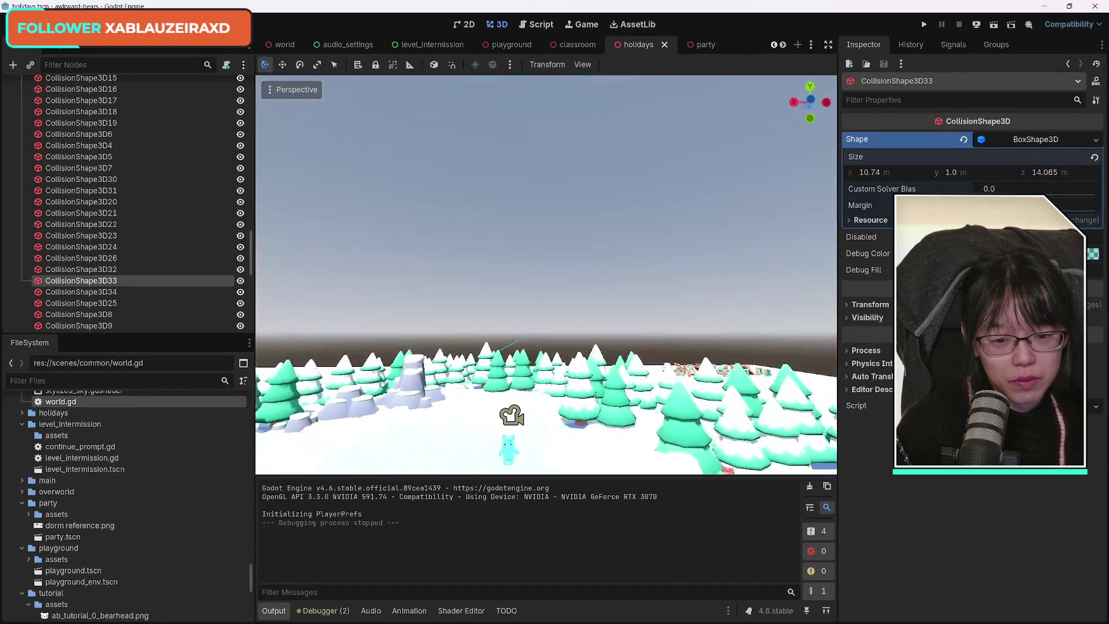
pyautogui.moveTo(516, 324)
pyautogui.mouseDown()
pyautogui.moveTo(515, 398)
pyautogui.moveTo(446, 399)
pyautogui.moveTo(458, 470)
pyautogui.moveTo(424, 444)
pyautogui.moveTo(425, 352)
pyautogui.moveTo(691, 341)
pyautogui.moveTo(663, 324)
pyautogui.moveTo(508, 309)
pyautogui.moveTo(577, 312)
pyautogui.moveTo(724, 388)
pyautogui.moveTo(650, 312)
pyautogui.mouseUp()
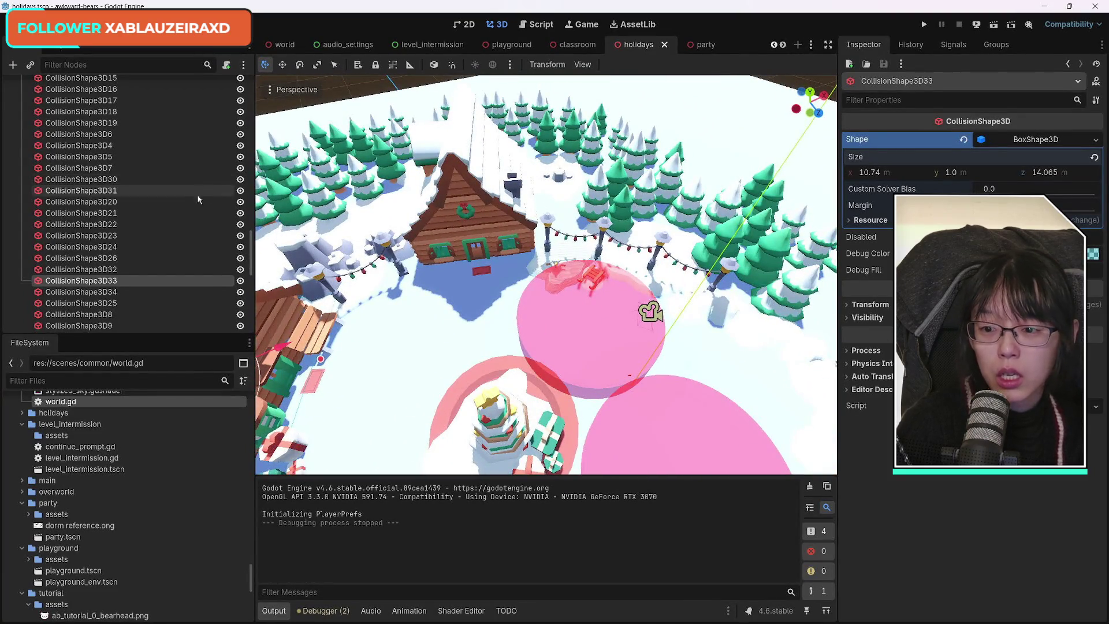
pyautogui.scroll(10, 208, 196)
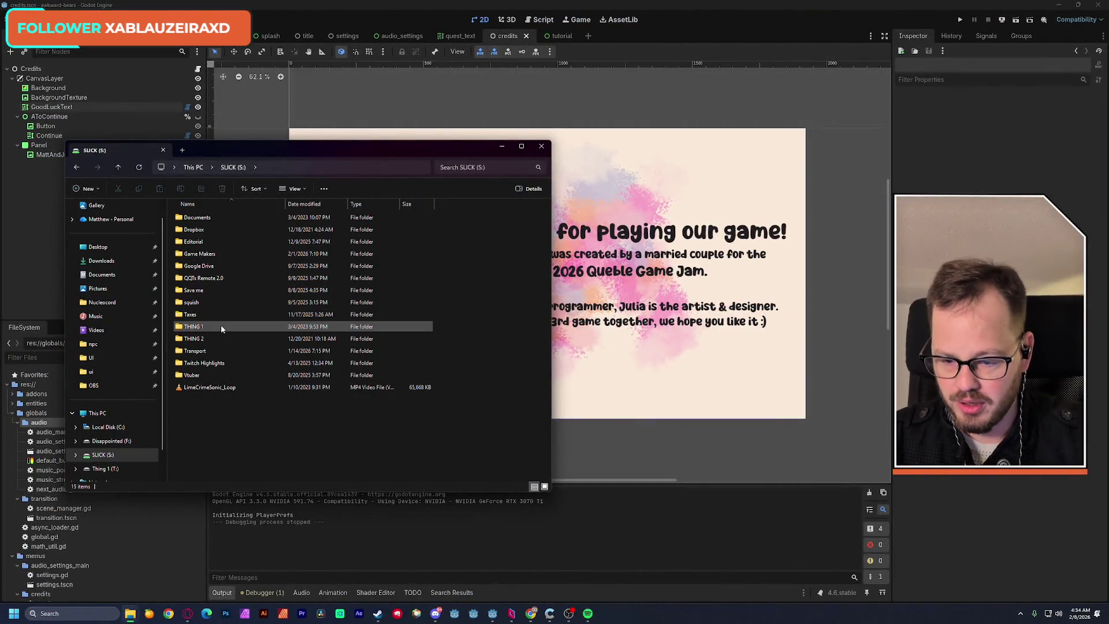
# Browse Game Makers > 3rd Party Assets > Chequered Ink > 10k Game Assets into the Audio folder.
pyautogui.doubleClick(207, 254)
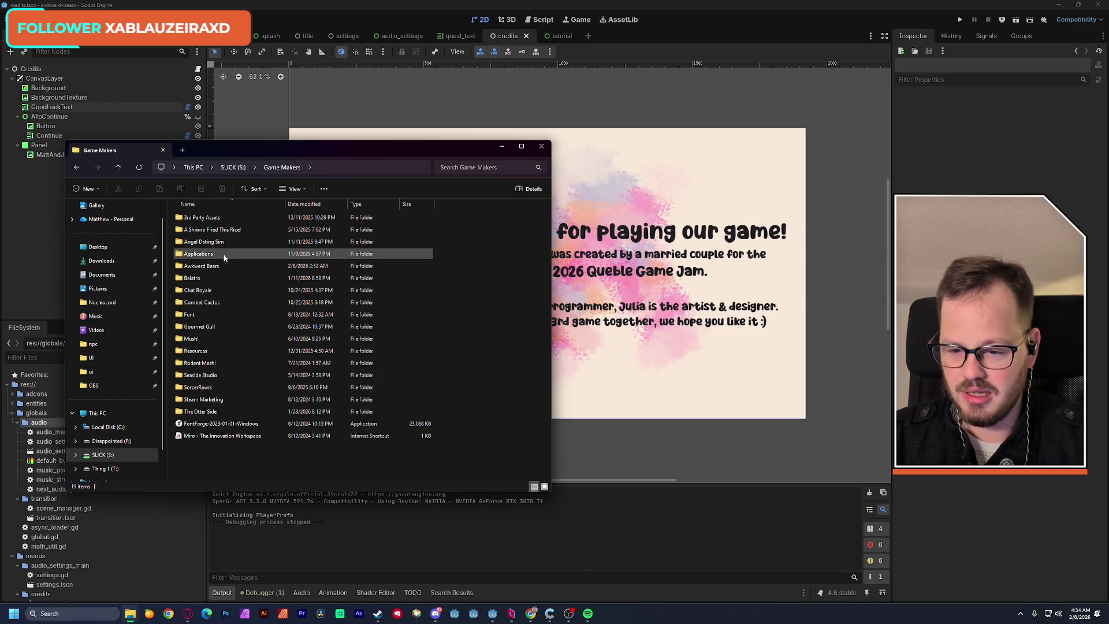
pyautogui.doubleClick(202, 217)
pyautogui.moveTo(233, 154); pyautogui.dragTo(292, 123)
pyautogui.click(260, 203)
pyautogui.doubleClick(261, 205)
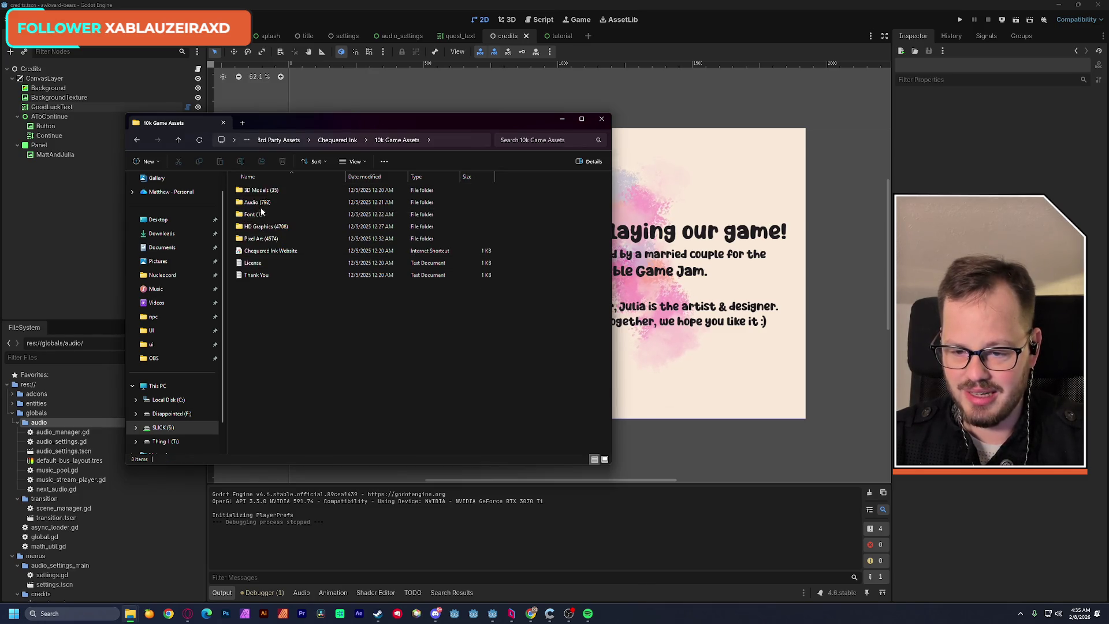
pyautogui.press('Return')
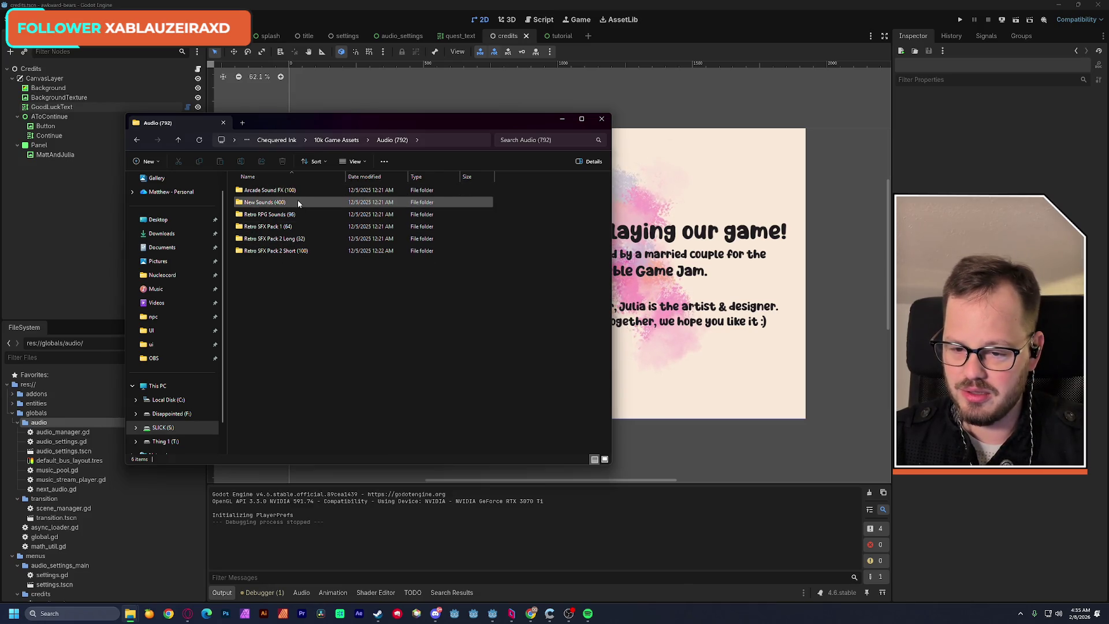
# Open Arcade Sound FX and play cancel_1, setting .wav files to always open in VLC.
pyautogui.doubleClick(269, 190)
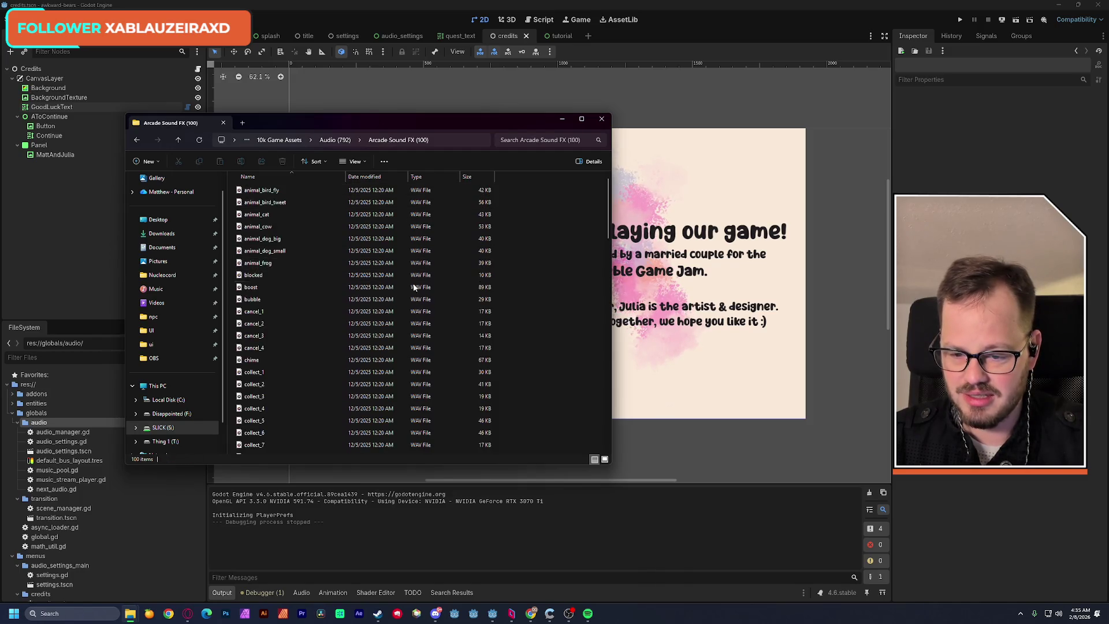
pyautogui.doubleClick(250, 313)
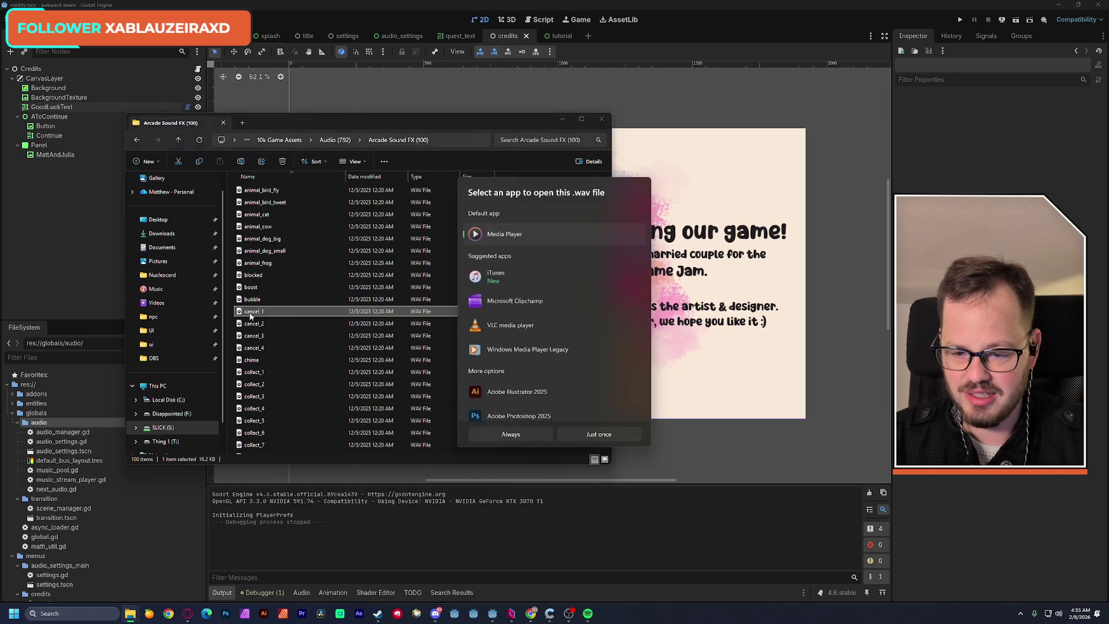
pyautogui.click(510, 327)
pyautogui.click(529, 435)
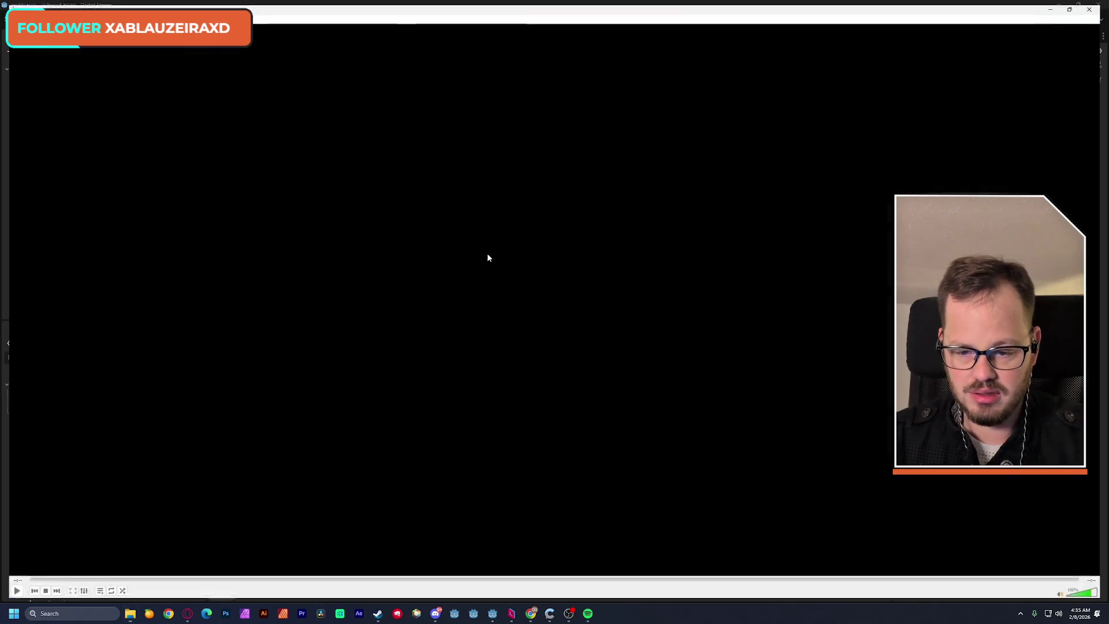
pyautogui.click(1098, 5)
# Preview the cancel_2, bubble, boost, blocked and animal_frog sounds.
pyautogui.doubleClick(271, 324)
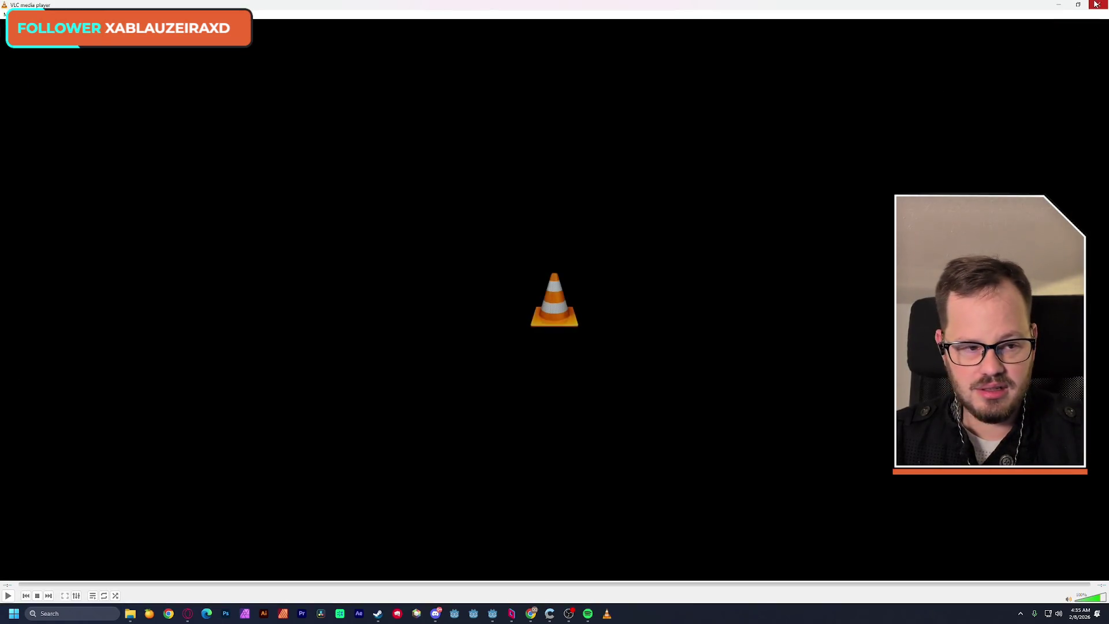
pyautogui.click(1096, 5)
pyautogui.doubleClick(349, 295)
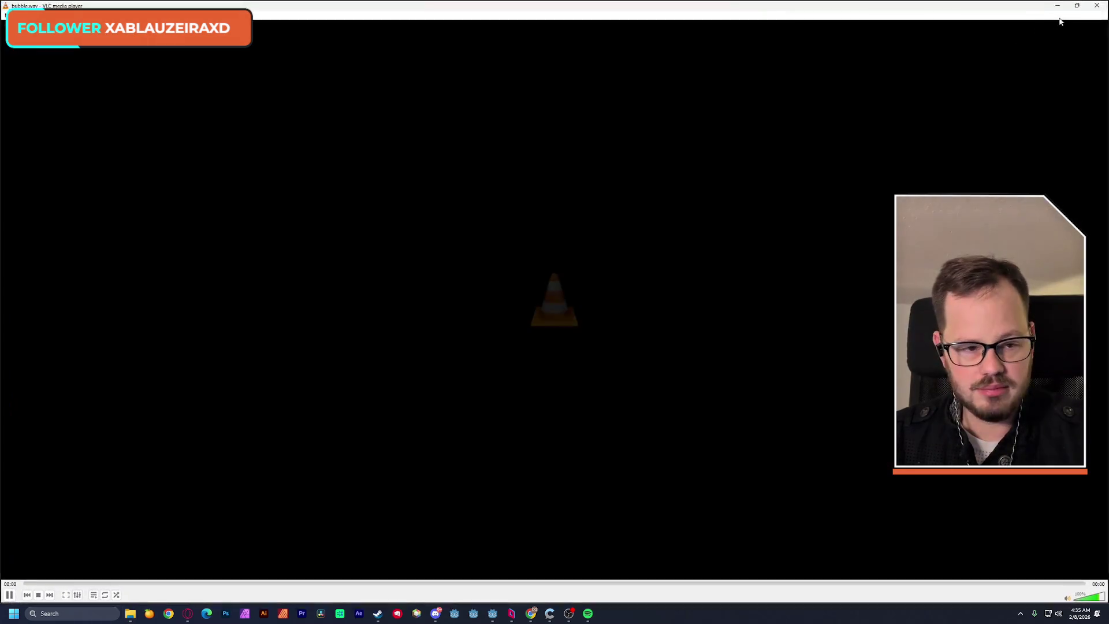
pyautogui.click(1099, 5)
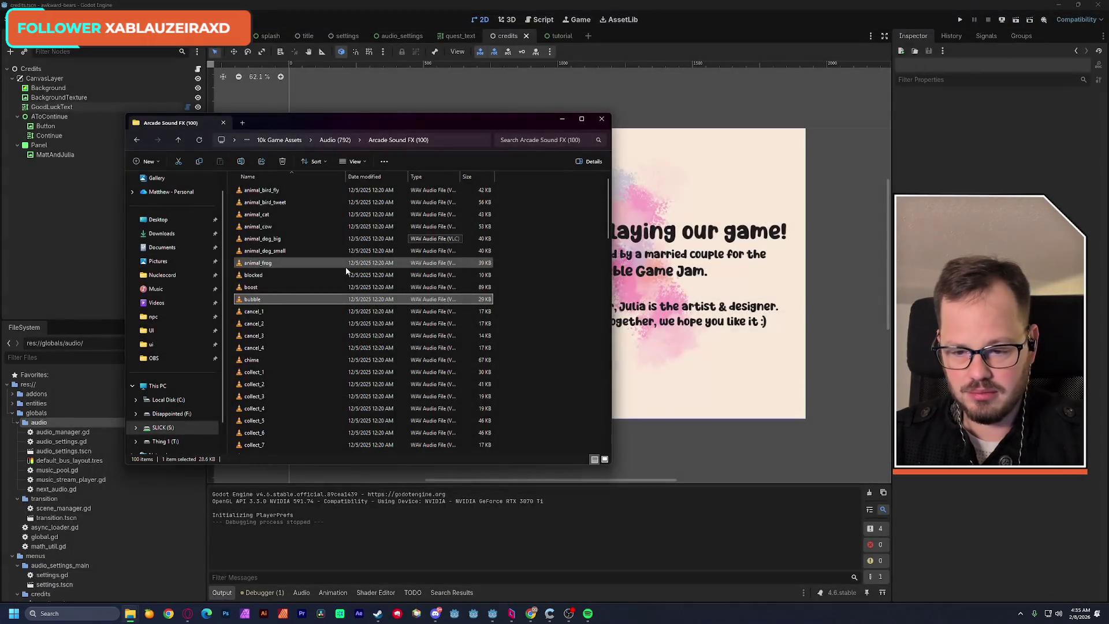
pyautogui.doubleClick(283, 290)
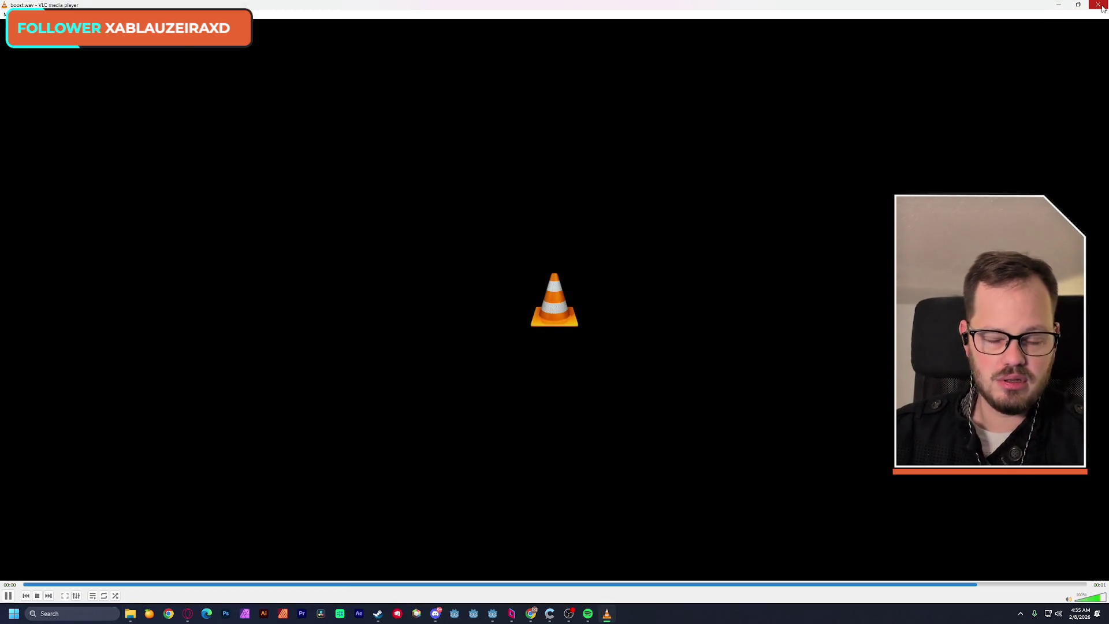
pyautogui.click(1099, 6)
pyautogui.doubleClick(299, 279)
pyautogui.click(1099, 5)
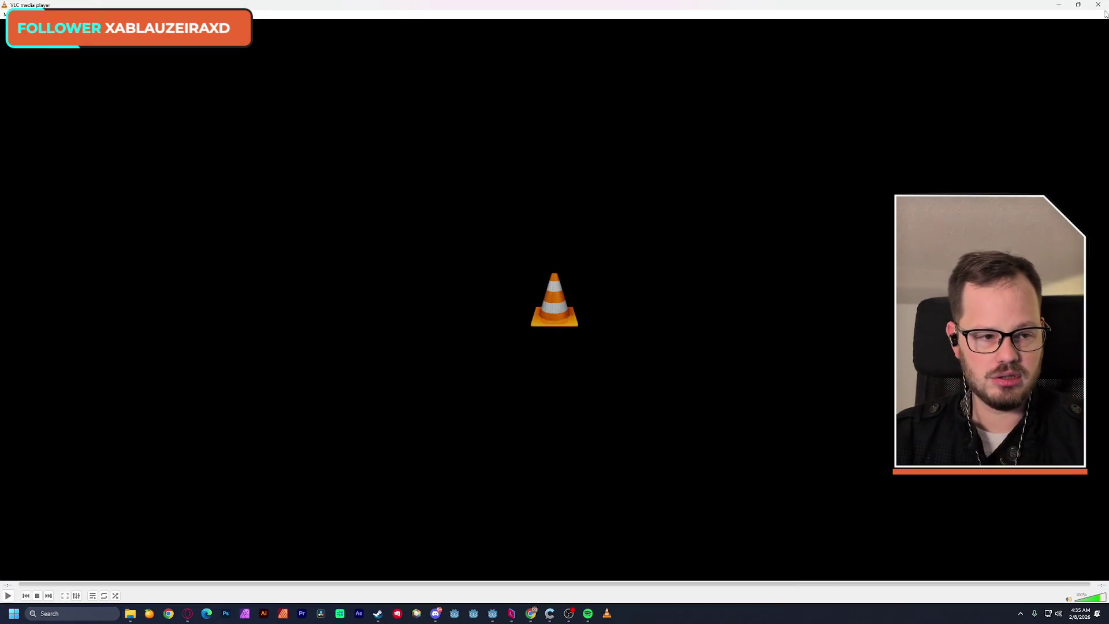
pyautogui.click(1099, 5)
# Preview further clips, including the remaining cancel sounds and collect_4.
pyautogui.doubleClick(279, 347)
pyautogui.click(1102, 8)
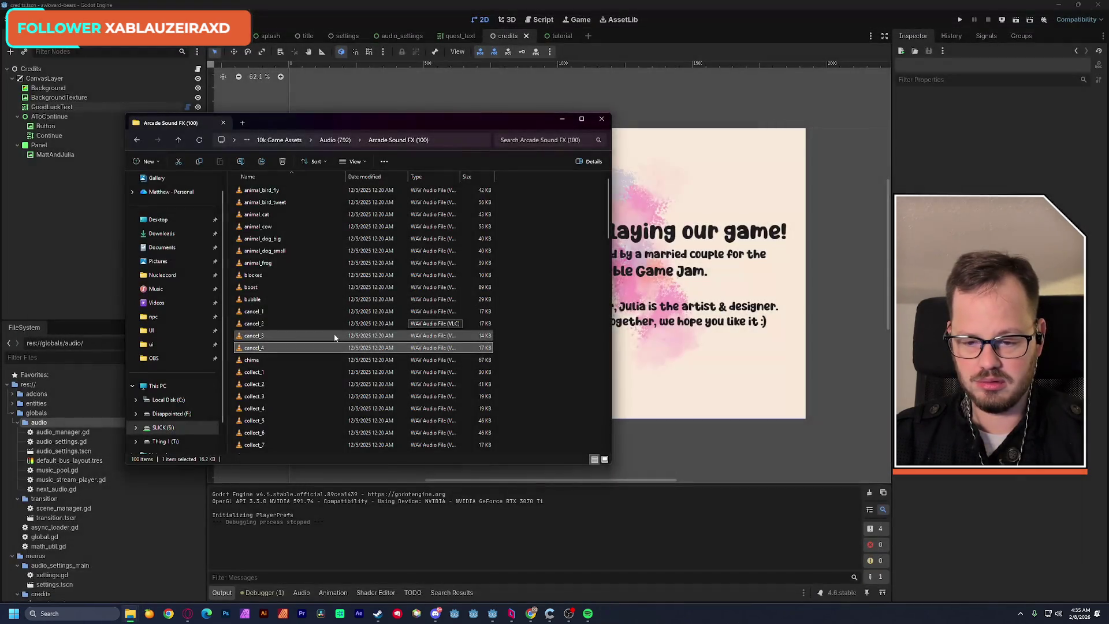
pyautogui.doubleClick(300, 337)
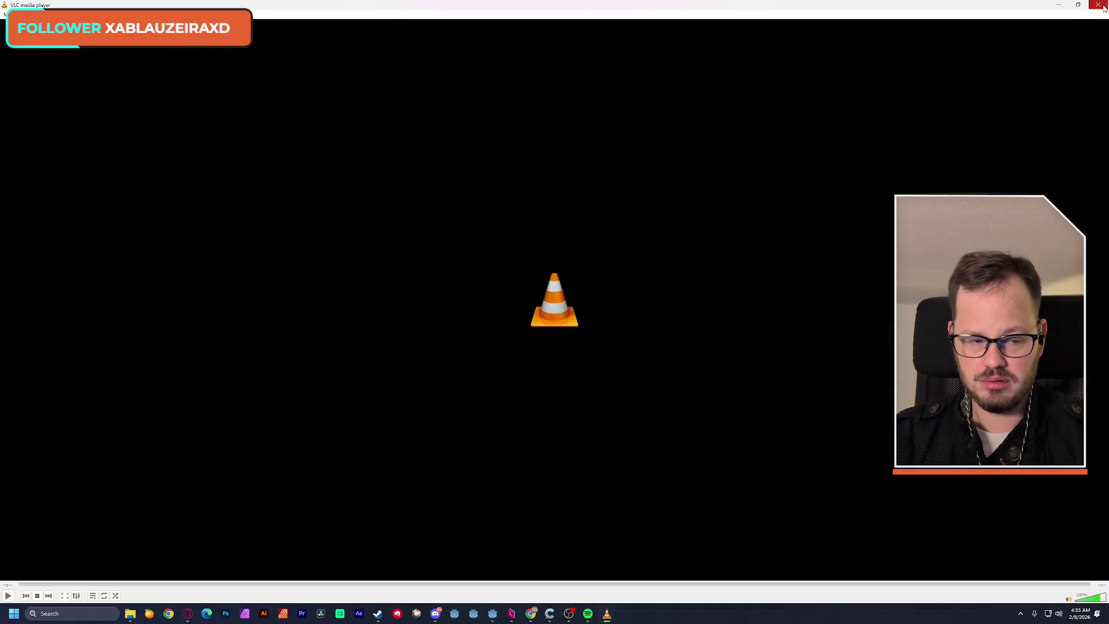
pyautogui.click(1102, 7)
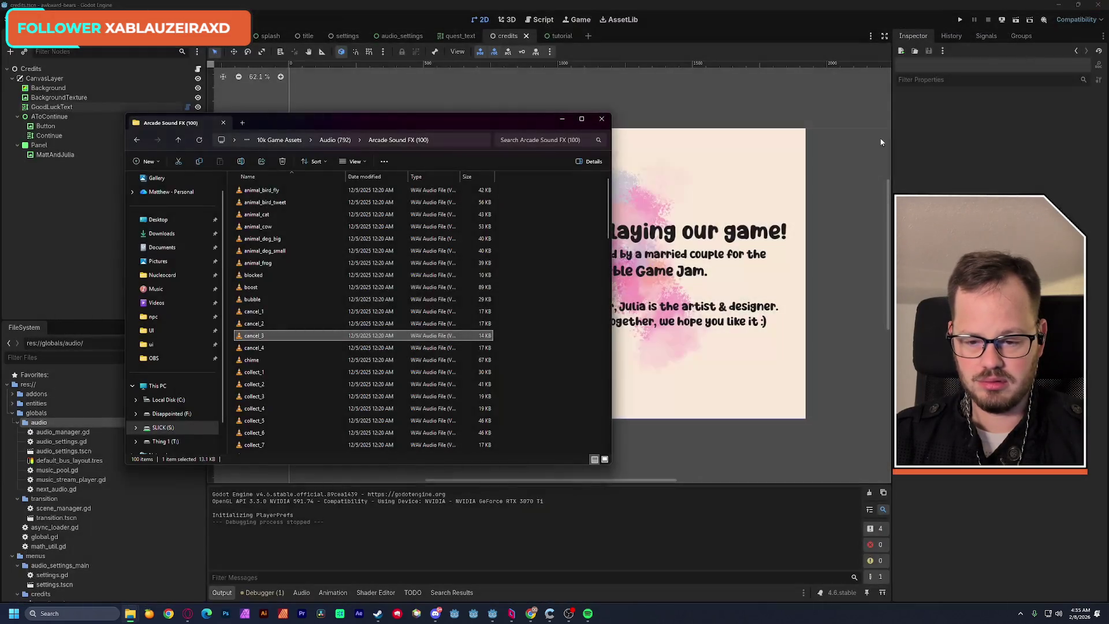
pyautogui.doubleClick(265, 347)
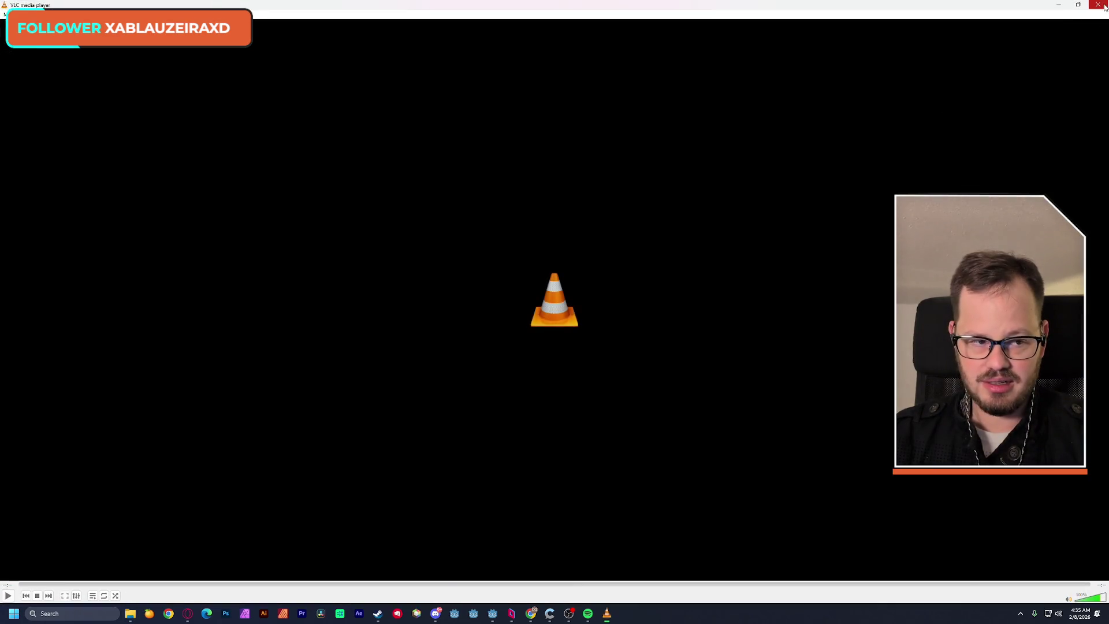
pyautogui.click(1102, 7)
pyautogui.scroll(-2, 605, 293)
pyautogui.click(292, 306)
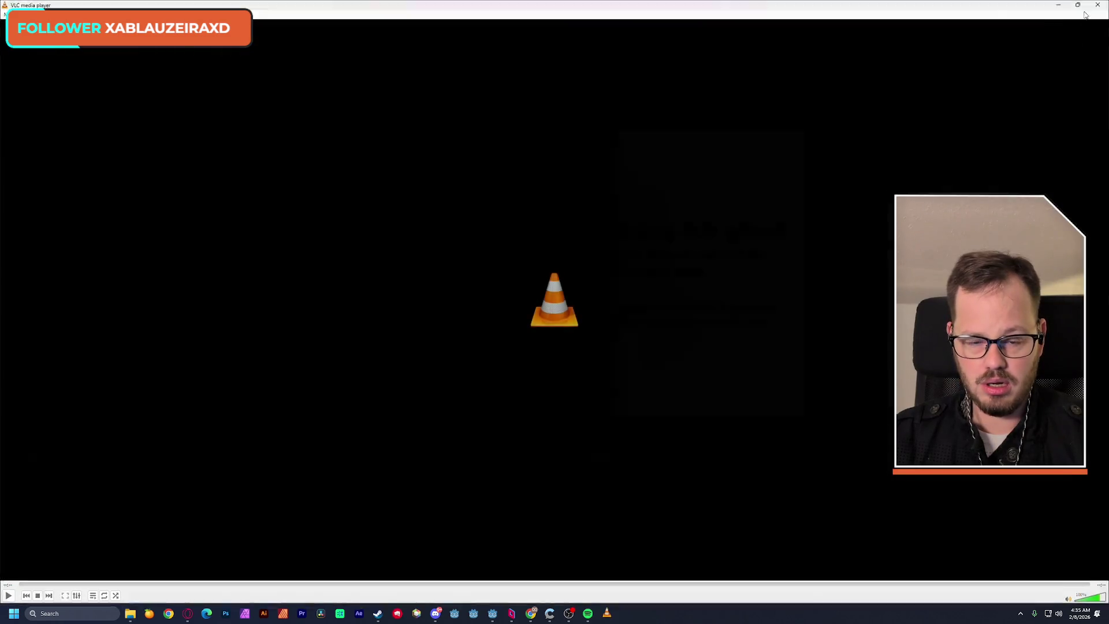
pyautogui.click(1097, 5)
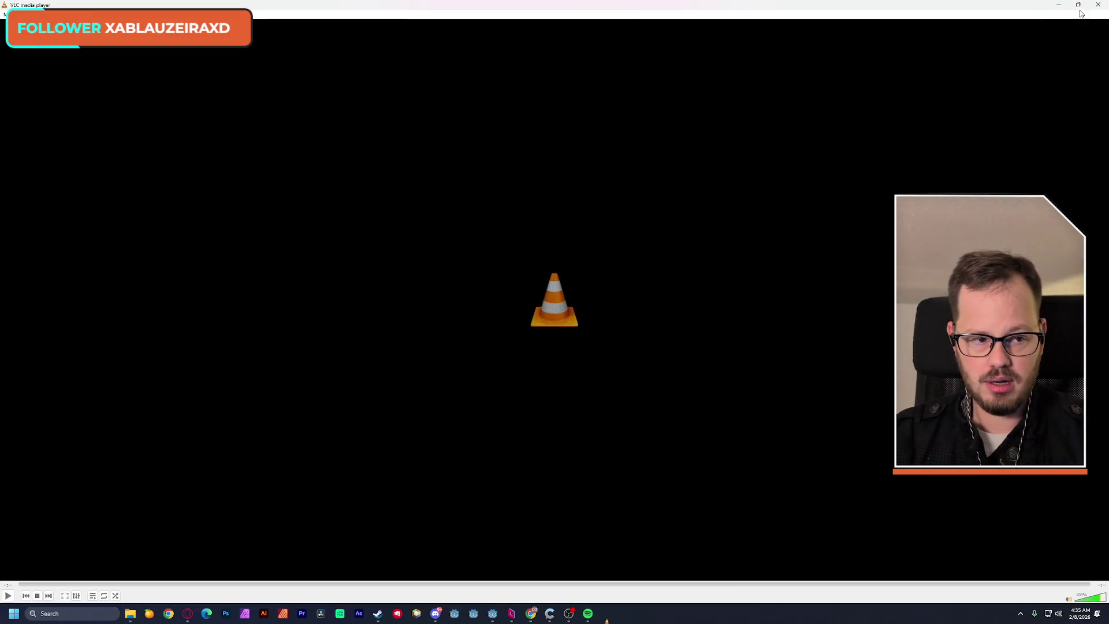
pyautogui.click(1097, 5)
pyautogui.doubleClick(302, 327)
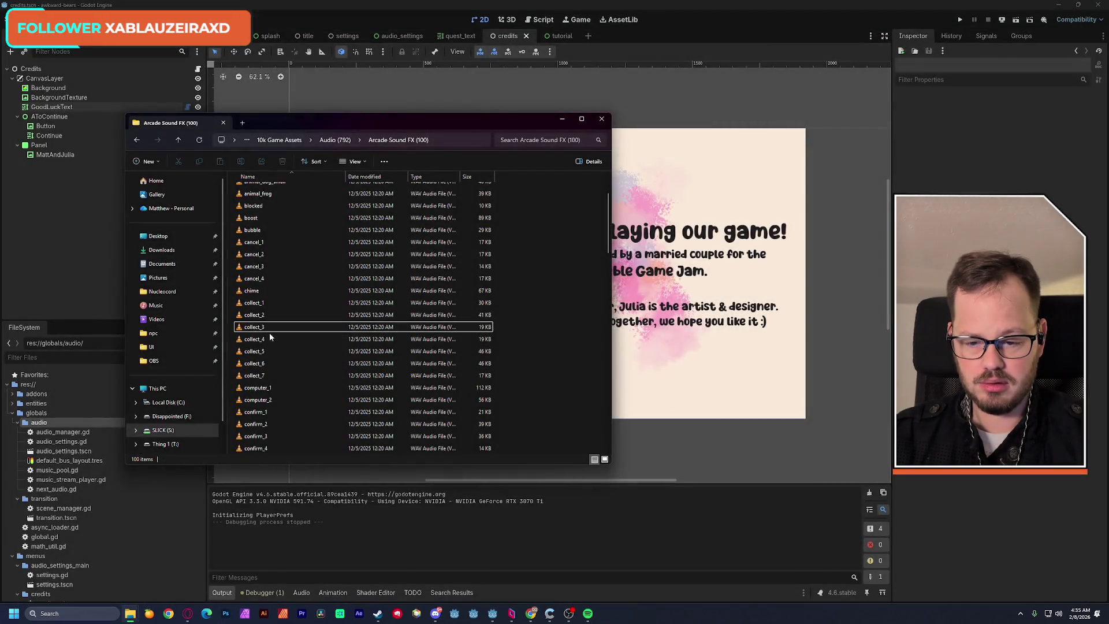
pyautogui.doubleClick(272, 339)
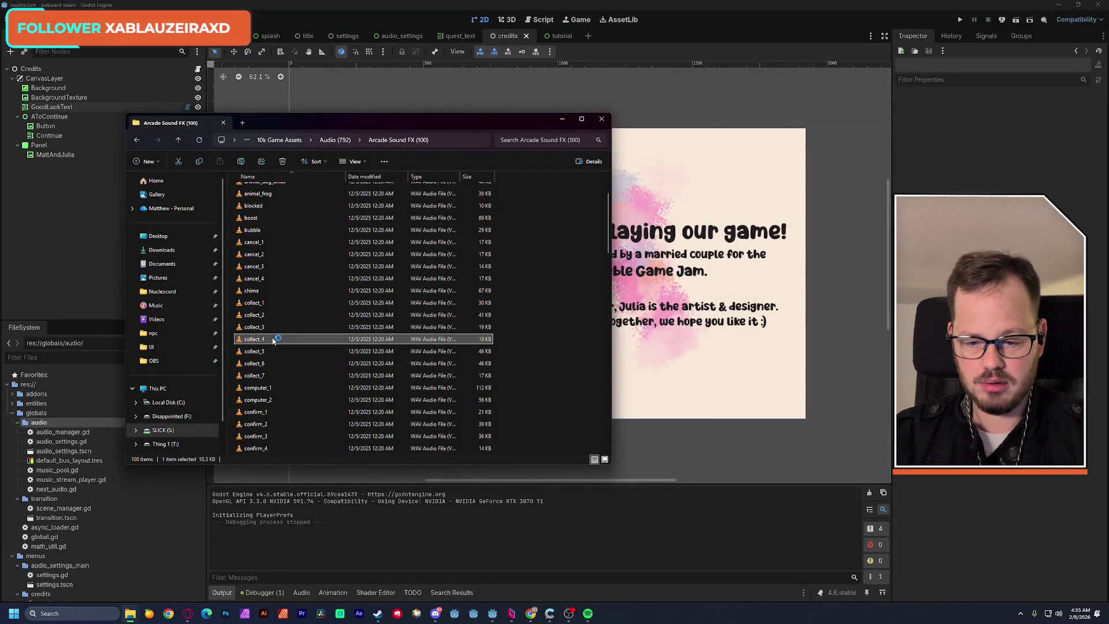
# Preview the collect_5, collect_6, collect_7 and computer_1 sounds.
pyautogui.click(1097, 5)
pyautogui.doubleClick(275, 352)
pyautogui.click(1097, 5)
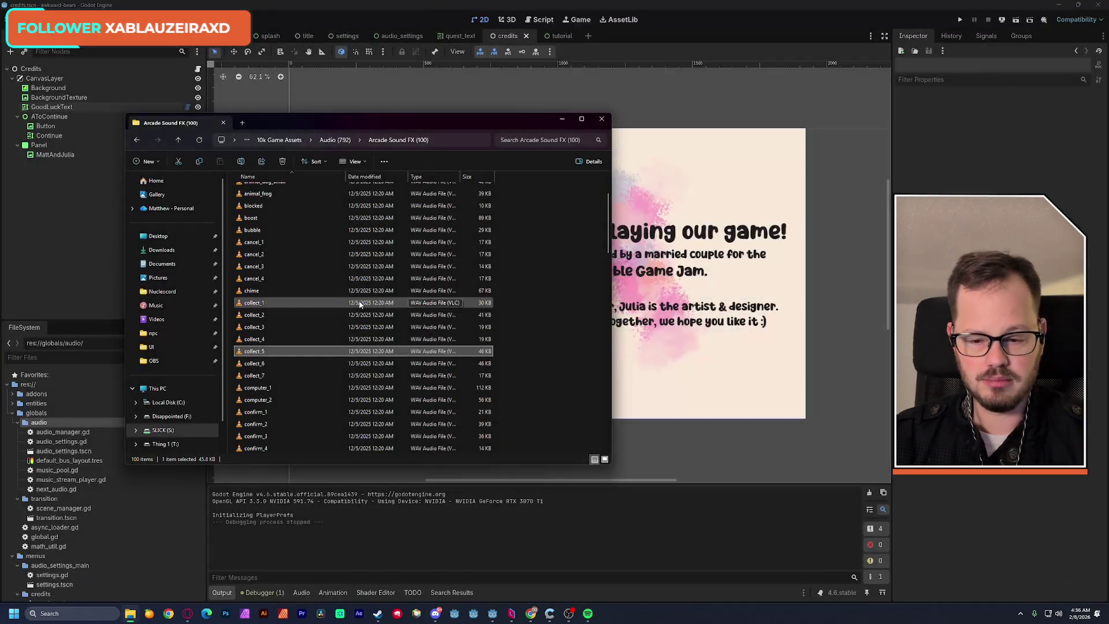
pyautogui.doubleClick(271, 363)
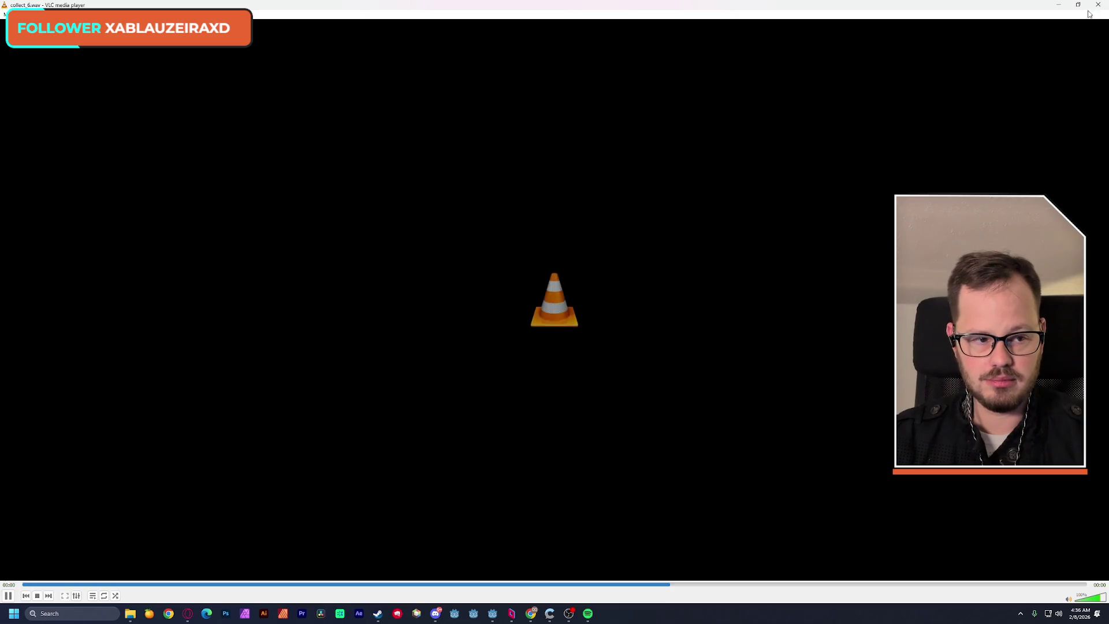
pyautogui.click(1097, 6)
pyautogui.doubleClick(296, 374)
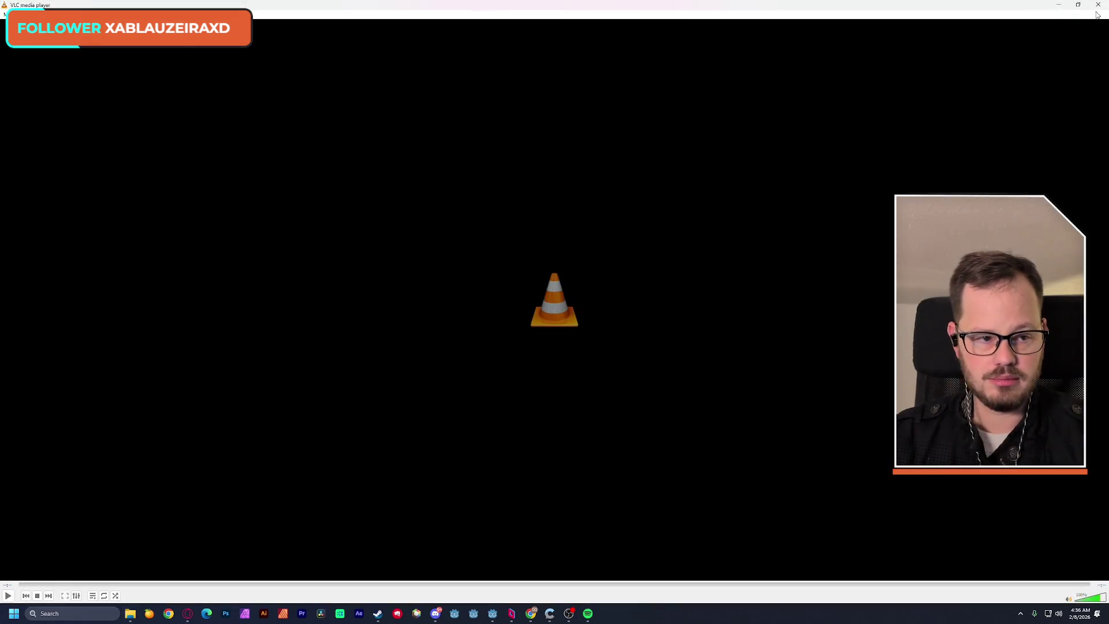
pyautogui.click(1097, 5)
pyautogui.doubleClick(281, 386)
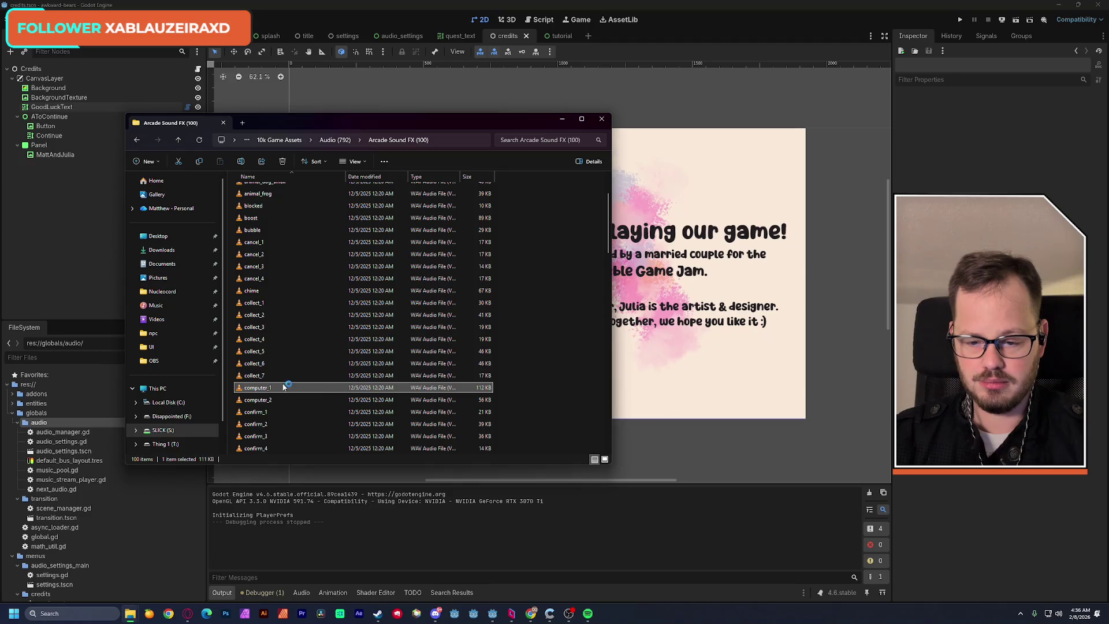
pyautogui.click(1099, 6)
# Preview computer_2 and the confirm_1 through confirm_4 sounds.
pyautogui.doubleClick(269, 219)
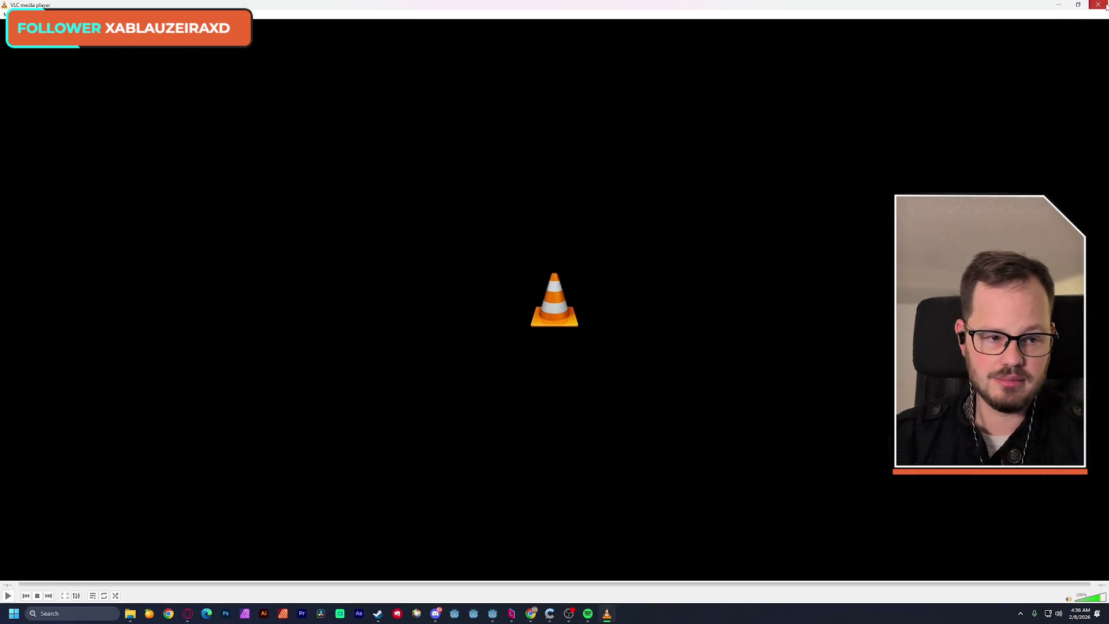
pyautogui.click(1104, 5)
pyautogui.doubleClick(281, 230)
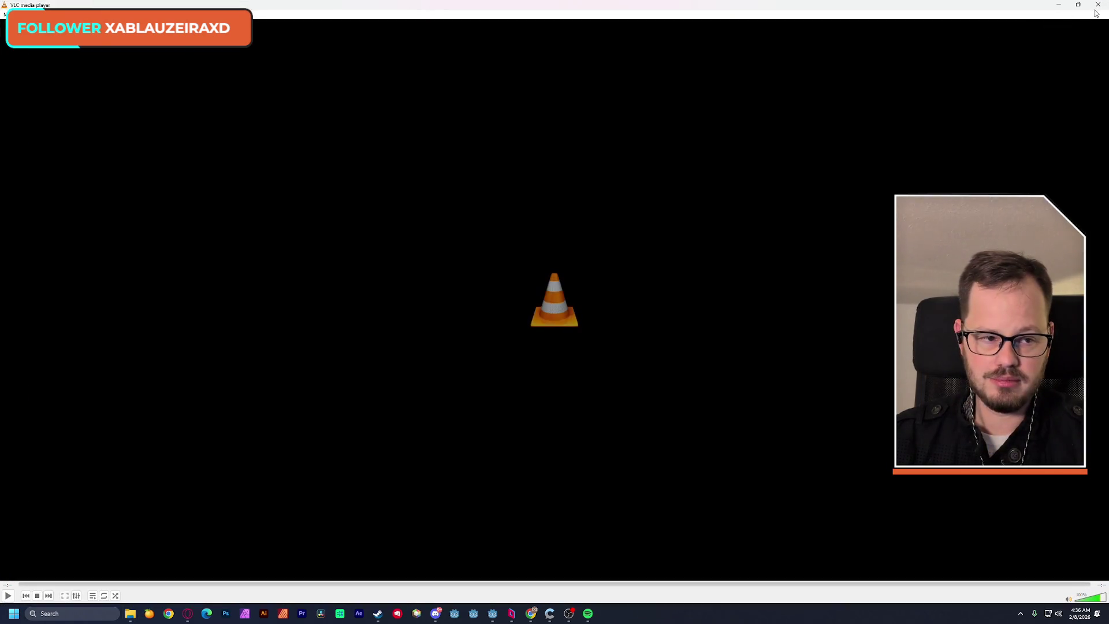
pyautogui.click(1097, 5)
pyautogui.doubleClick(323, 242)
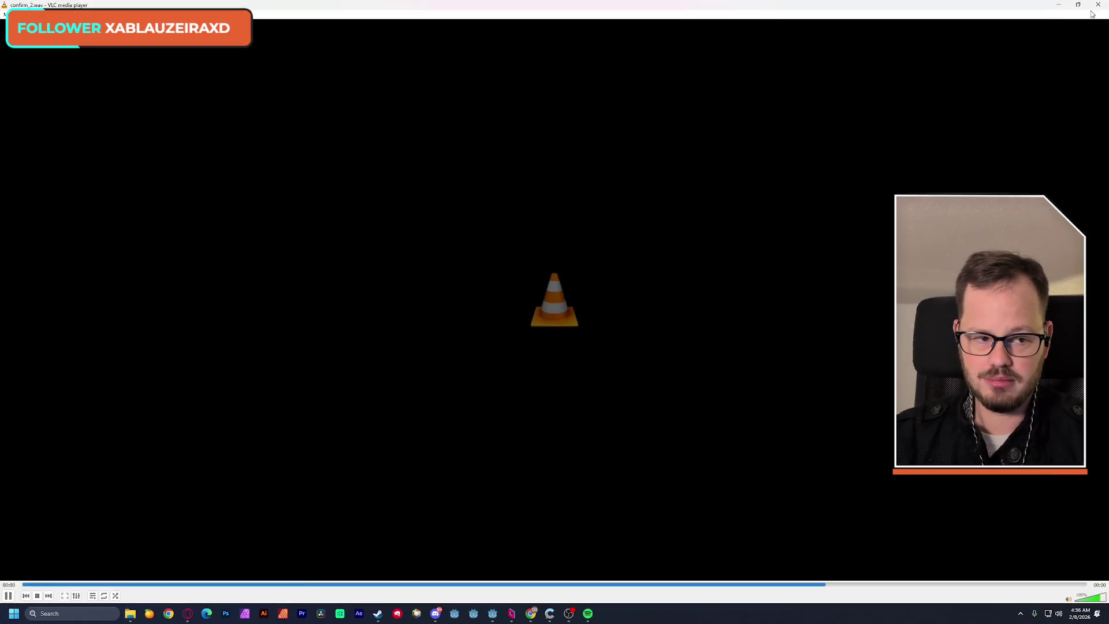
pyautogui.click(1098, 5)
pyautogui.doubleClick(317, 253)
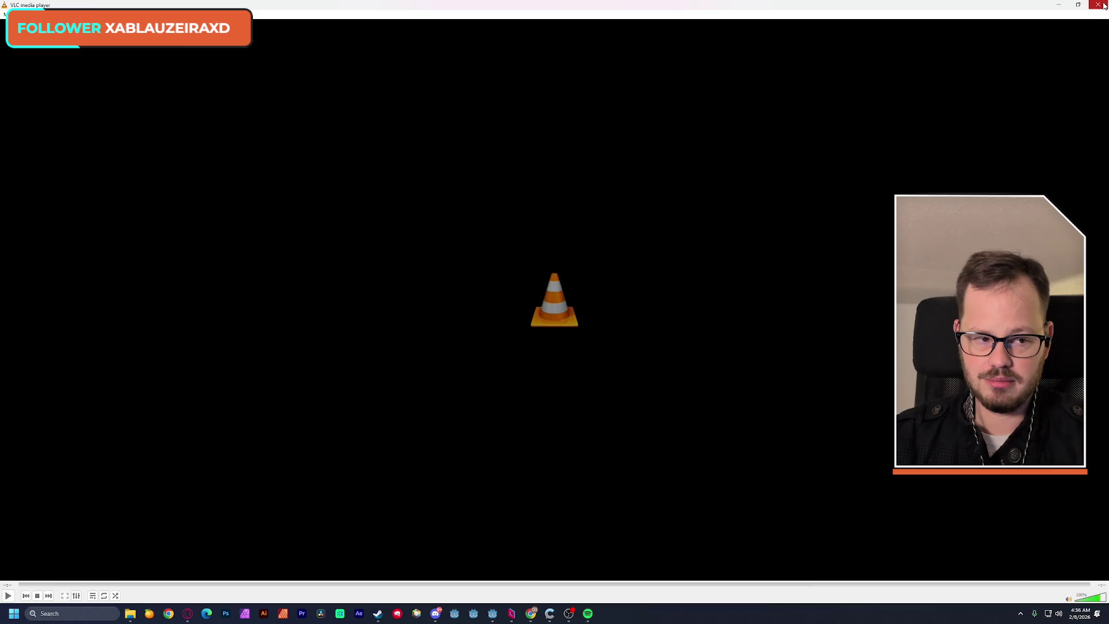
pyautogui.click(1098, 5)
pyautogui.doubleClick(295, 266)
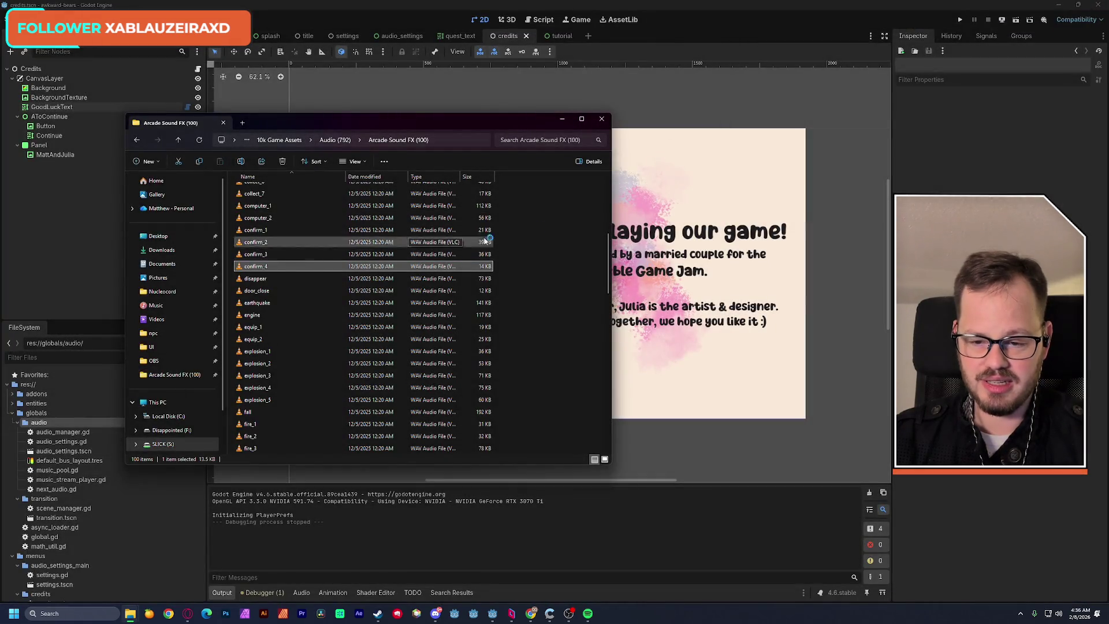
pyautogui.click(1099, 5)
# Preview disappear, door_close, earthquake and engine, then return to the Godot editor.
pyautogui.doubleClick(310, 280)
pyautogui.click(1098, 5)
pyautogui.doubleClick(295, 290)
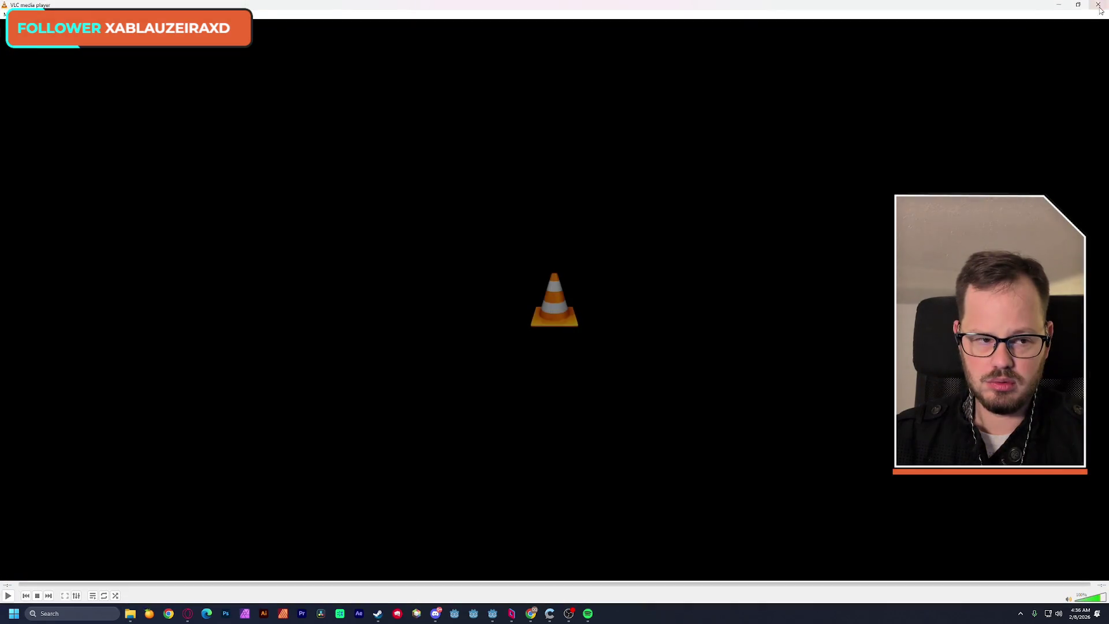
pyautogui.click(1099, 5)
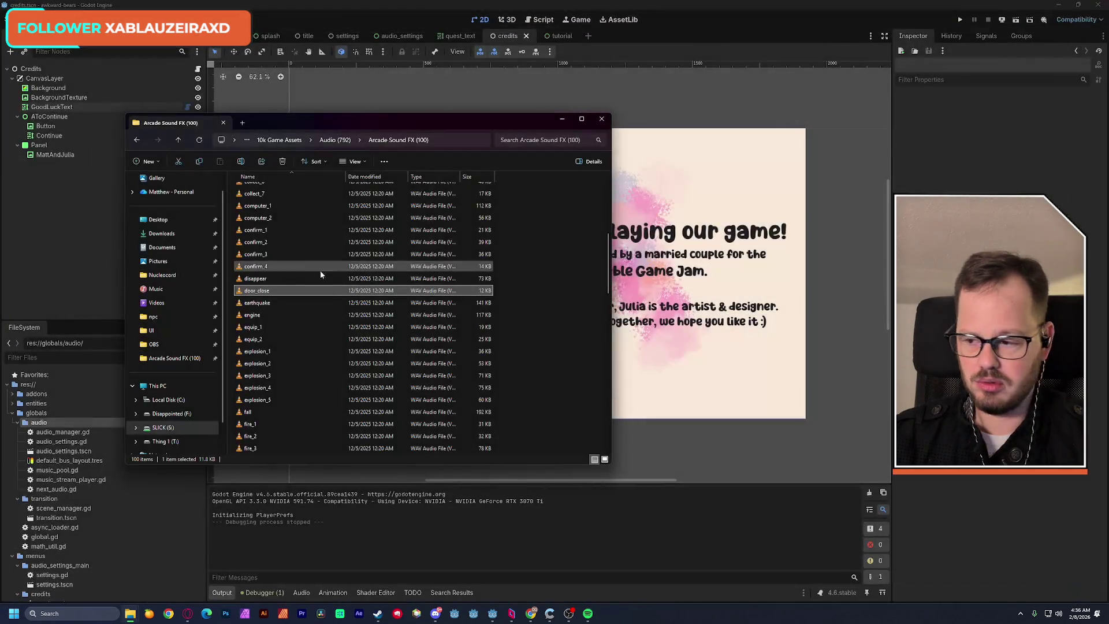
pyautogui.doubleClick(271, 304)
pyautogui.click(1098, 4)
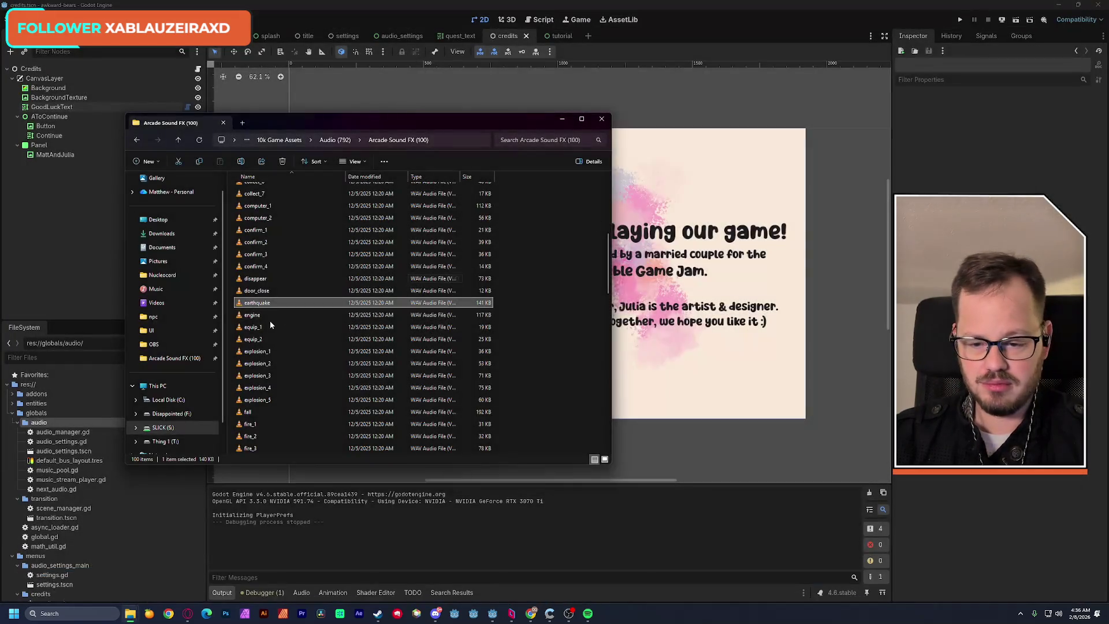
pyautogui.click(269, 315)
pyautogui.press('Return')
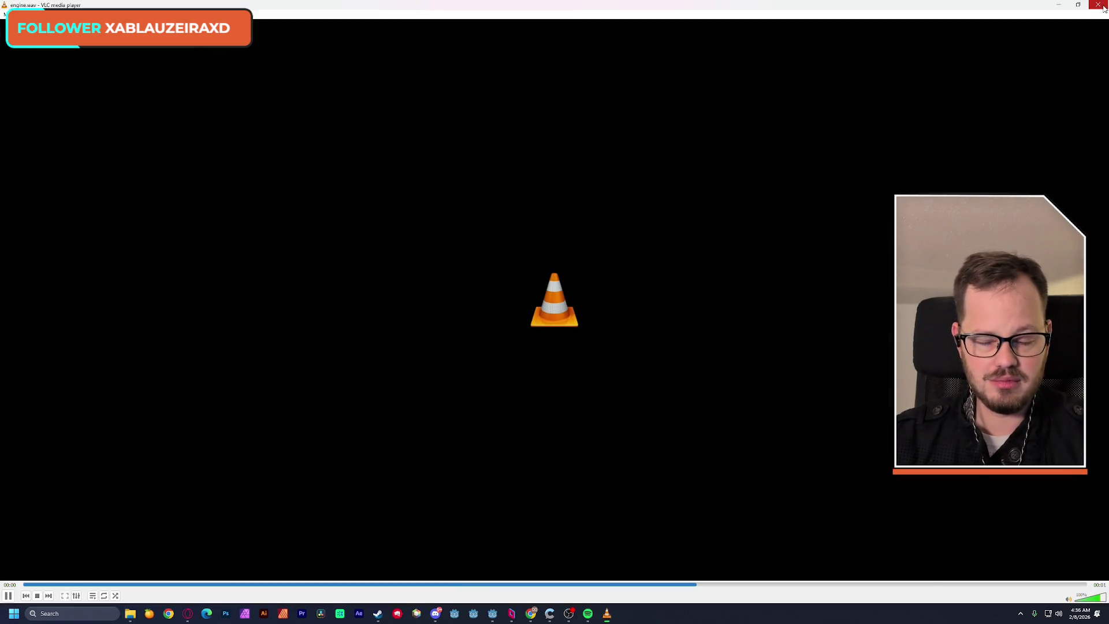
pyautogui.click(1098, 5)
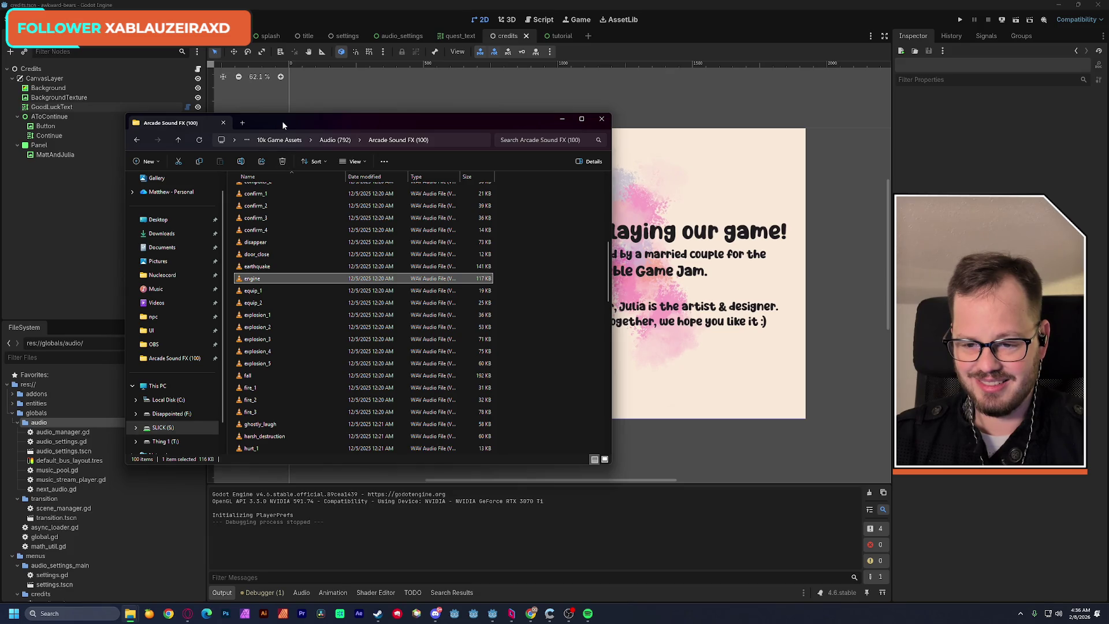
pyautogui.moveTo(283, 124); pyautogui.dragTo(343, 123)
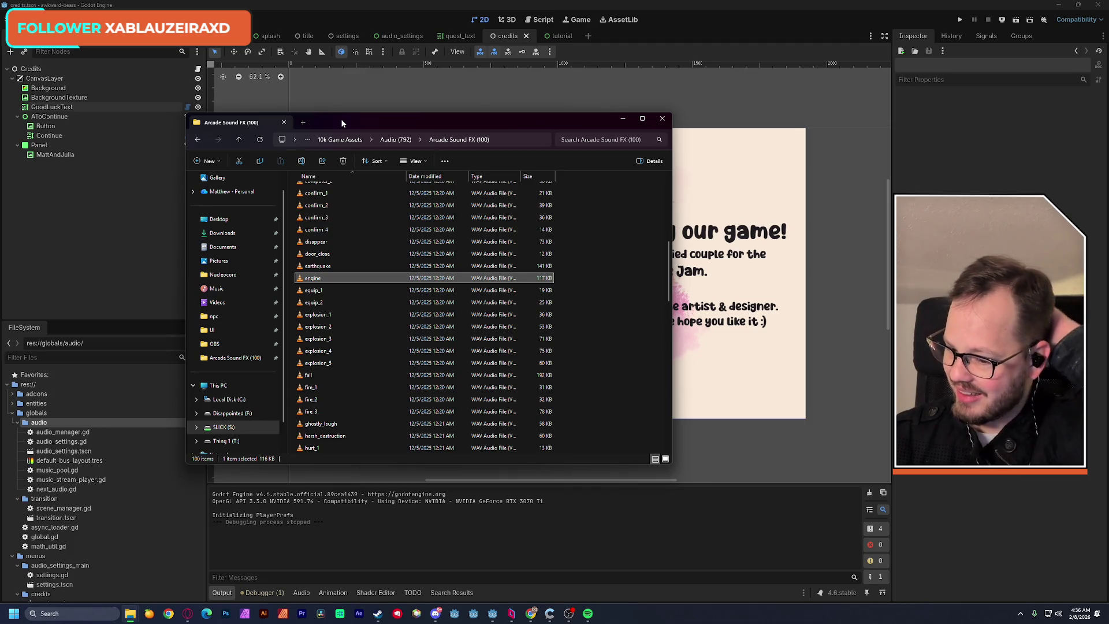
pyautogui.click(313, 58)
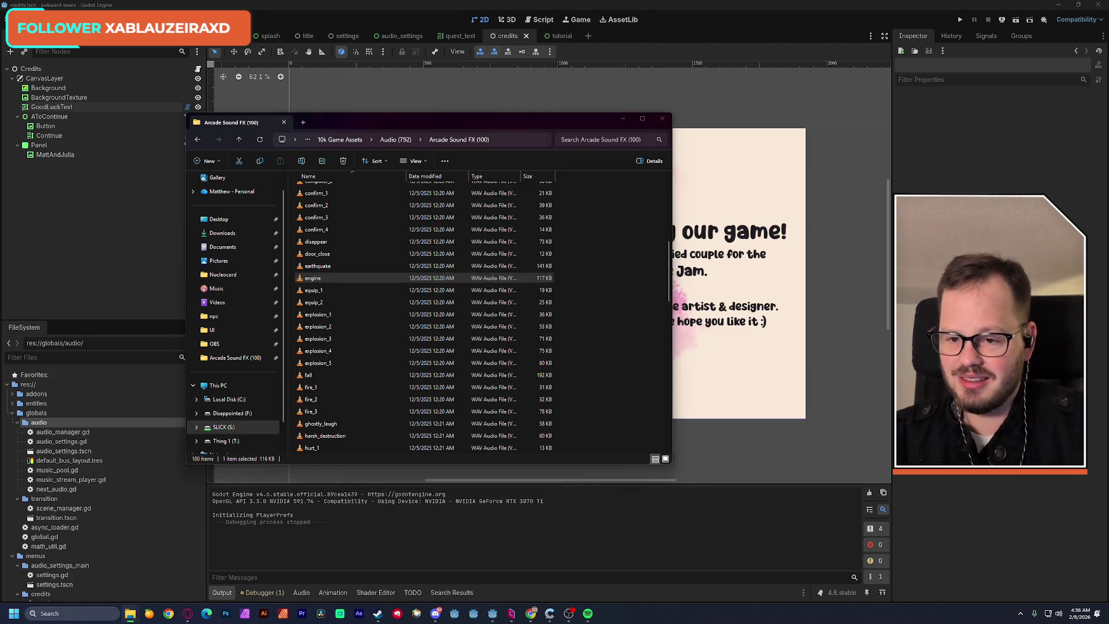
# Collapse the credits and audio_settings_main folders and create a common folder inside menus.
pyautogui.scroll(-3, 85, 523)
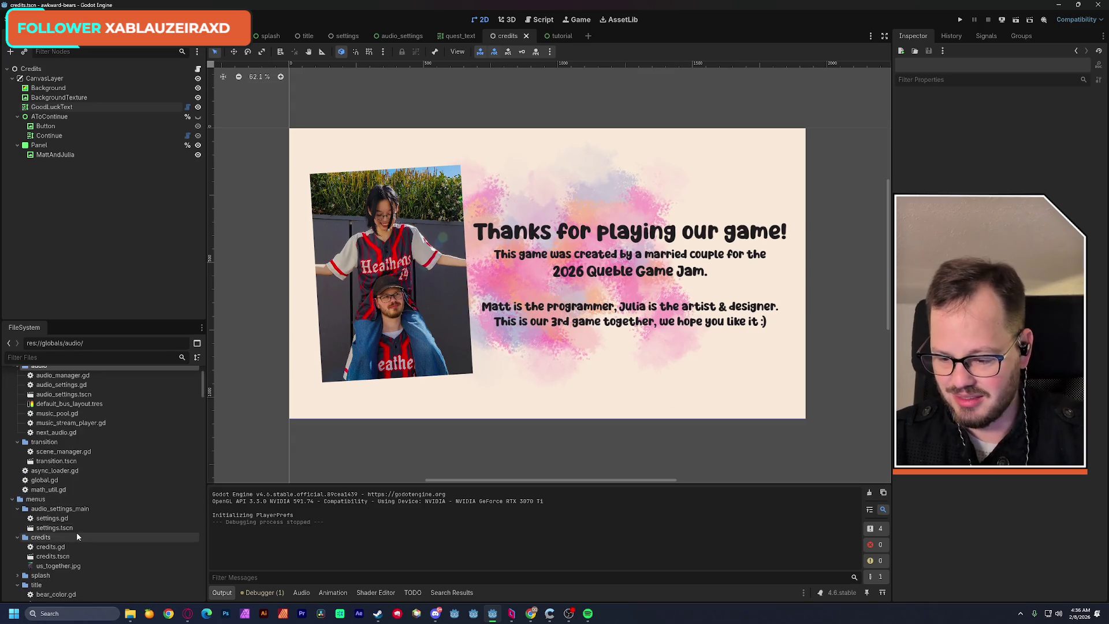
pyautogui.click(17, 537)
pyautogui.click(18, 509)
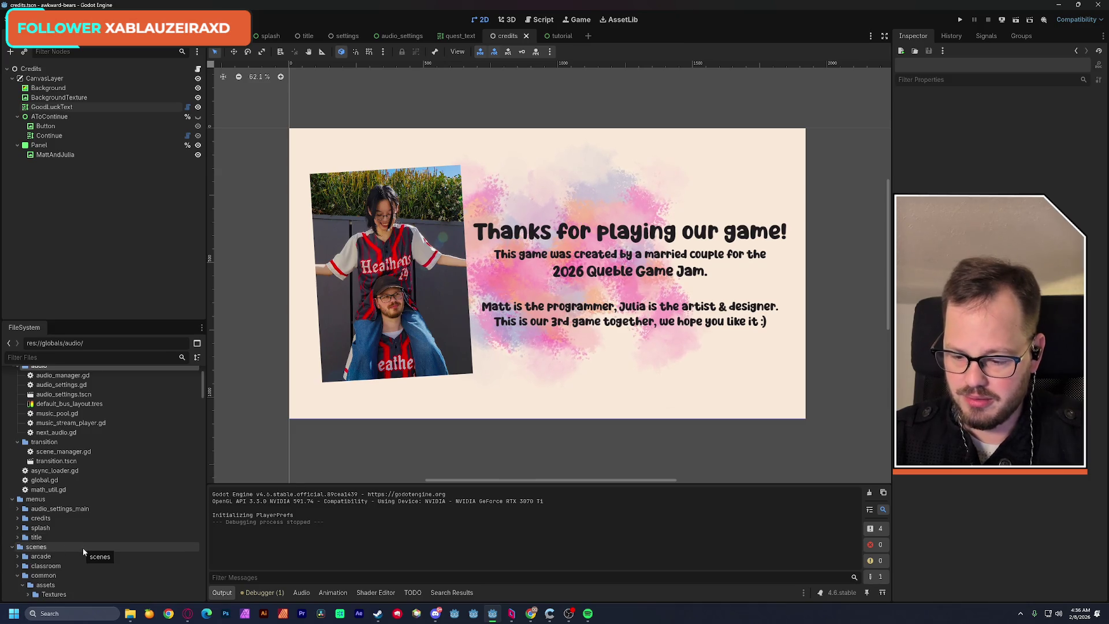
pyautogui.click(42, 500)
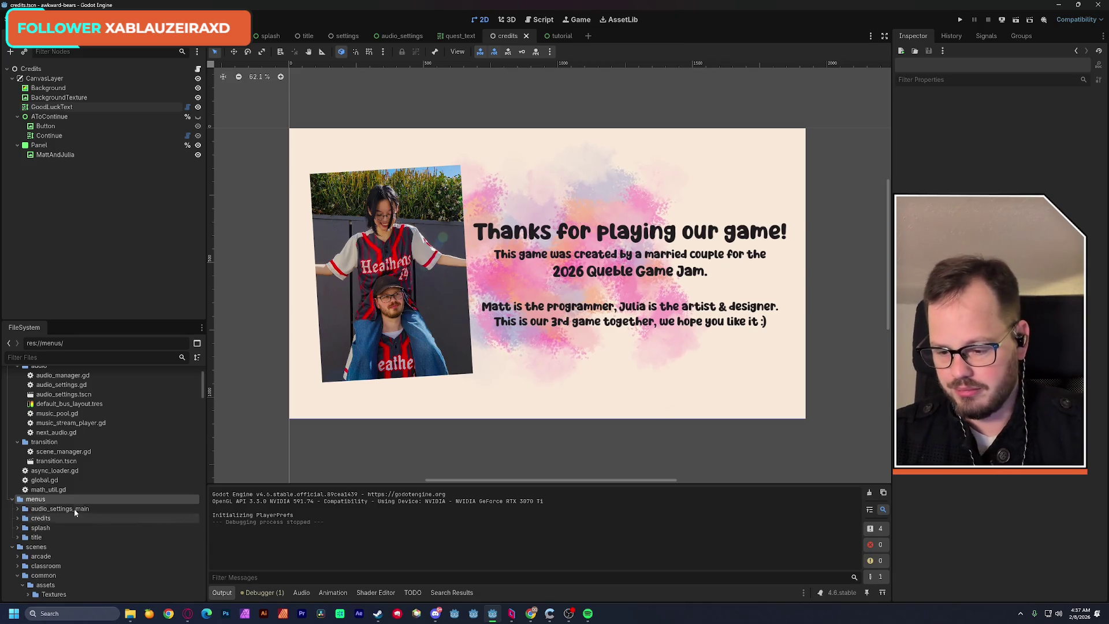
pyautogui.rightClick(36, 442)
pyautogui.moveTo(71, 453)
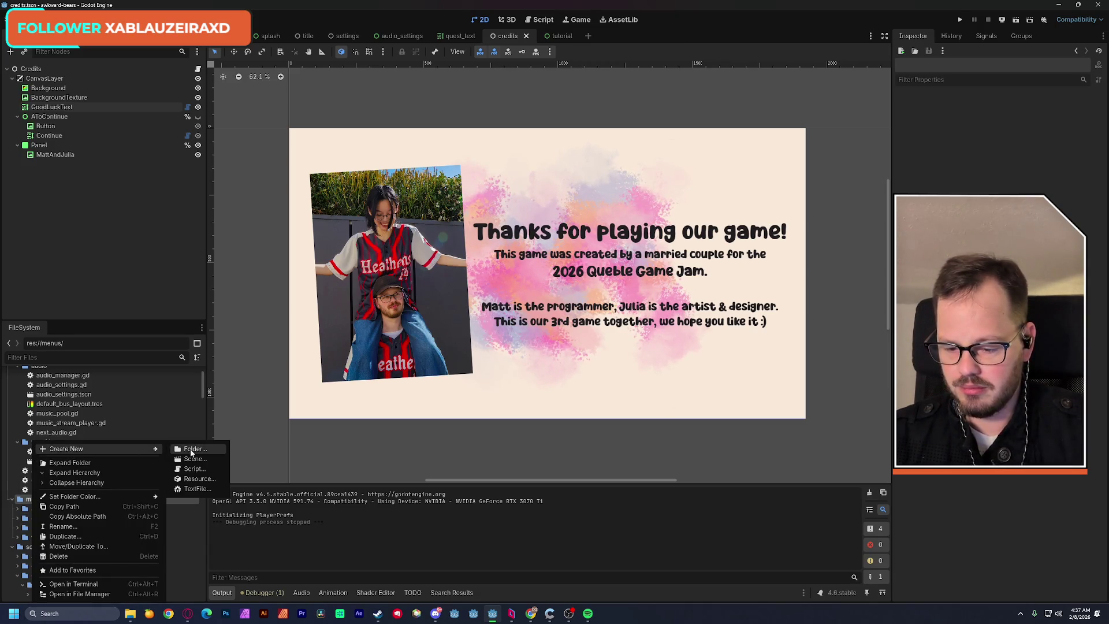
pyautogui.click(190, 451)
pyautogui.write('common')
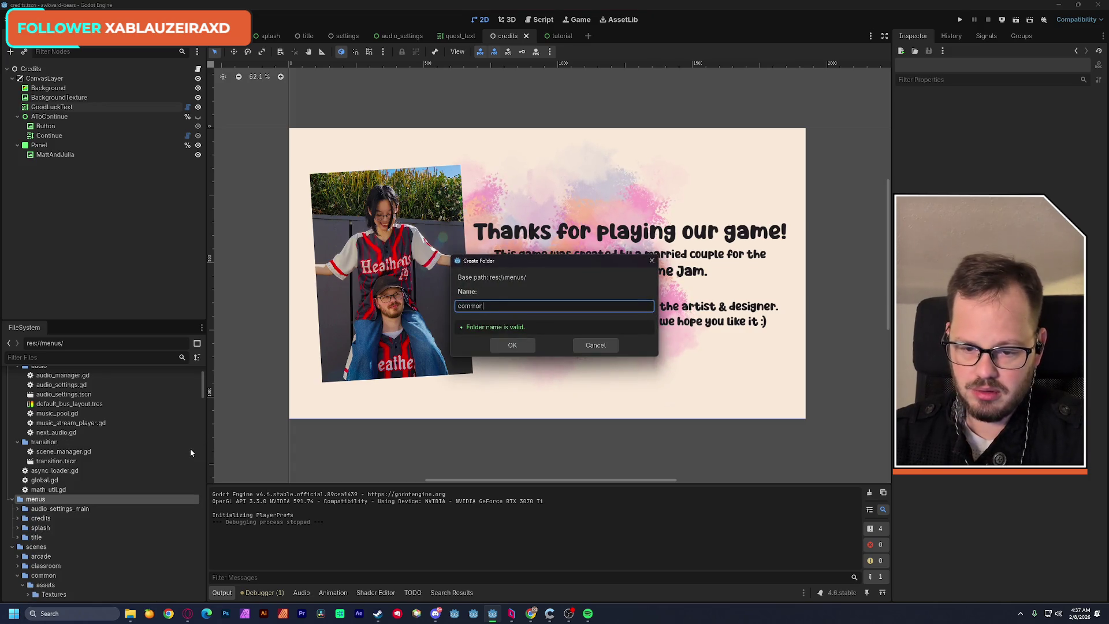
pyautogui.press('Return')
# Show the new common folder in the system file manager.
pyautogui.click(44, 518)
pyautogui.rightClick(44, 522)
pyautogui.moveTo(97, 449)
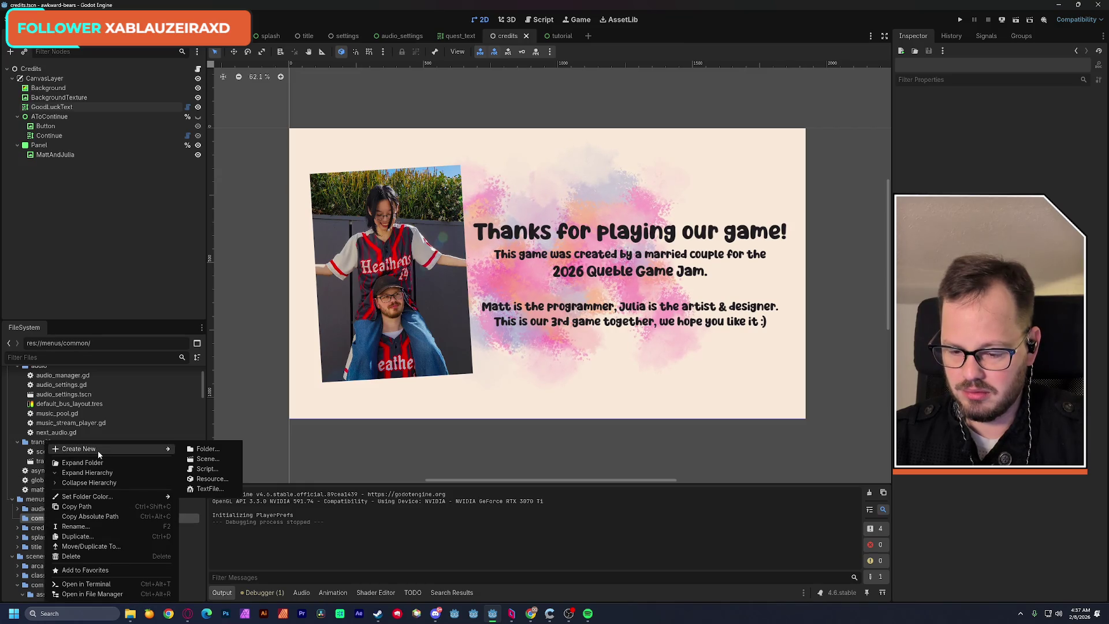
pyautogui.click(120, 592)
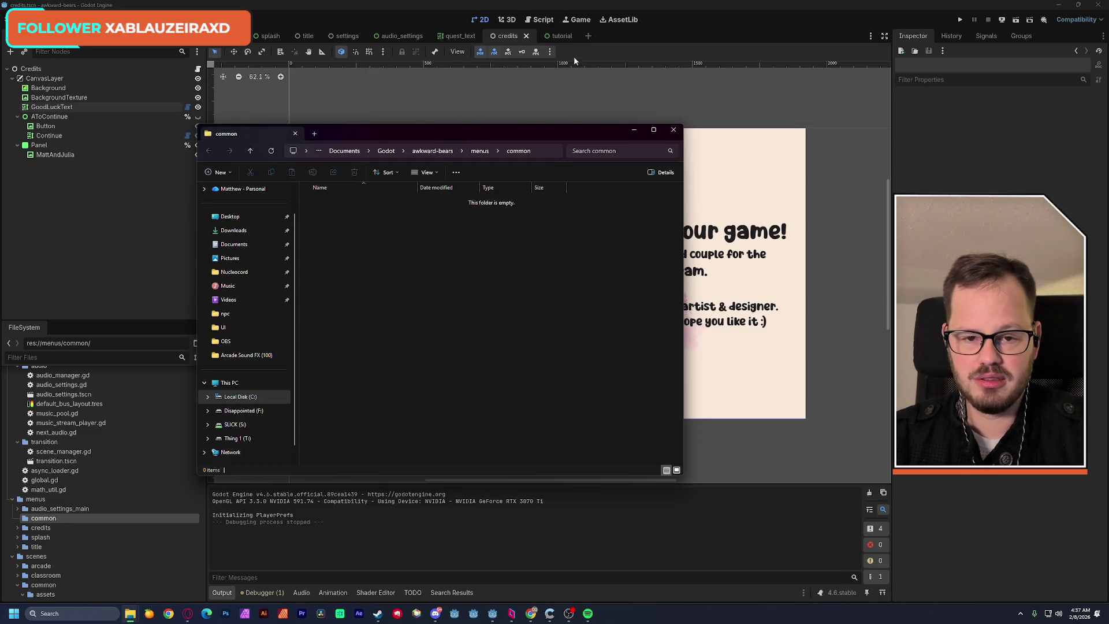
# Close the credits folder window and bring the Arcade Sound FX folder to the front.
pyautogui.hotkey('alt', 'Tab')
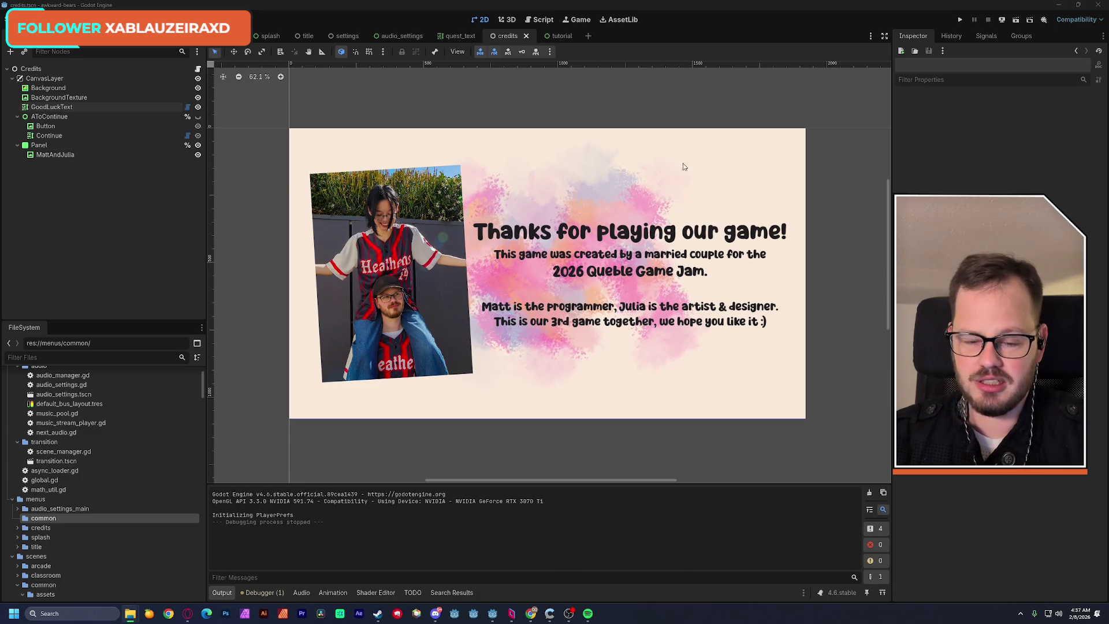
pyautogui.moveTo(130, 614)
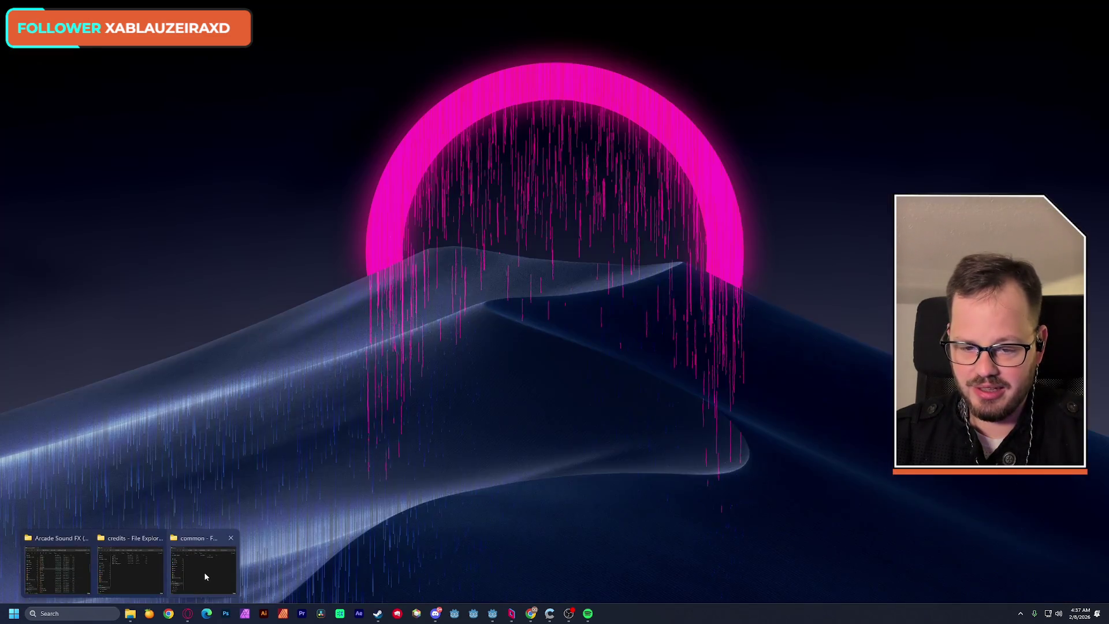
pyautogui.click(154, 579)
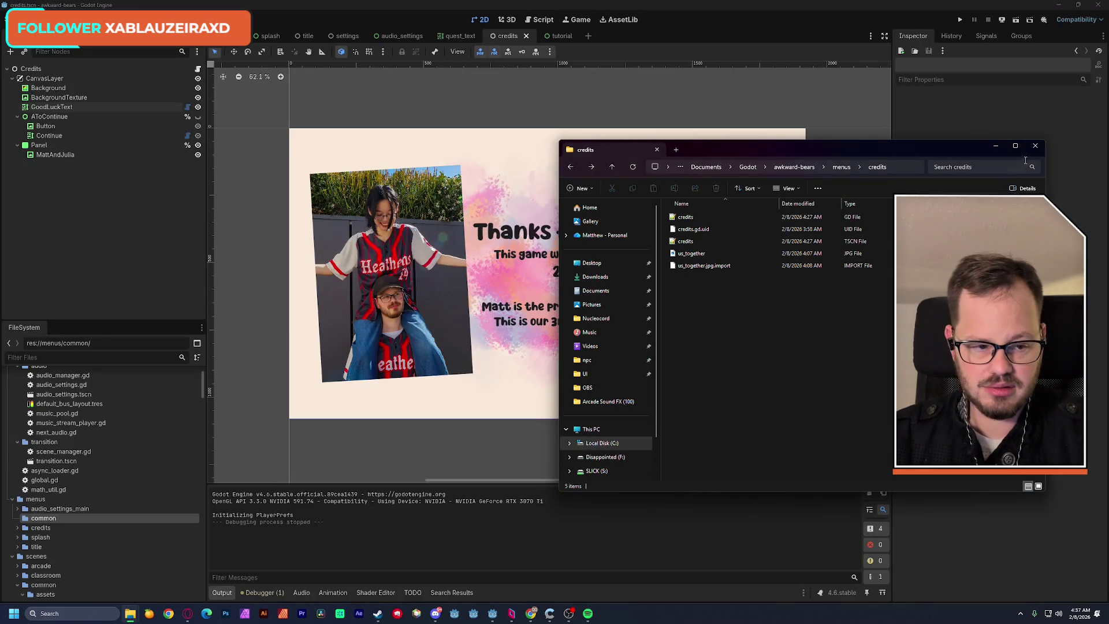
pyautogui.click(1035, 145)
pyautogui.moveTo(130, 612)
pyautogui.click(95, 569)
pyautogui.scroll(7, 344, 323)
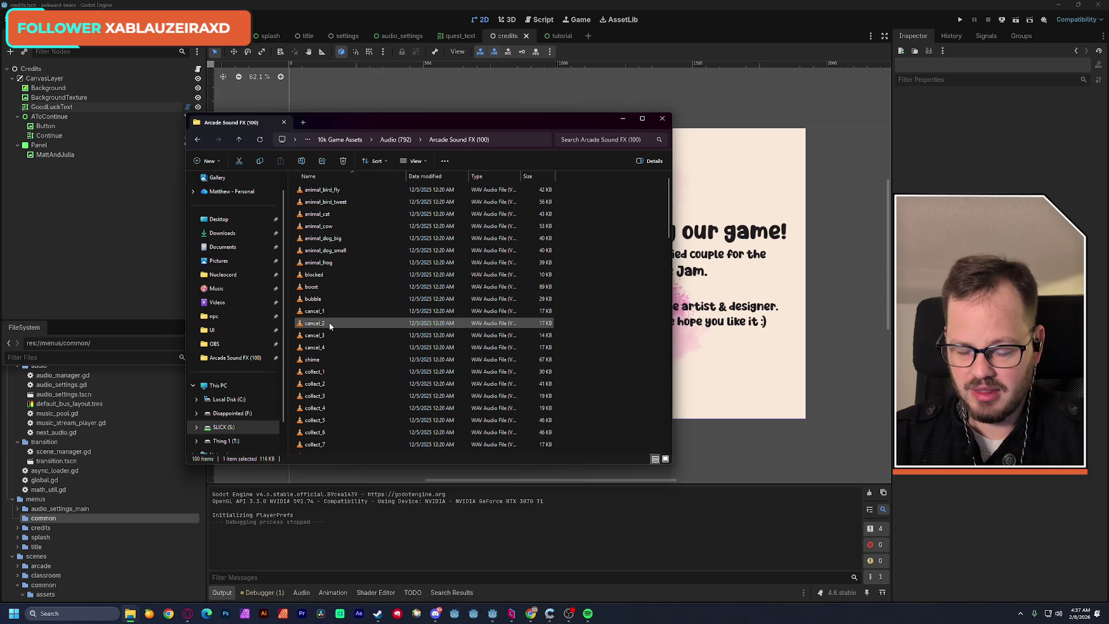
# Preview animal_dog_small, cancel_3 and the collect_3, collect_5, collect_6 and collect_7 sounds.
pyautogui.doubleClick(325, 250)
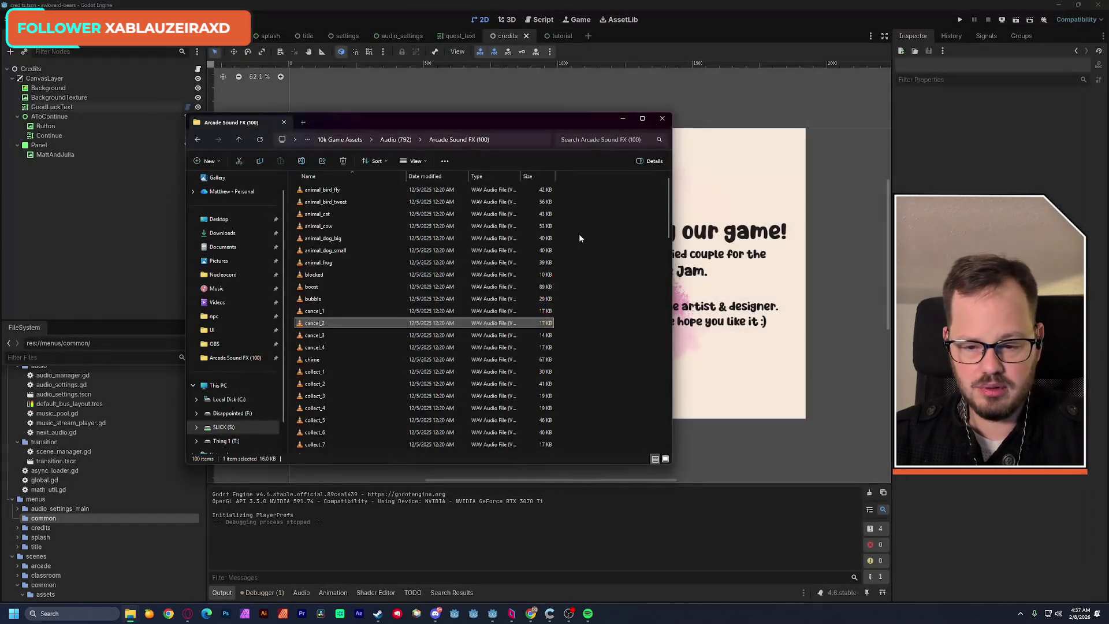
pyautogui.doubleClick(324, 335)
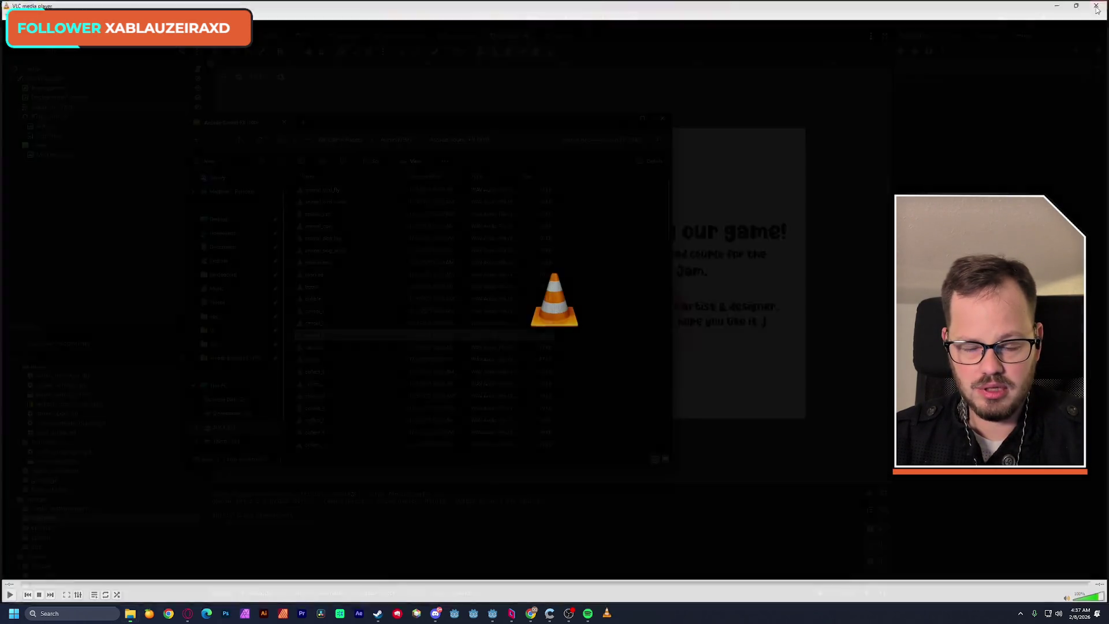
pyautogui.click(1098, 5)
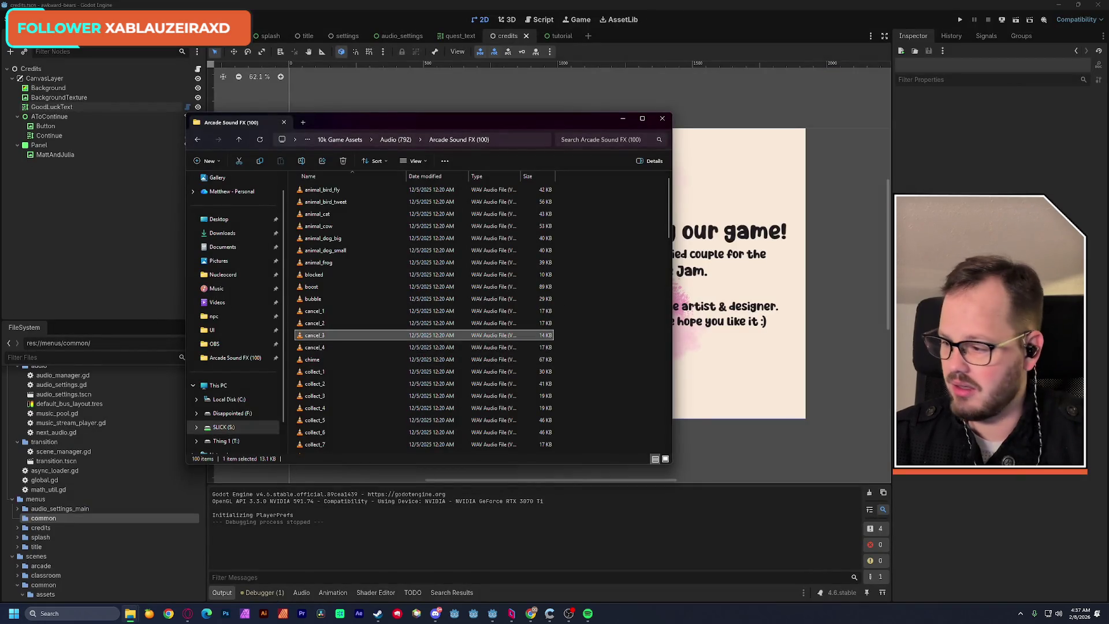
pyautogui.click(8, 310)
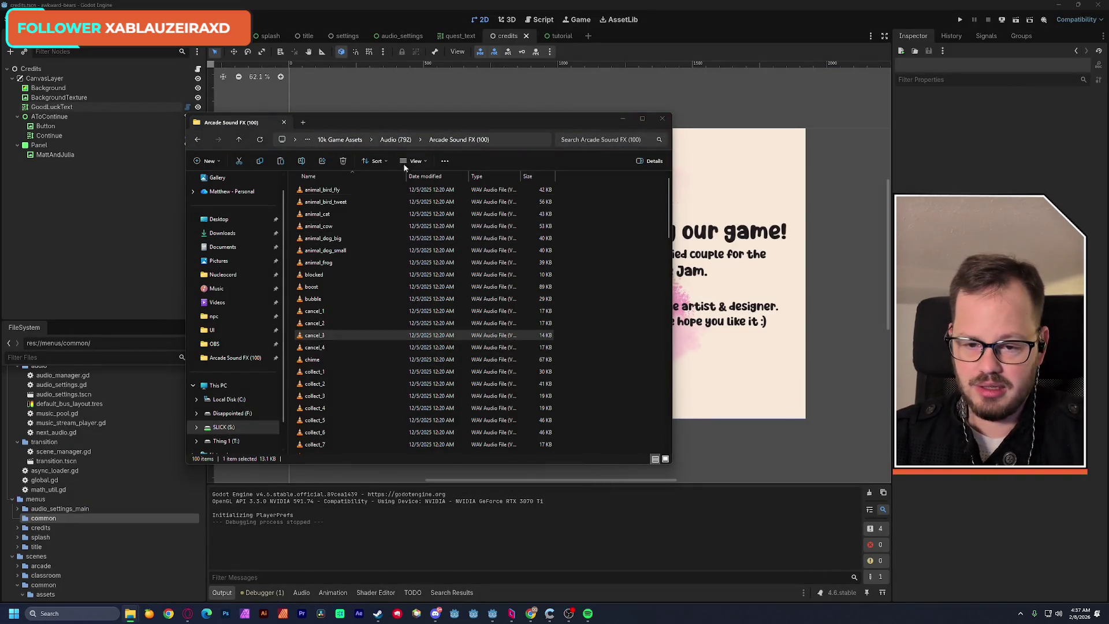
pyautogui.scroll(-4, 349, 335)
pyautogui.doubleClick(335, 290)
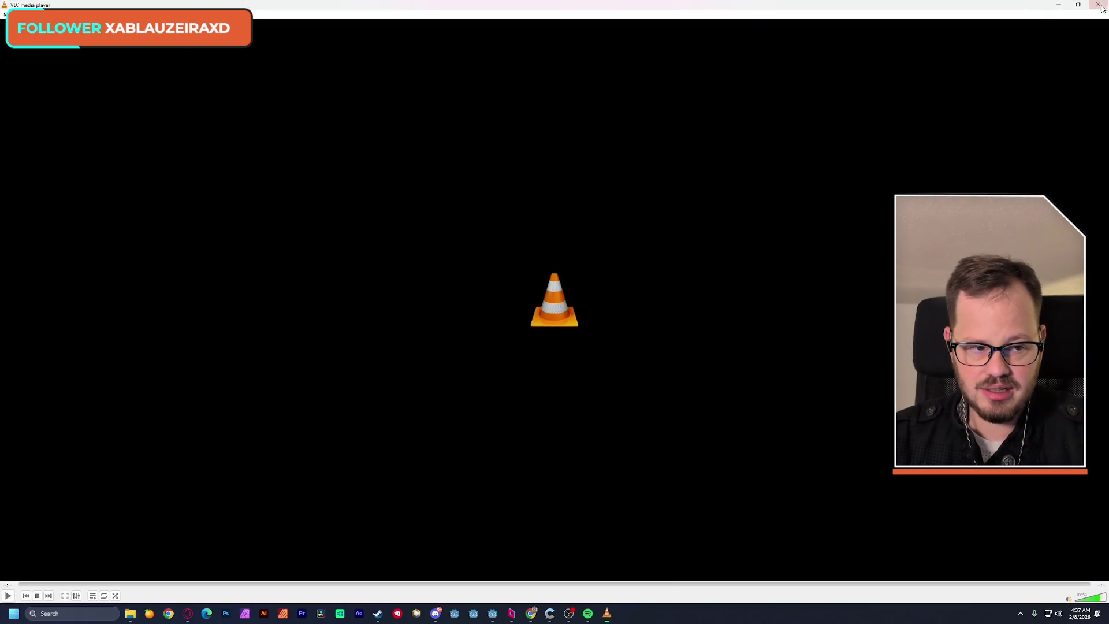
pyautogui.click(1101, 7)
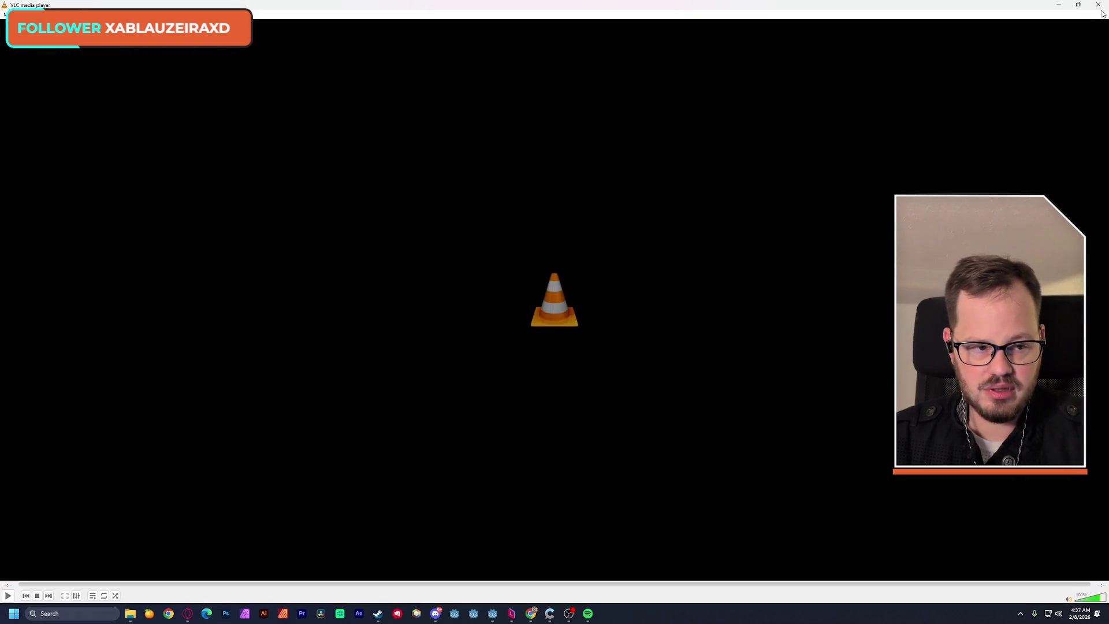
pyautogui.click(1099, 7)
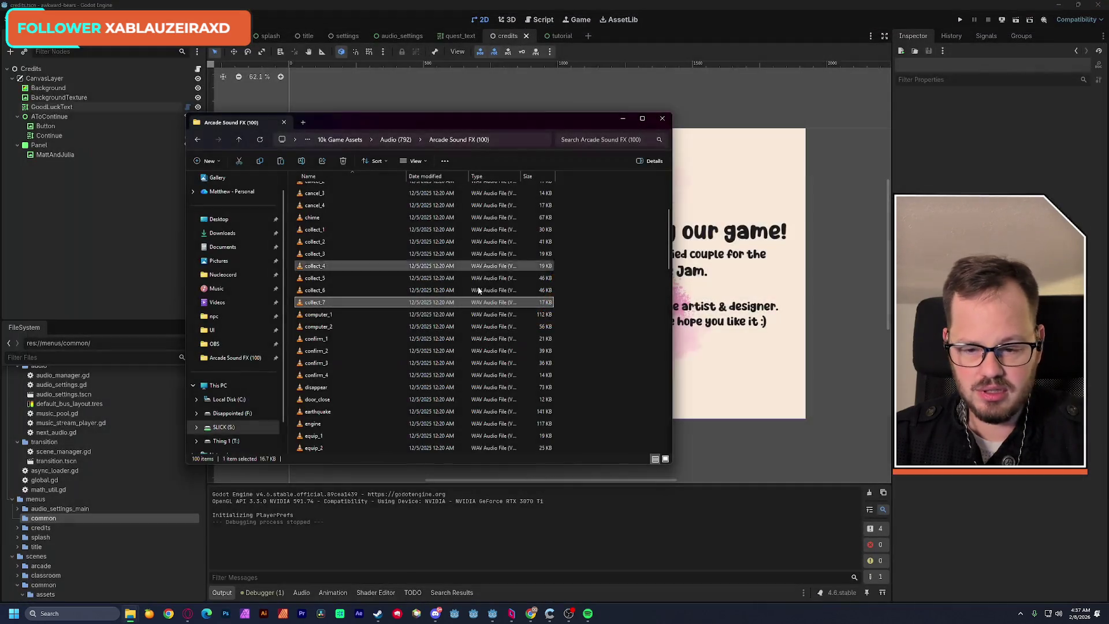
pyautogui.doubleClick(355, 280)
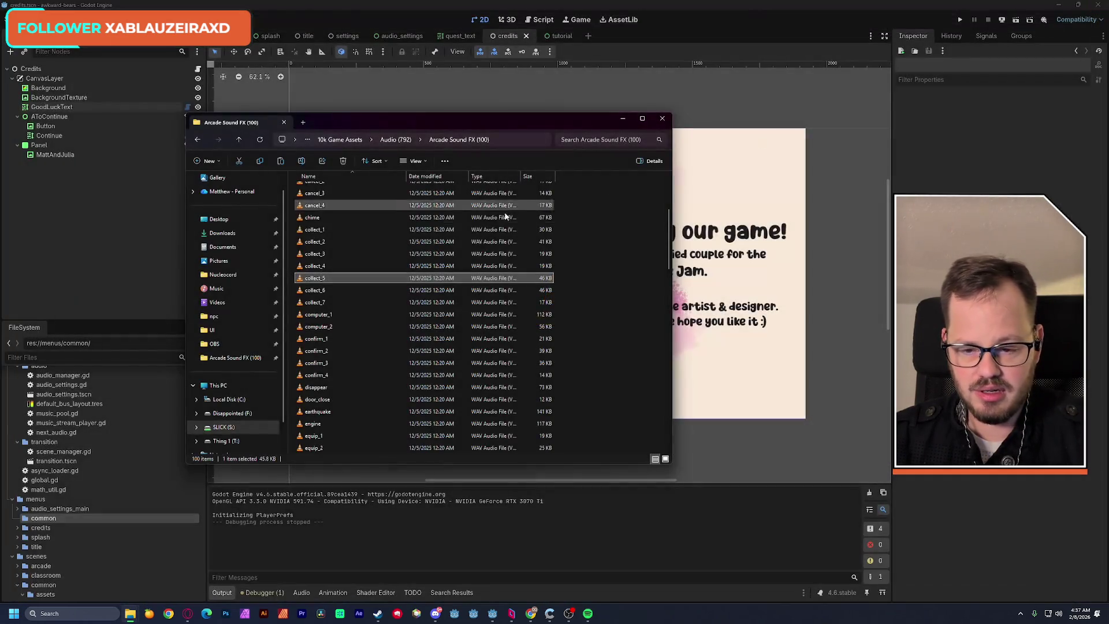
pyautogui.doubleClick(352, 253)
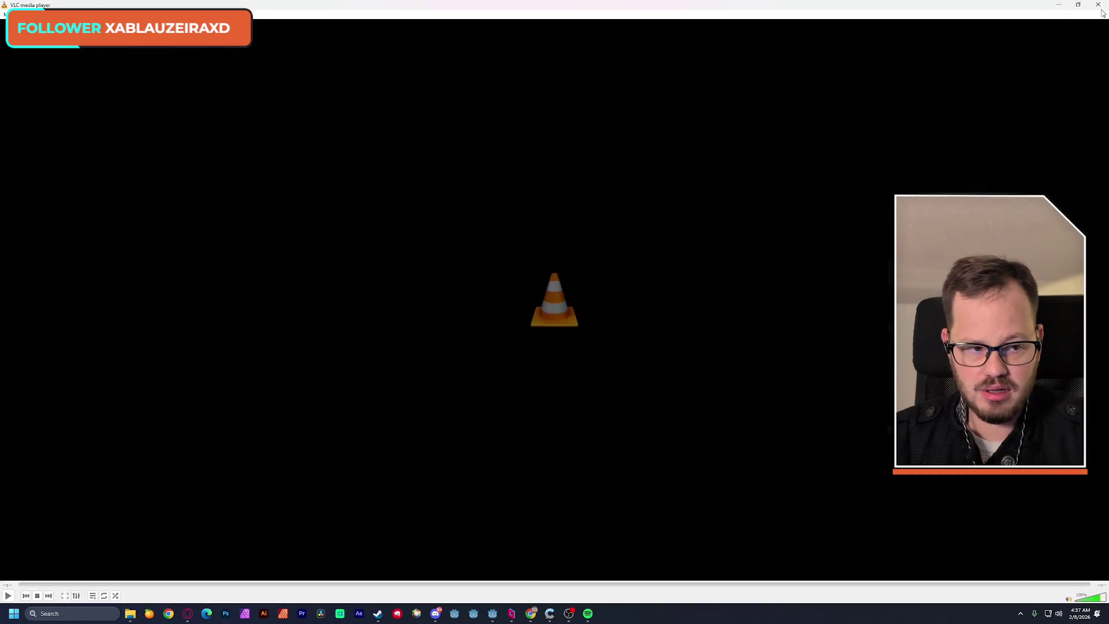
pyautogui.click(1100, 7)
pyautogui.doubleClick(322, 304)
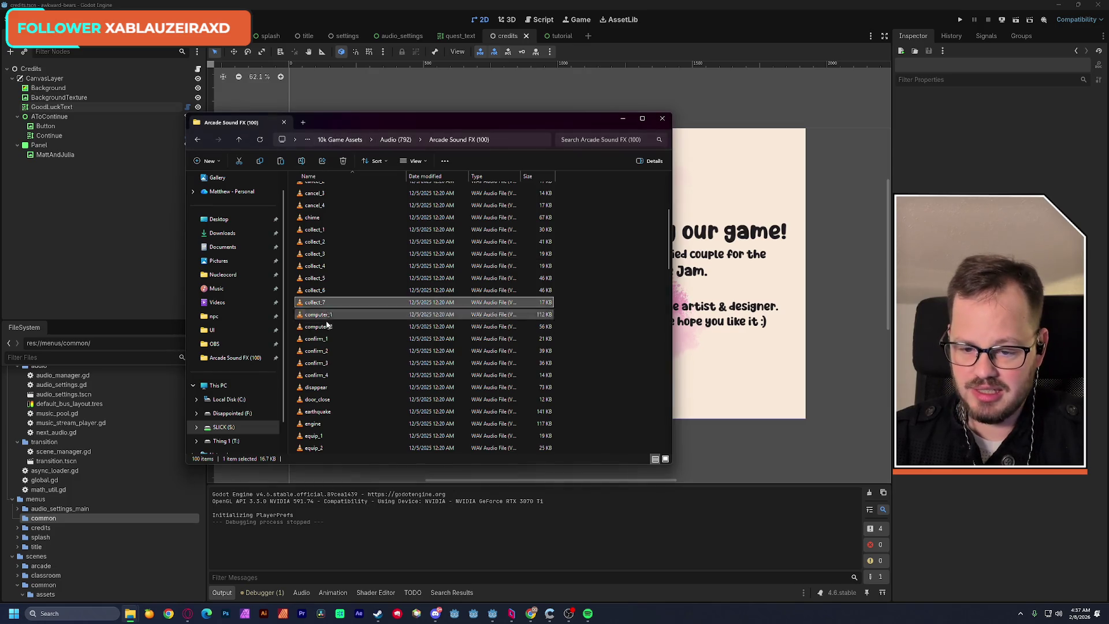
# Preview the confirm_4, confirm_2, confirm_1 and the other confirm sound.
pyautogui.scroll(-2, 355, 381)
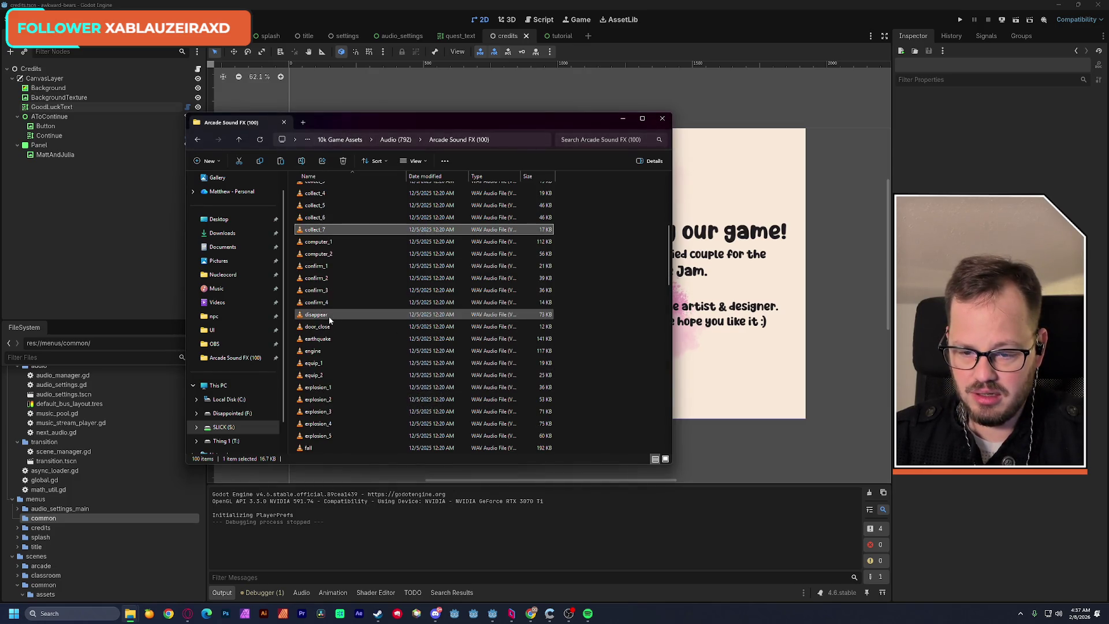
pyautogui.doubleClick(326, 302)
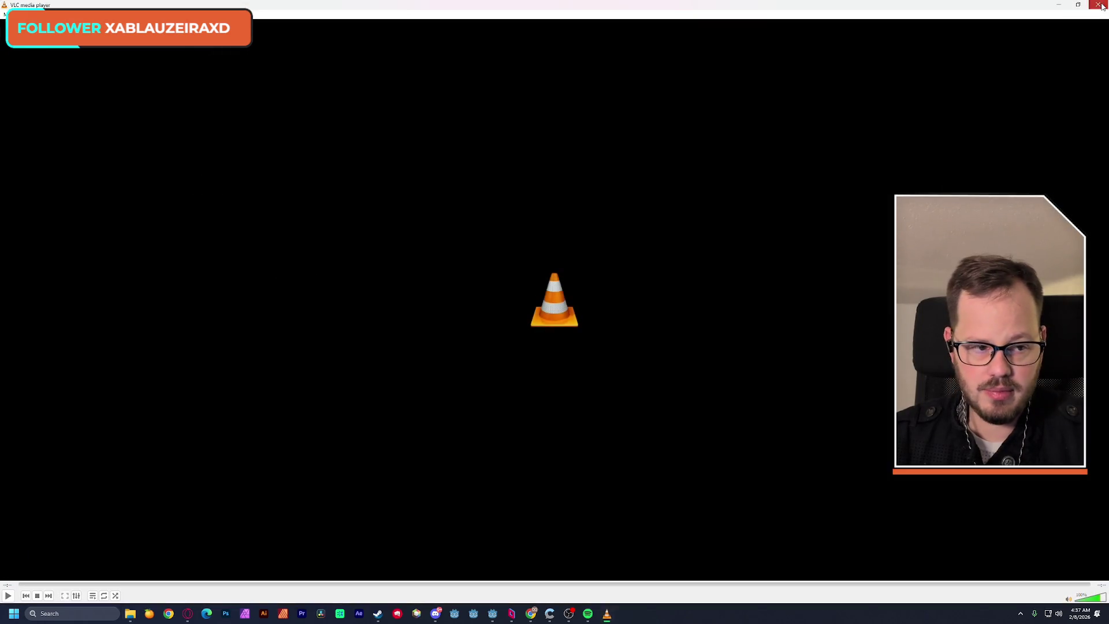
pyautogui.click(1099, 5)
pyautogui.doubleClick(334, 290)
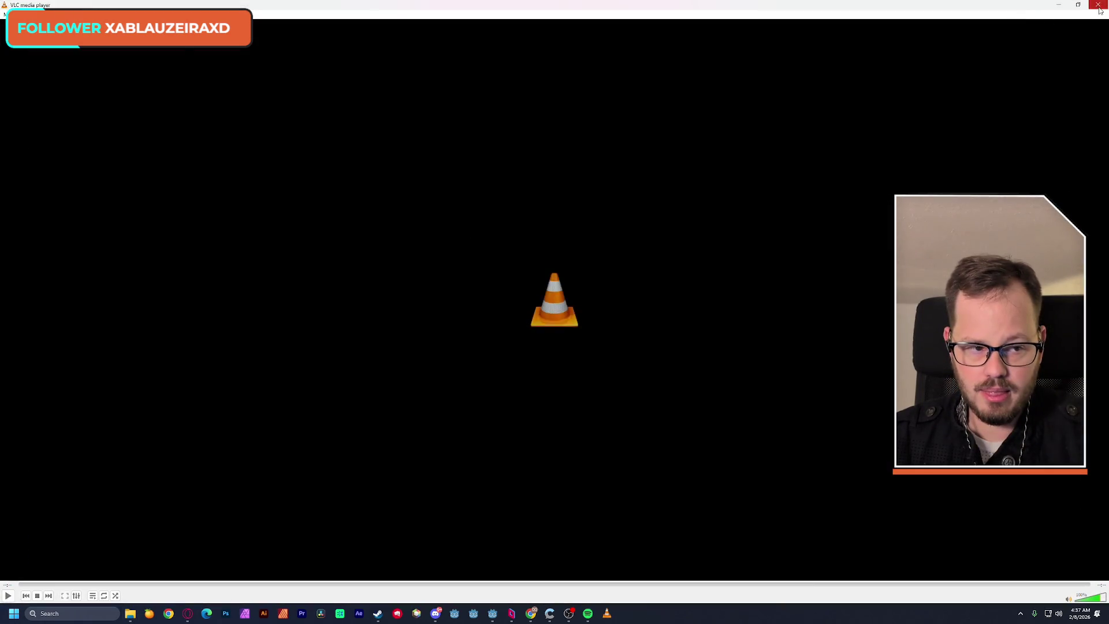
pyautogui.click(1099, 6)
pyautogui.doubleClick(362, 280)
pyautogui.click(1097, 5)
pyautogui.doubleClick(379, 265)
pyautogui.click(1097, 5)
# Preview both equip sounds and select equip_2.
pyautogui.scroll(-2, 432, 334)
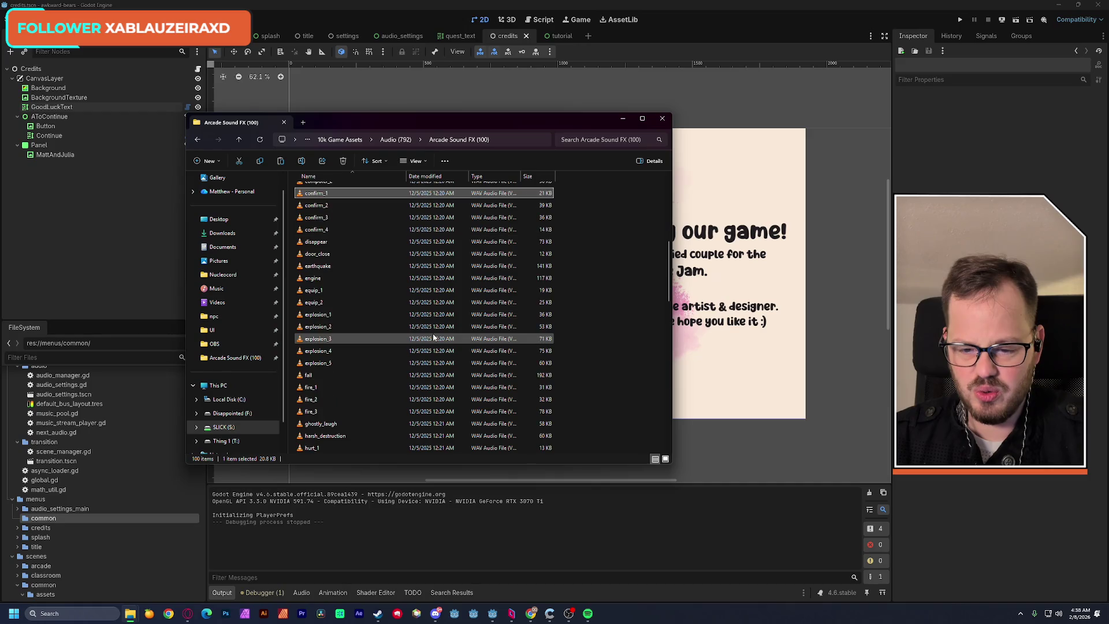
pyautogui.doubleClick(315, 292)
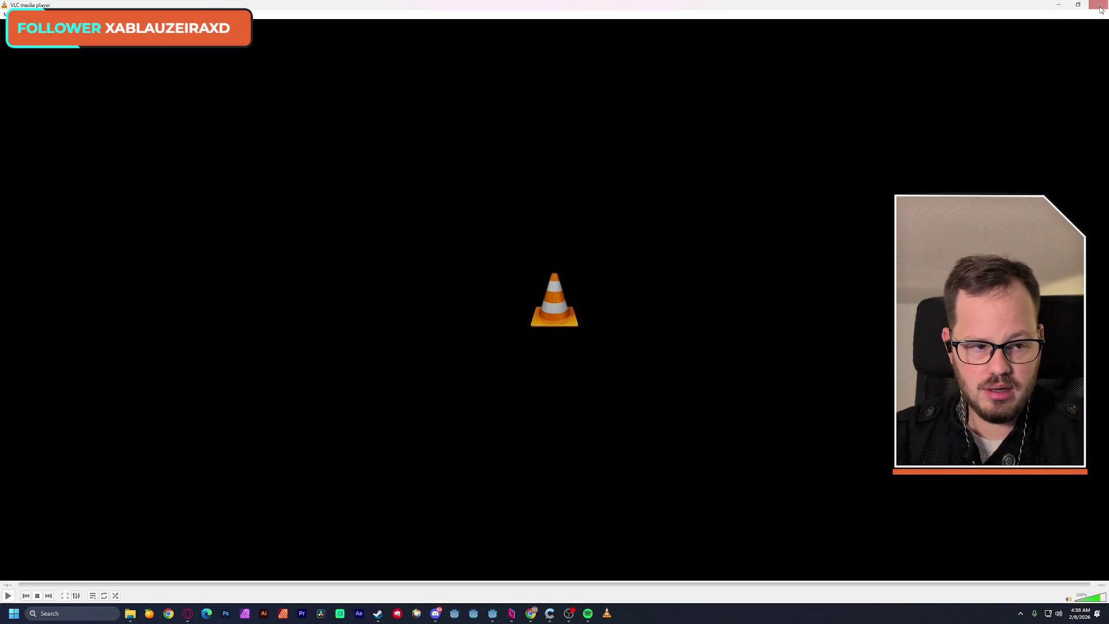
pyautogui.click(1098, 6)
pyautogui.doubleClick(368, 291)
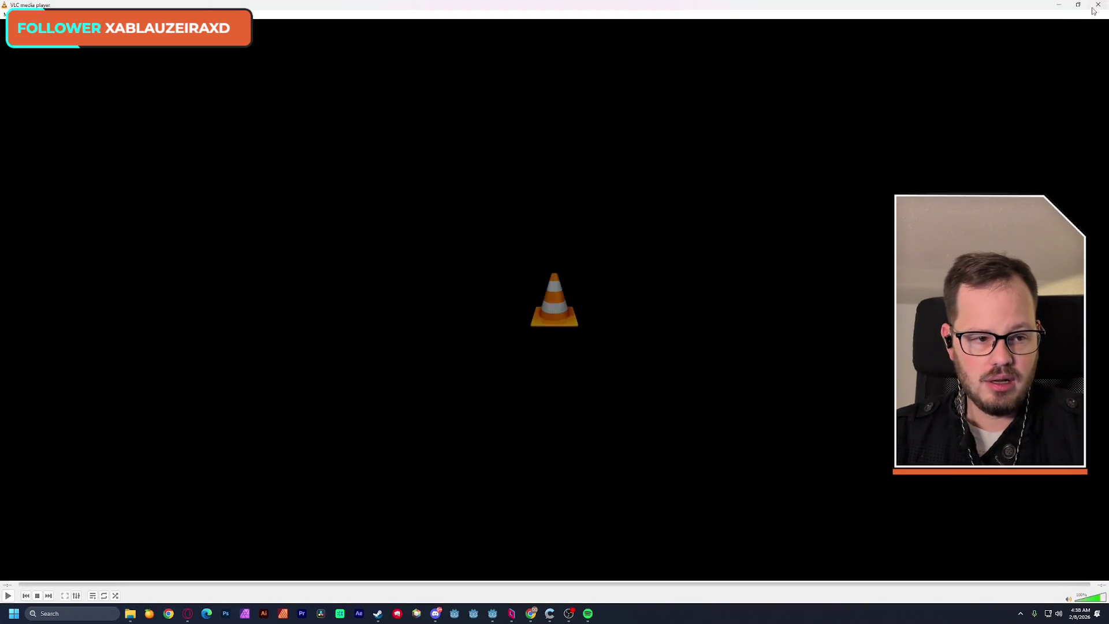
pyautogui.click(1098, 5)
pyautogui.click(344, 305)
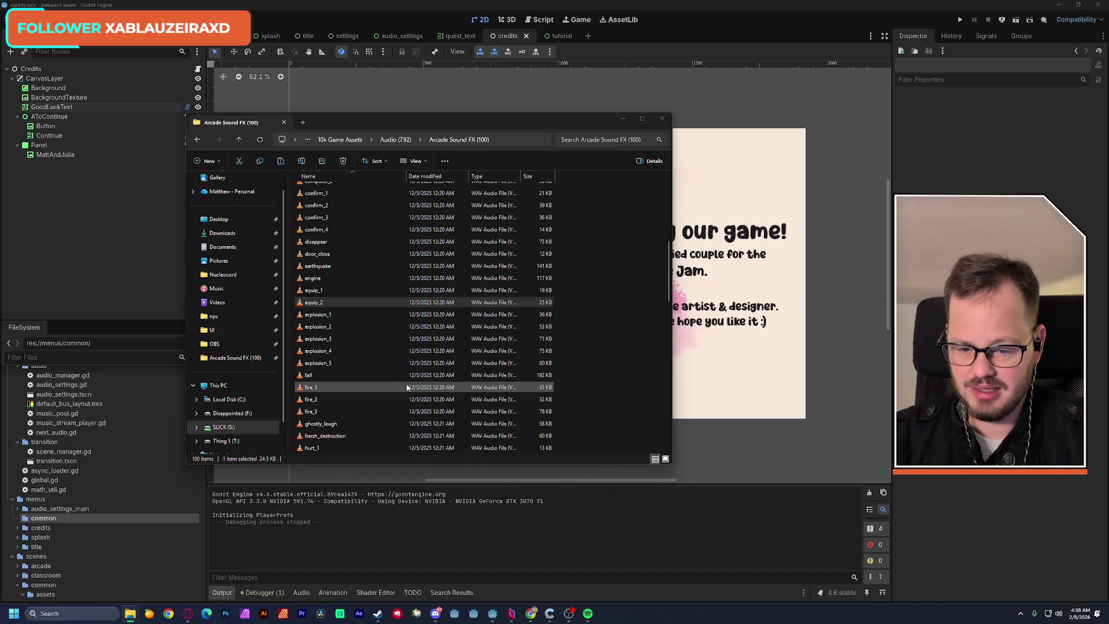
# Play fall, fire_1, fire_2, fire_3, ghostly_laugh and harsh_destruction in turn.
pyautogui.scroll(-1, 346, 384)
pyautogui.doubleClick(319, 339)
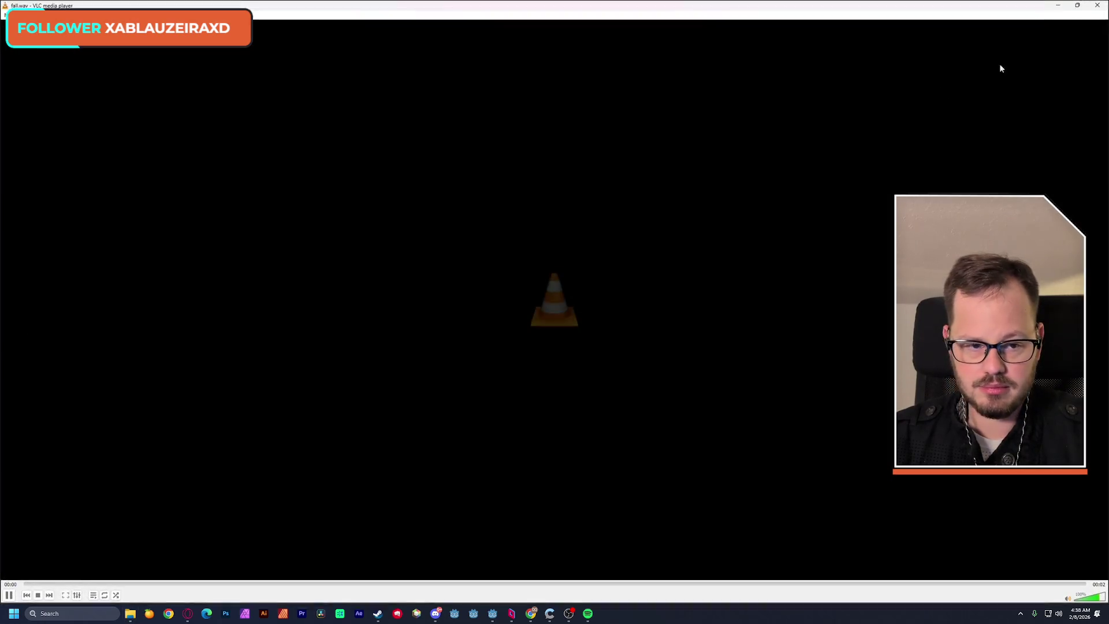
pyautogui.click(1097, 5)
pyautogui.doubleClick(346, 351)
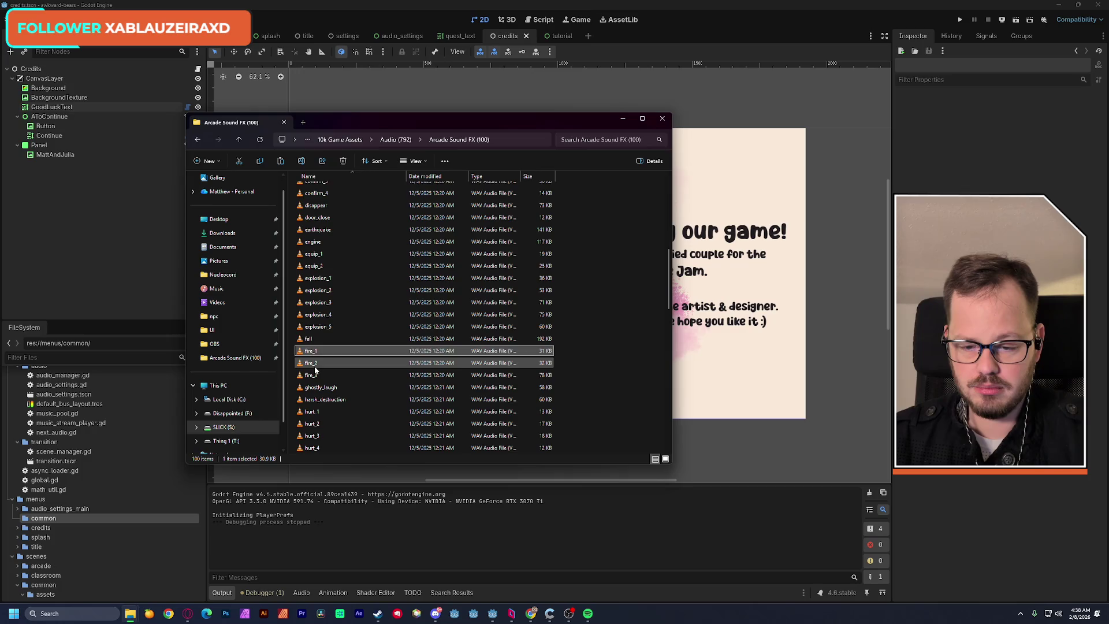
pyautogui.doubleClick(315, 364)
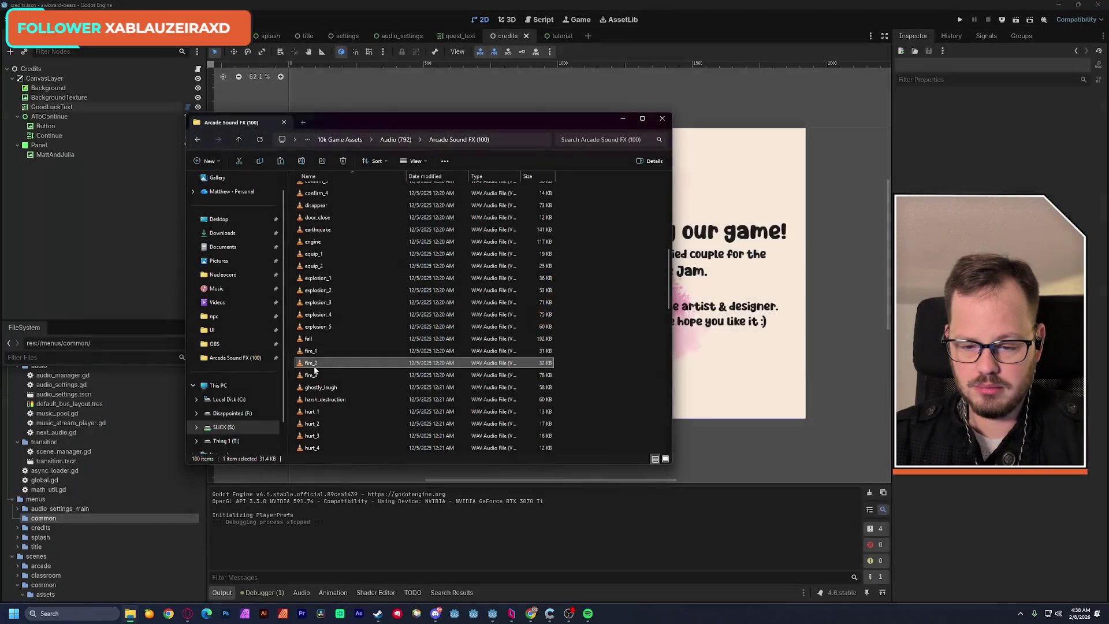
pyautogui.doubleClick(315, 376)
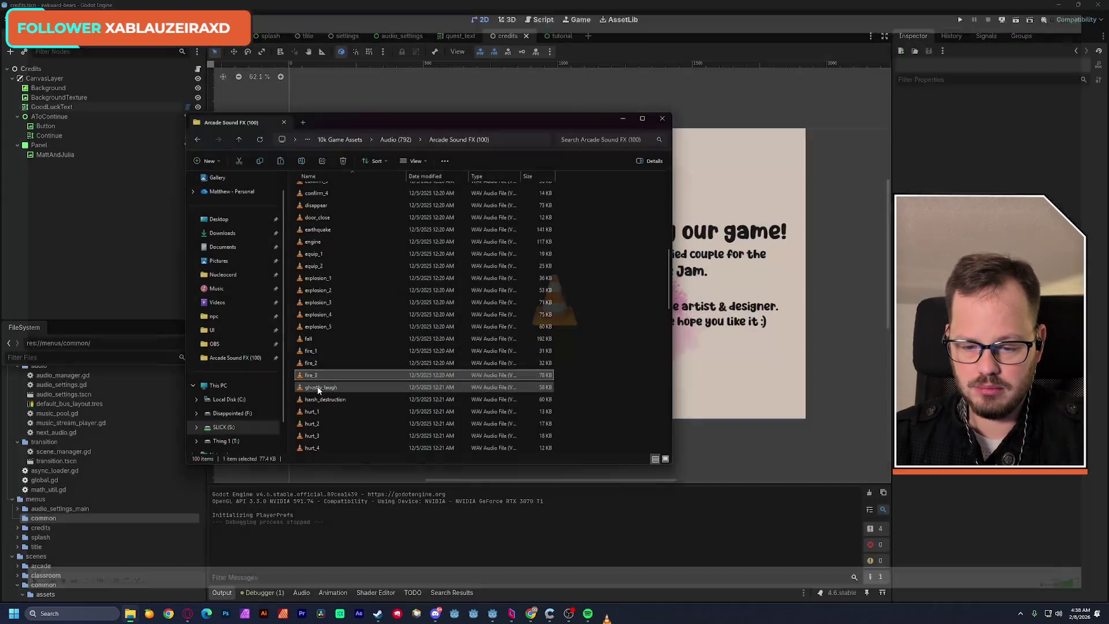
pyautogui.doubleClick(318, 388)
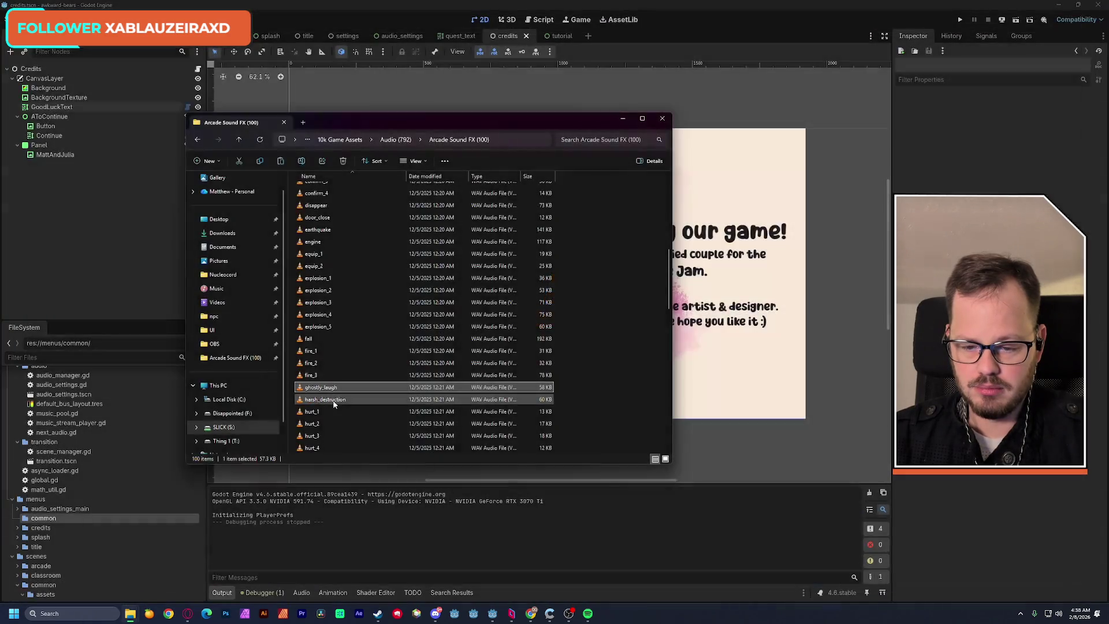
pyautogui.doubleClick(326, 400)
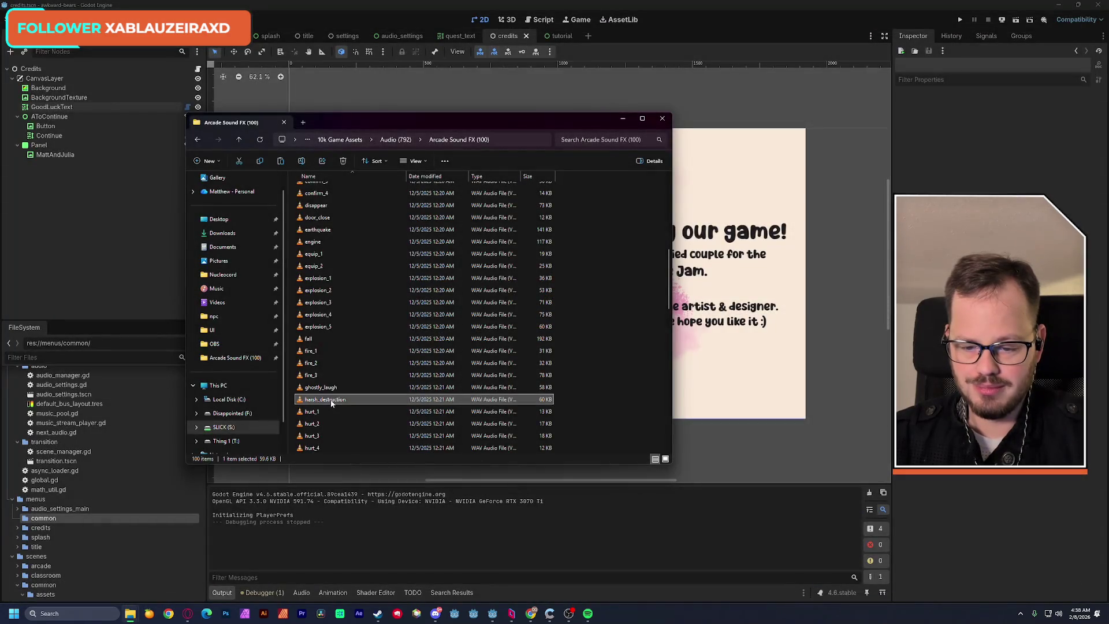
pyautogui.scroll(-4, 380, 388)
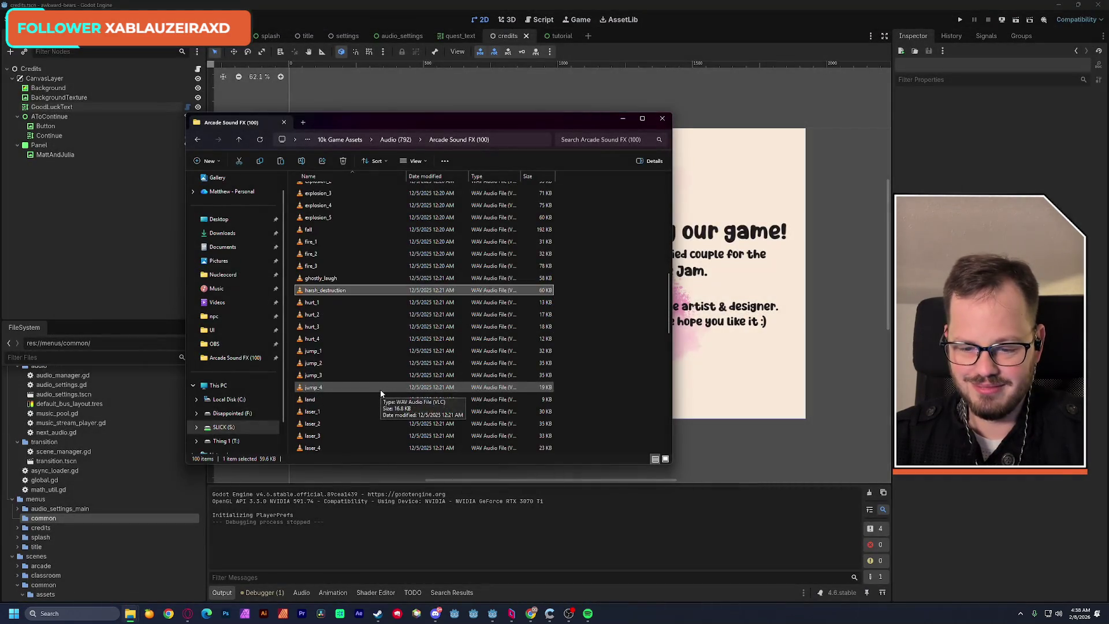
# Preview the hurt_2 to hurt_4, jump_1 to jump_4 and land sound effects in VLC.
pyautogui.doubleClick(314, 278)
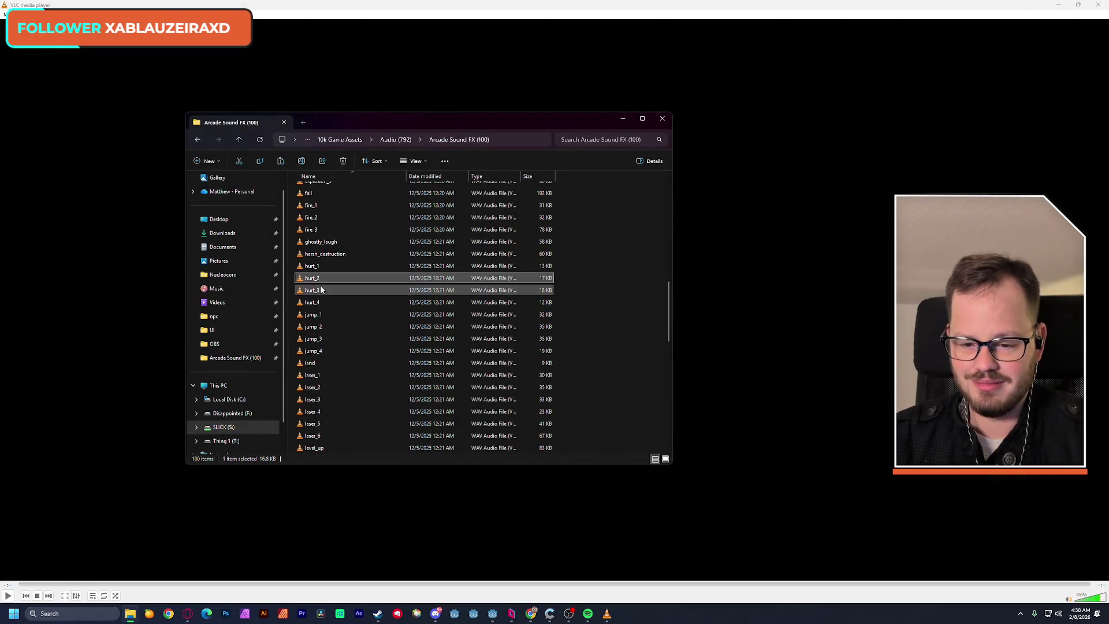
pyautogui.doubleClick(315, 290)
pyautogui.doubleClick(365, 261)
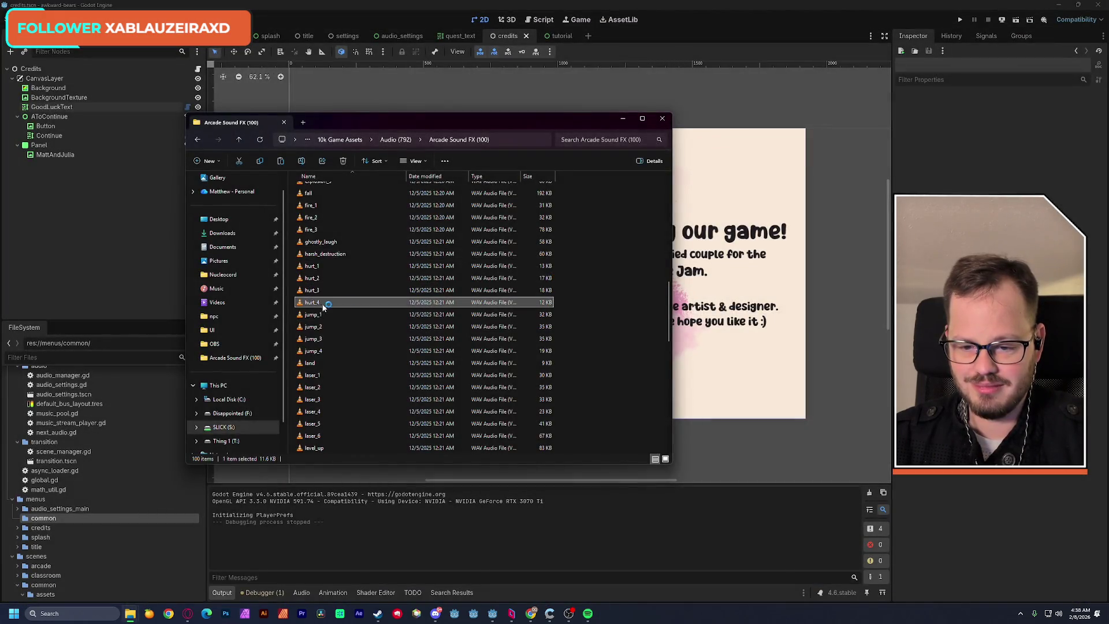
pyautogui.doubleClick(322, 301)
pyautogui.doubleClick(335, 318)
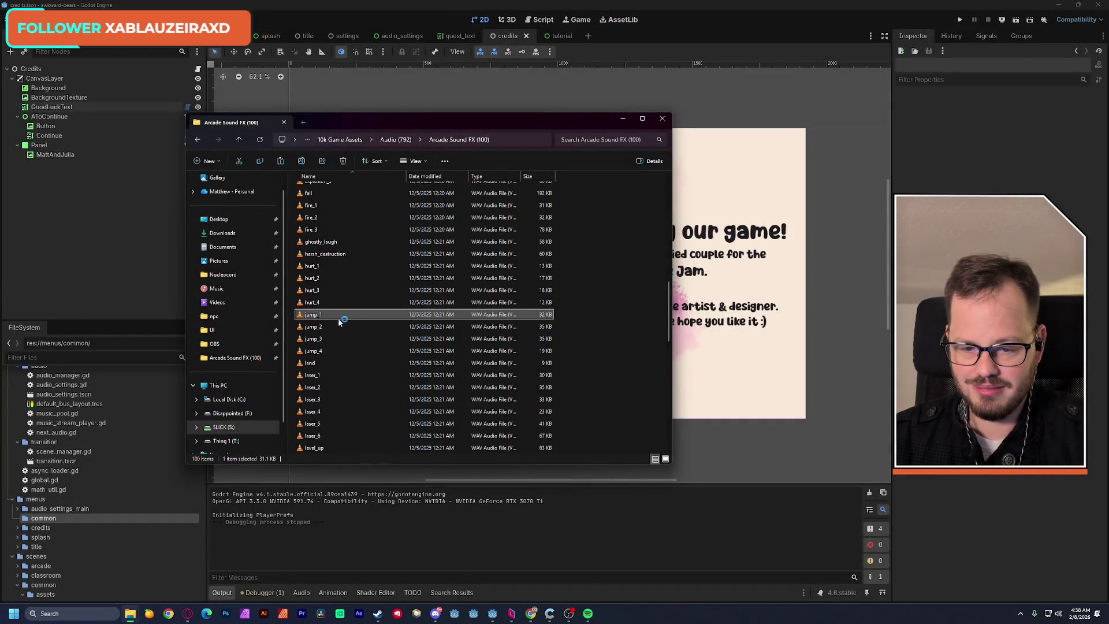
pyautogui.click(332, 328)
pyautogui.doubleClick(330, 327)
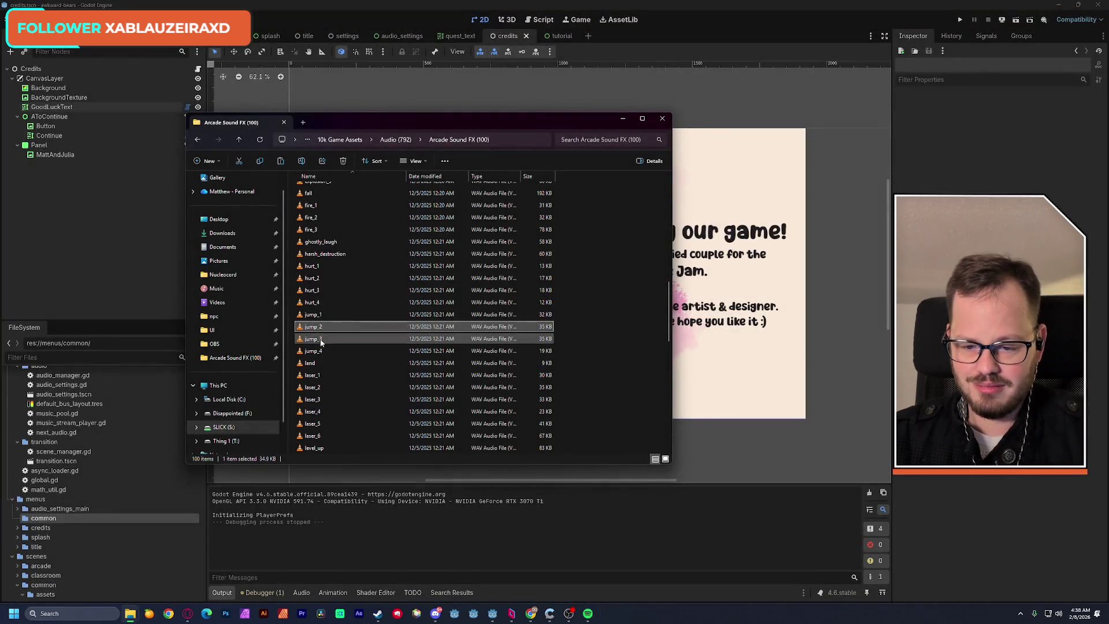
pyautogui.press('Up')
pyautogui.doubleClick(316, 328)
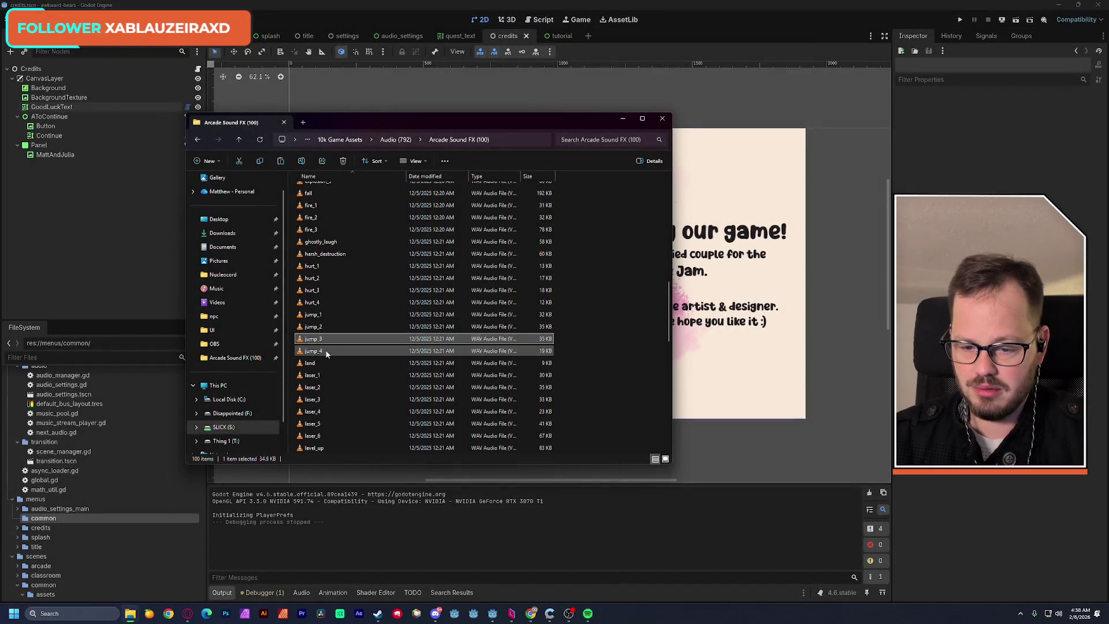
pyautogui.click(329, 351)
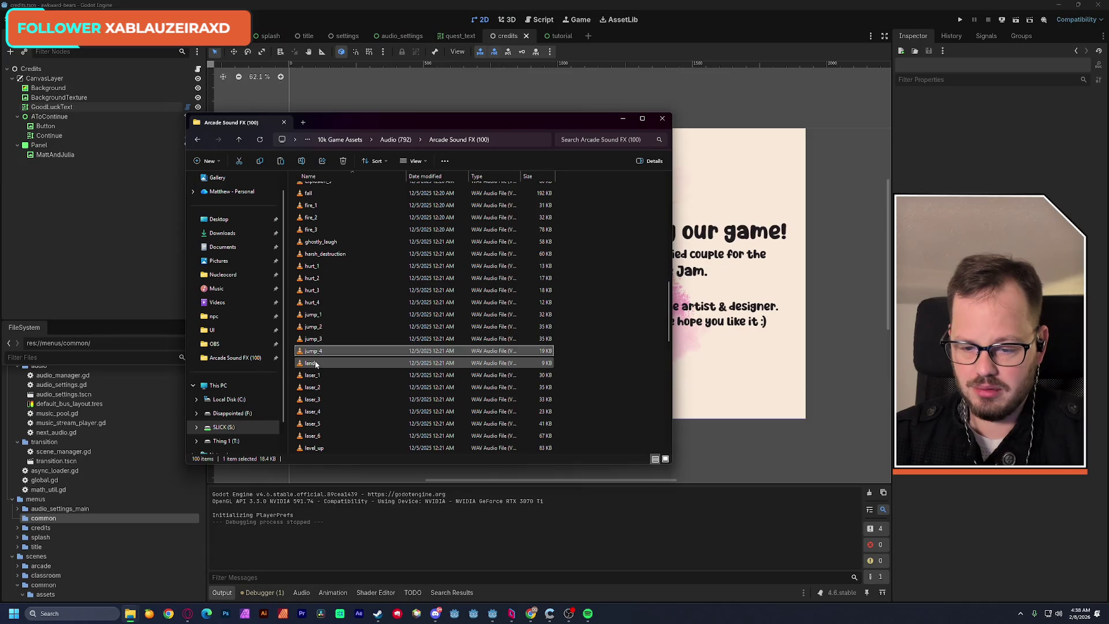
pyautogui.click(316, 362)
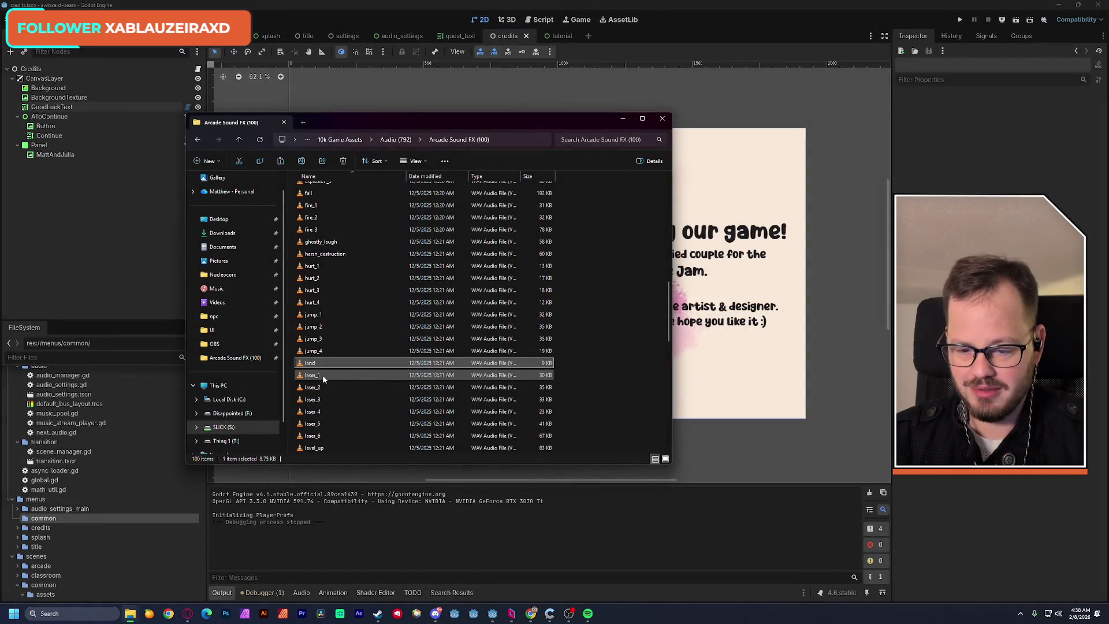
# Preview laser_1 to laser_6, level_up, lightning, lose_1 and lose_2 in VLC.
pyautogui.doubleClick(323, 375)
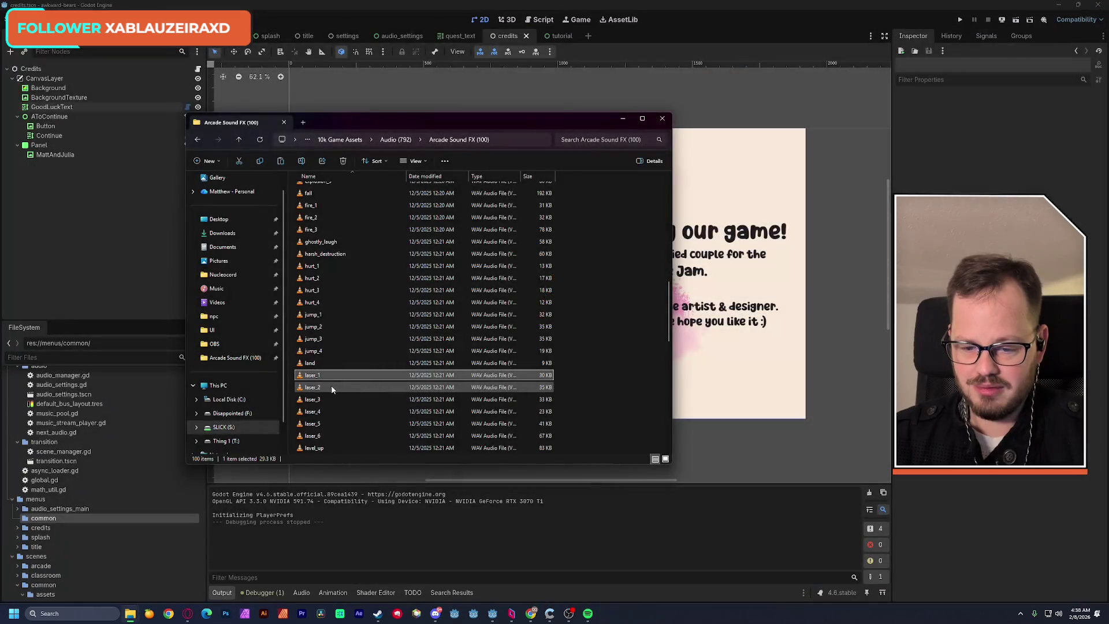
pyautogui.doubleClick(318, 387)
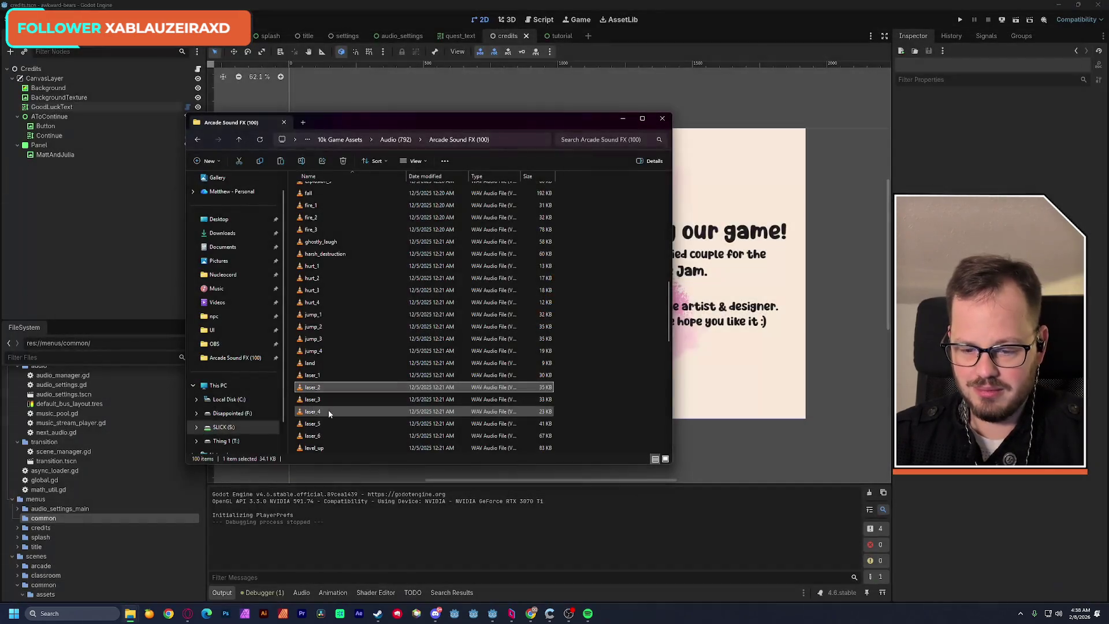
pyautogui.doubleClick(314, 399)
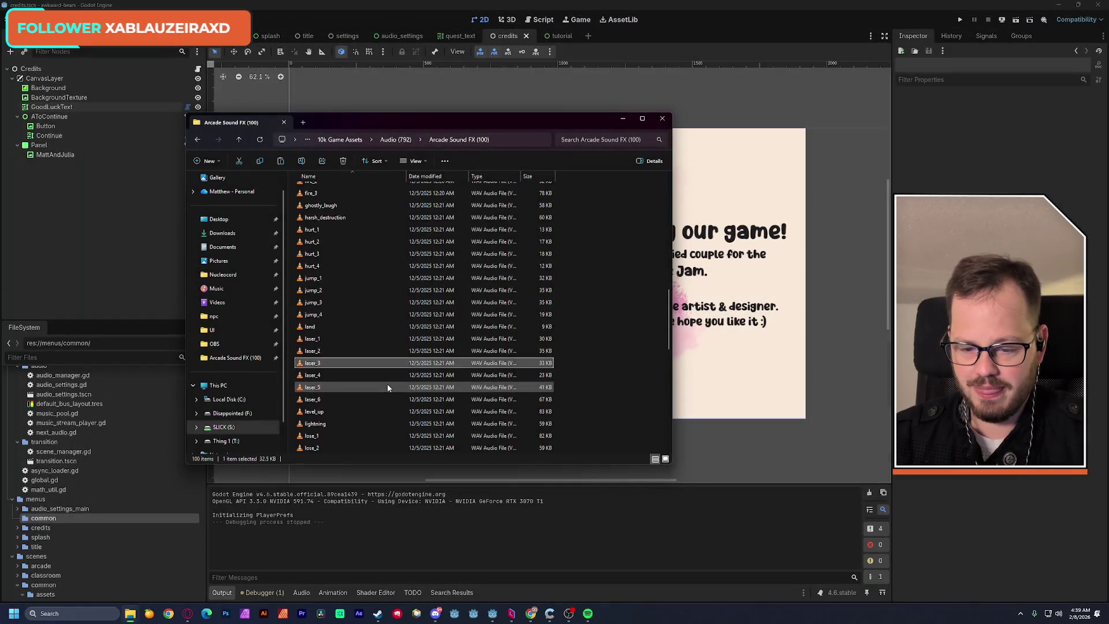
pyautogui.scroll(-4, 387, 385)
pyautogui.doubleClick(325, 267)
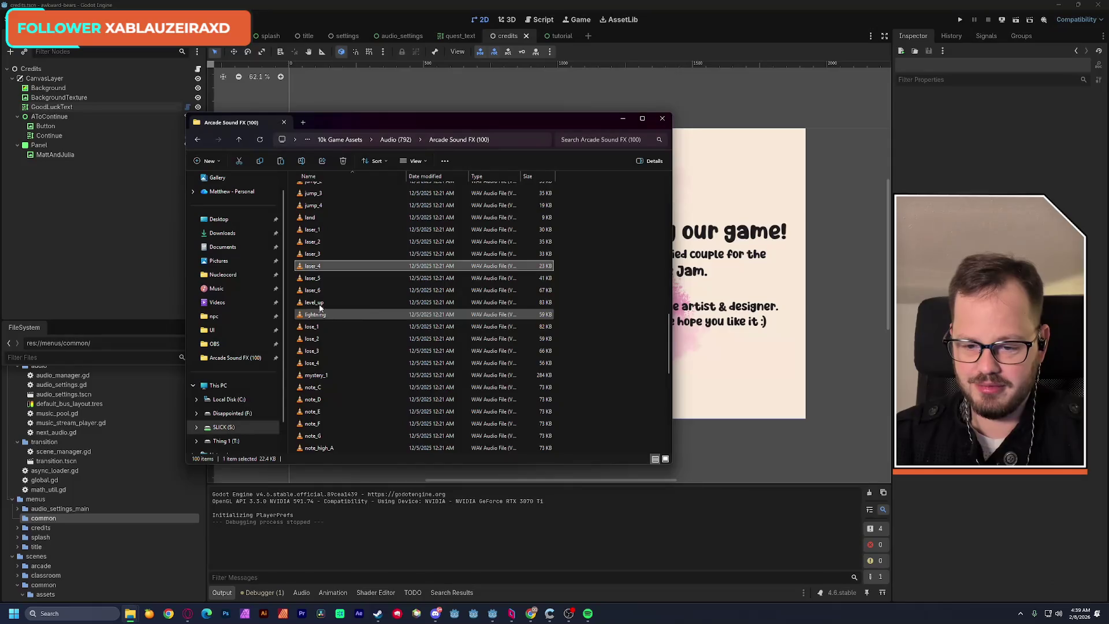
pyautogui.doubleClick(325, 278)
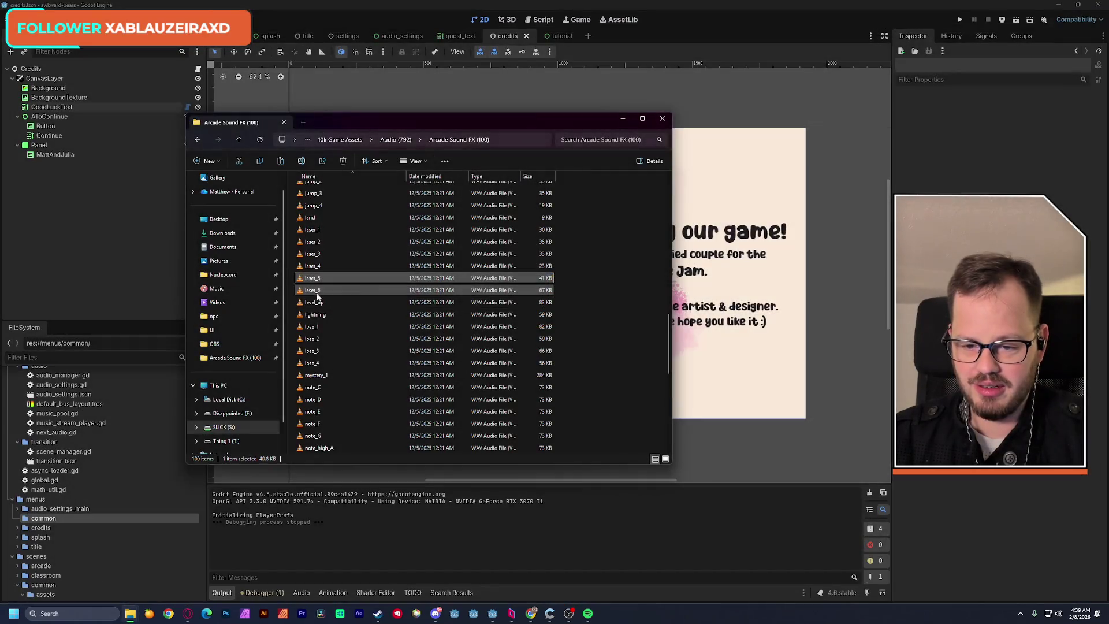
pyautogui.doubleClick(317, 291)
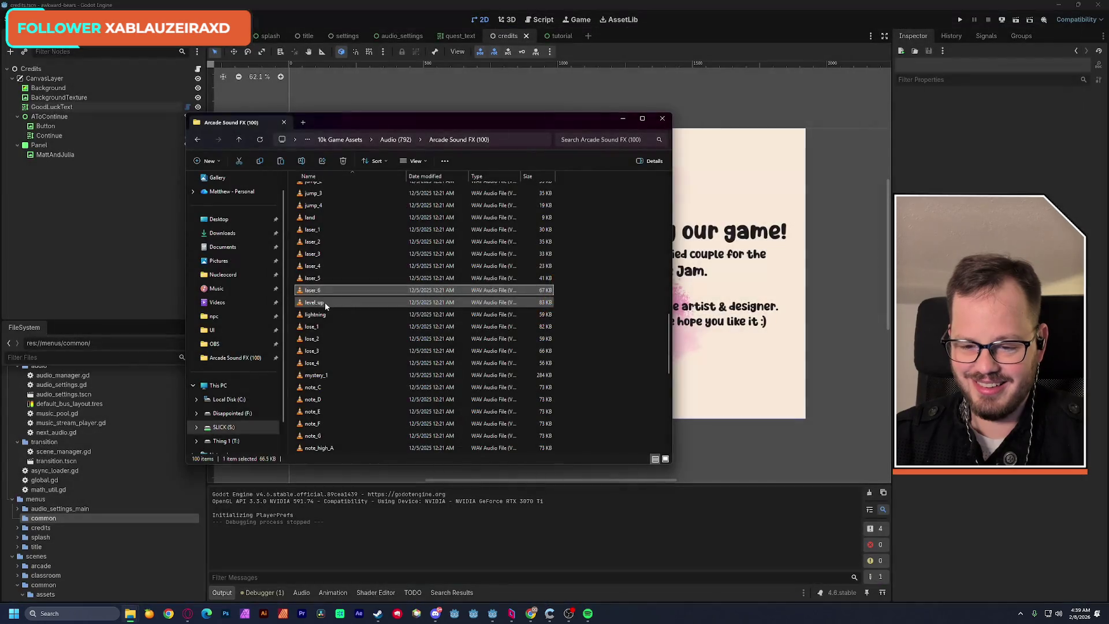
pyautogui.doubleClick(324, 304)
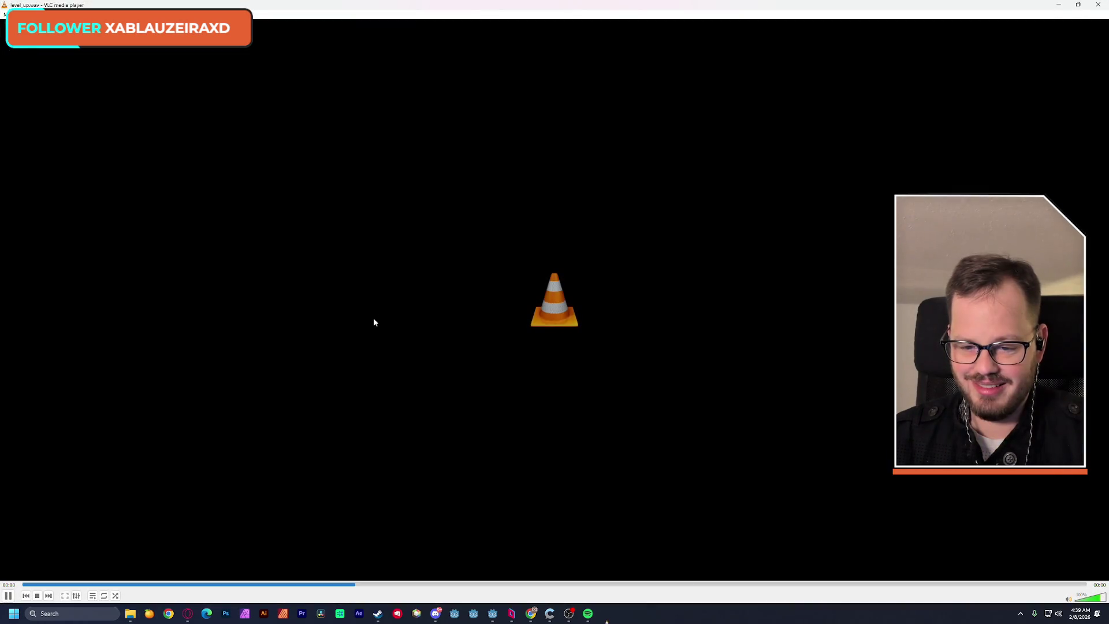
pyautogui.hotkey('alt', 'F4')
pyautogui.doubleClick(324, 315)
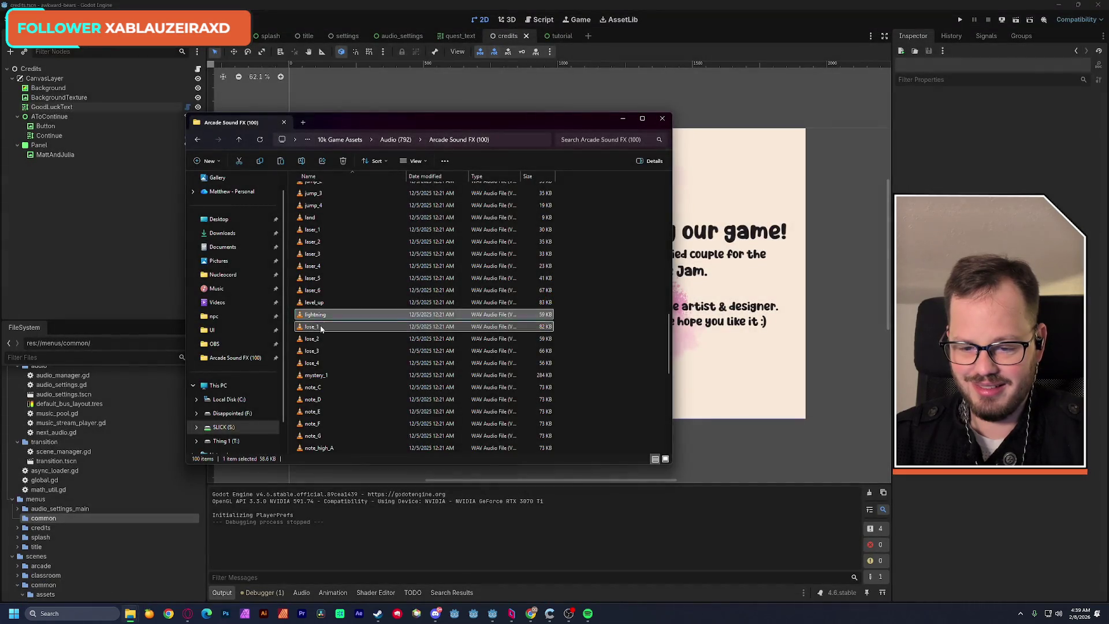
pyautogui.doubleClick(321, 328)
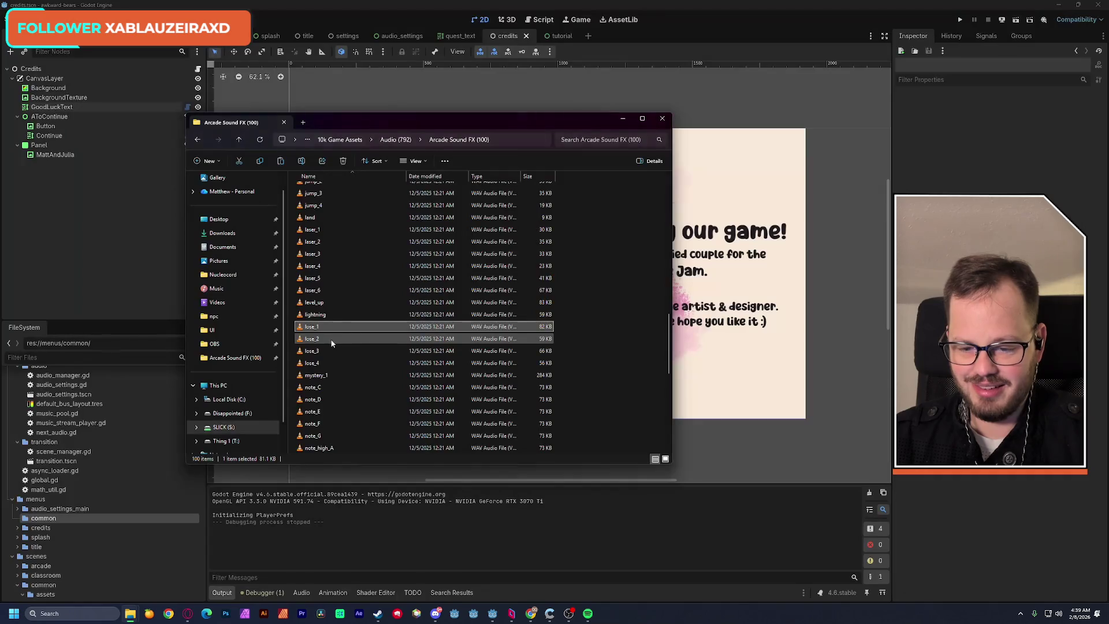
pyautogui.doubleClick(320, 345)
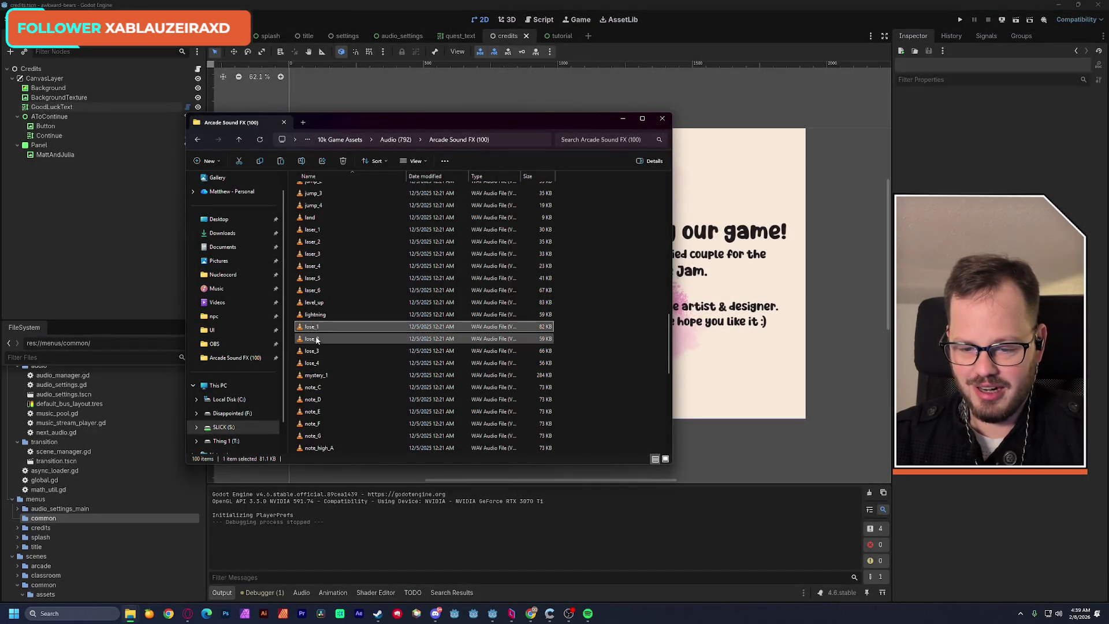
pyautogui.click(61, 345)
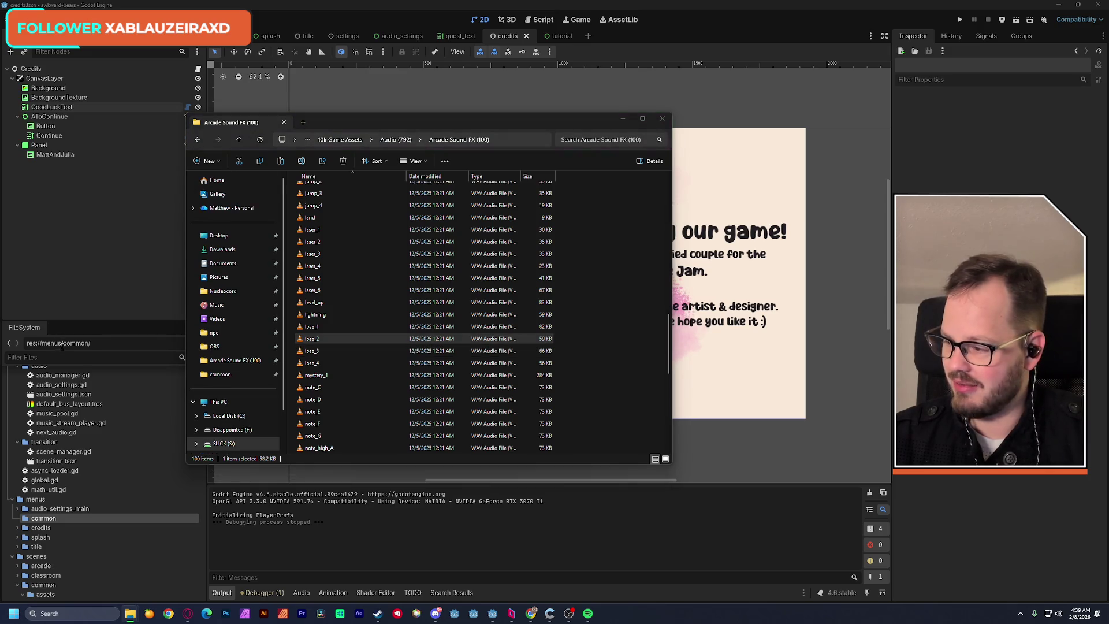
# Preview the lose_3, lose_4, mystery_1, note_C and note_D sound effects.
pyautogui.doubleClick(317, 351)
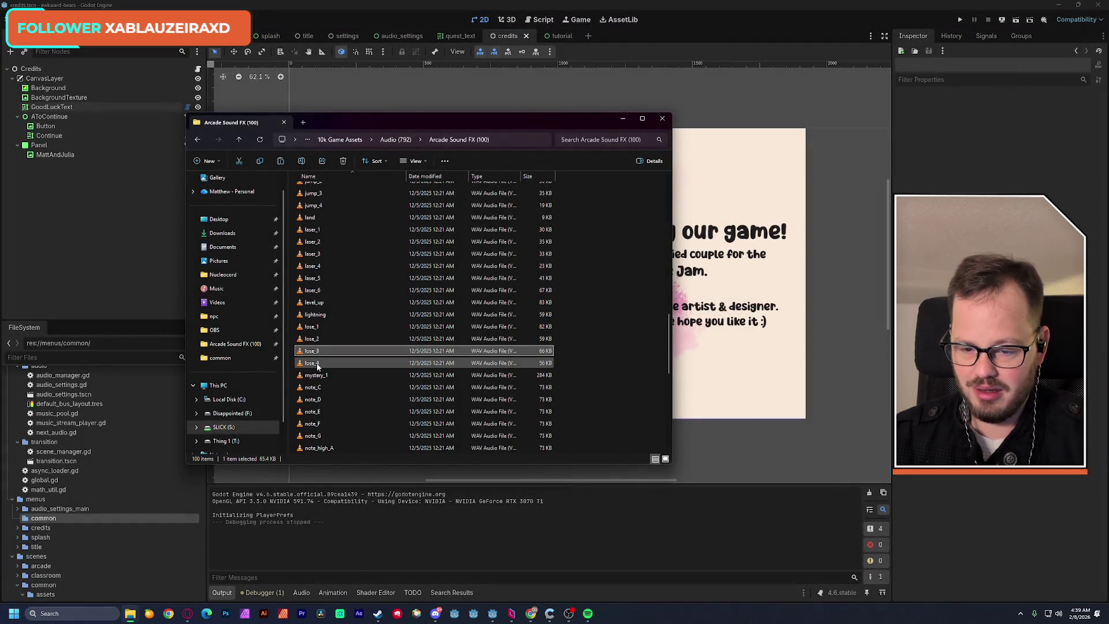
pyautogui.doubleClick(329, 352)
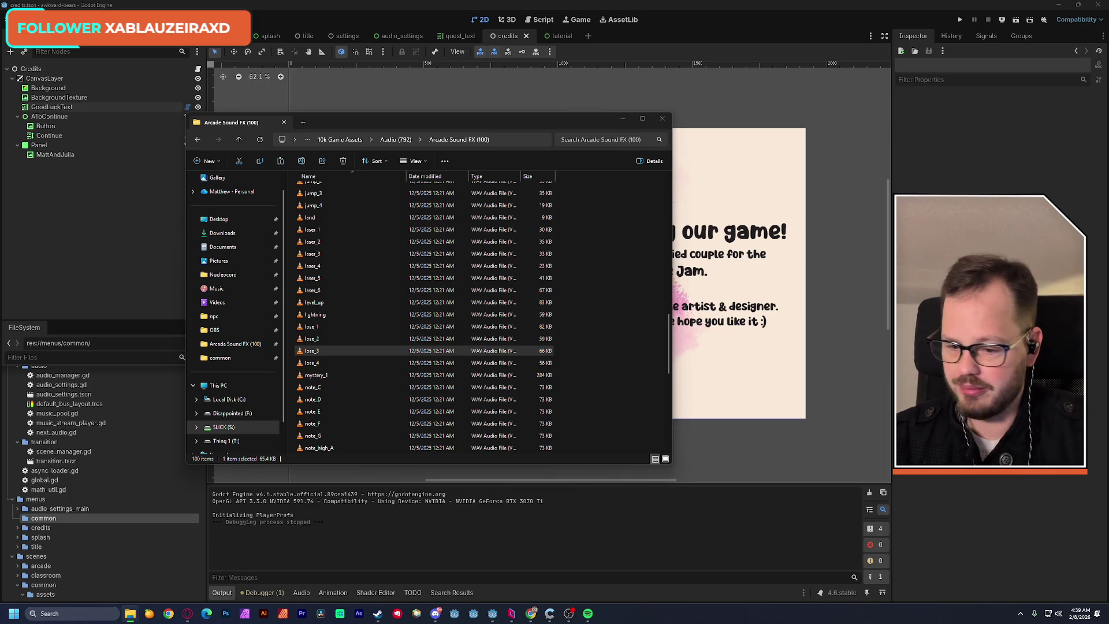
pyautogui.doubleClick(311, 363)
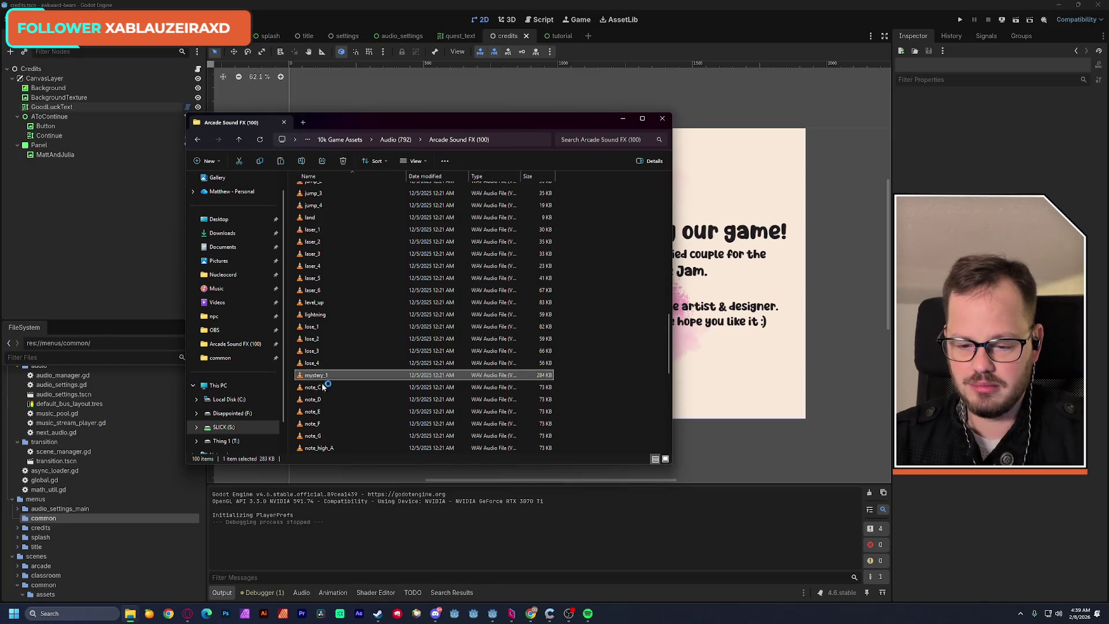
pyautogui.doubleClick(375, 413)
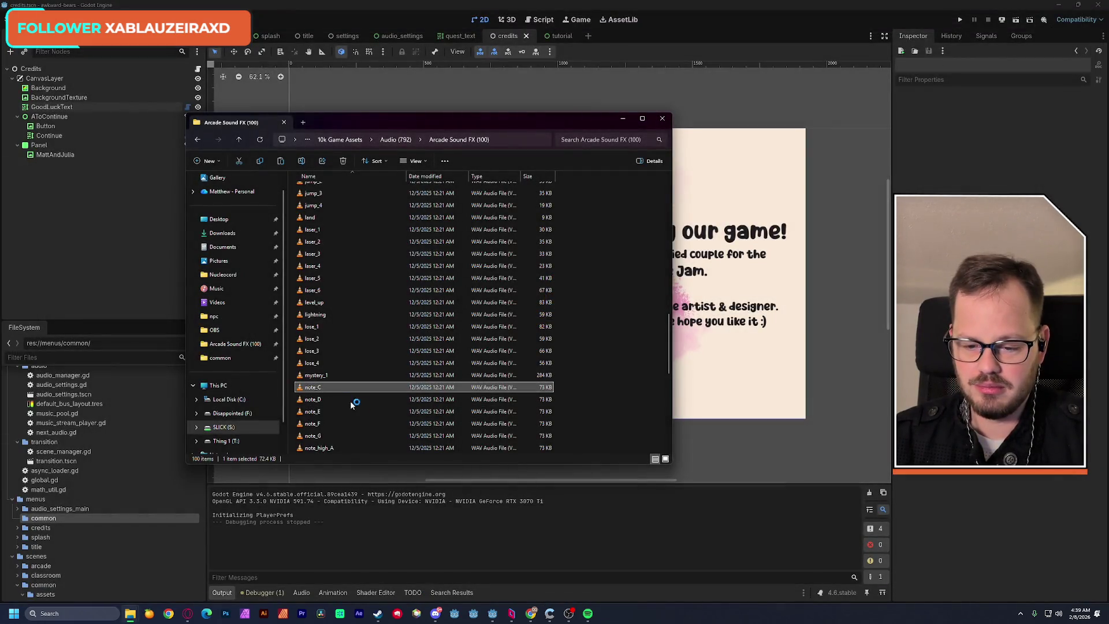
pyautogui.doubleClick(363, 422)
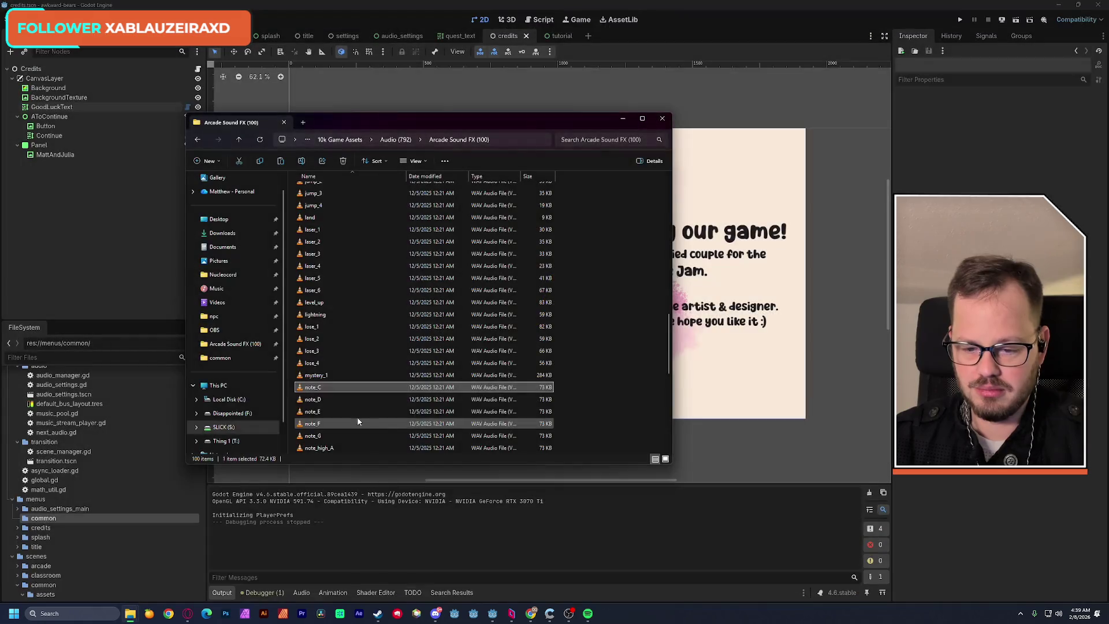
pyautogui.click(323, 400)
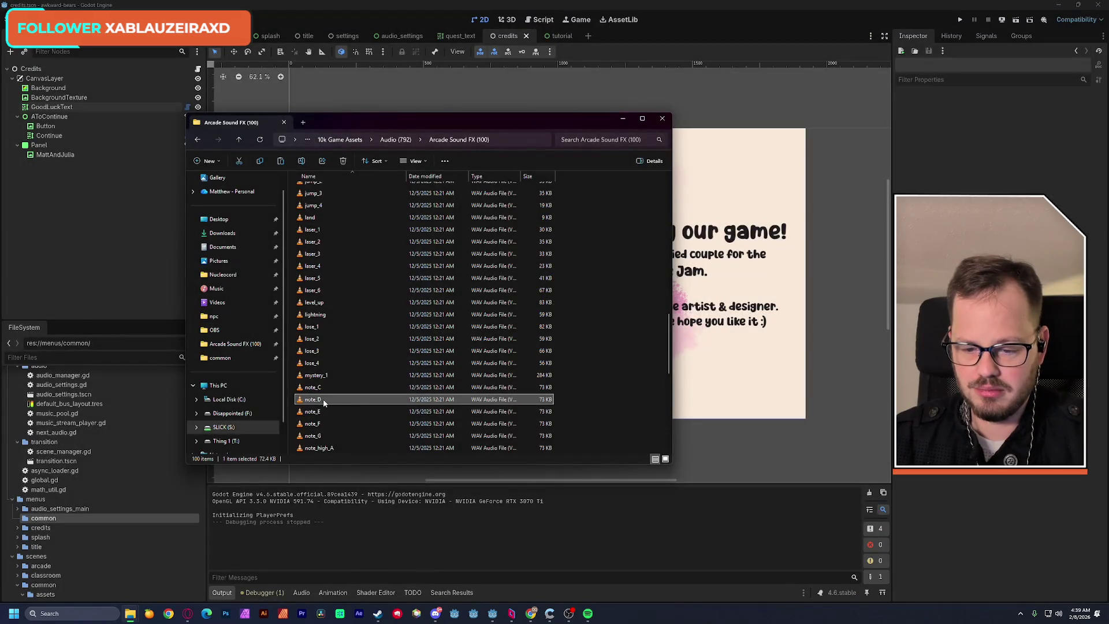
pyautogui.doubleClick(359, 404)
# Preview powerup_2 to powerup_4, select_1 and slippery further down the list.
pyautogui.scroll(-1, 362, 407)
pyautogui.scroll(-4, 361, 404)
pyautogui.click(325, 303)
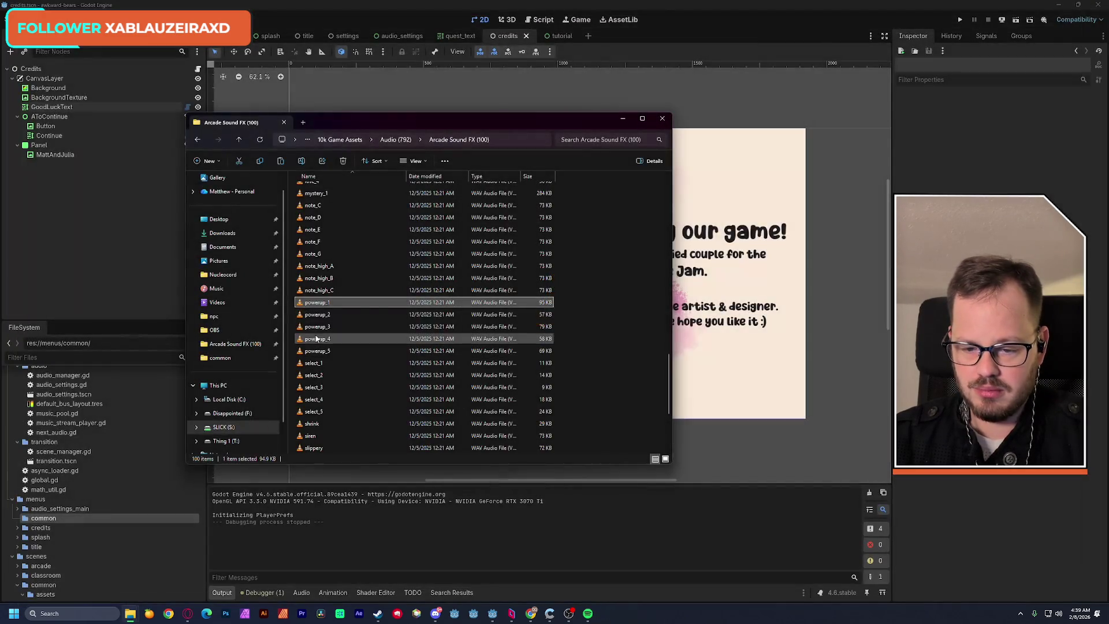
pyautogui.doubleClick(317, 315)
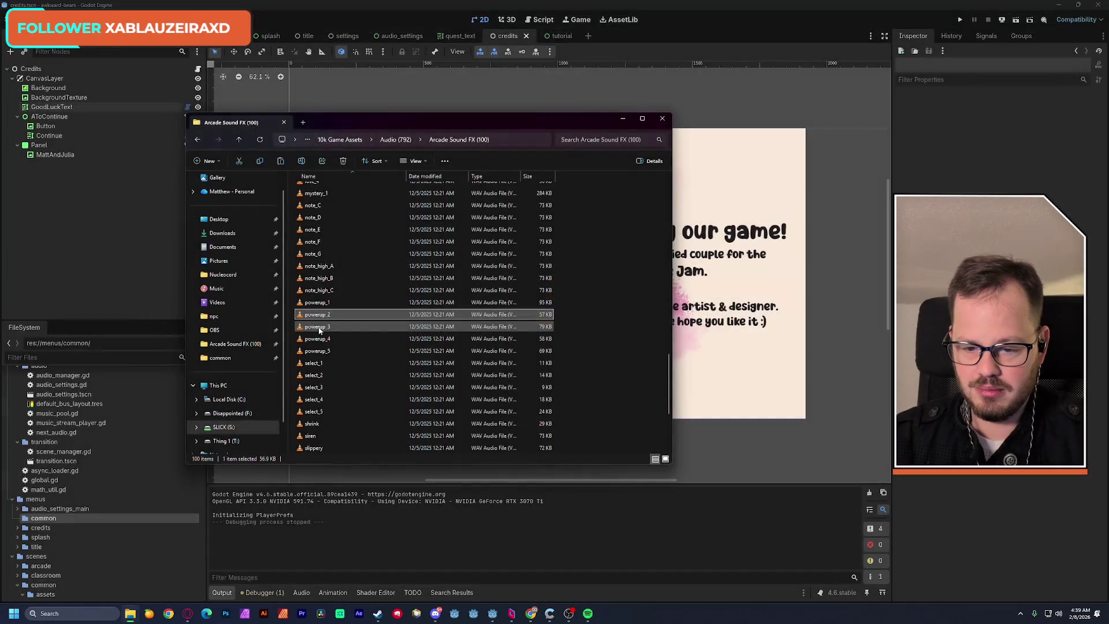
pyautogui.doubleClick(318, 328)
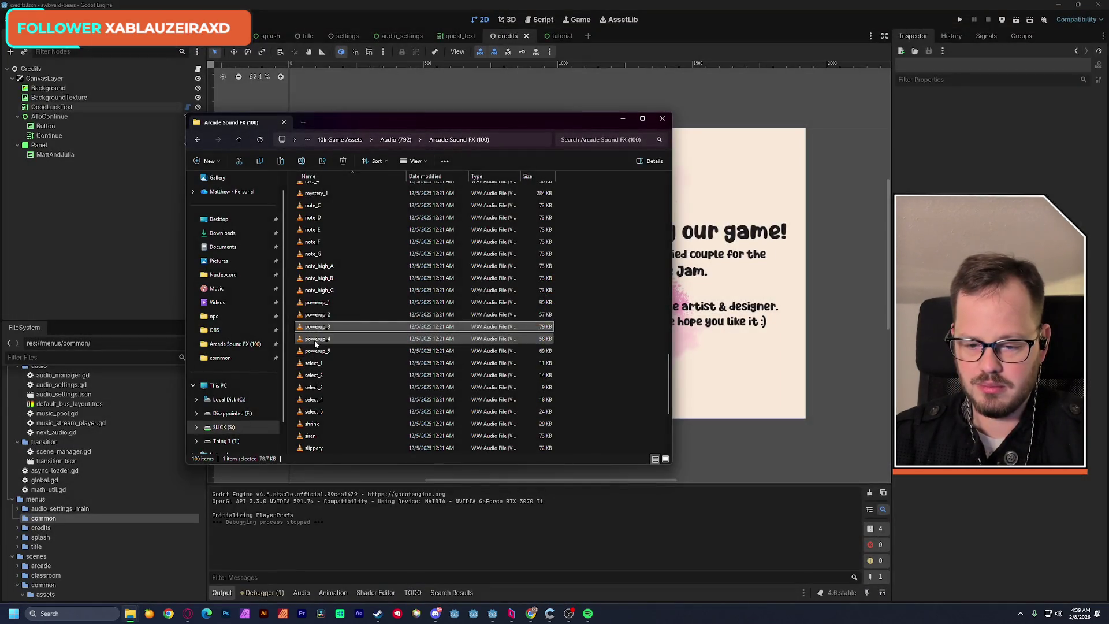
pyautogui.doubleClick(314, 340)
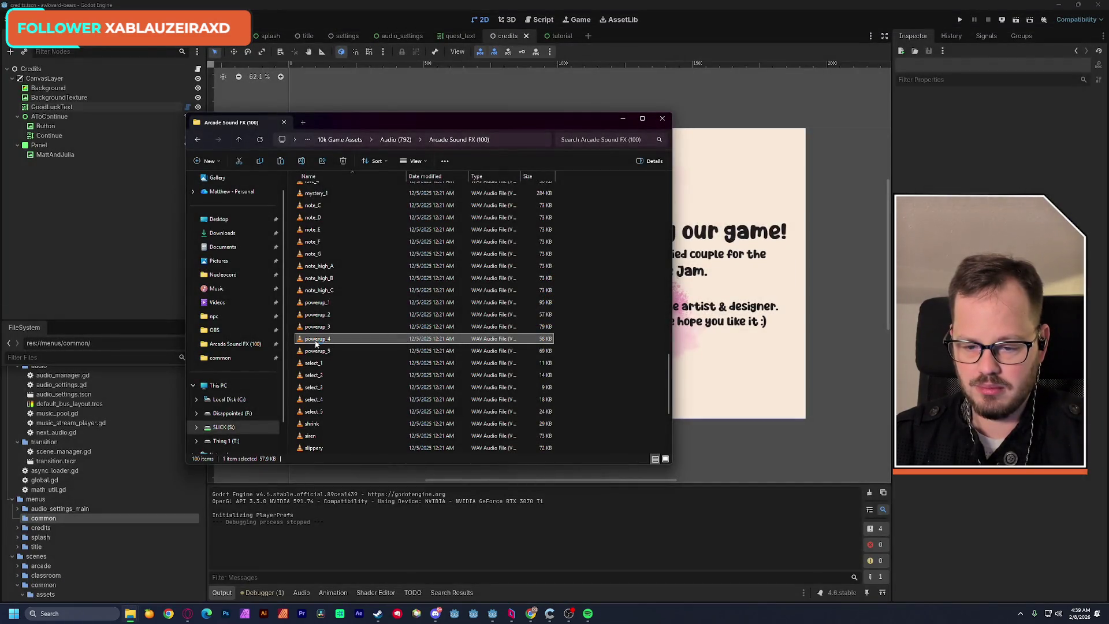
pyautogui.doubleClick(315, 343)
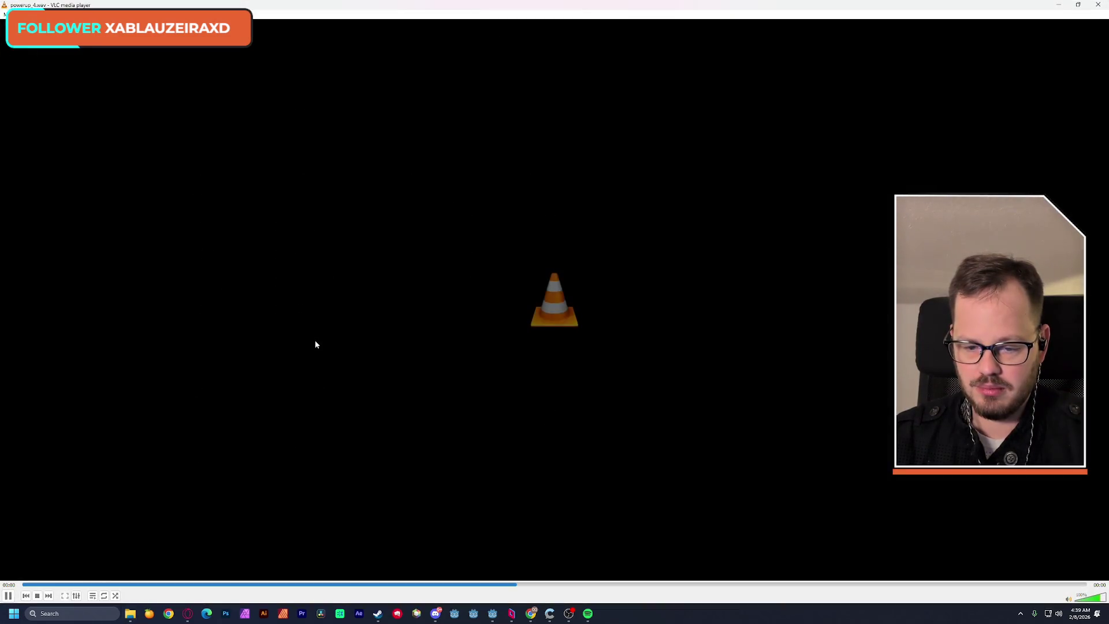
pyautogui.doubleClick(327, 363)
pyautogui.scroll(-2, 326, 363)
pyautogui.doubleClick(315, 375)
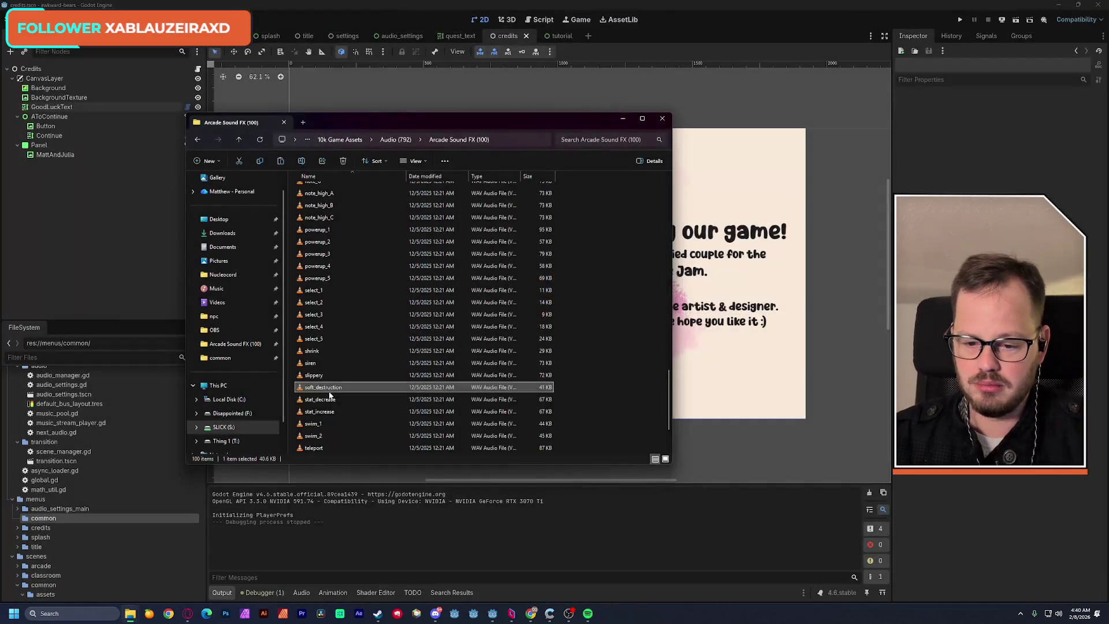
# Preview stat_decrease, stat_increase, swim_1, soft_destruction, teleport, water_1 and uh-oh.
pyautogui.doubleClick(379, 435)
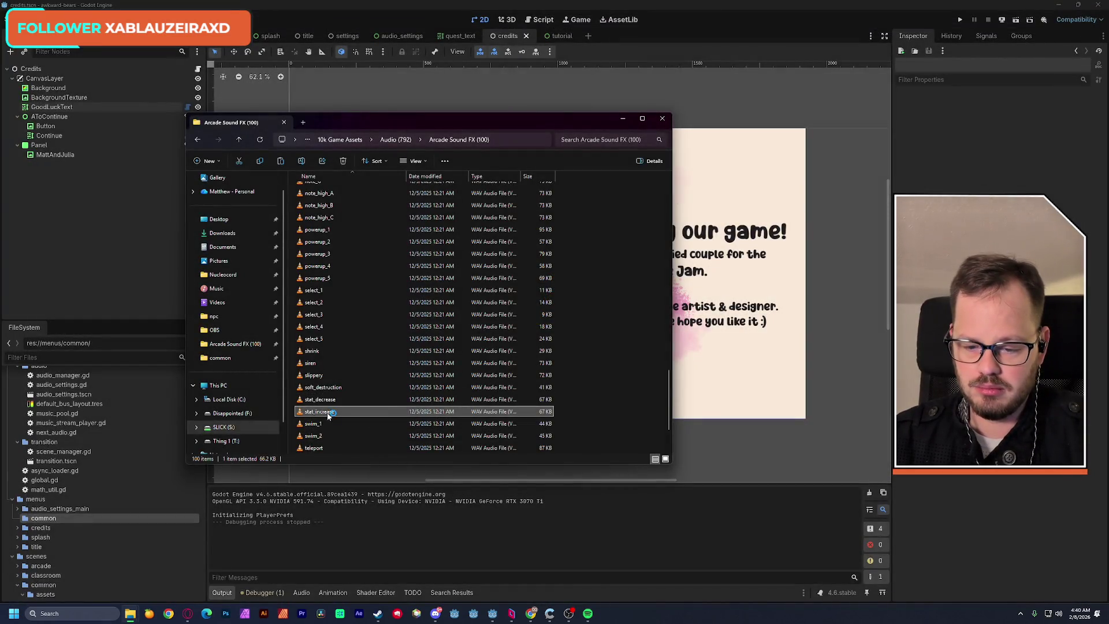
pyautogui.doubleClick(361, 426)
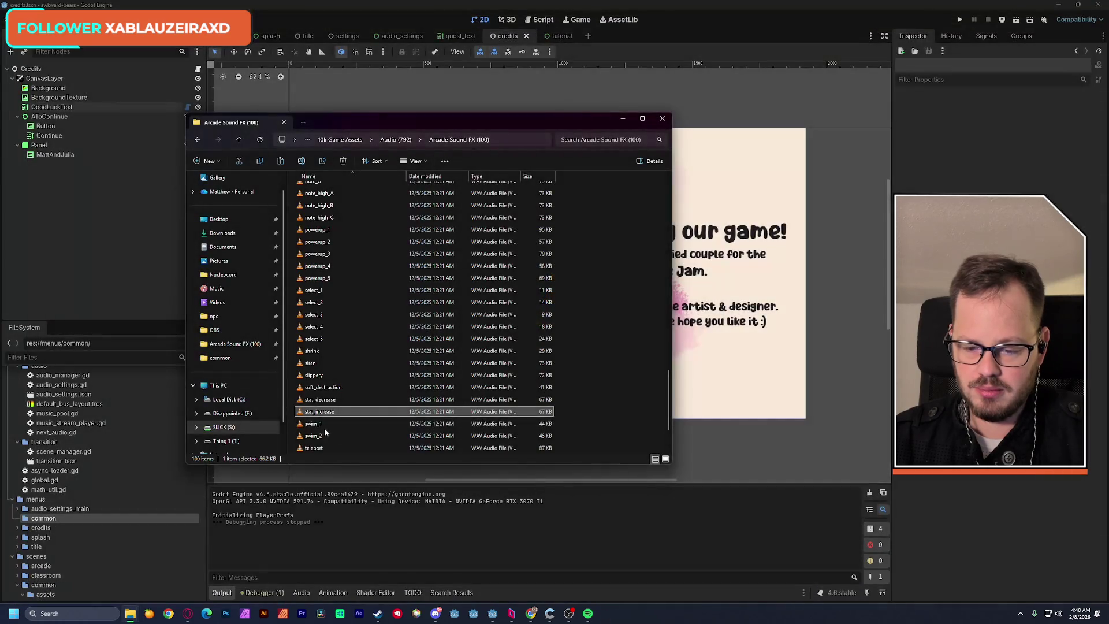
pyautogui.click(320, 428)
pyautogui.doubleClick(319, 429)
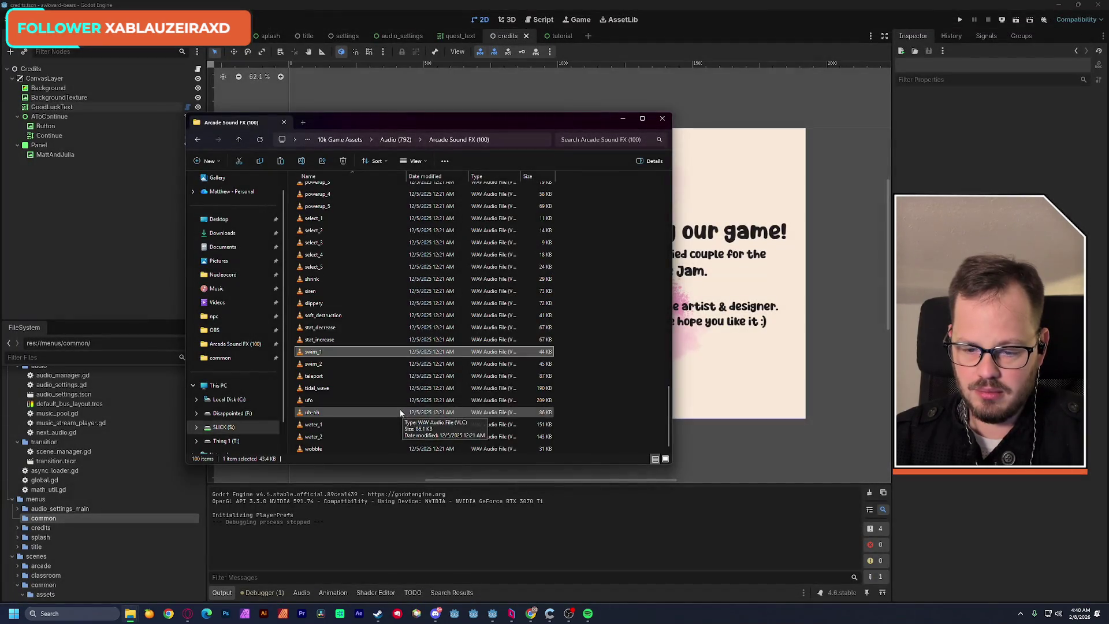
pyautogui.doubleClick(428, 387)
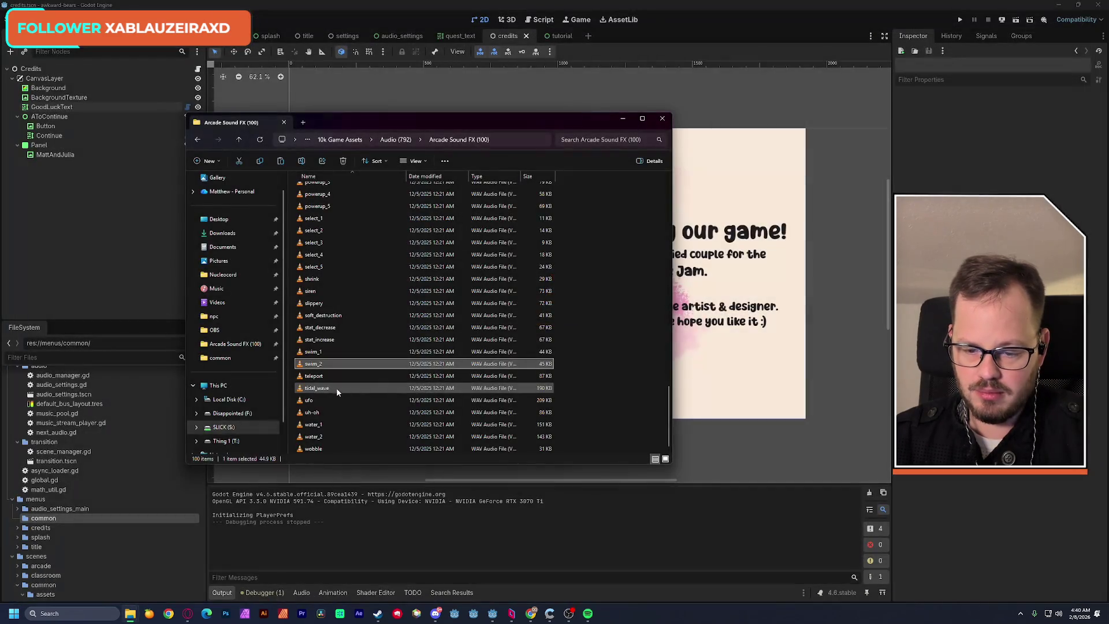
pyautogui.doubleClick(320, 377)
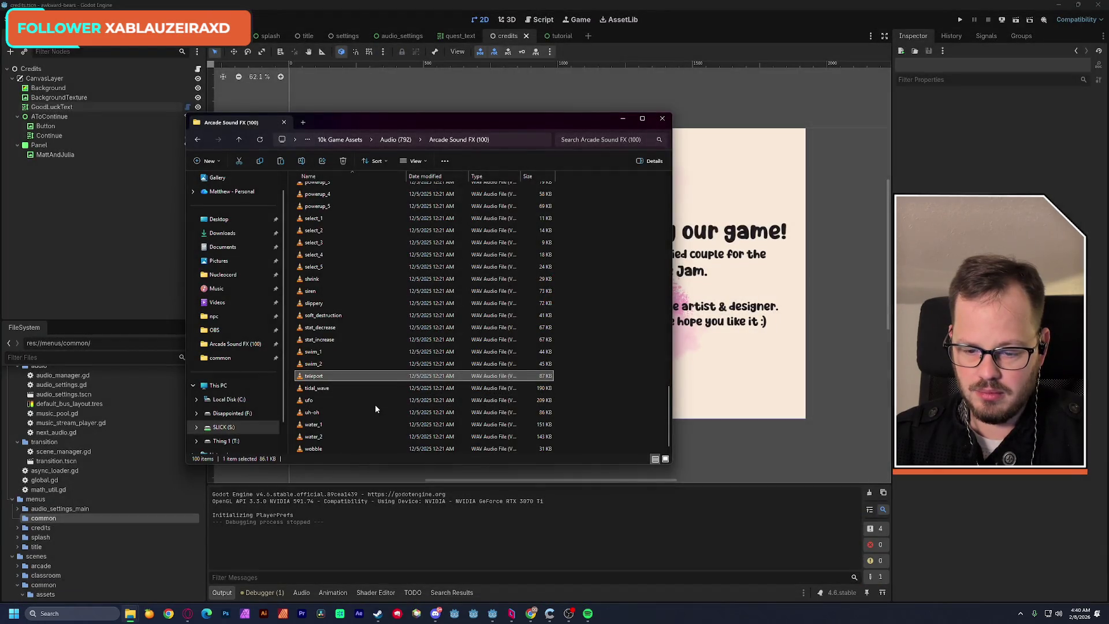
pyautogui.doubleClick(327, 424)
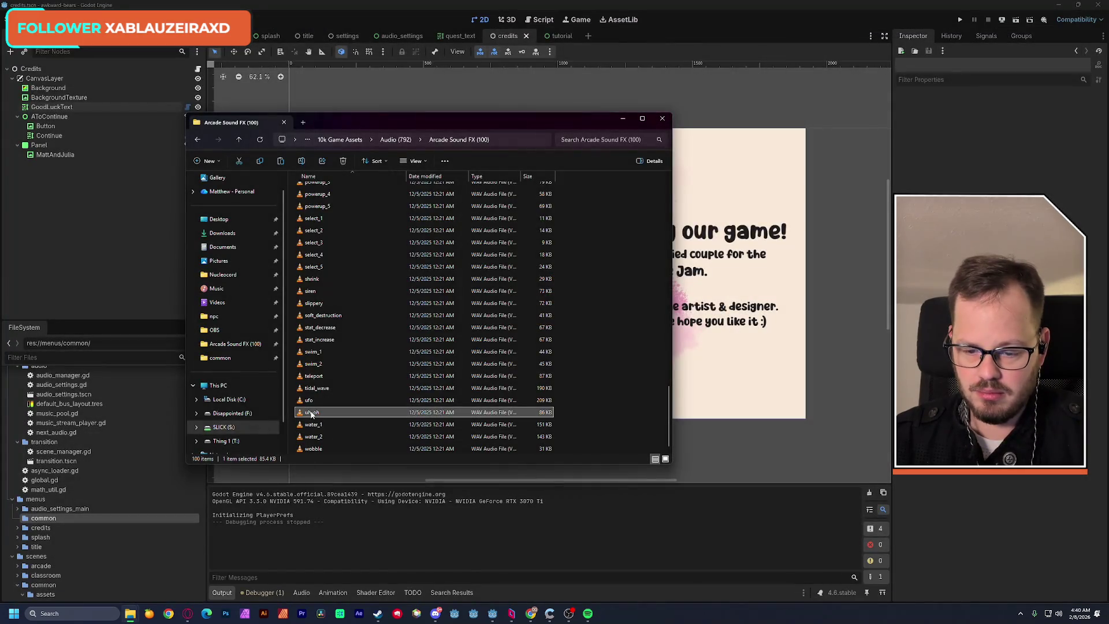
pyautogui.doubleClick(362, 406)
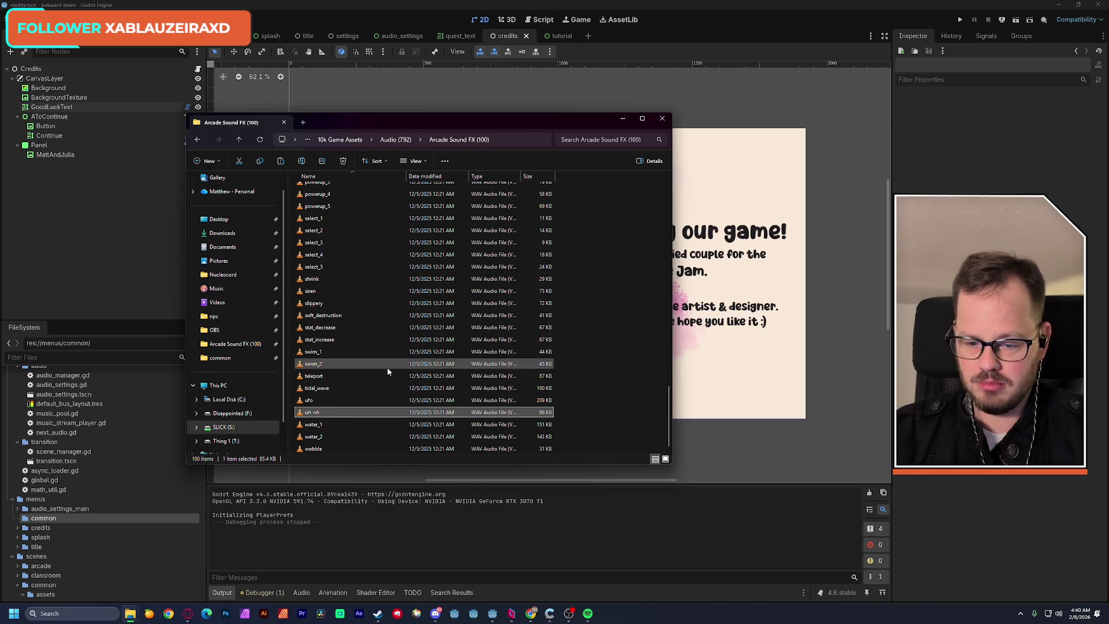
pyautogui.doubleClick(321, 379)
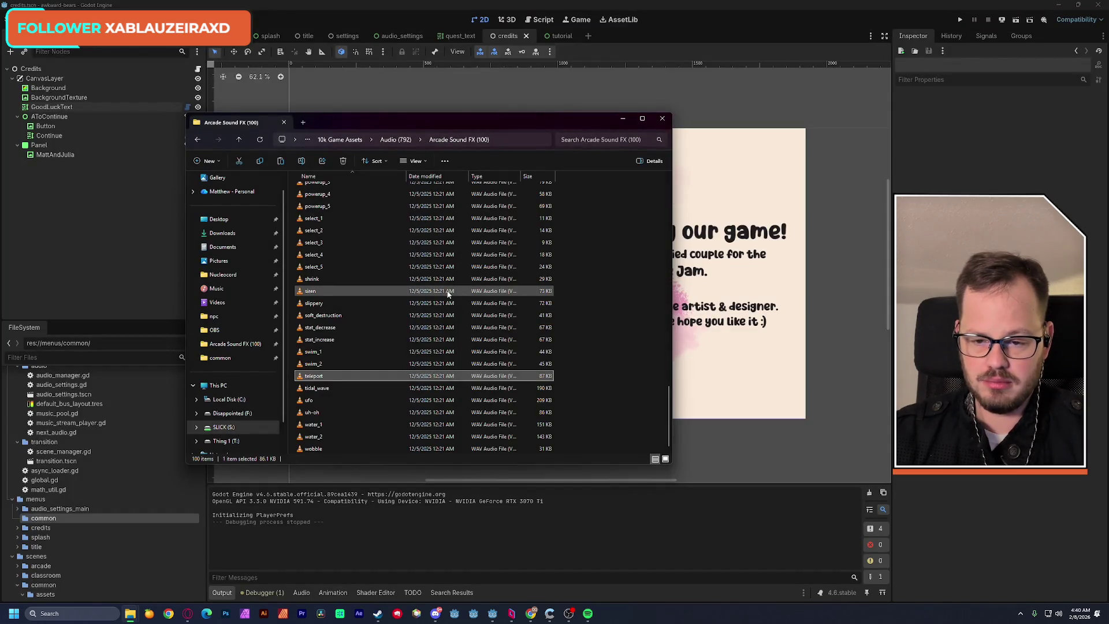
# Go back up to the Audio folder and bring the Godot editor to the front.
pyautogui.scroll(1, 447, 295)
pyautogui.click(402, 141)
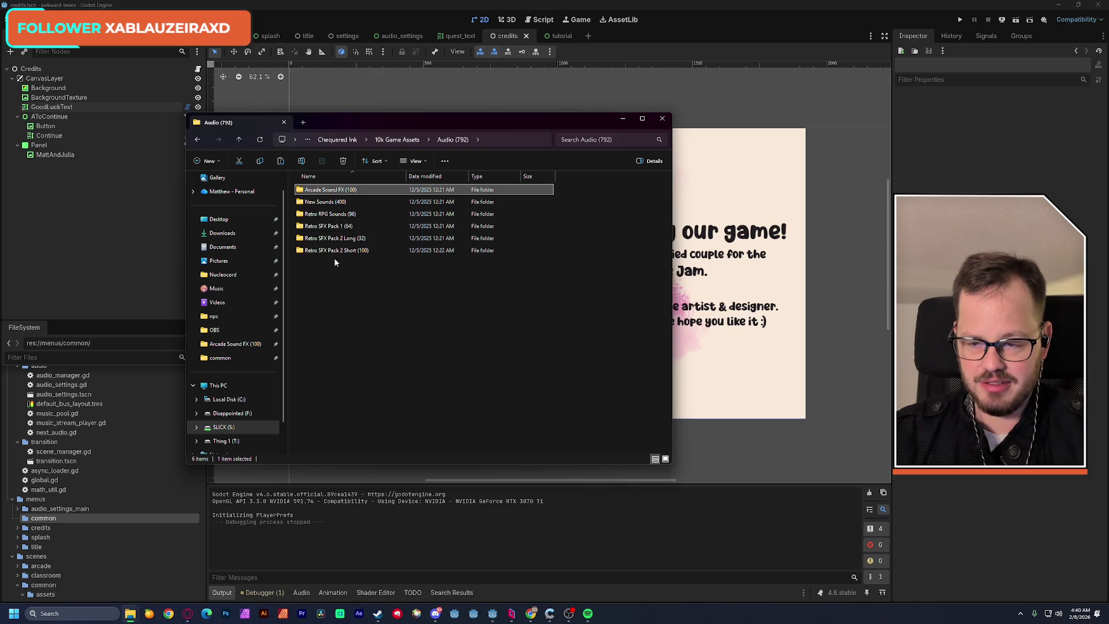
pyautogui.click(248, 7)
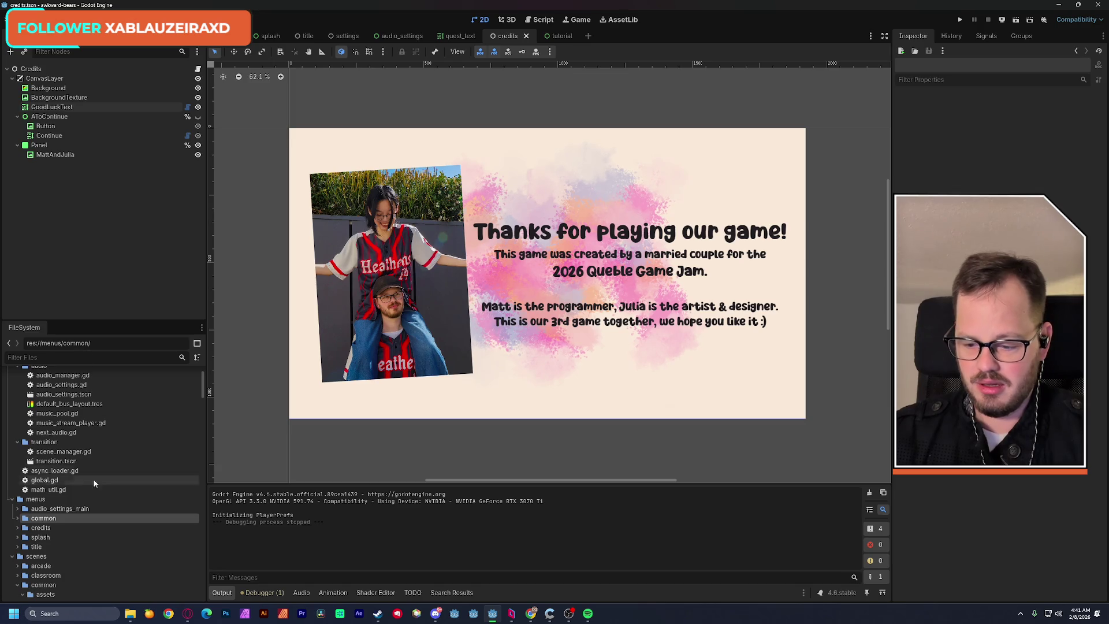
# Expand menus/common to show the imported sounds, then open globals/audio/audio_manager.gd.
pyautogui.doubleClick(64, 518)
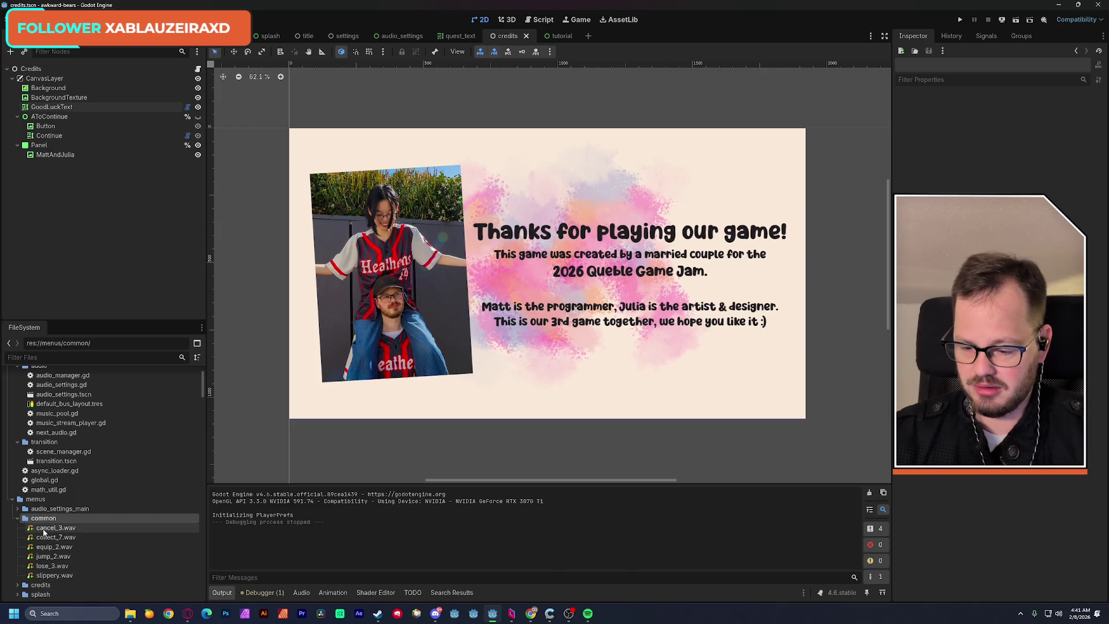
pyautogui.moveTo(44, 532)
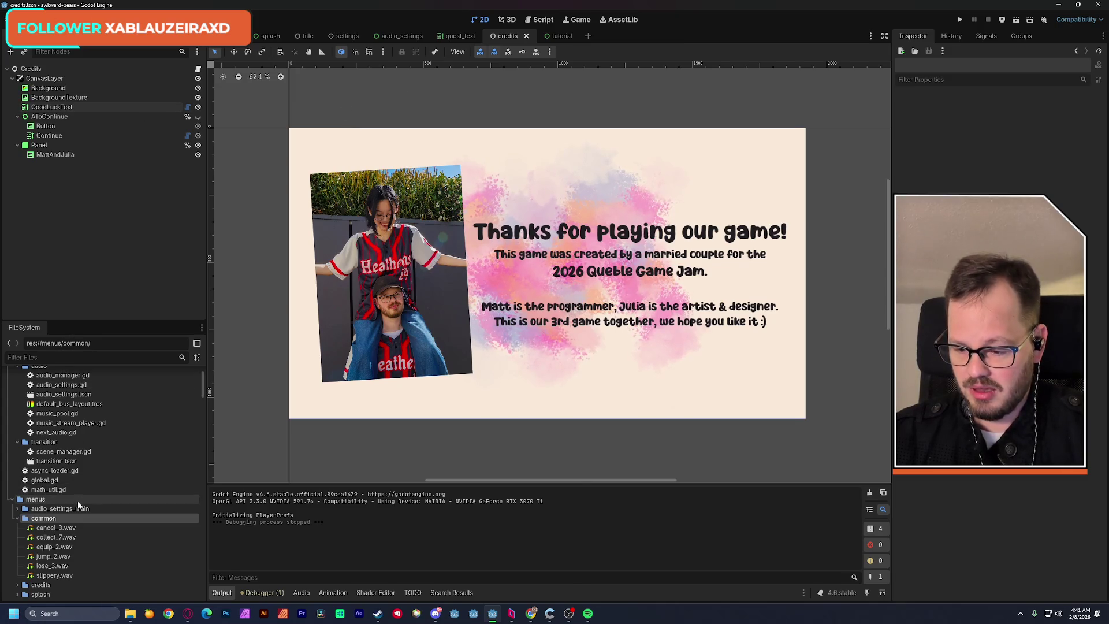
pyautogui.scroll(2, 57, 491)
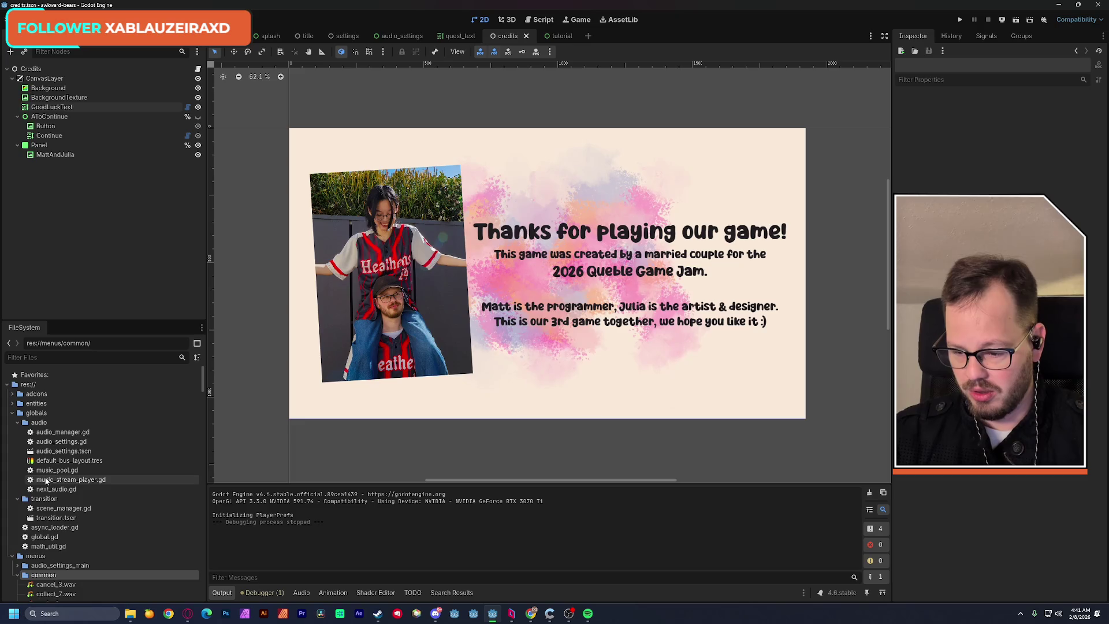
pyautogui.doubleClick(61, 432)
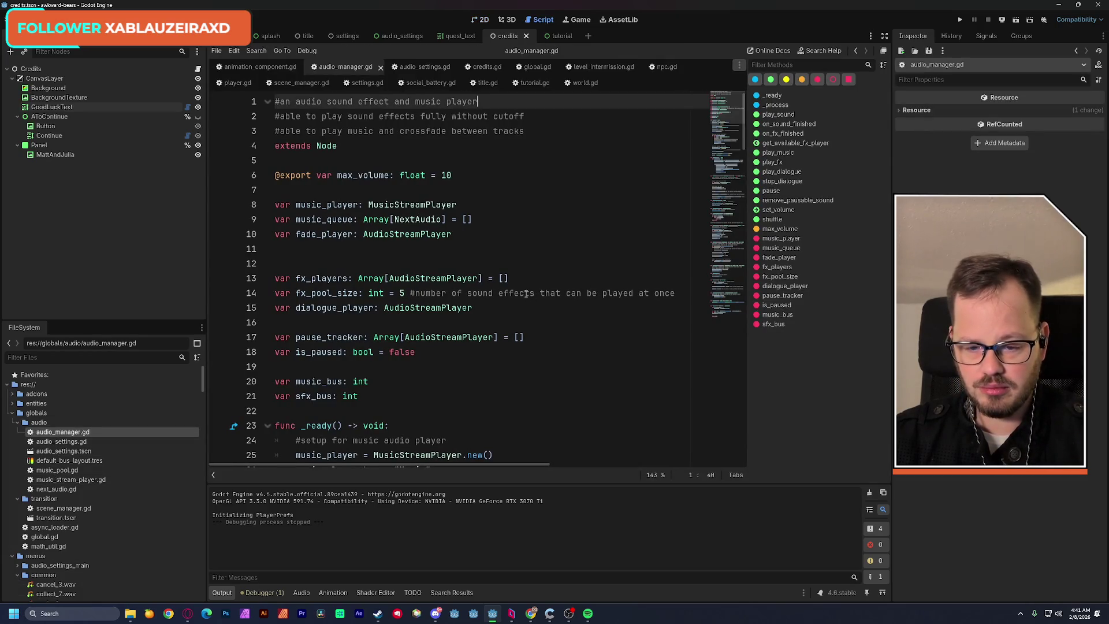
pyautogui.scroll(-5, 535, 279)
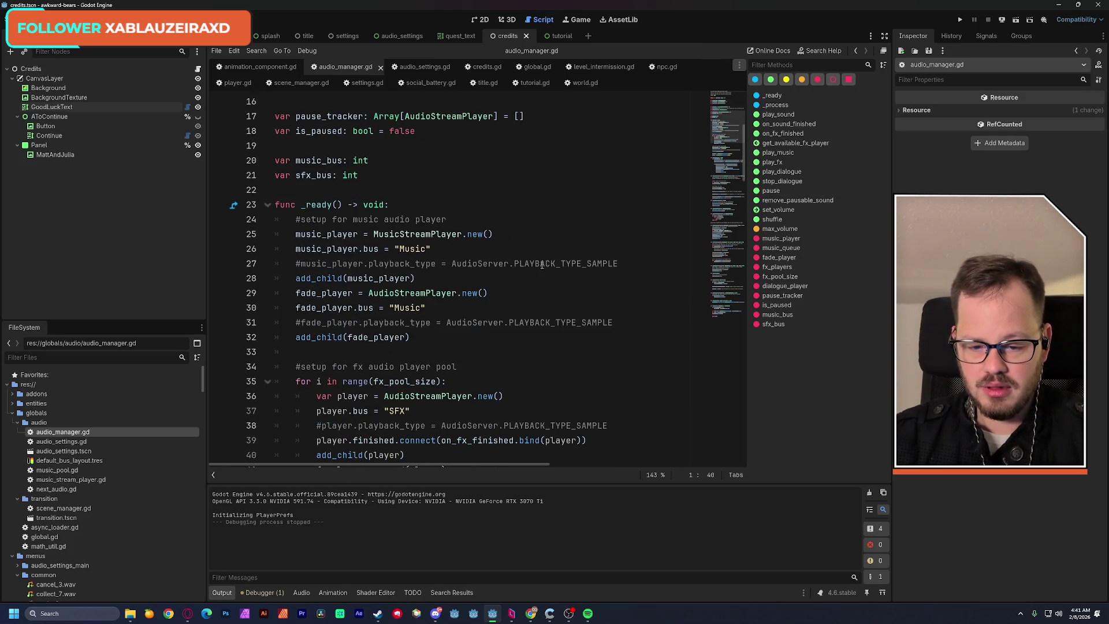
pyautogui.scroll(-6, 542, 264)
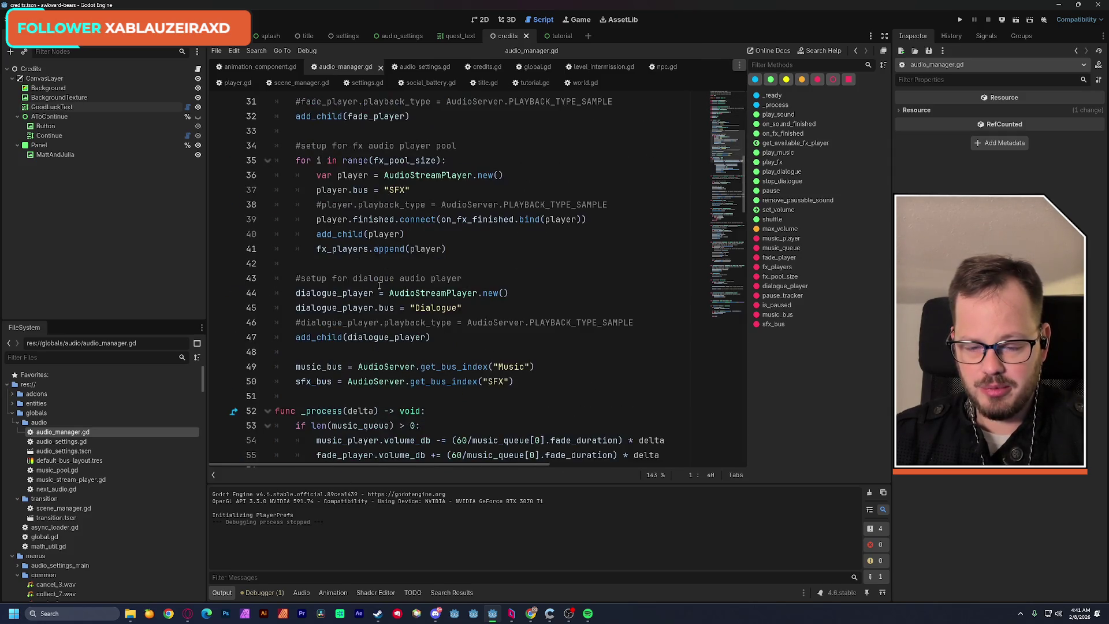
pyautogui.scroll(-2, 430, 243)
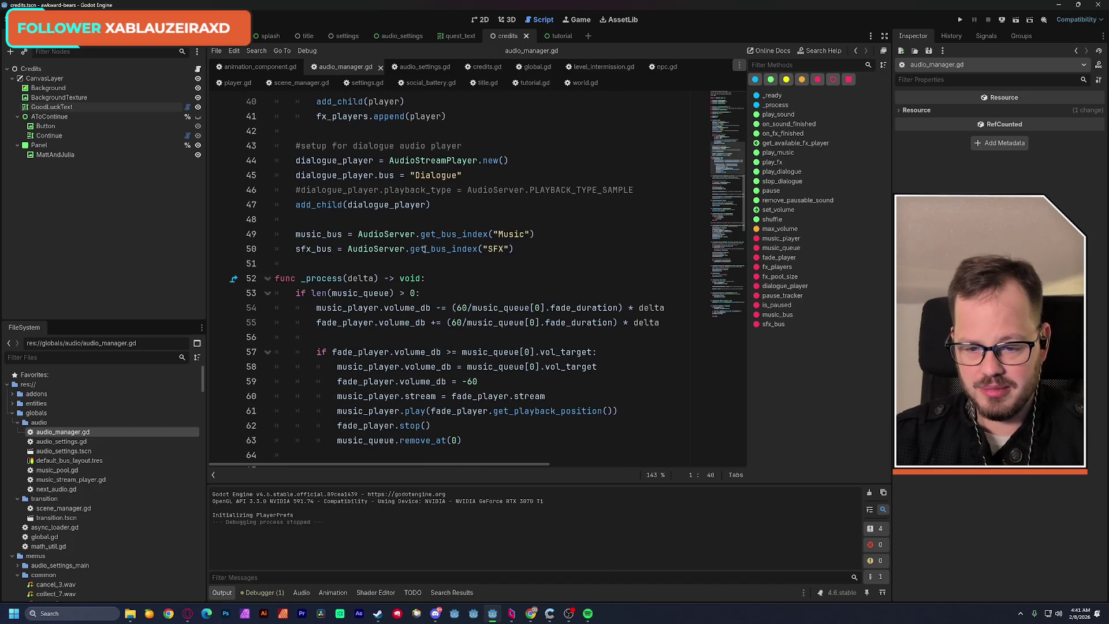
pyautogui.scroll(-5, 446, 261)
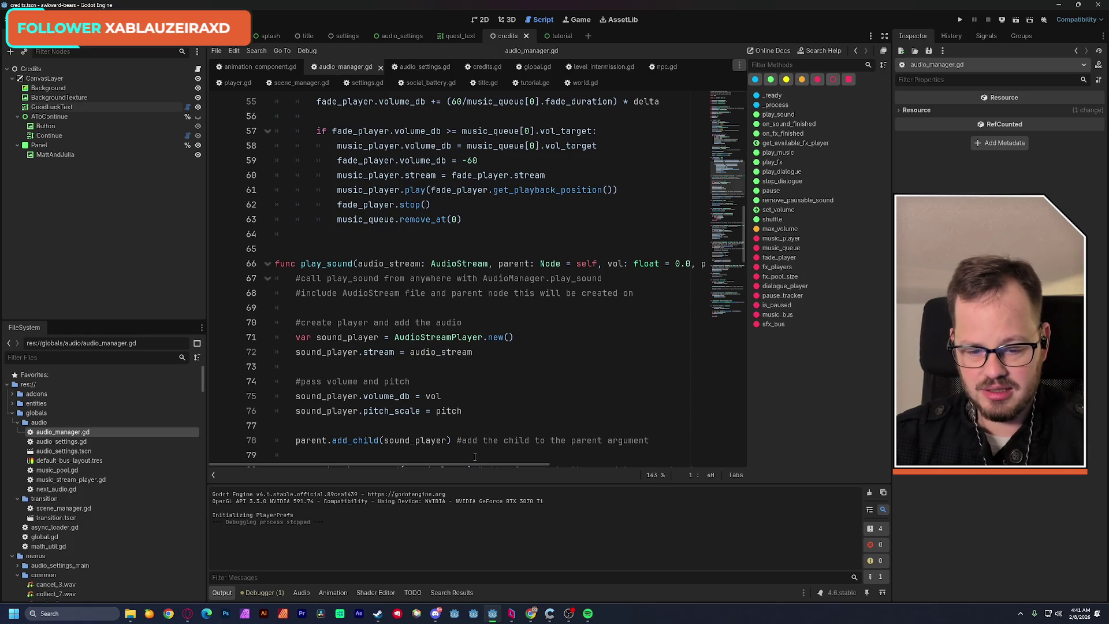
pyautogui.hscroll(3, 451, 463)
pyautogui.hscroll(-3, 427, 464)
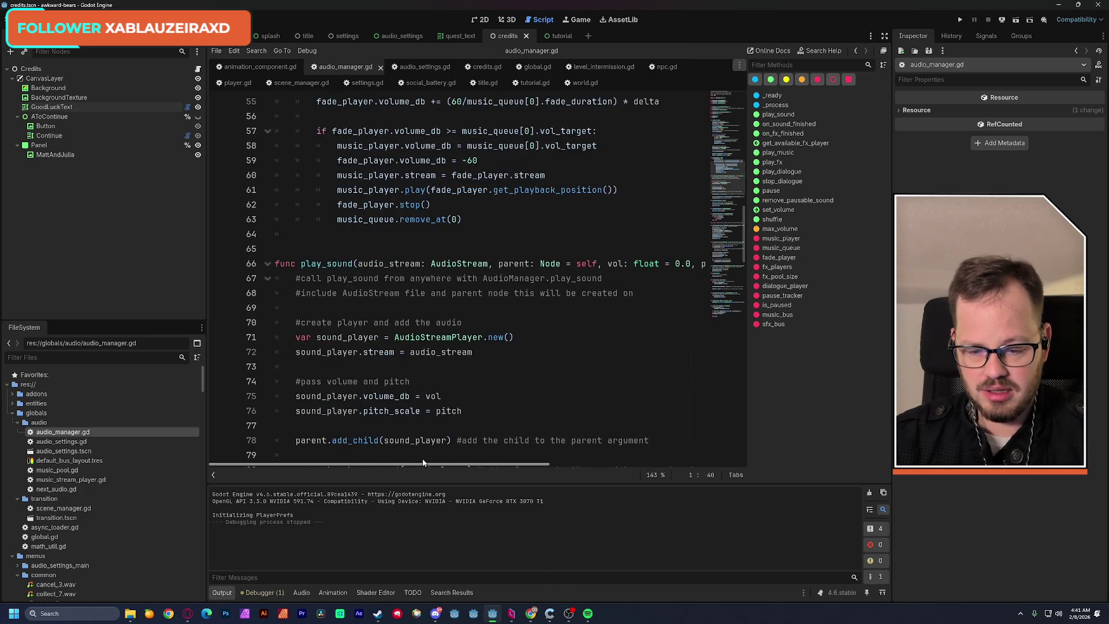
pyautogui.scroll(-4, 465, 284)
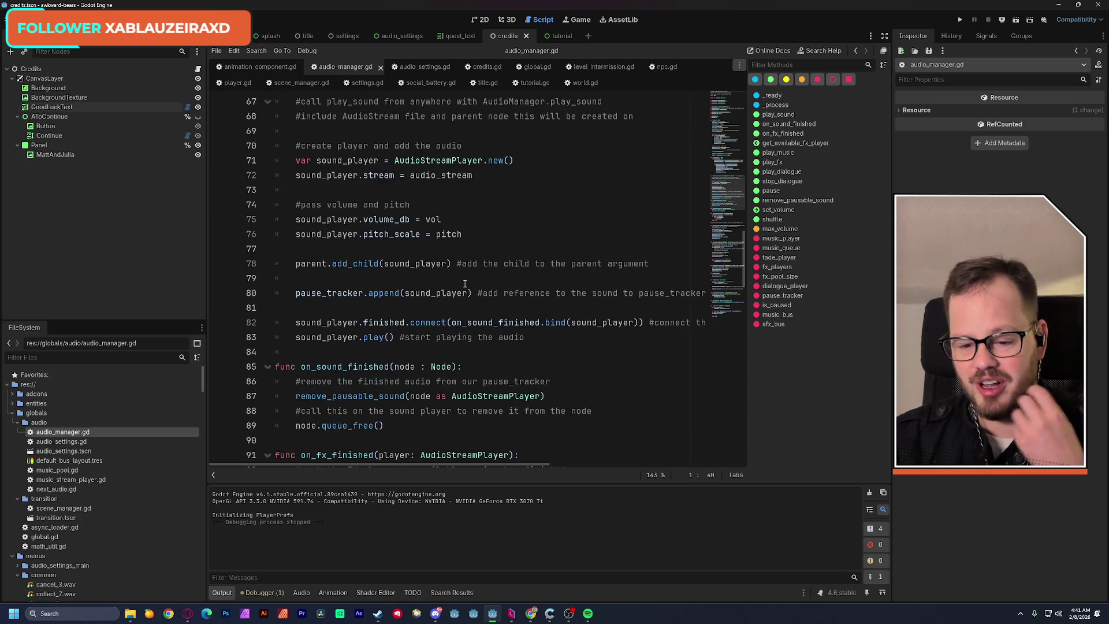
pyautogui.scroll(-4, 465, 283)
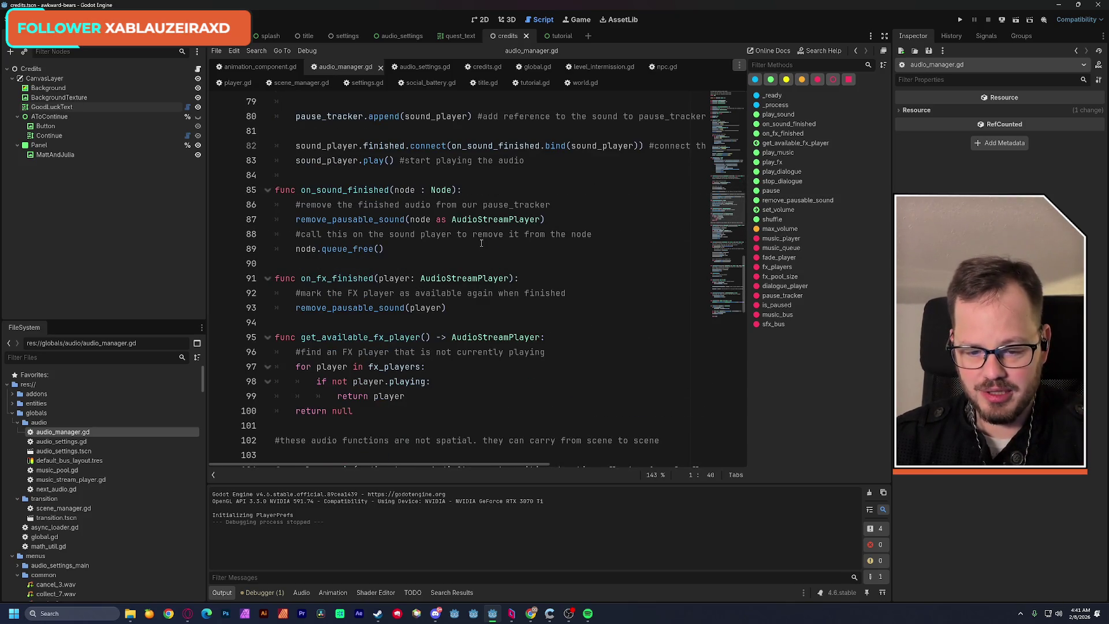
pyautogui.scroll(-7, 481, 243)
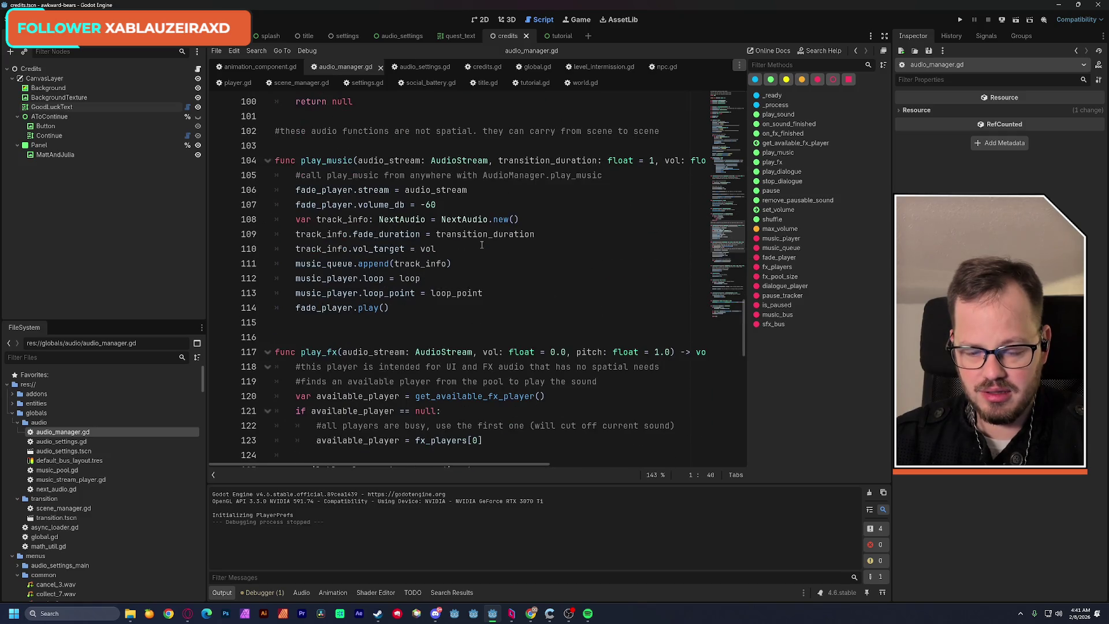
pyautogui.scroll(-3, 481, 245)
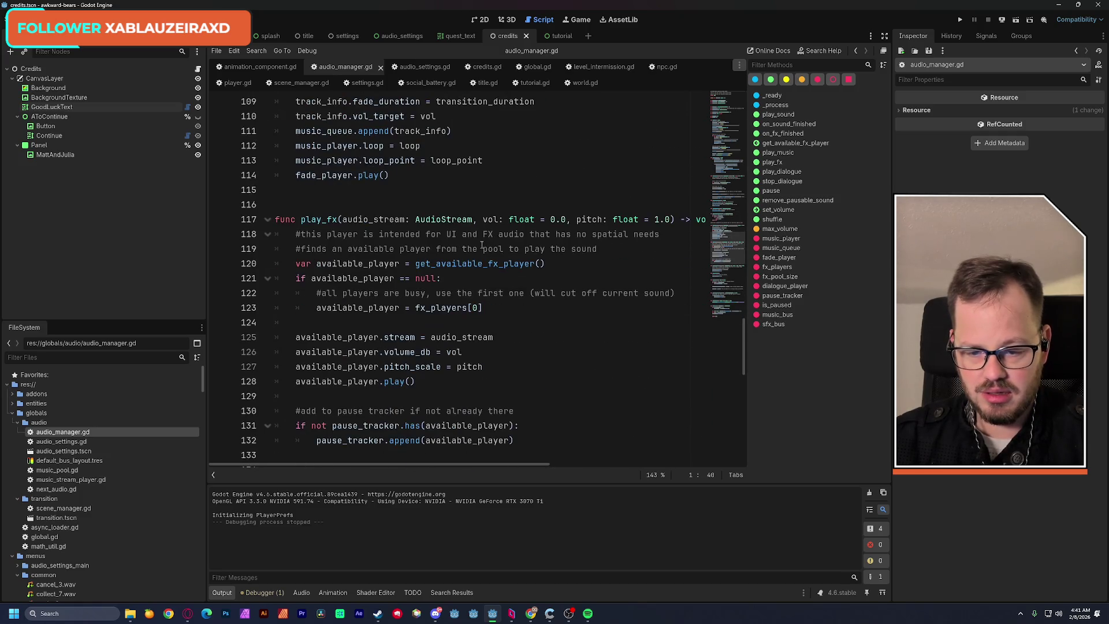
pyautogui.doubleClick(312, 221)
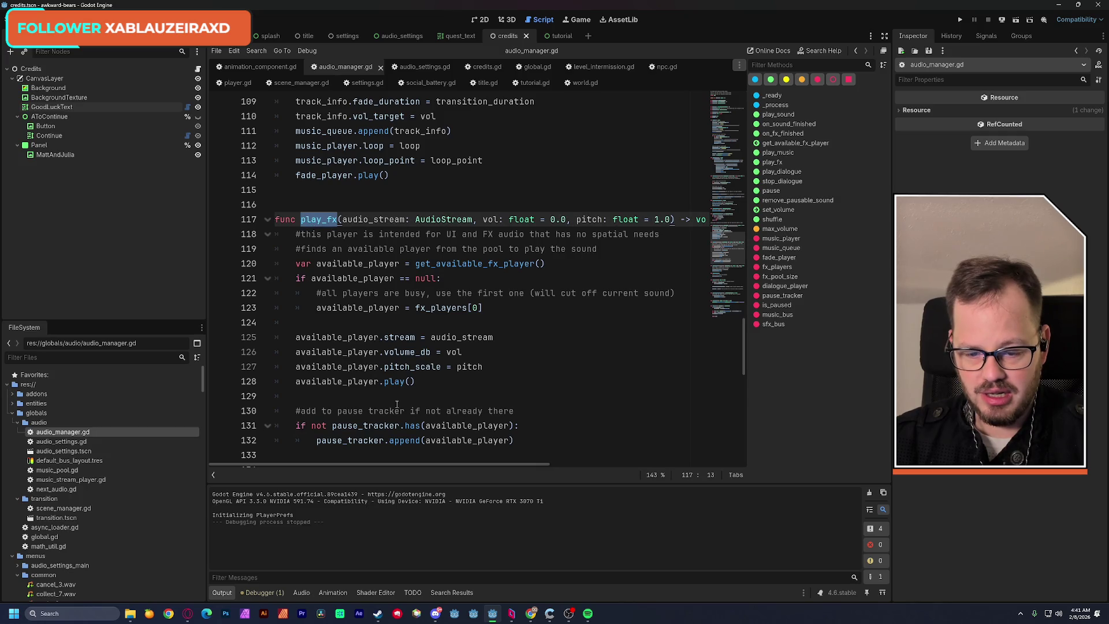
pyautogui.scroll(-6, 396, 454)
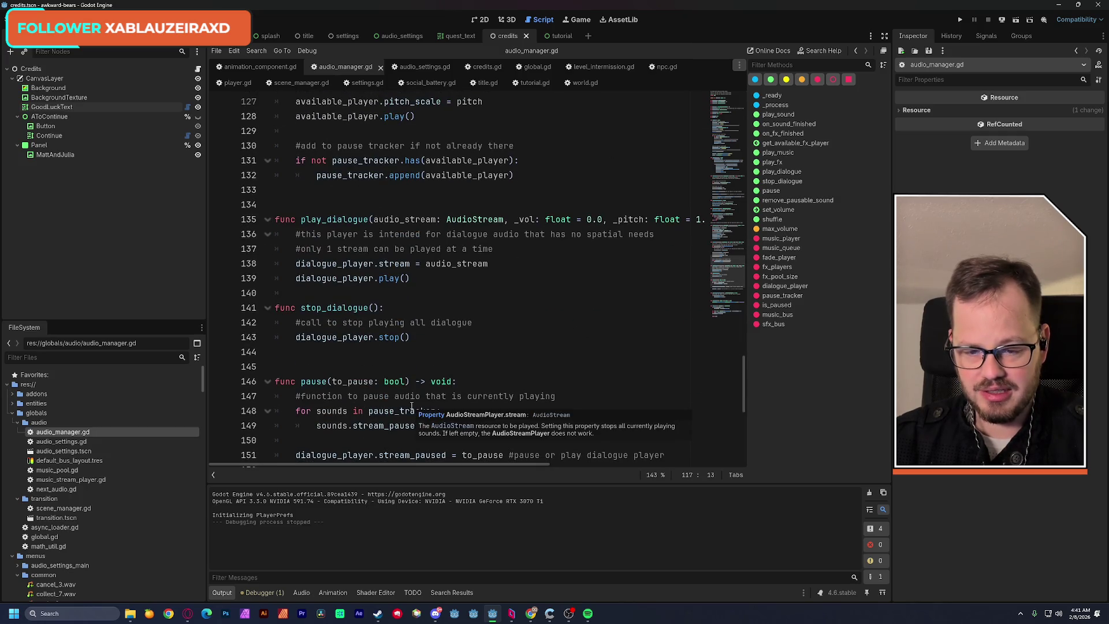
pyautogui.scroll(-4, 458, 347)
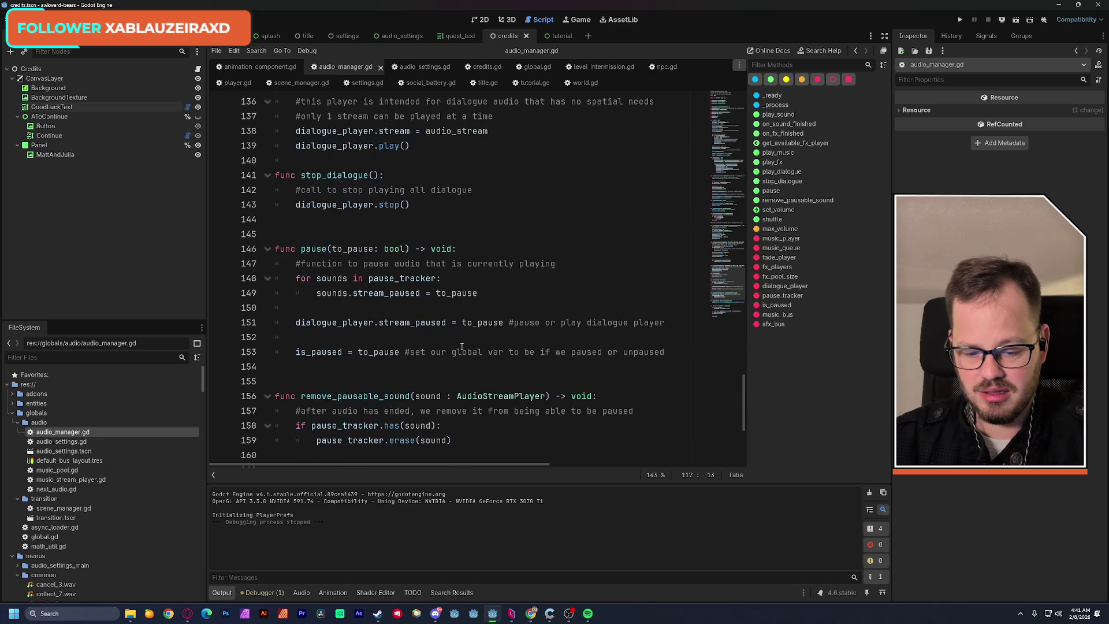
pyautogui.click(455, 615)
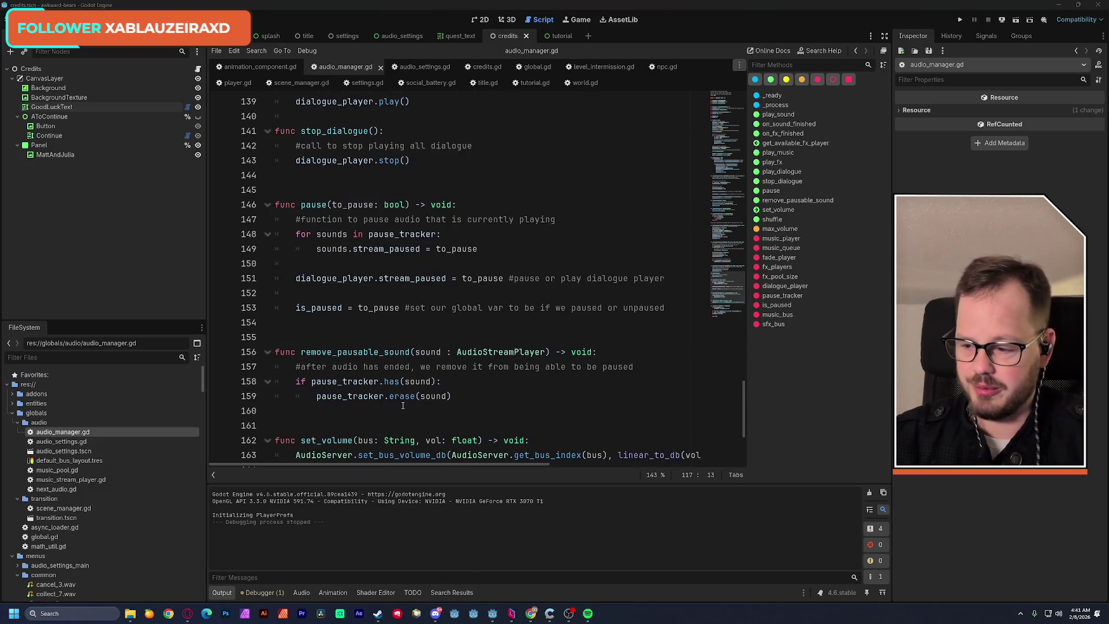
pyautogui.press('F5')
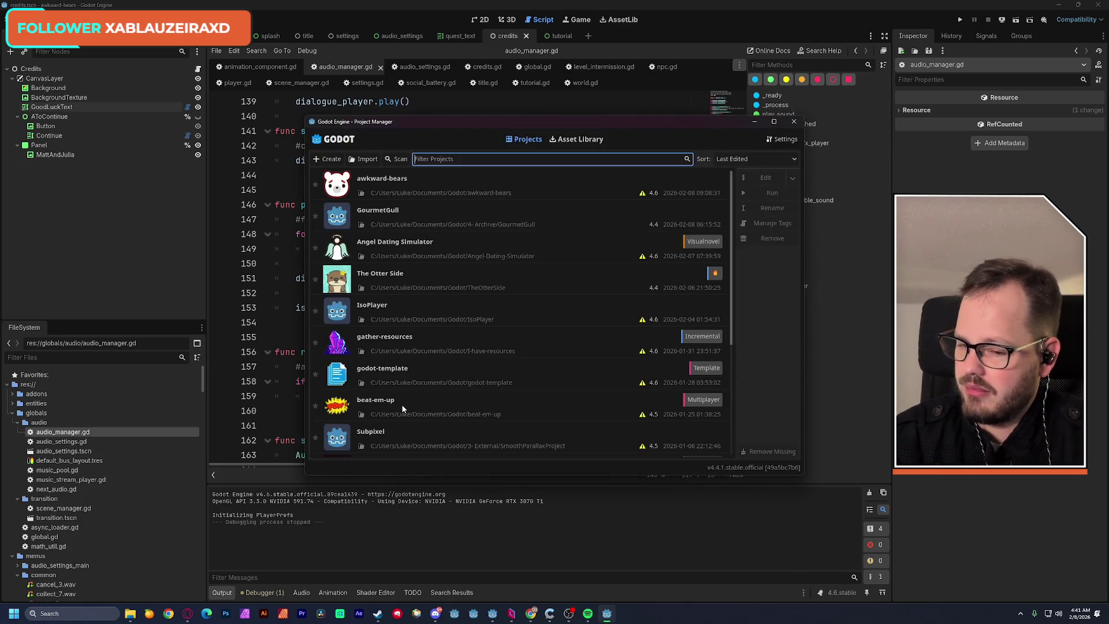
# Open the GourmetGull project from the Project Manager and view its scripts.
pyautogui.click(432, 209)
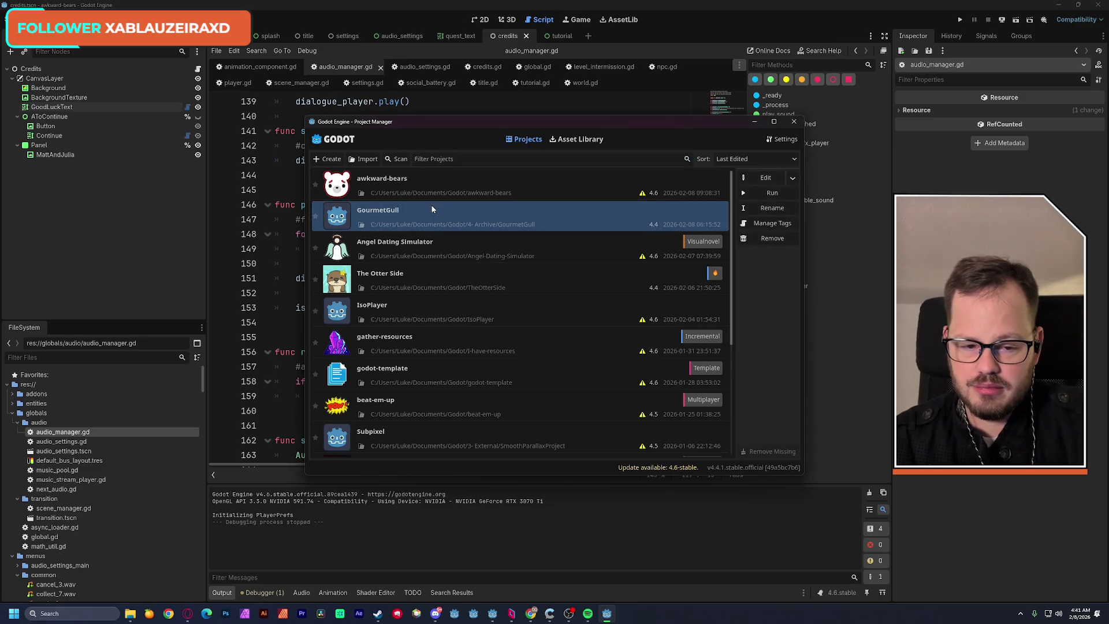
pyautogui.hotkey('alt', 'F4')
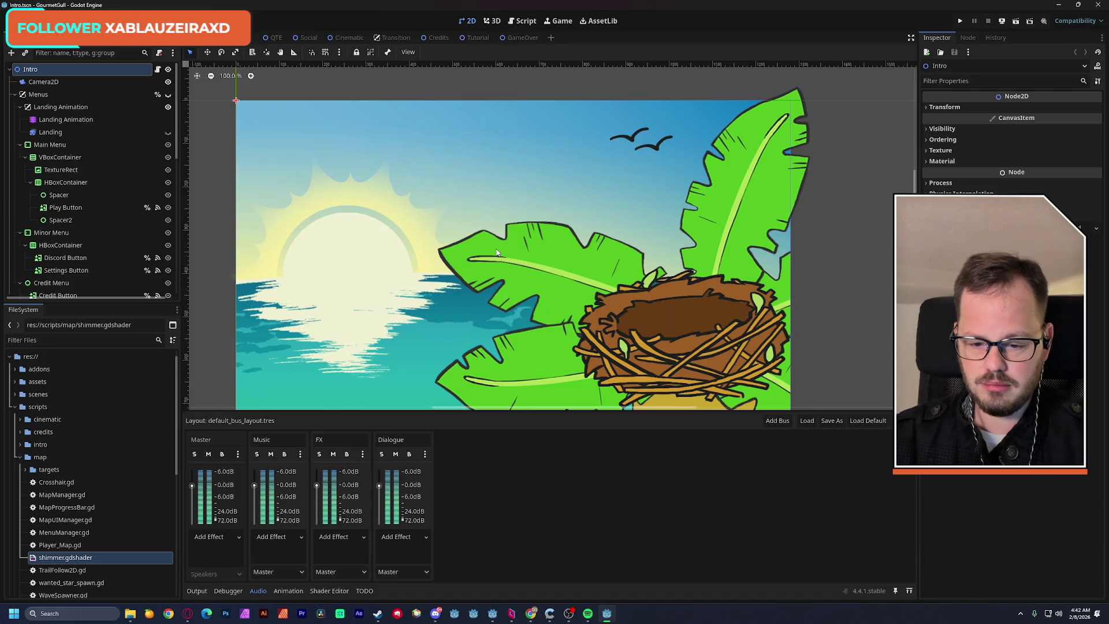
pyautogui.click(529, 23)
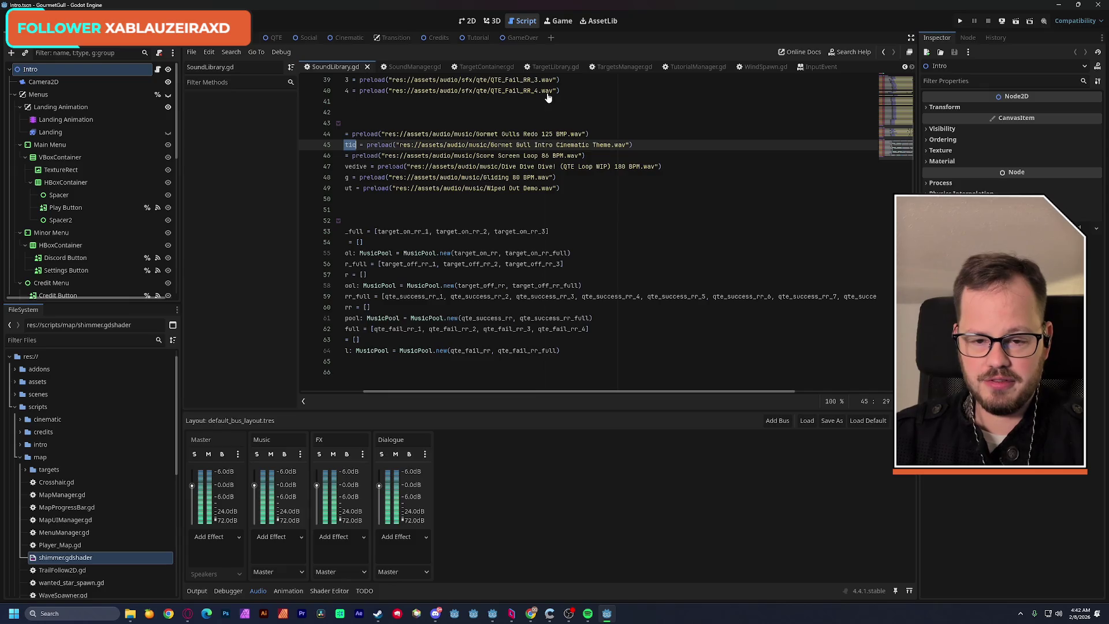
# Search GourmetGull's files for play_fx and open the CreditsManager.gd result.
pyautogui.hotkey('ctrl', 'shift', 'f')
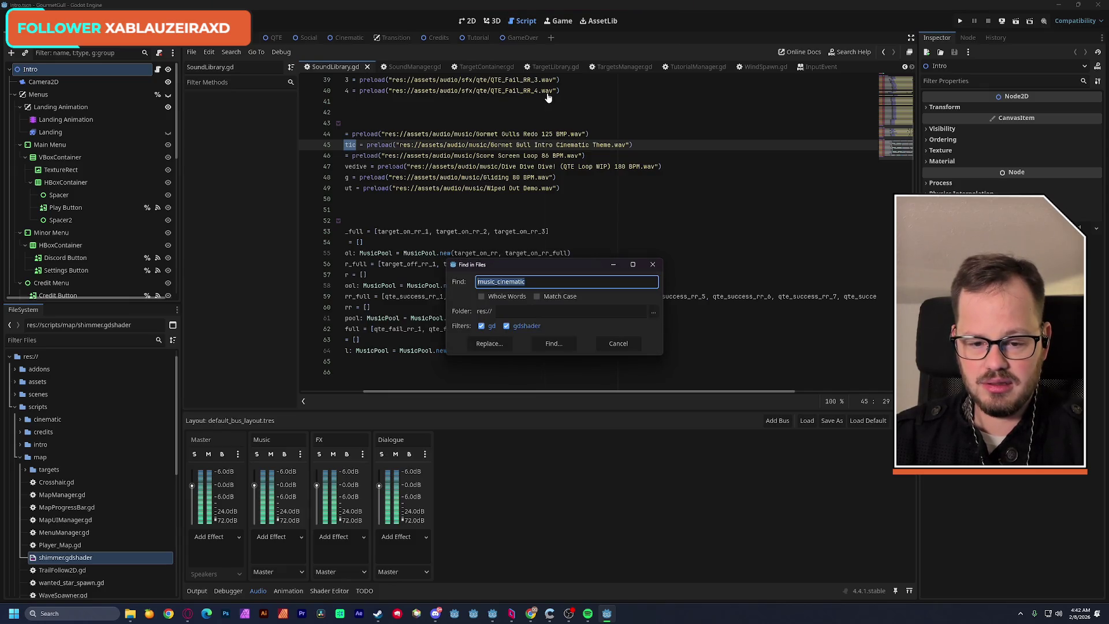
pyautogui.write('play')
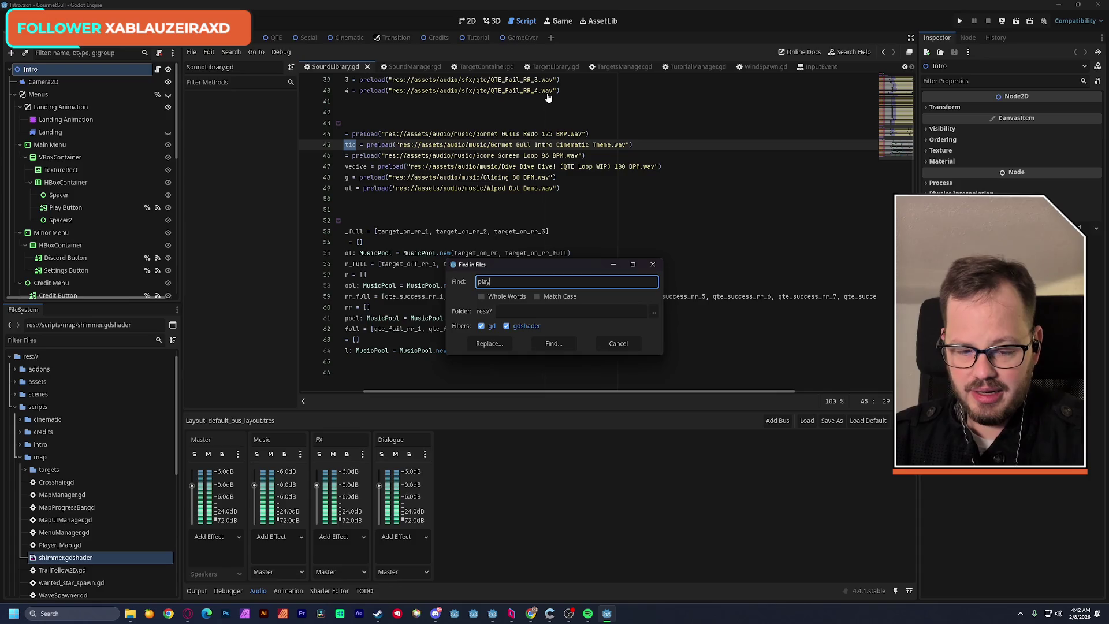
pyautogui.write('_fx')
pyautogui.press('Return')
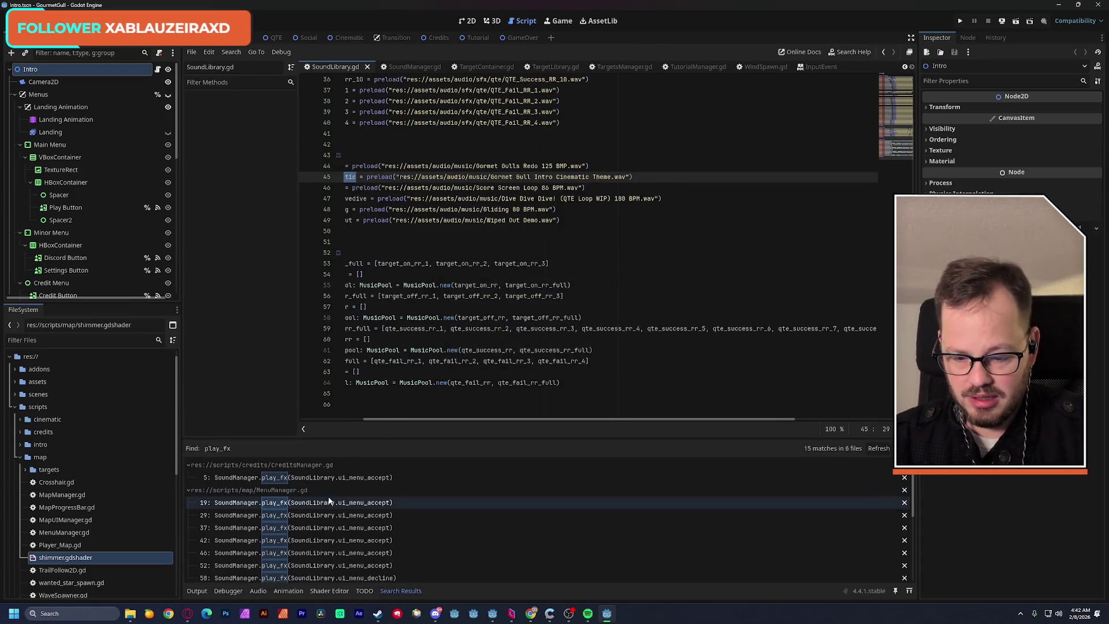
pyautogui.click(310, 479)
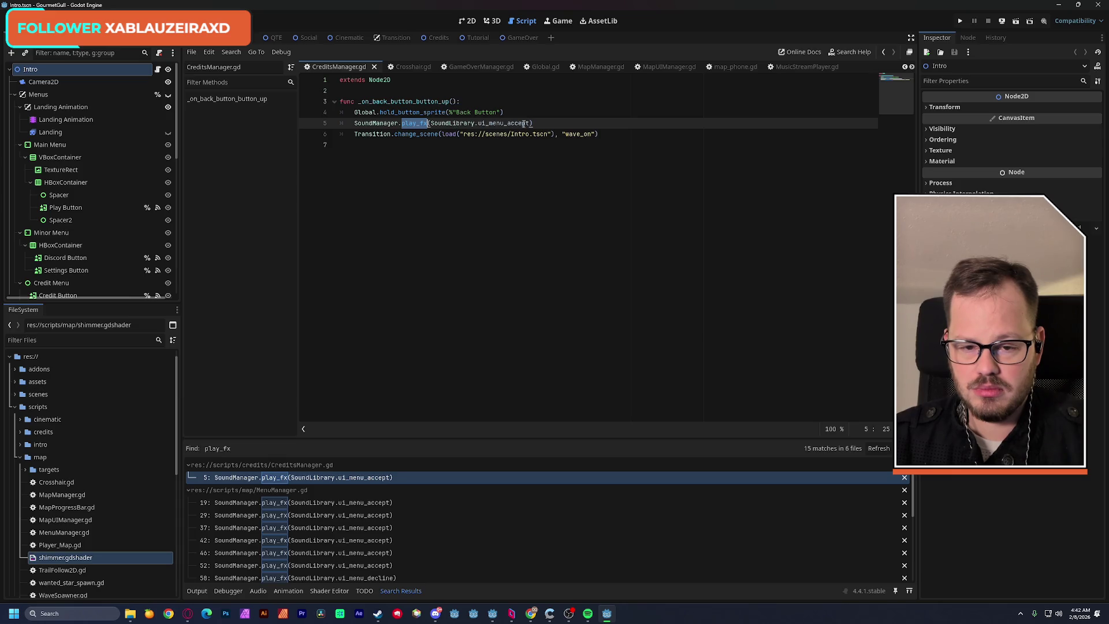
# Copy line 5's play_fx call, jump to SoundLibrary's definition, then minimize GourmetGull.
pyautogui.moveTo(534, 123); pyautogui.dragTo(354, 123)
pyautogui.hotkey('ctrl', 'c')
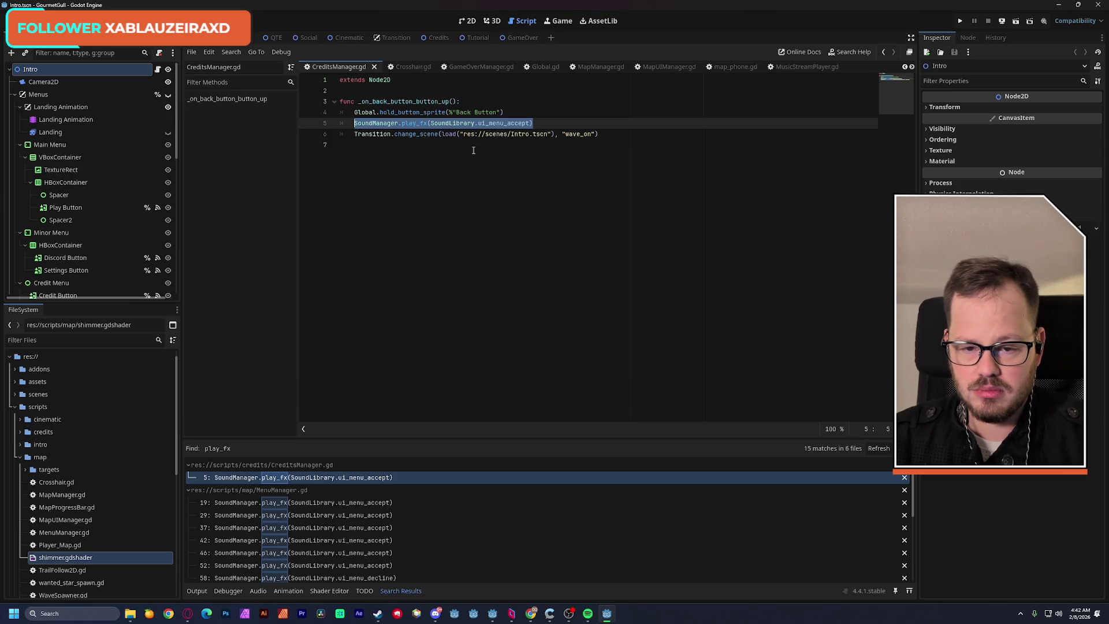
pyautogui.click(520, 110)
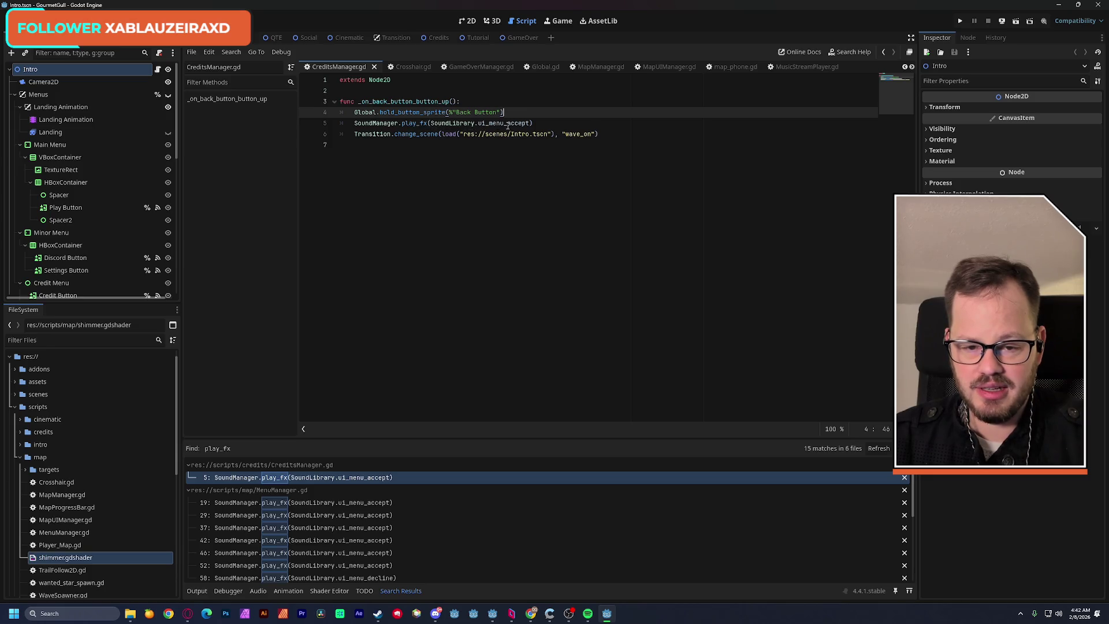
pyautogui.keyDown('ctrl'); pyautogui.click(455, 123); pyautogui.keyUp('ctrl')
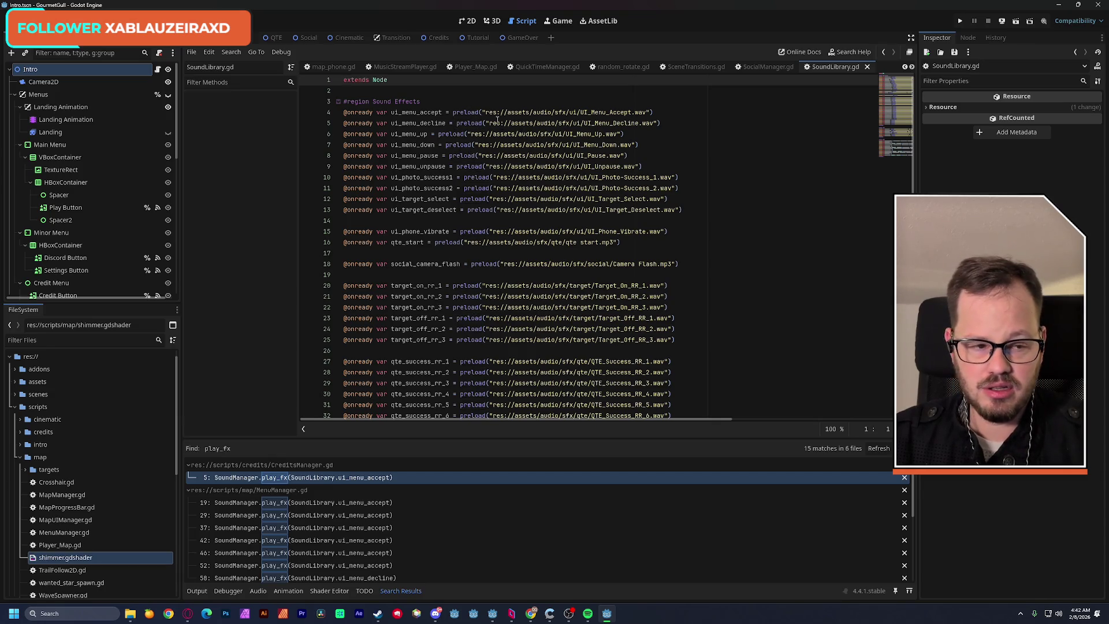
pyautogui.click(1058, 4)
pyautogui.moveTo(439, 231)
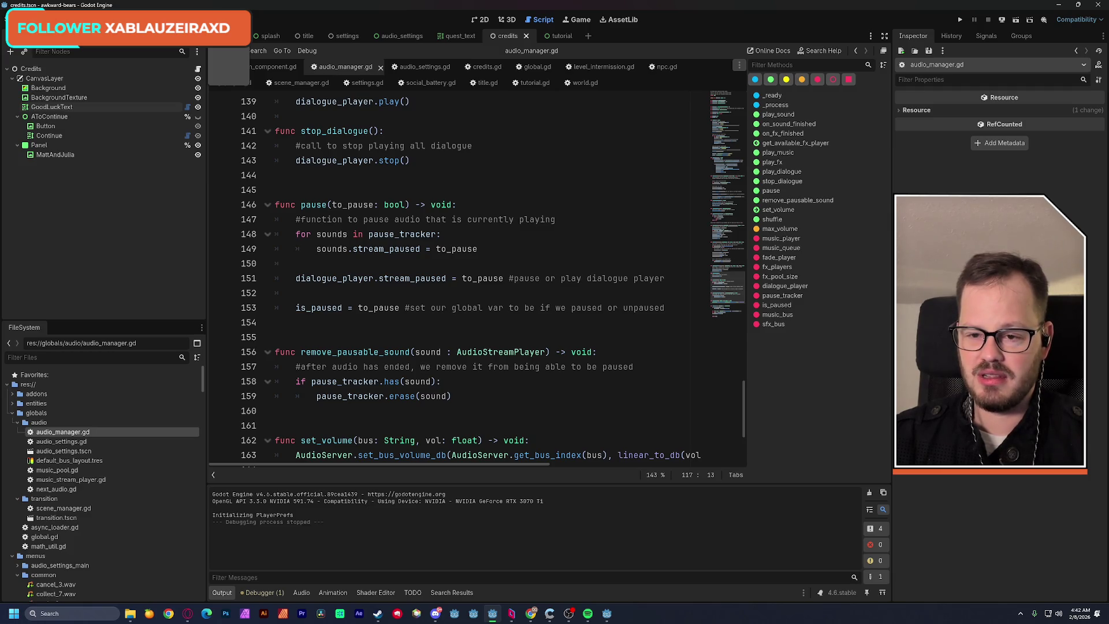
# Open game.tscn's Splash script, test-run the game to the title menu, stop it, and open the title scene.
pyautogui.click(231, 35)
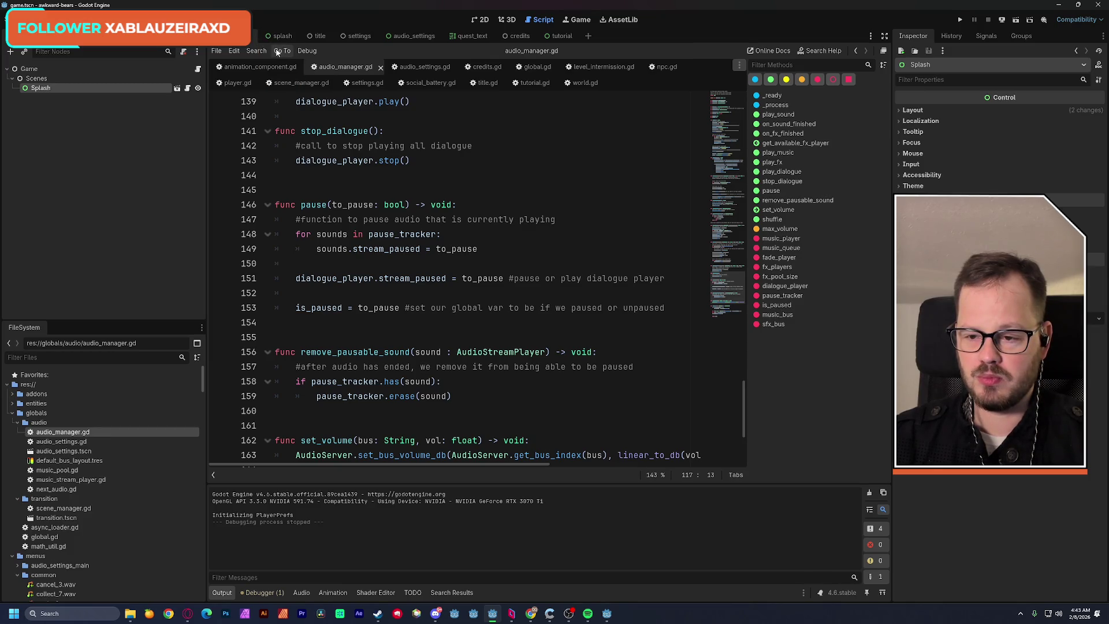
pyautogui.click(188, 89)
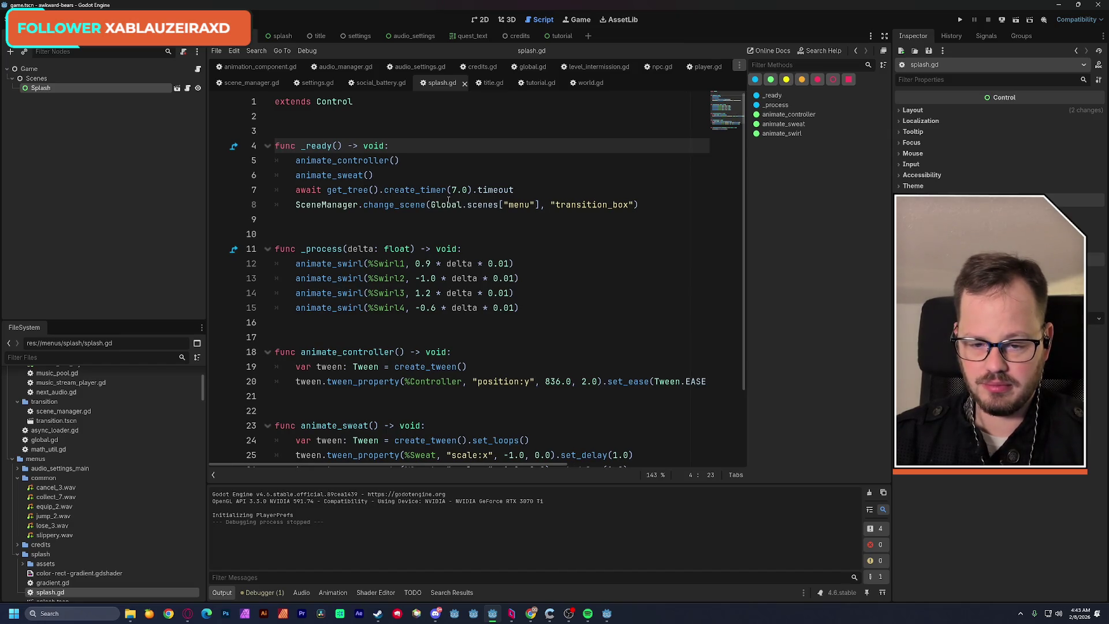
pyautogui.scroll(-1, 448, 201)
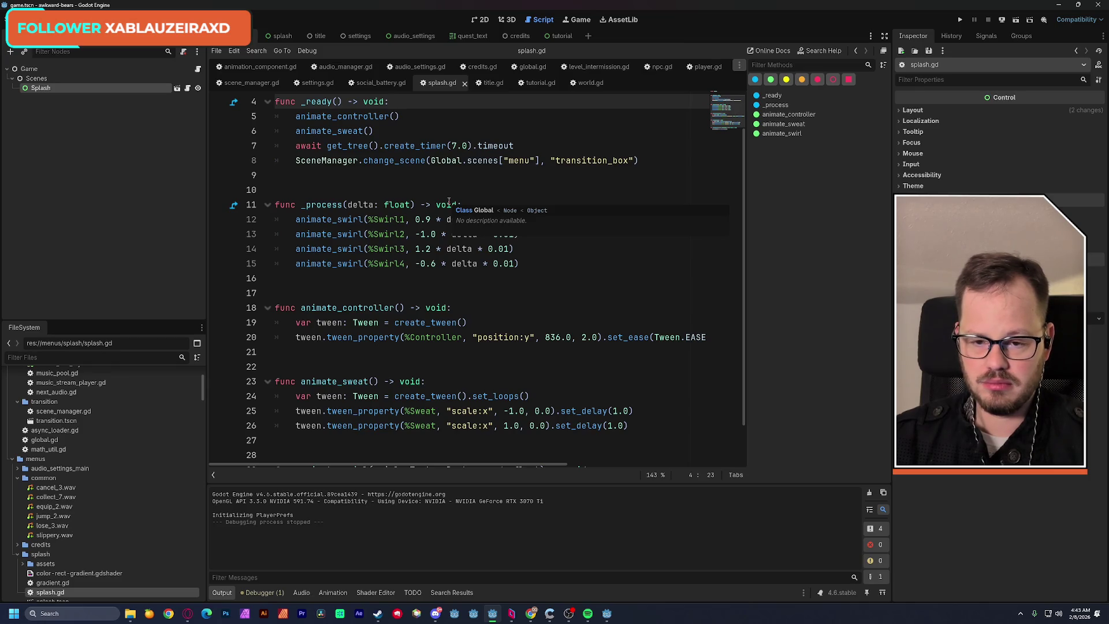
pyautogui.click(959, 22)
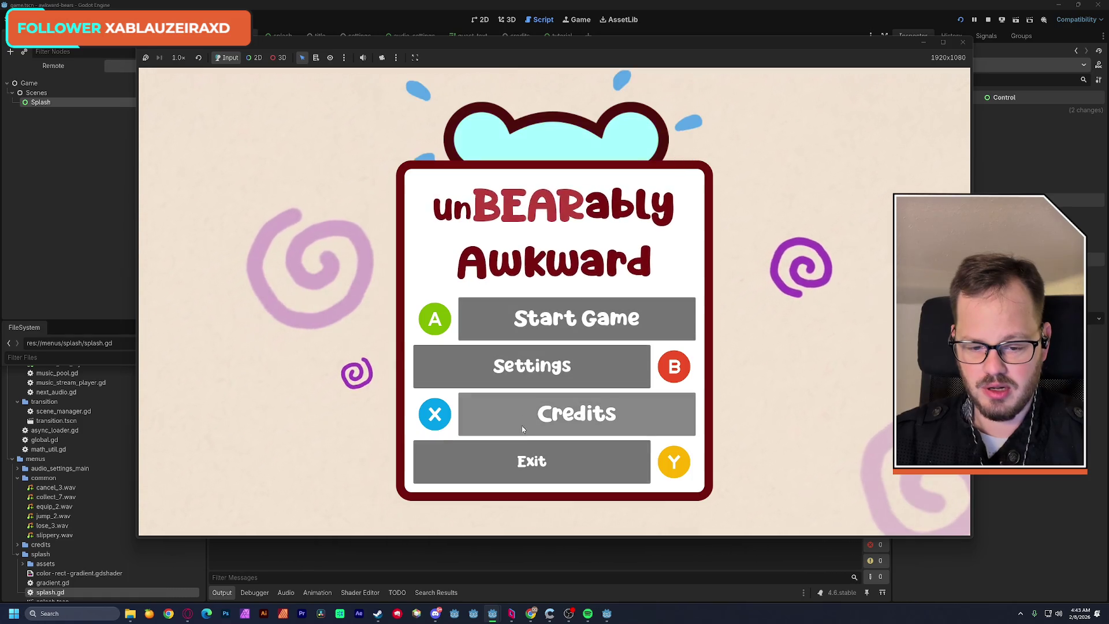
pyautogui.click(963, 42)
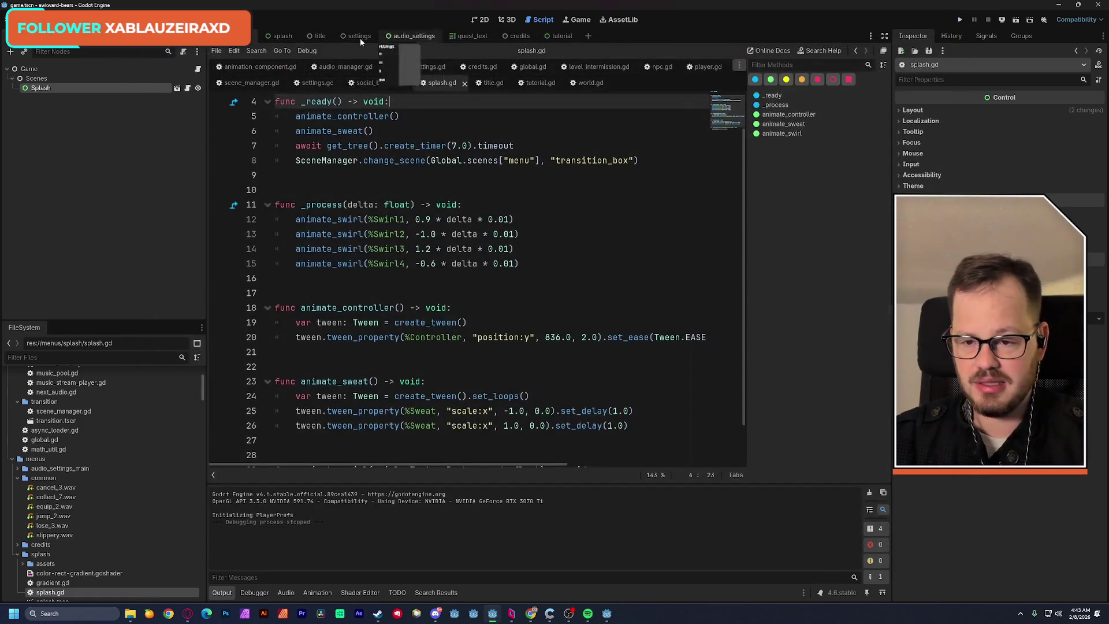
pyautogui.click(316, 36)
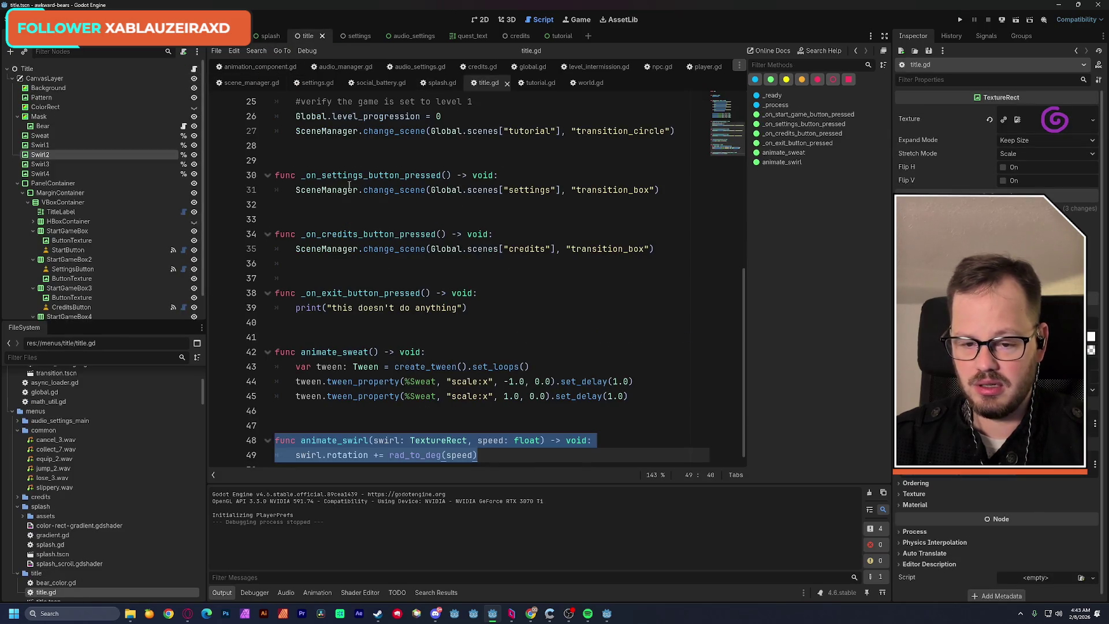
# Paste SoundManager.play_fx(SoundLibrary.ui_menu_accept) above the start-game call under button_a, selecting its argument.
pyautogui.scroll(7, 412, 214)
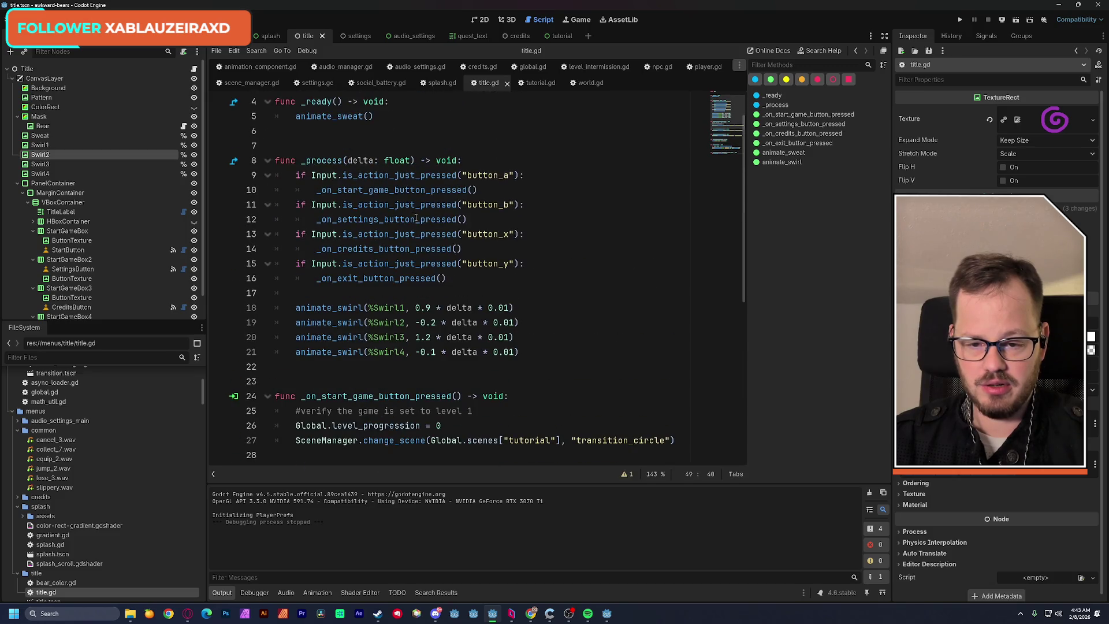
pyautogui.click(316, 191)
pyautogui.press('Return')
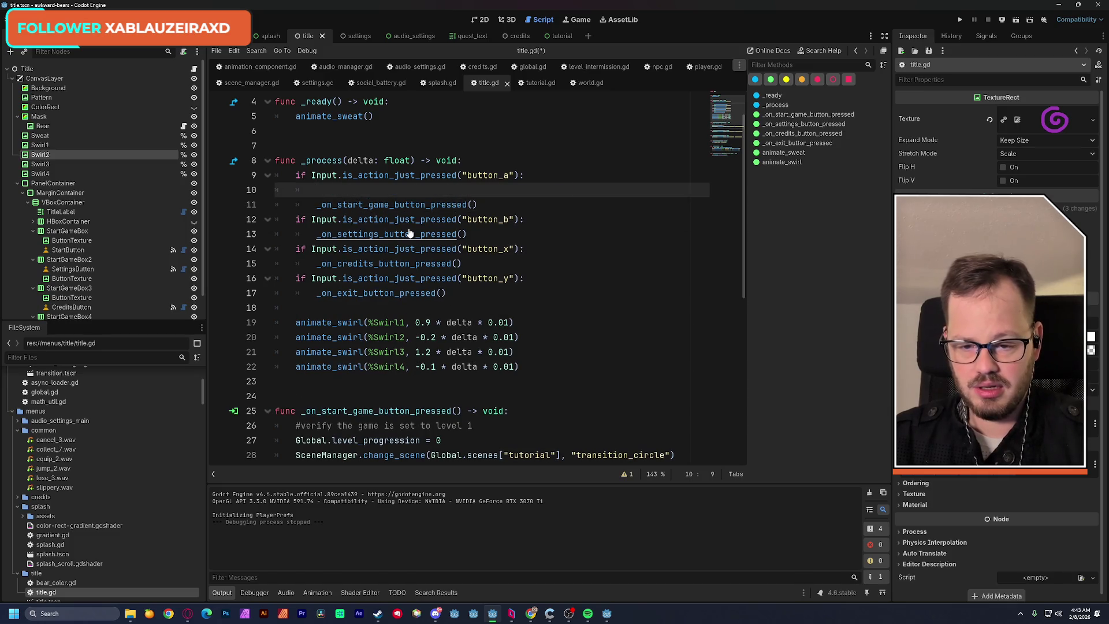
pyautogui.press('Up')
pyautogui.hotkey('ctrl', 'v')
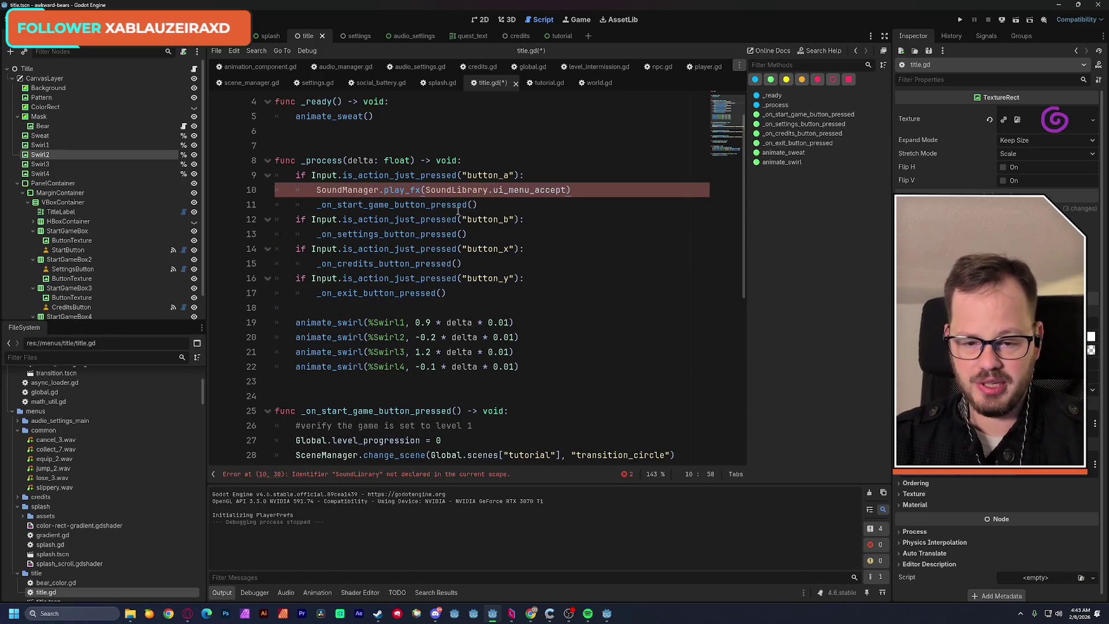
pyautogui.doubleClick(448, 191)
pyautogui.moveTo(449, 192); pyautogui.dragTo(524, 197)
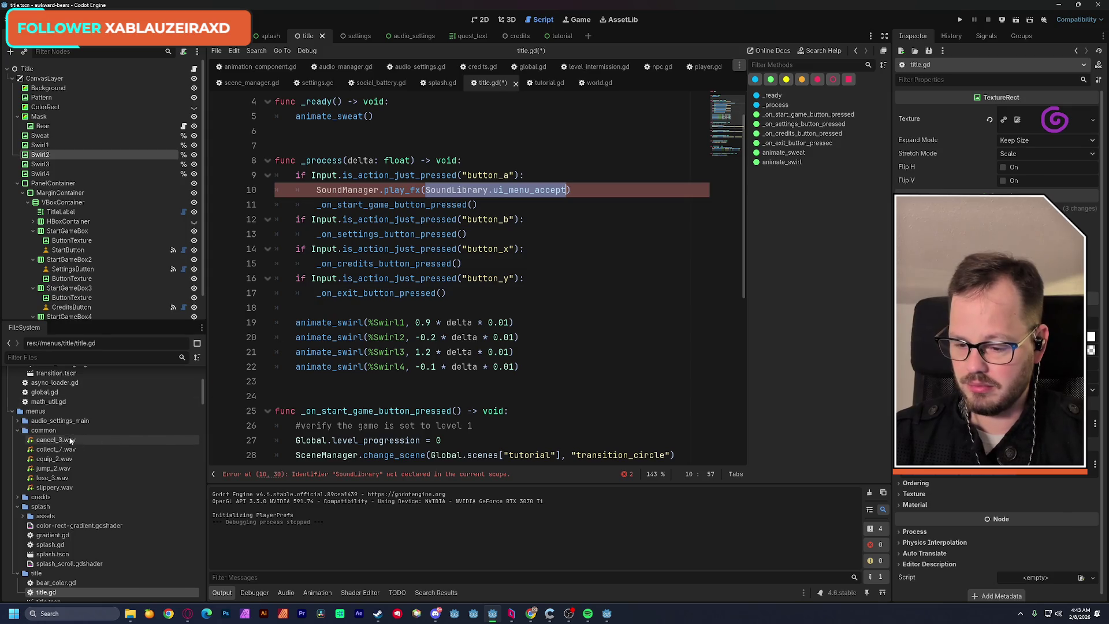
# Preview cancel_3, collect_7, equip_2, jump_2, lose_3 and slippery.wav in the Inspector.
pyautogui.click(47, 441)
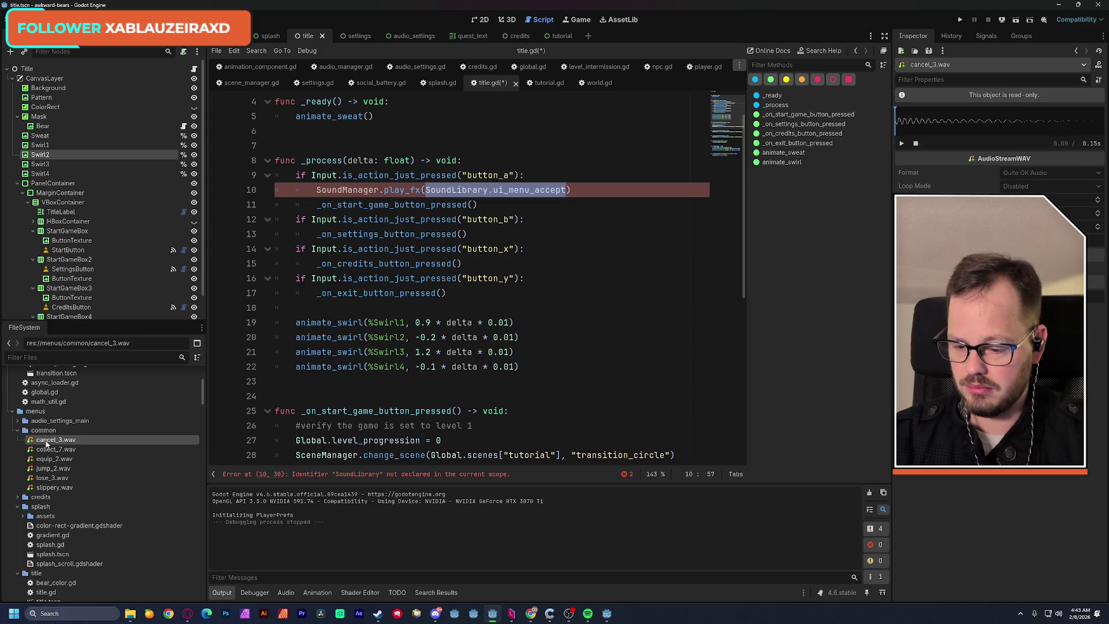
pyautogui.click(902, 144)
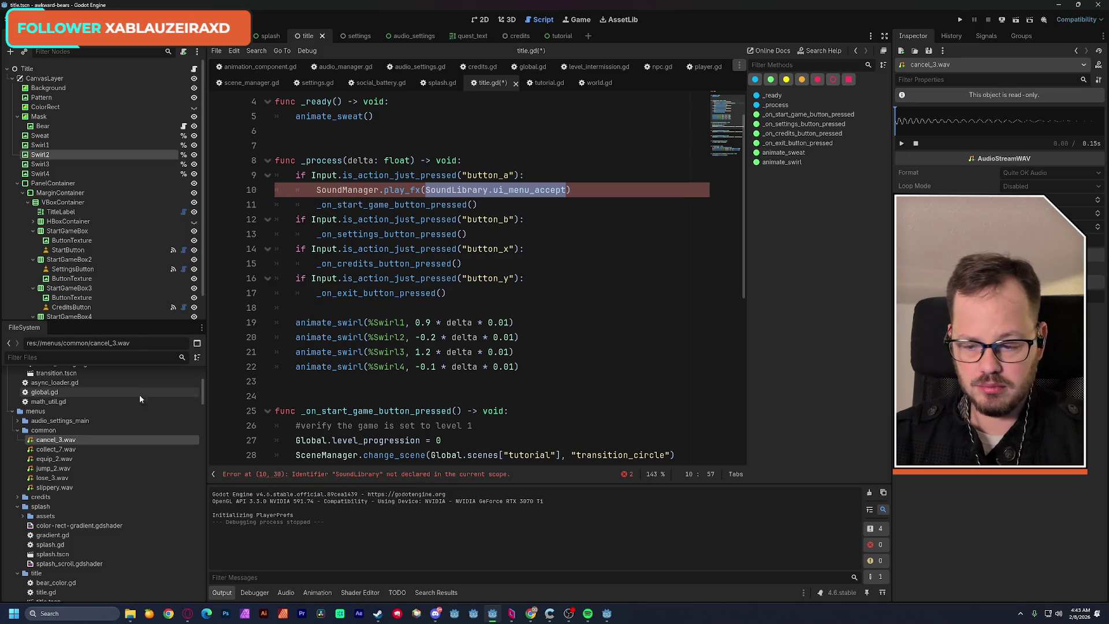
pyautogui.click(56, 448)
pyautogui.click(906, 142)
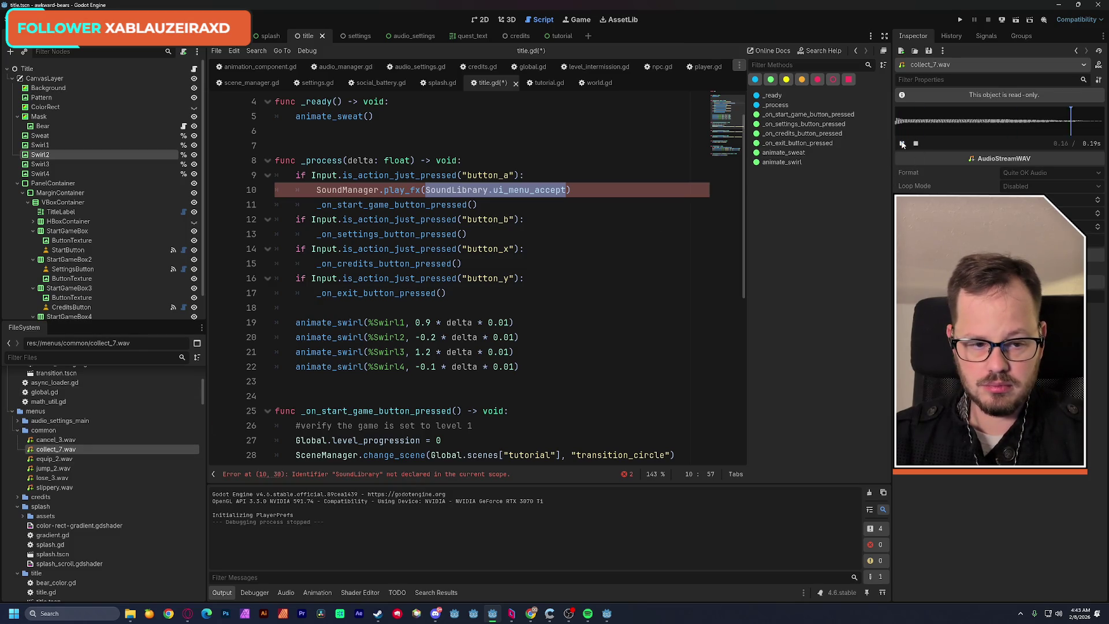
pyautogui.click(54, 458)
pyautogui.click(901, 144)
pyautogui.click(58, 468)
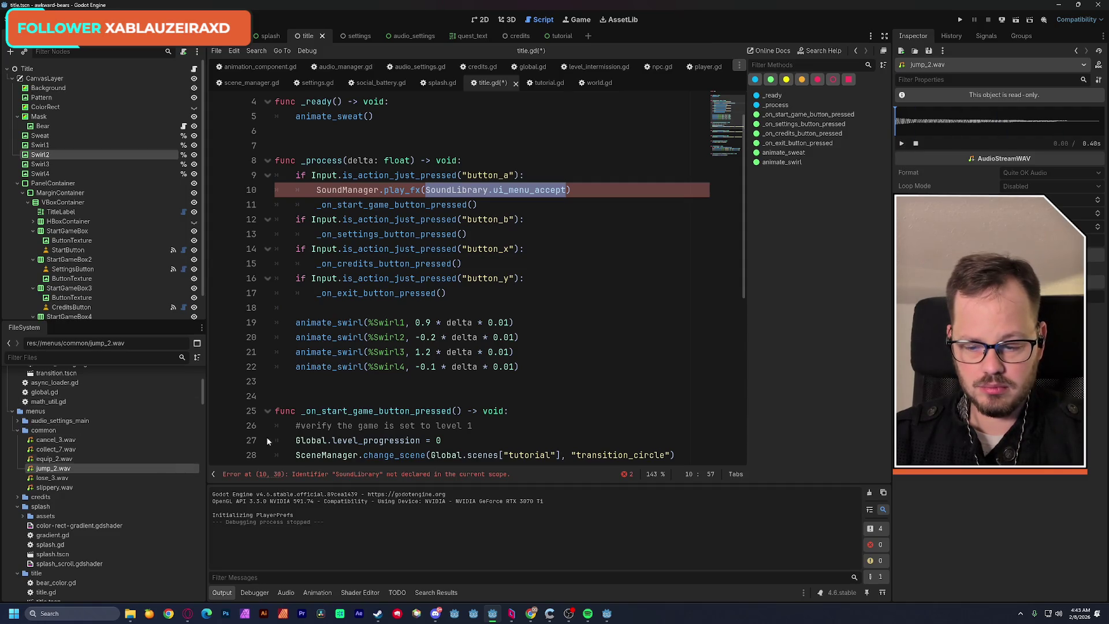
pyautogui.click(902, 144)
pyautogui.click(52, 478)
pyautogui.click(901, 144)
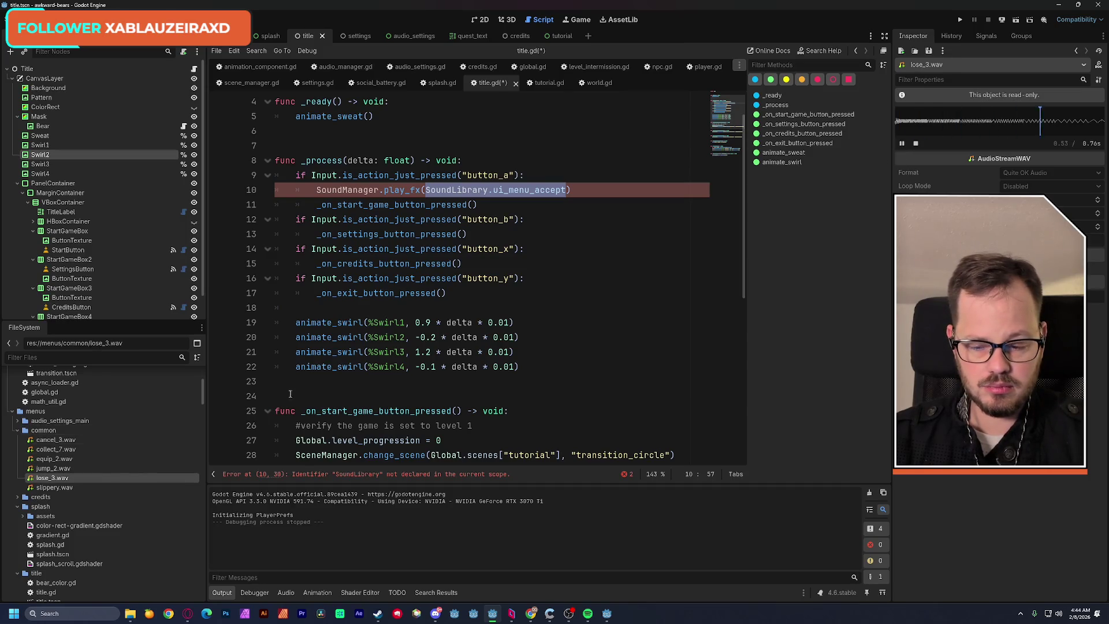
pyautogui.click(79, 489)
pyautogui.click(901, 143)
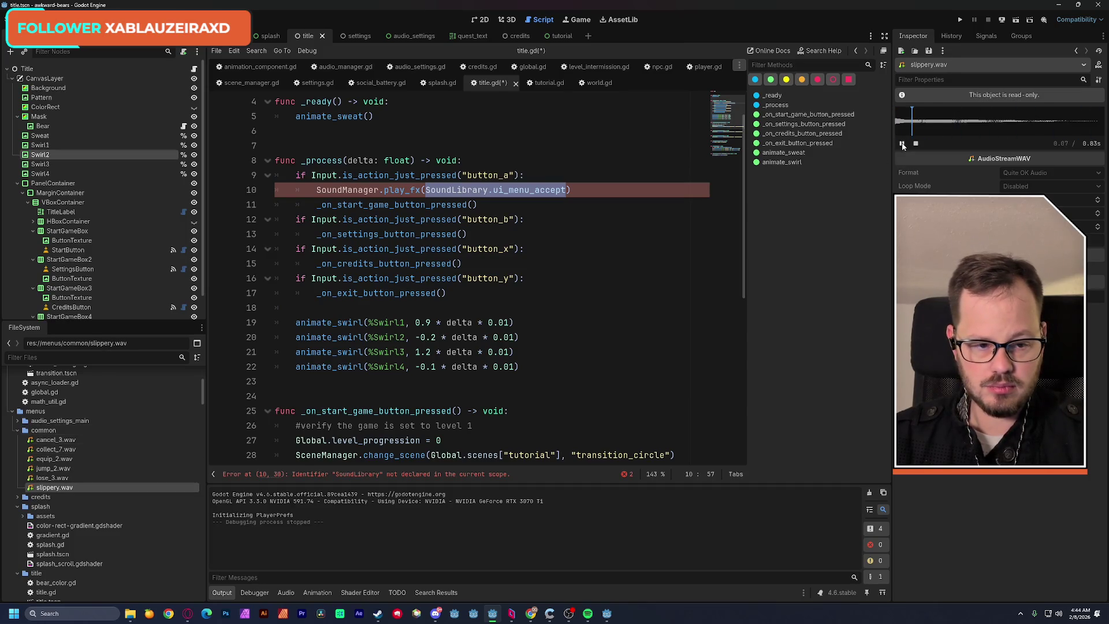
# Re-audition cancel_3, collect_7 and equip_2.wav, settling on equip_2 for button presses.
pyautogui.click(516, 290)
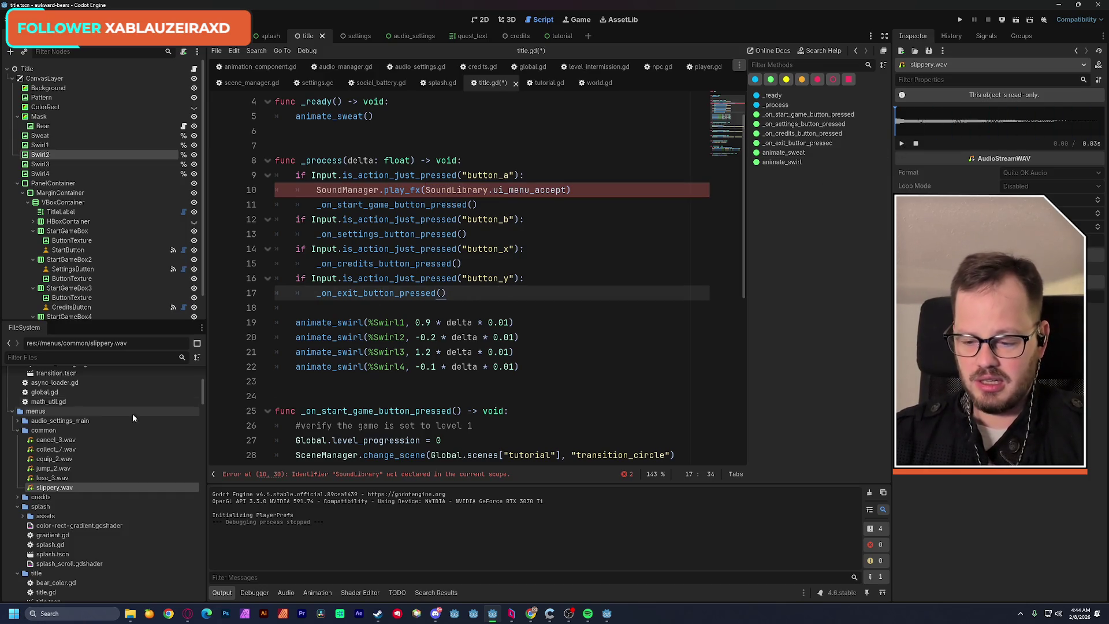
pyautogui.click(54, 442)
pyautogui.click(902, 144)
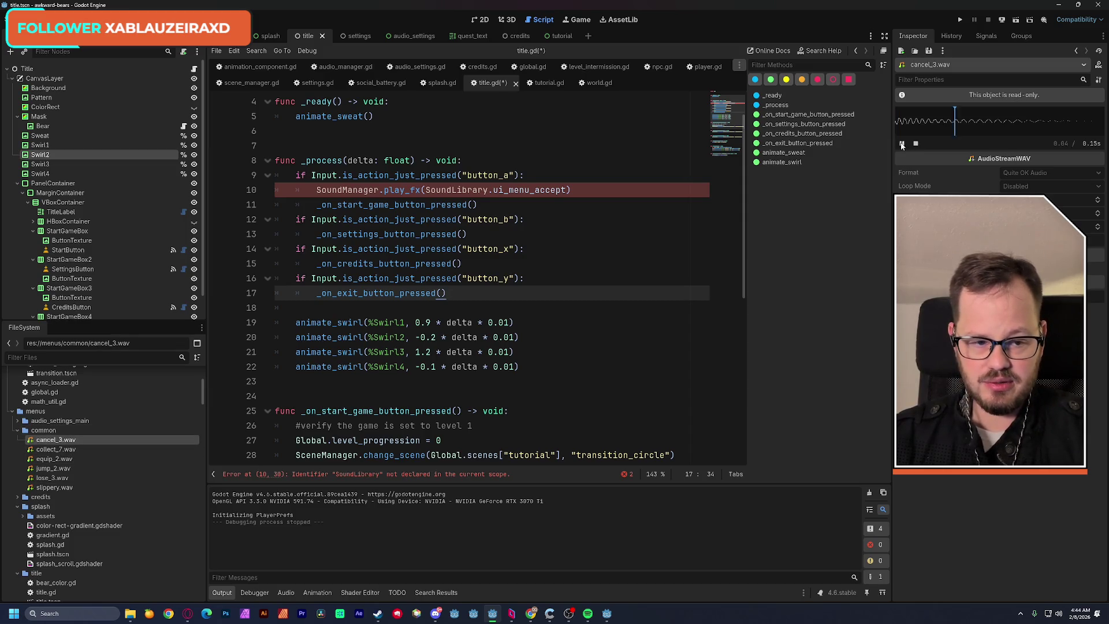
pyautogui.click(55, 449)
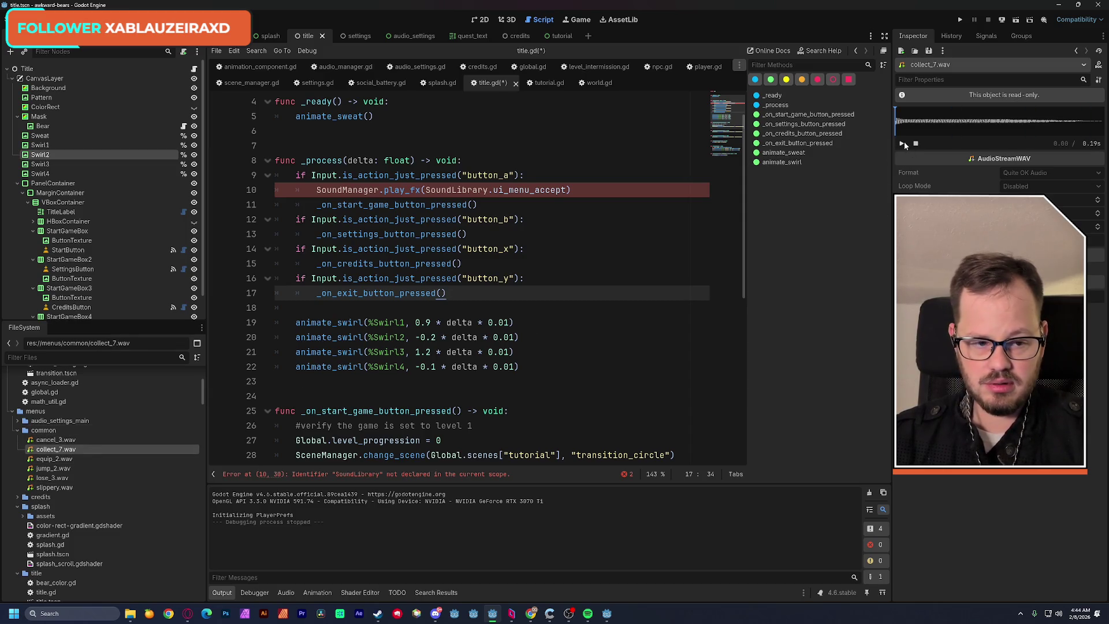
pyautogui.click(58, 459)
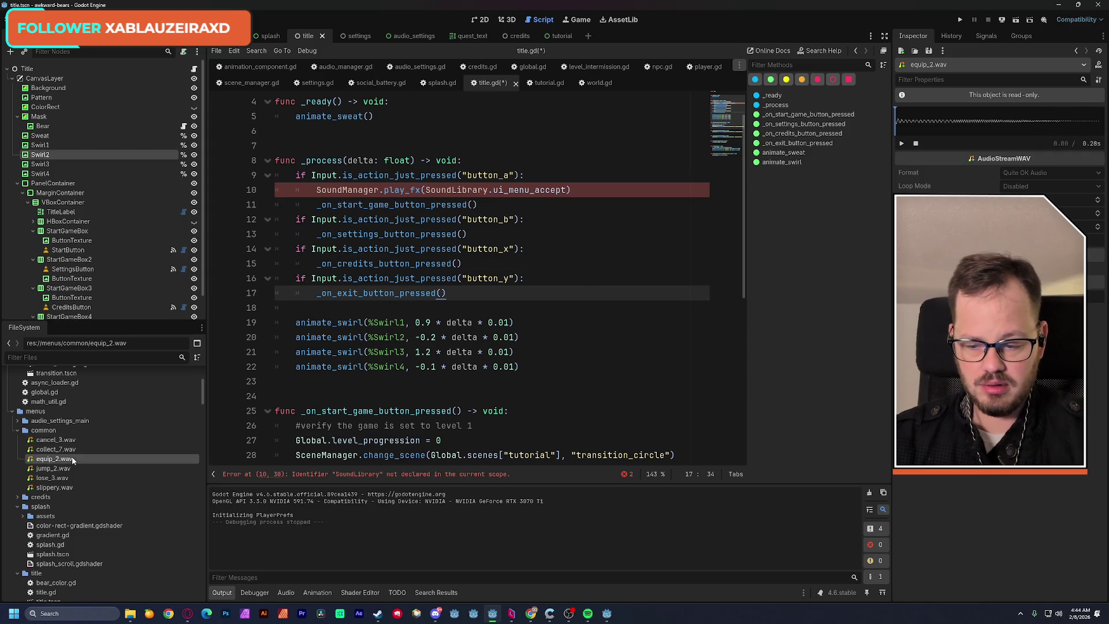
pyautogui.click(903, 144)
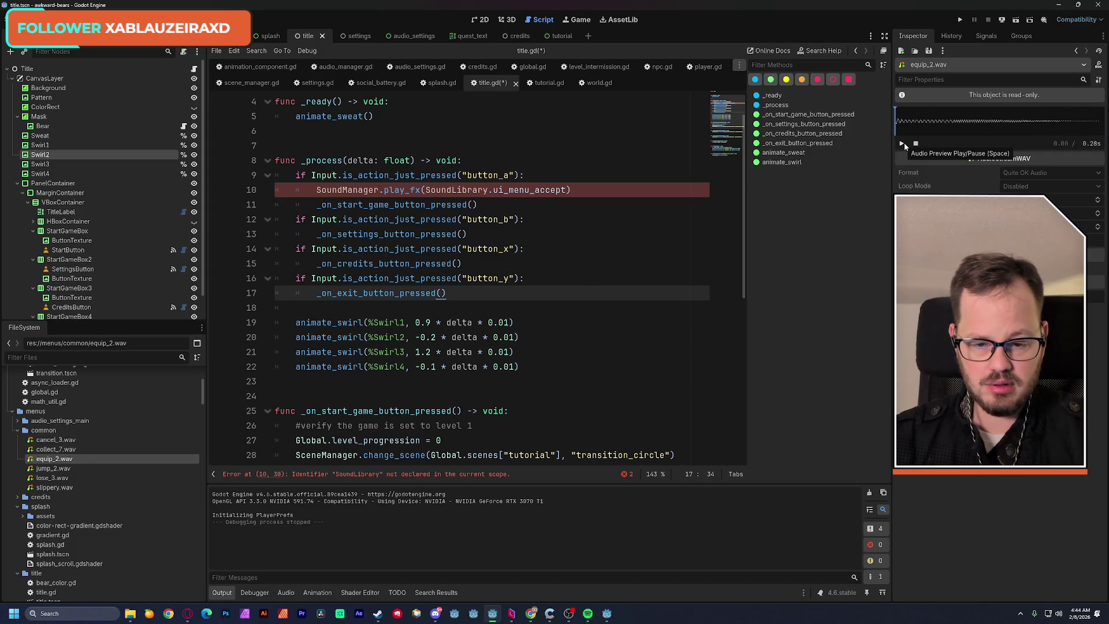
pyautogui.rightClick(56, 461)
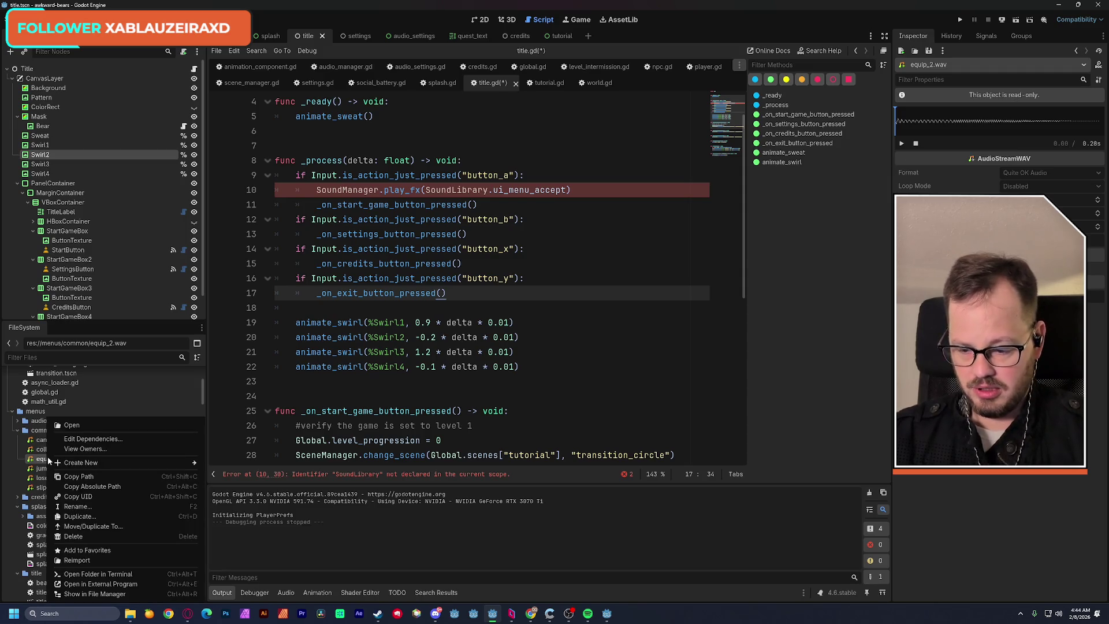
# Replace SoundLibrary.ui_menu_accept on line 10 with load("res://menus/common/equip_2.wav") using the copied path.
pyautogui.click(78, 477)
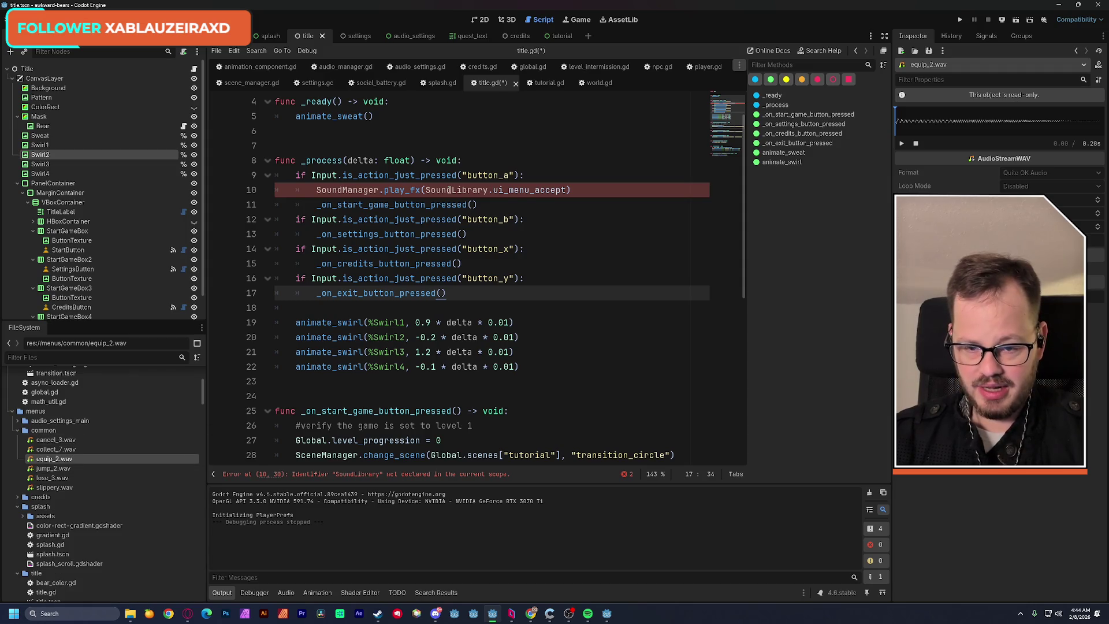
pyautogui.moveTo(450, 190); pyautogui.dragTo(541, 197)
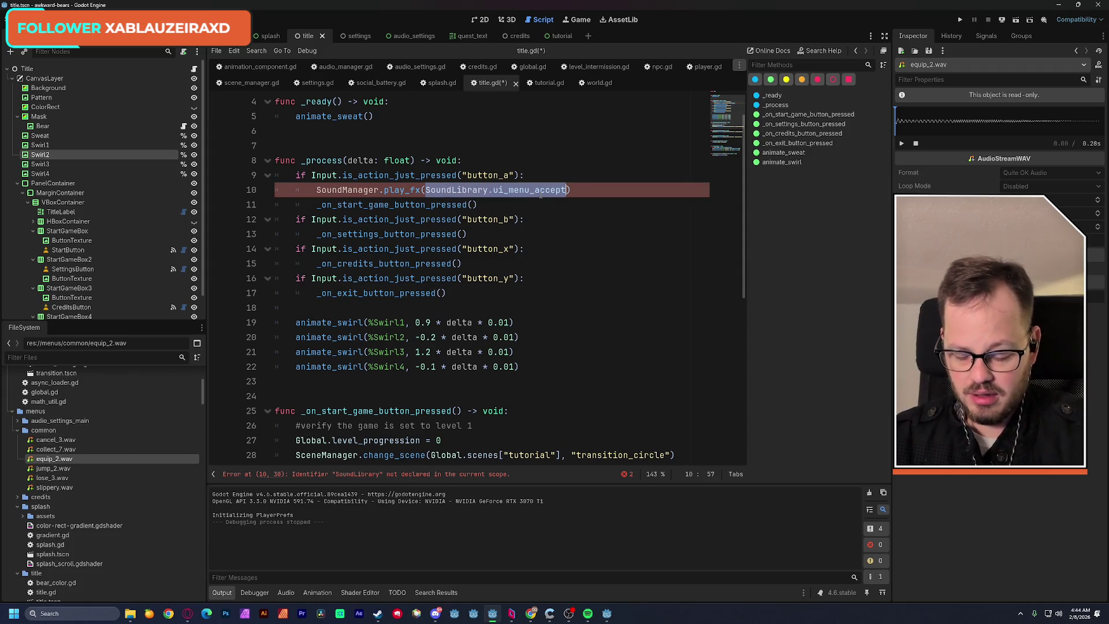
pyautogui.write('load(')
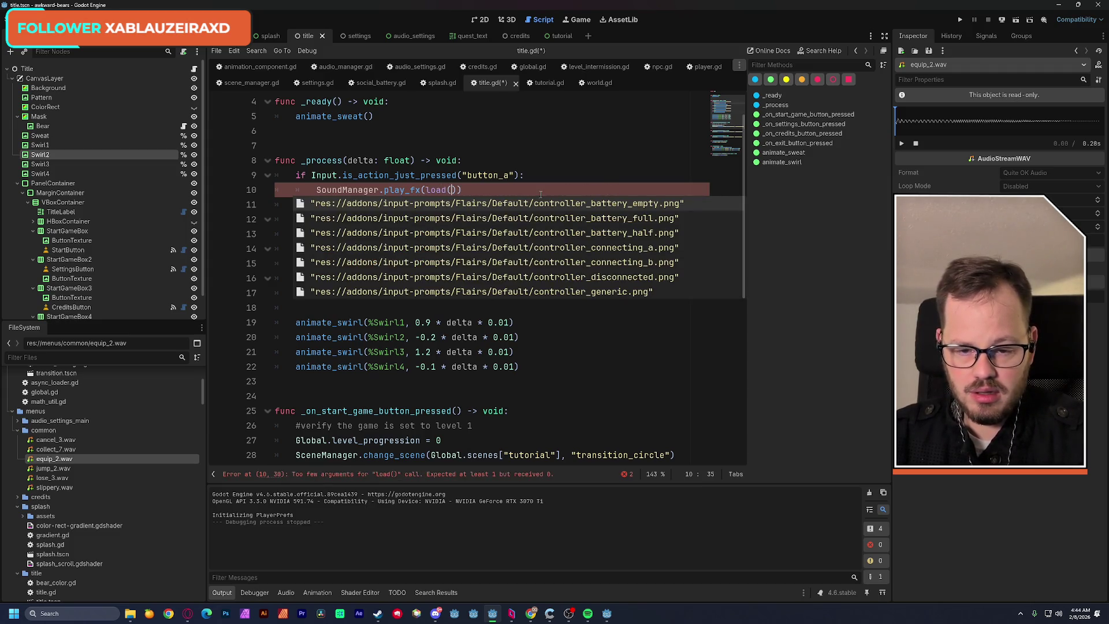
pyautogui.write('"')
pyautogui.write('res://menus/common/equip_2.wav')
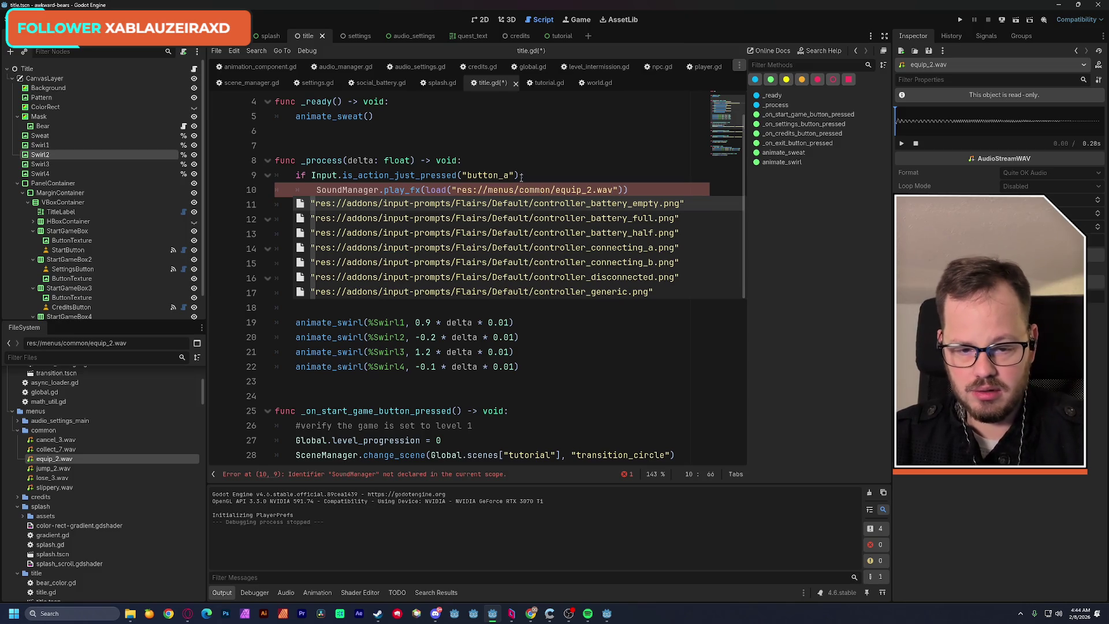
pyautogui.click(563, 145)
pyautogui.moveTo(625, 189); pyautogui.dragTo(427, 193)
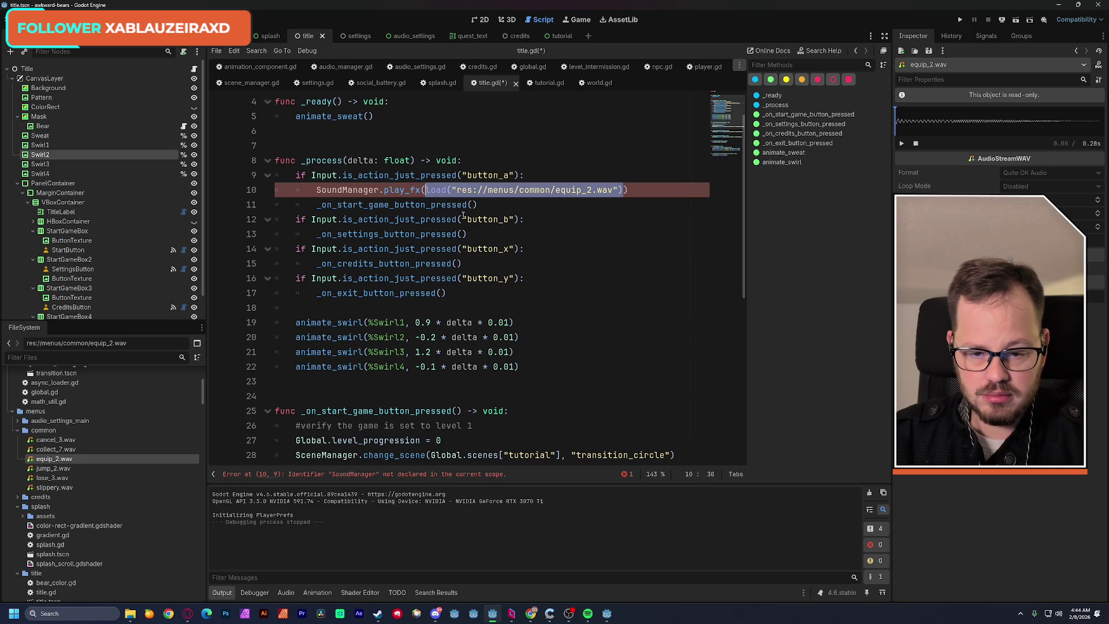
pyautogui.click(630, 190)
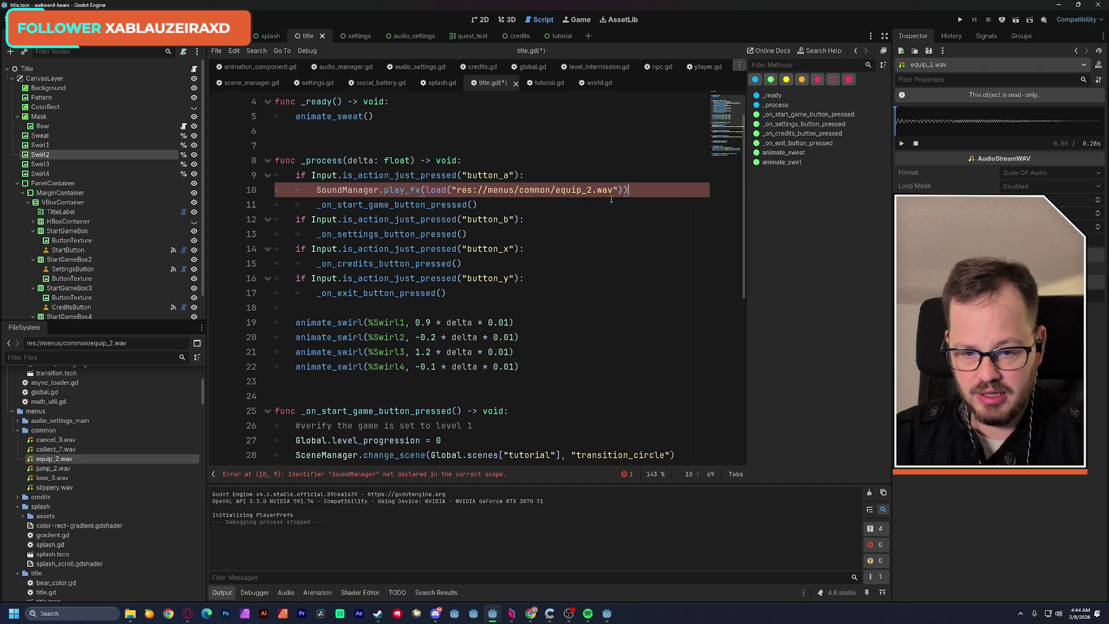
pyautogui.doubleClick(359, 190)
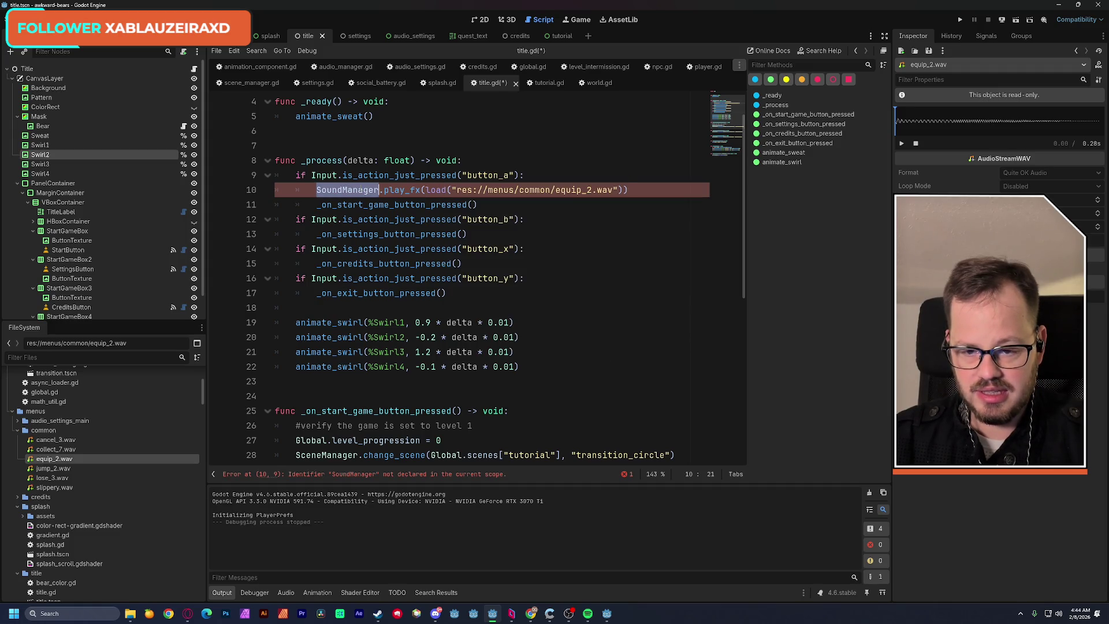
pyautogui.click(564, 149)
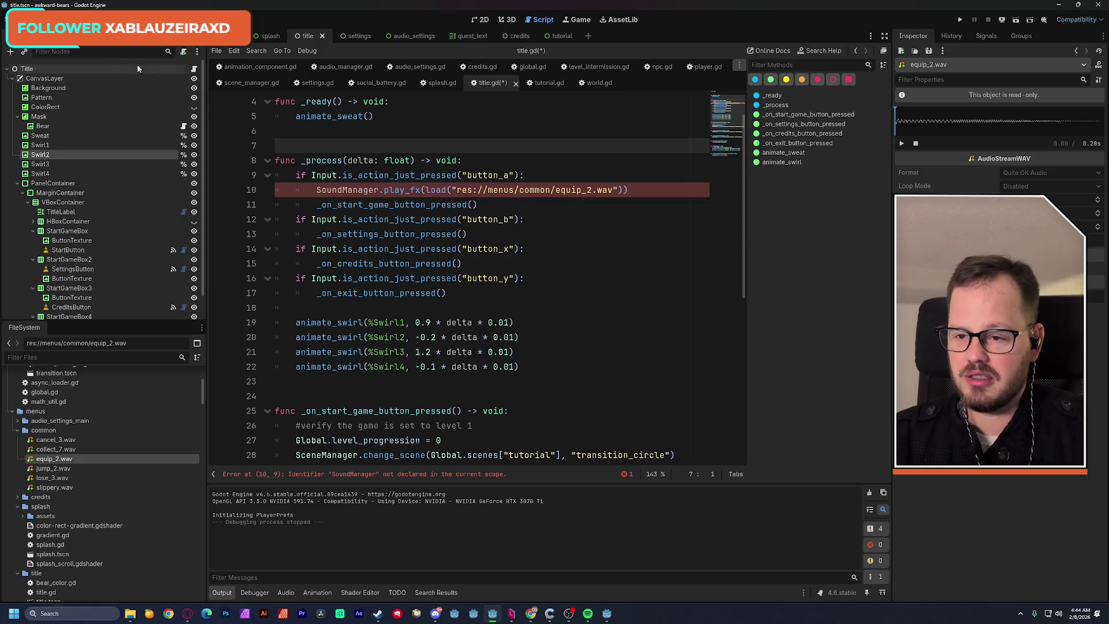
pyautogui.click(43, 19)
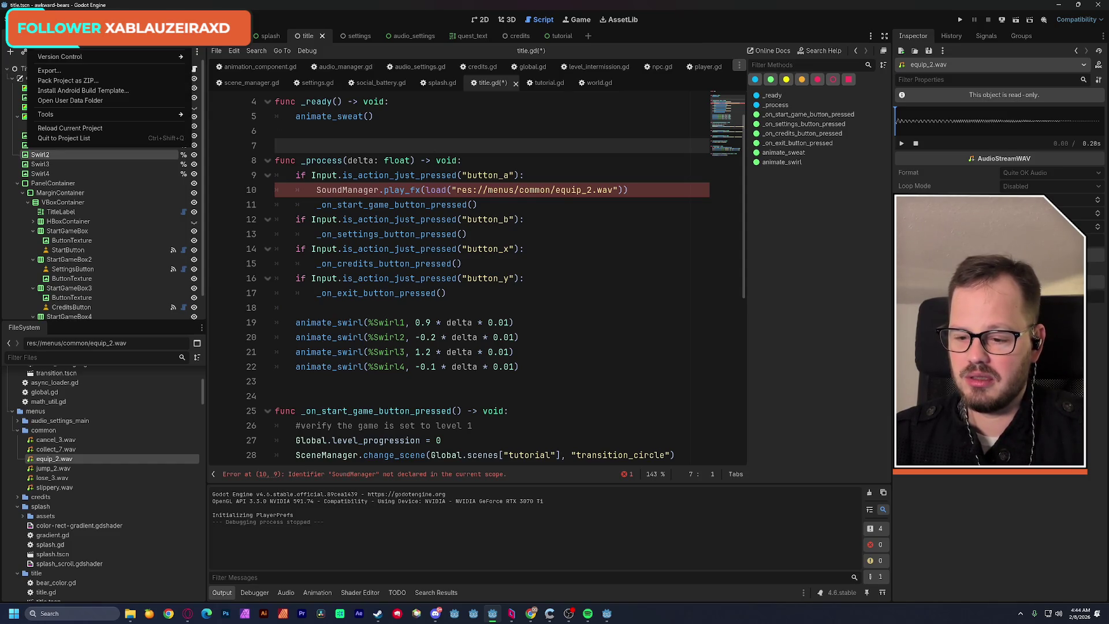
pyautogui.click(58, 42)
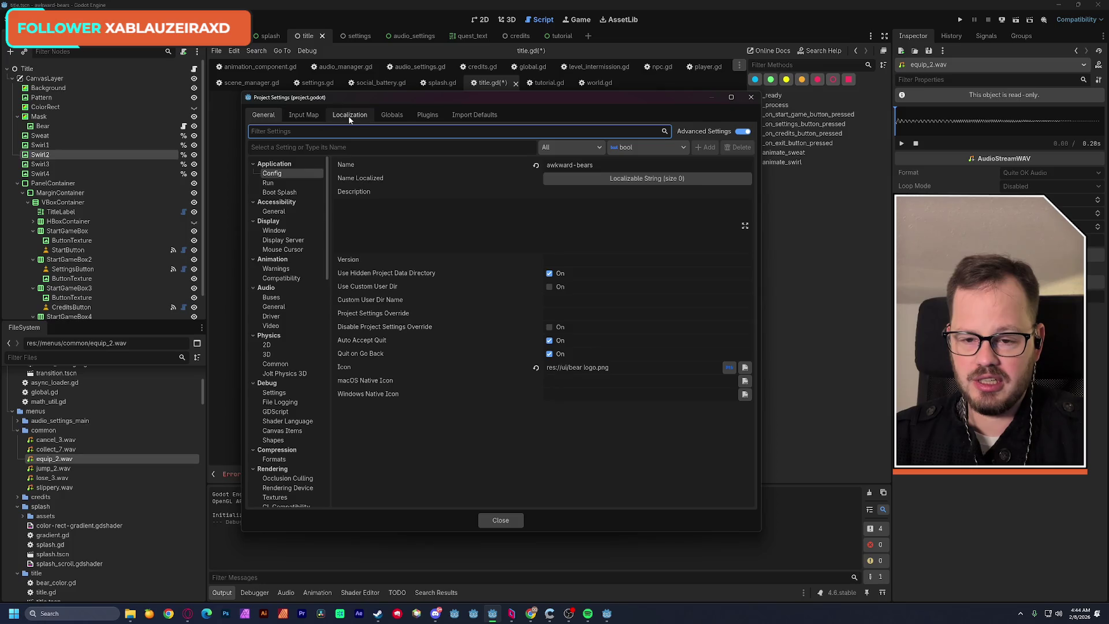
pyautogui.click(392, 115)
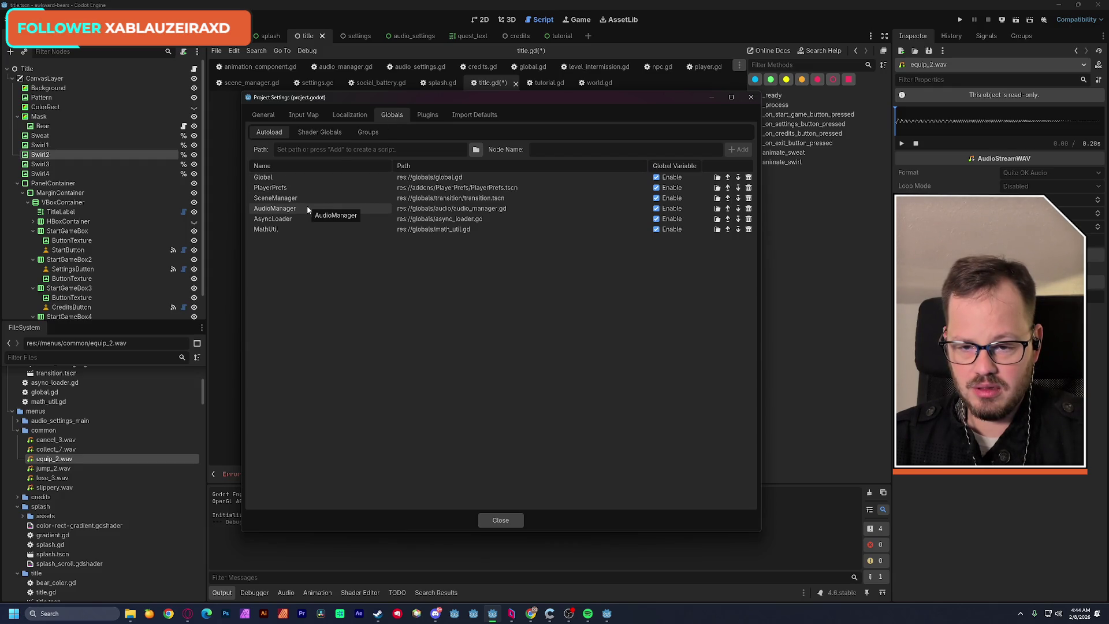
pyautogui.moveTo(358, 101)
pyautogui.mouseDown()
pyautogui.moveTo(404, 310)
pyautogui.moveTo(347, 88)
pyautogui.mouseUp()
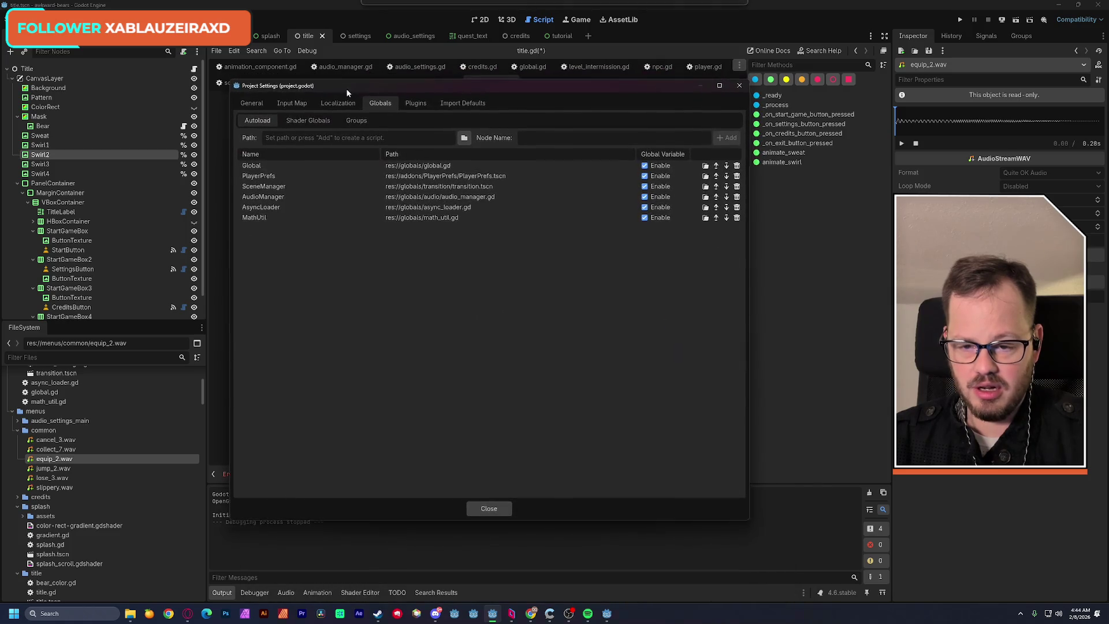
pyautogui.click(744, 85)
pyautogui.moveTo(345, 190); pyautogui.dragTo(317, 190)
# Rename SoundManager to AudioManager on line 10 and copy the whole line.
pyautogui.write('AudioManager.play_fx(load("res://menus/common/equip_2.wav')
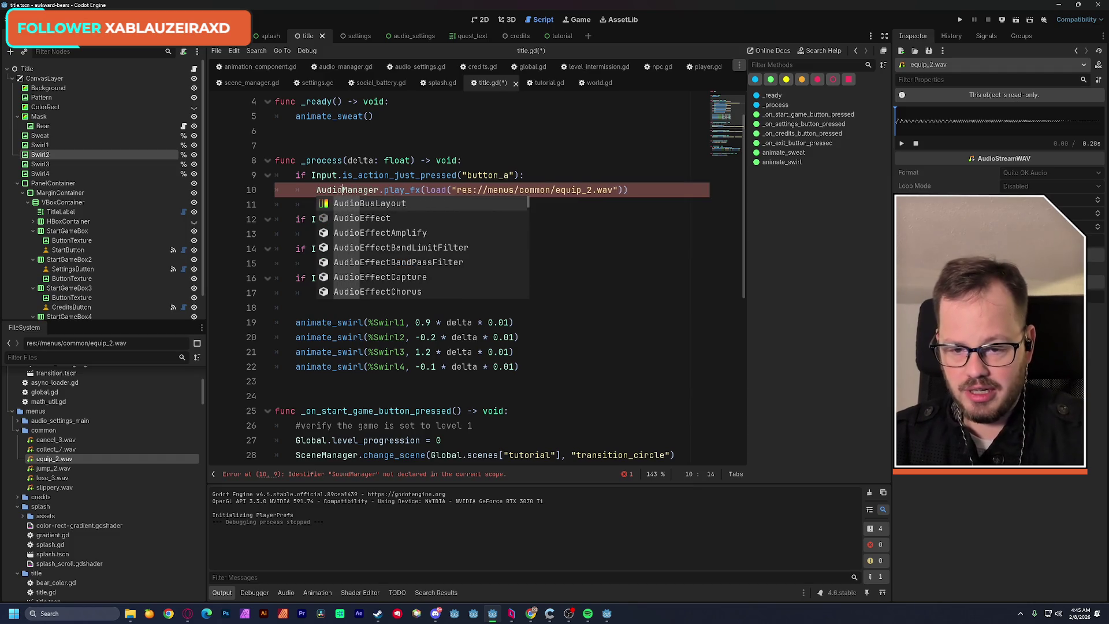
pyautogui.click(601, 116)
pyautogui.moveTo(628, 190); pyautogui.dragTo(317, 190)
pyautogui.hotkey('ctrl', 'c')
# Paste the equip_2.wav play_fx line under the button_b, button_x and button_y checks.
pyautogui.click(492, 233)
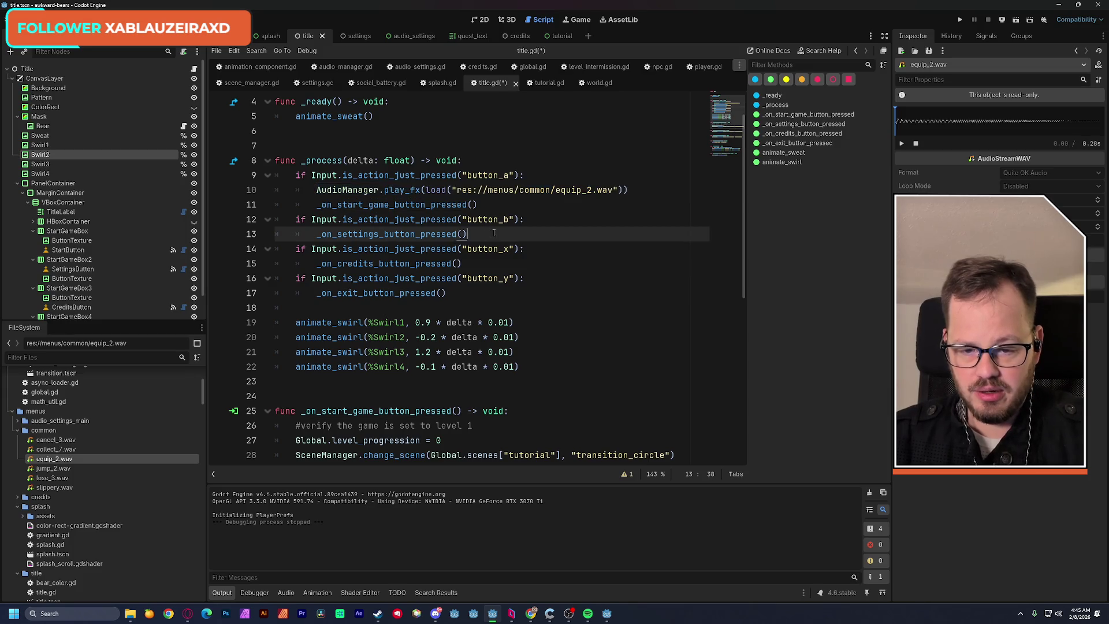
pyautogui.click(540, 221)
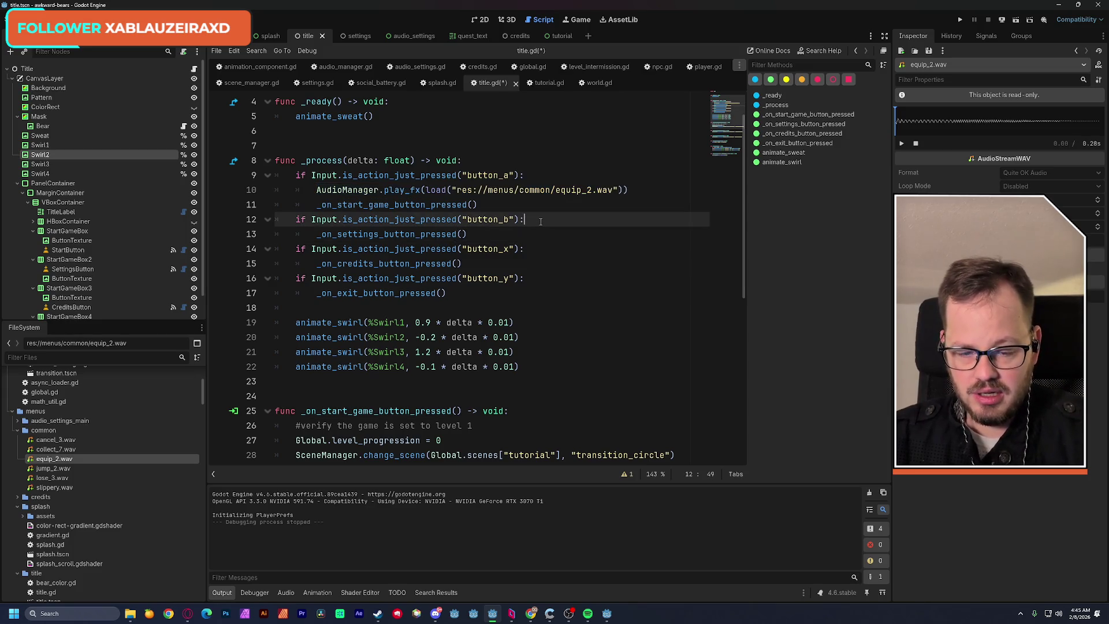
pyautogui.press('Return')
pyautogui.hotkey('ctrl', 'v')
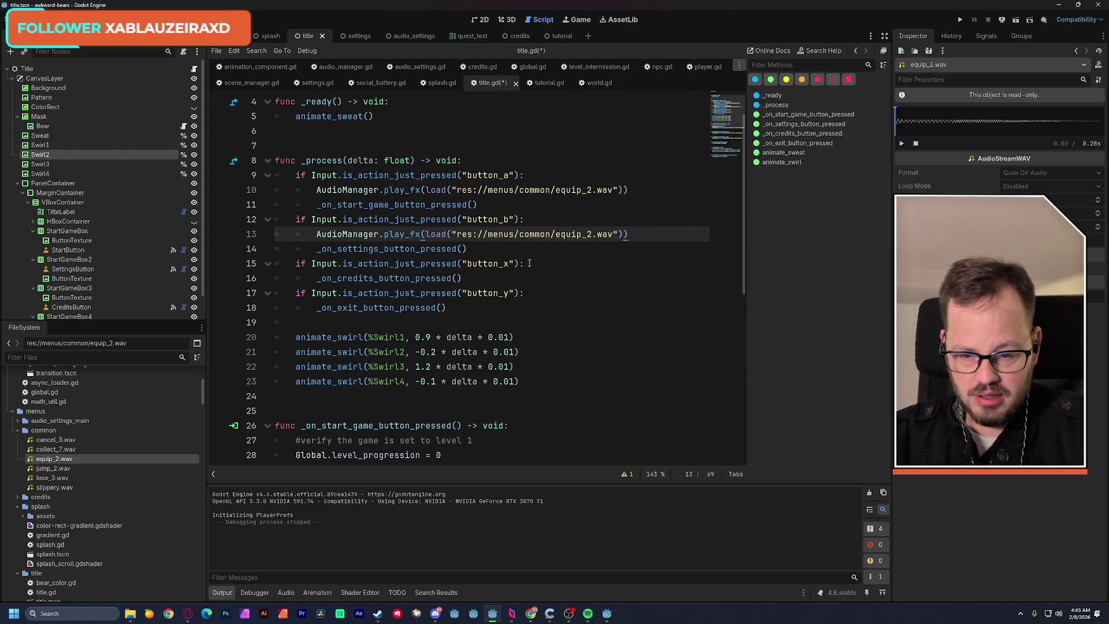
pyautogui.click(526, 265)
pyautogui.press('Return')
pyautogui.hotkey('ctrl', 'v')
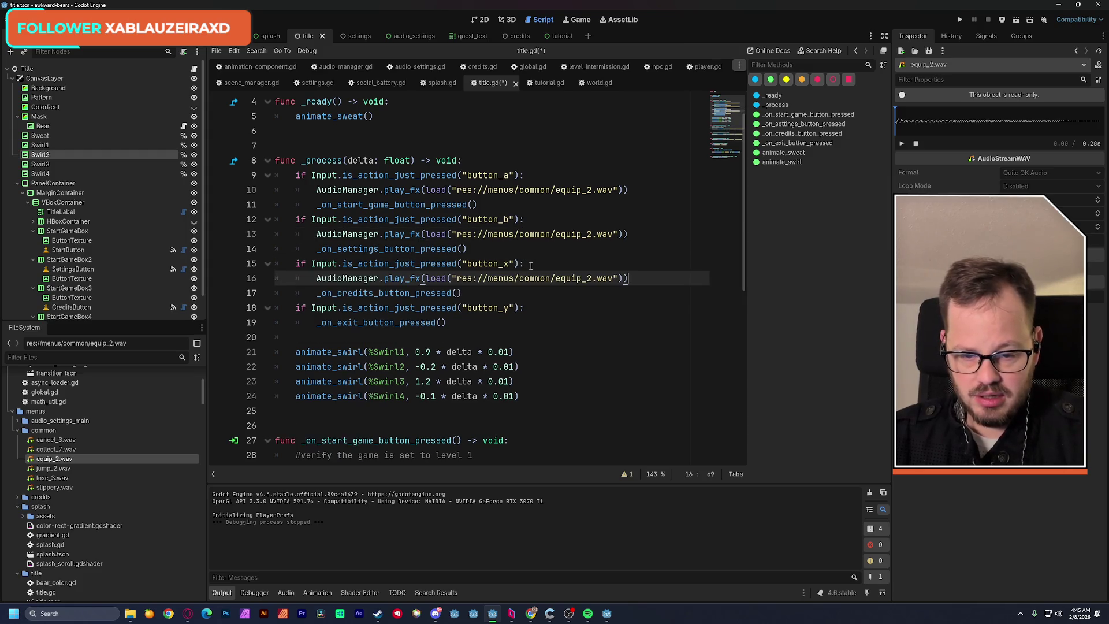
pyautogui.click(527, 306)
pyautogui.press('Return')
pyautogui.hotkey('ctrl', 'v')
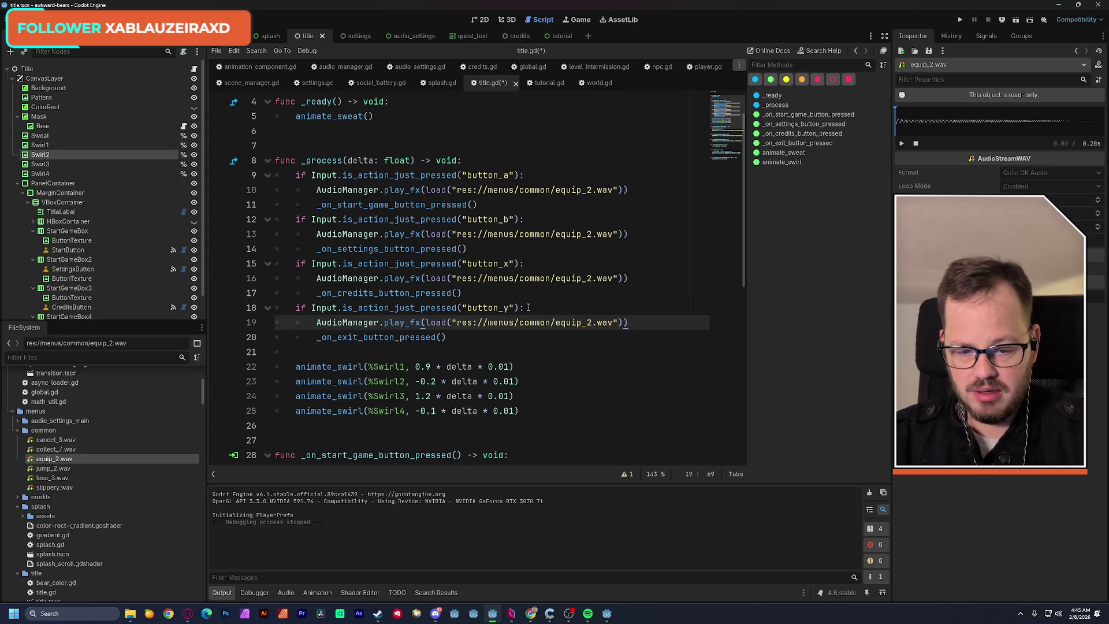
# Save title.gd and run the game to its title screen.
pyautogui.click(555, 136)
pyautogui.hotkey('ctrl', 's')
pyautogui.click(960, 20)
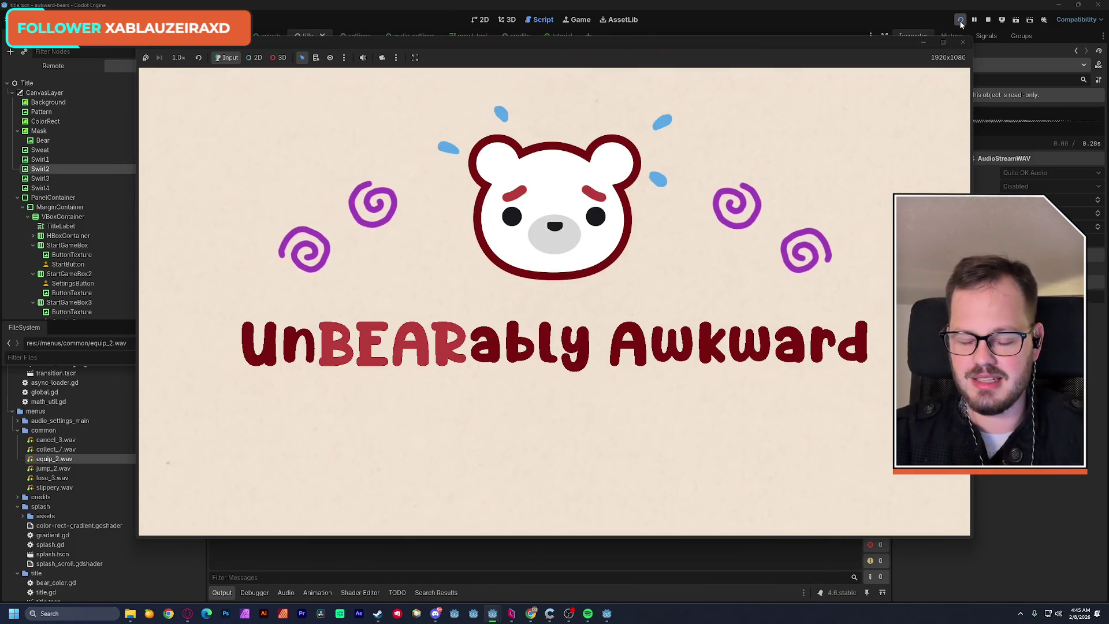
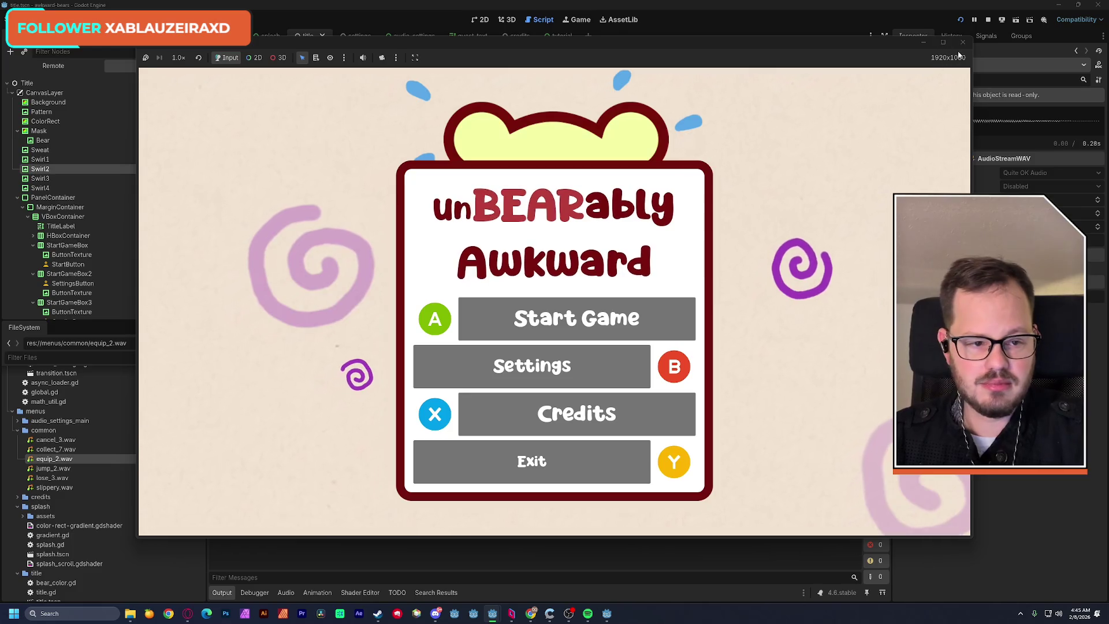
# Close the game window, copy title.gd's equip_2.wav AudioManager.play_fx line, and switch to settings.
pyautogui.click(962, 42)
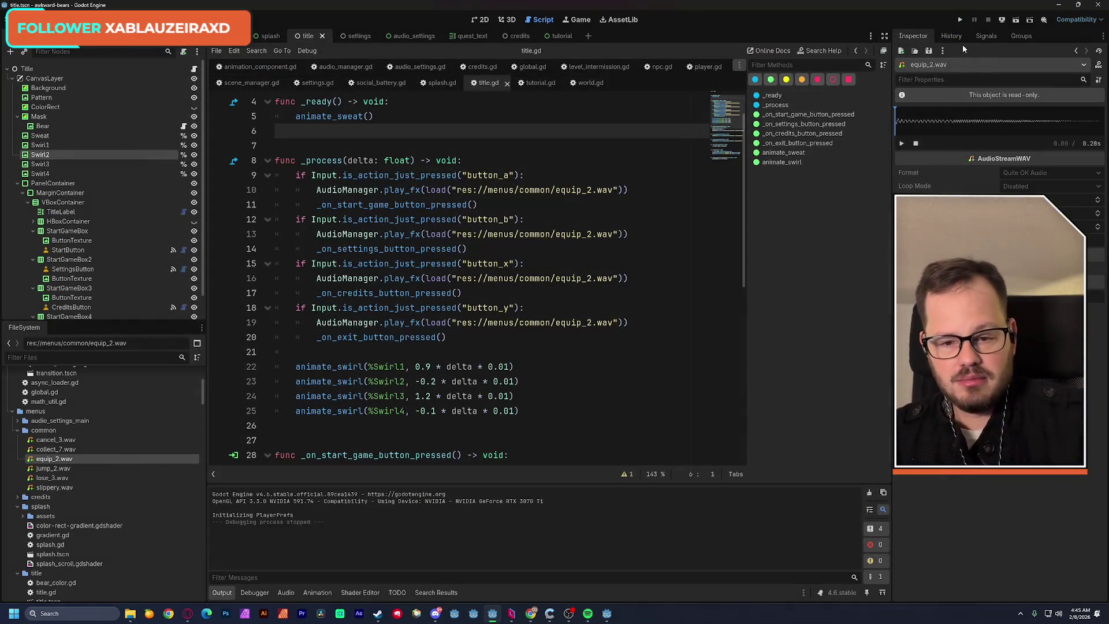
pyautogui.moveTo(631, 190); pyautogui.dragTo(318, 191)
pyautogui.hotkey('ctrl', 'c')
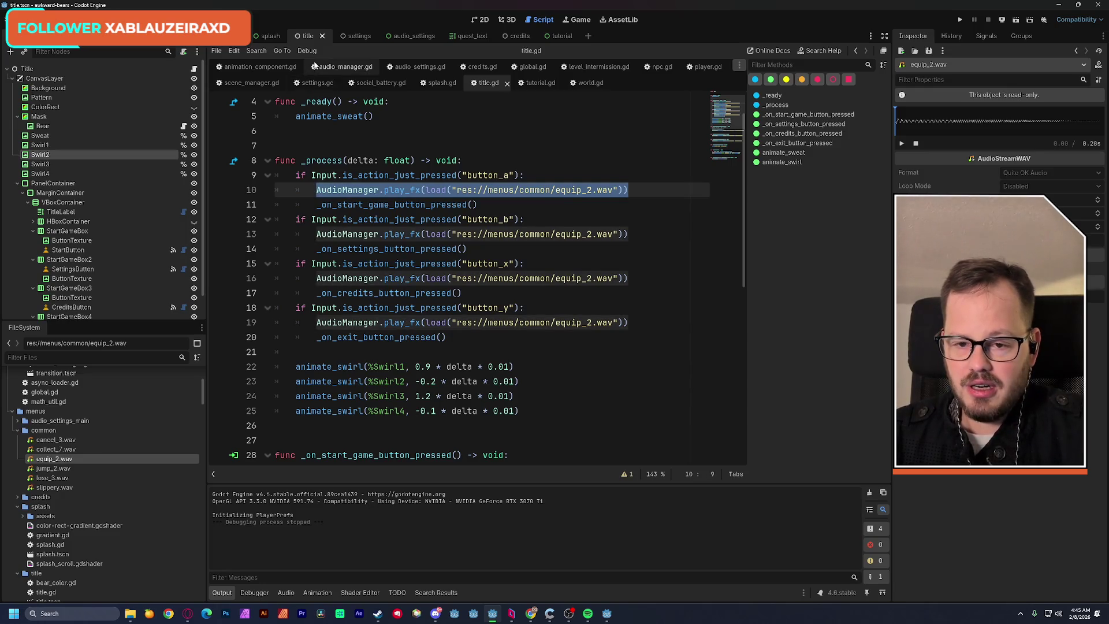
pyautogui.click(354, 37)
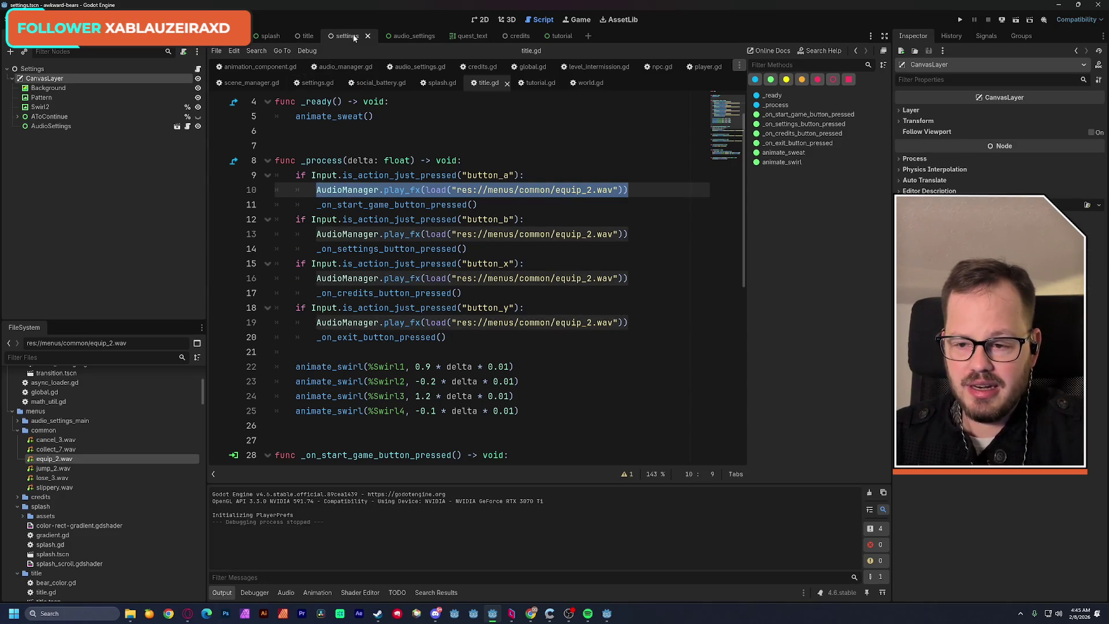
# In settings.gd, insert the equip_2.wav play_fx call above the SceneManager.change_scene line.
pyautogui.click(424, 177)
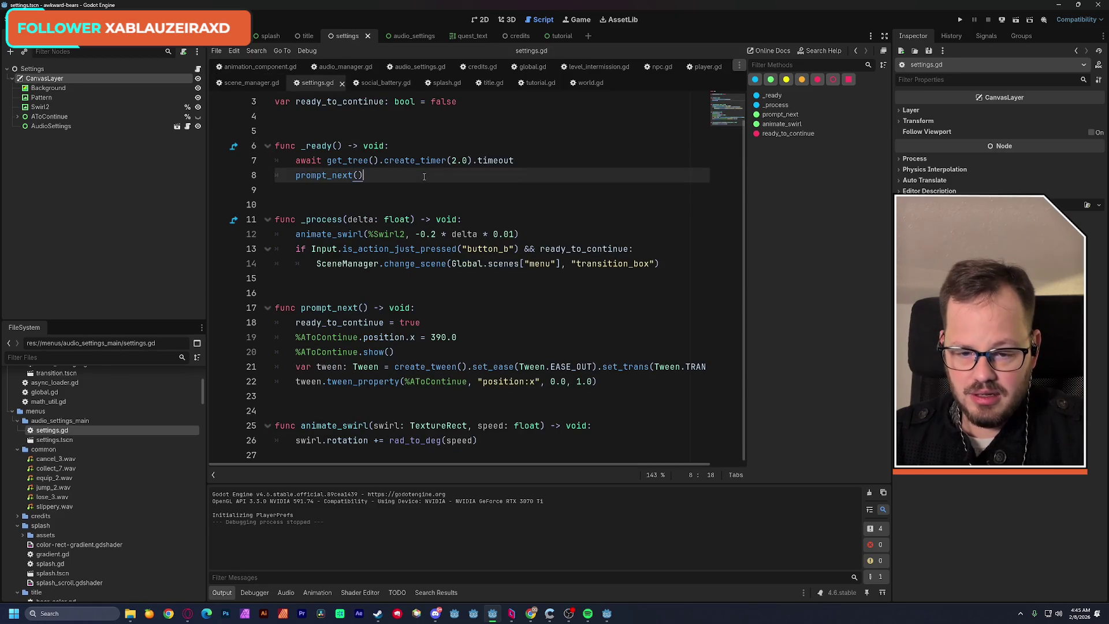
pyautogui.click(317, 265)
pyautogui.press('Return')
pyautogui.press('Up')
pyautogui.hotkey('ctrl', 'v')
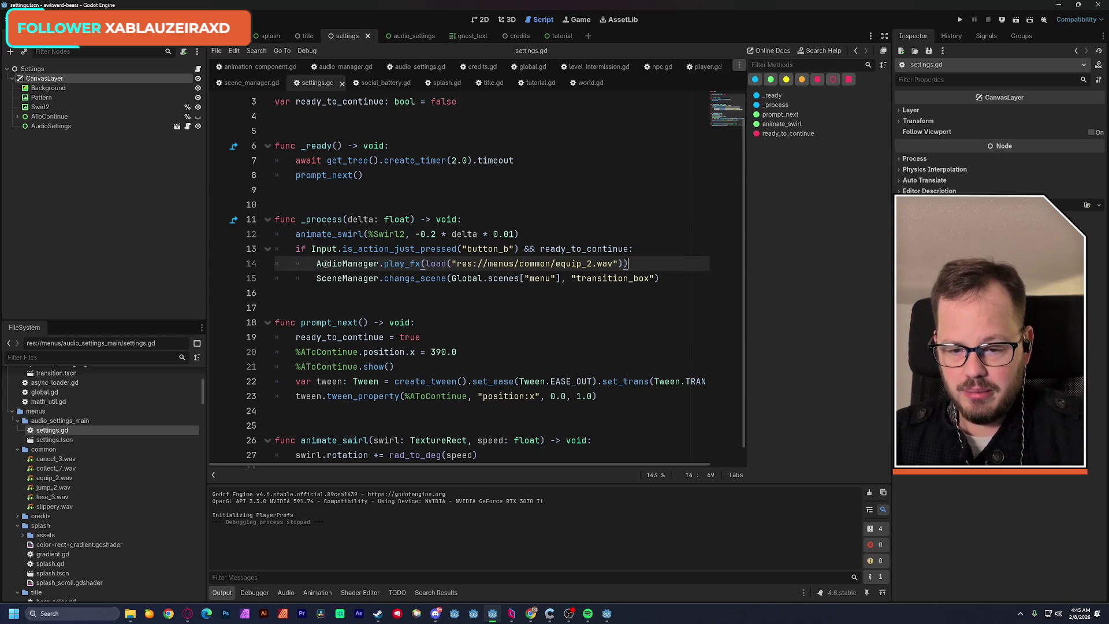
pyautogui.click(387, 205)
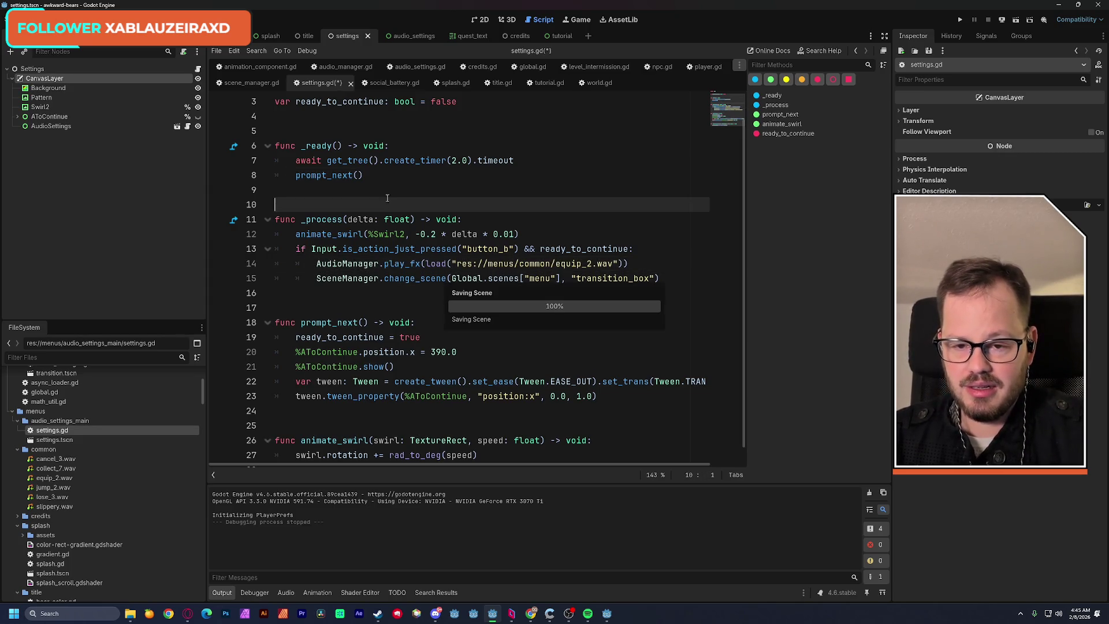
# Check the Audio Settings scene layout, review settings.gd, and move on to the credits scene.
pyautogui.click(475, 19)
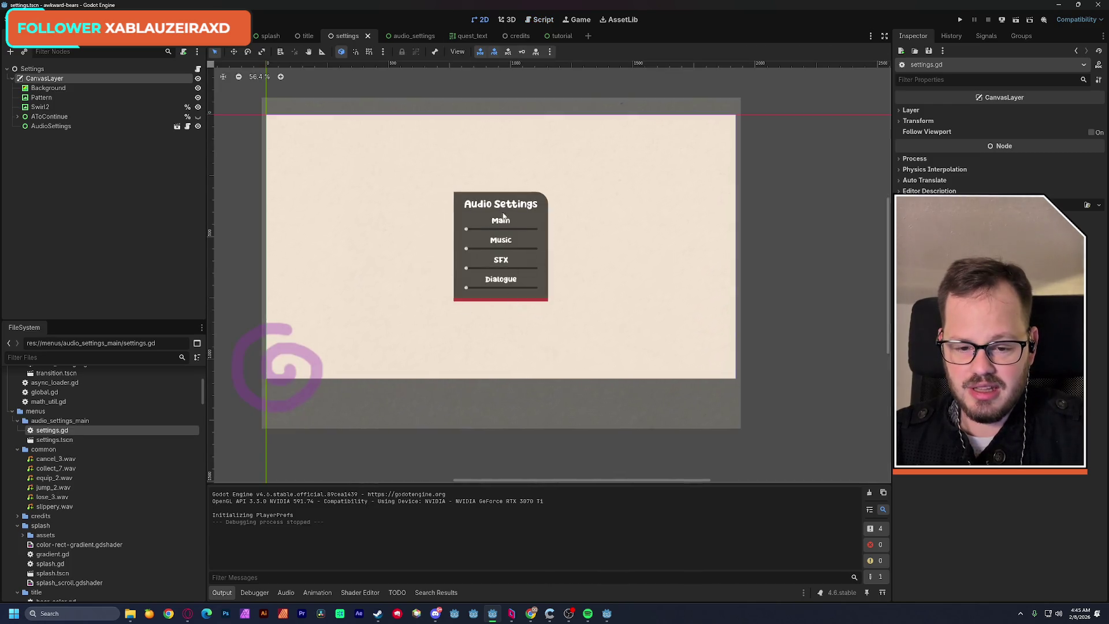
pyautogui.click(533, 20)
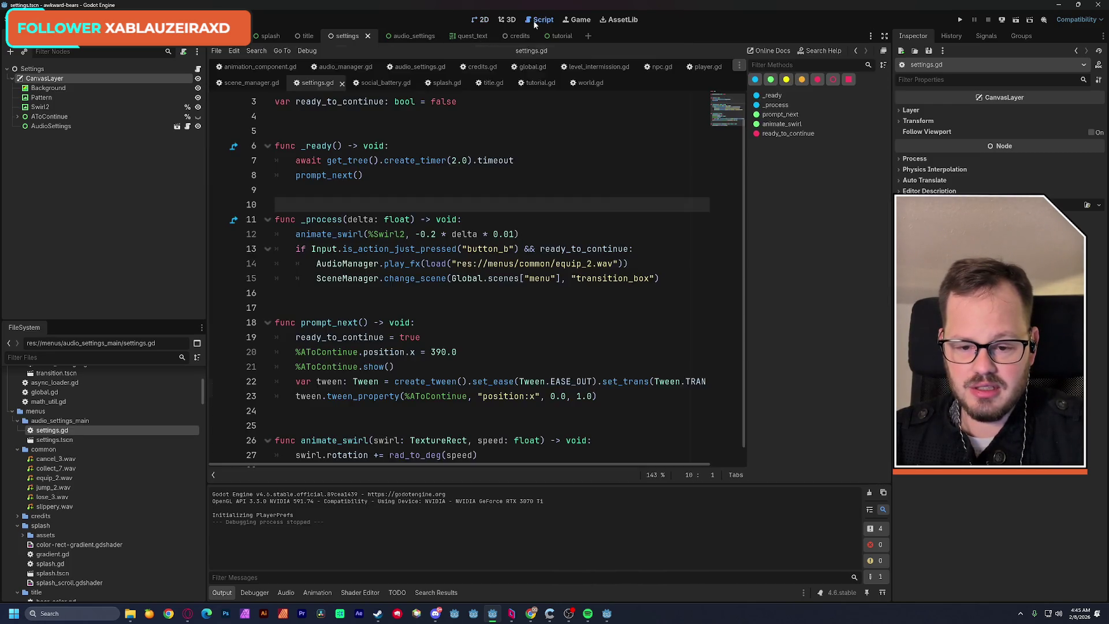
pyautogui.scroll(-1, 465, 263)
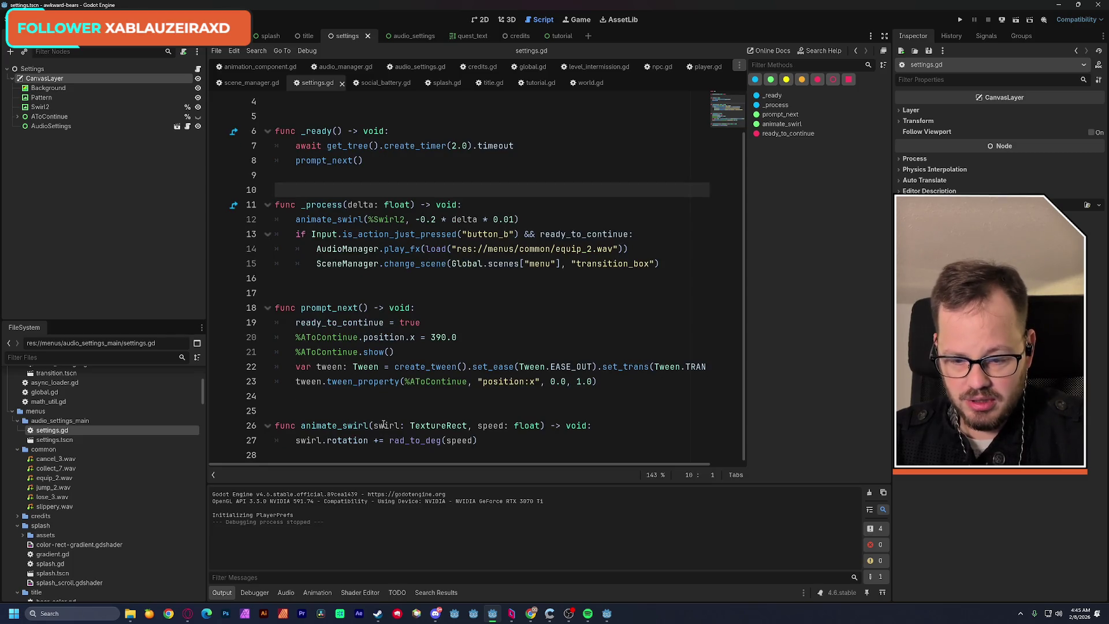
pyautogui.scroll(3, 382, 293)
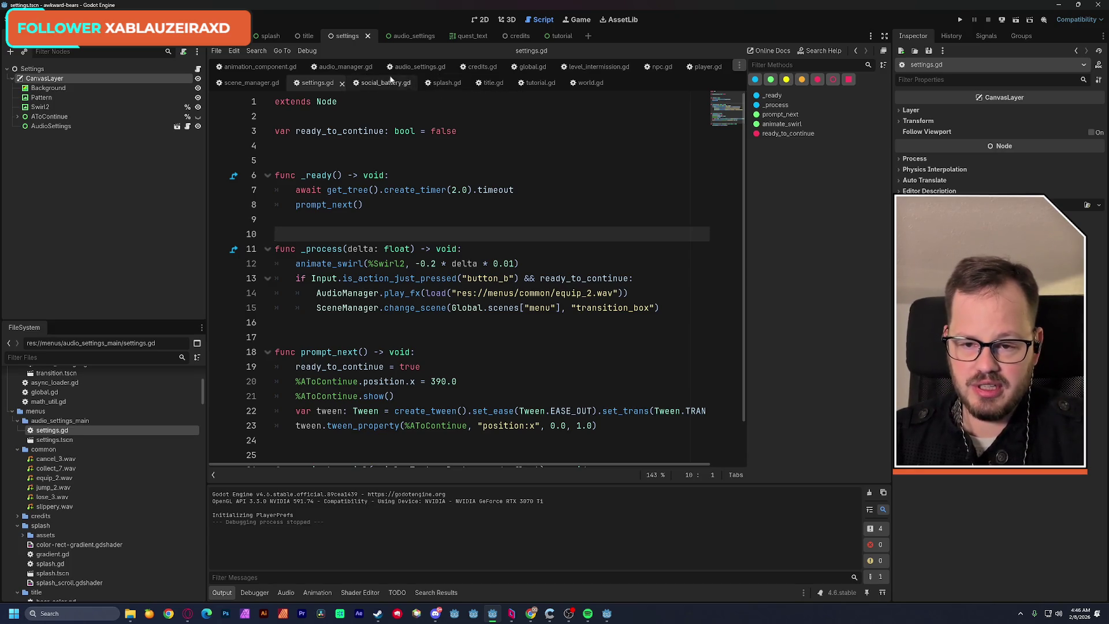
pyautogui.click(514, 36)
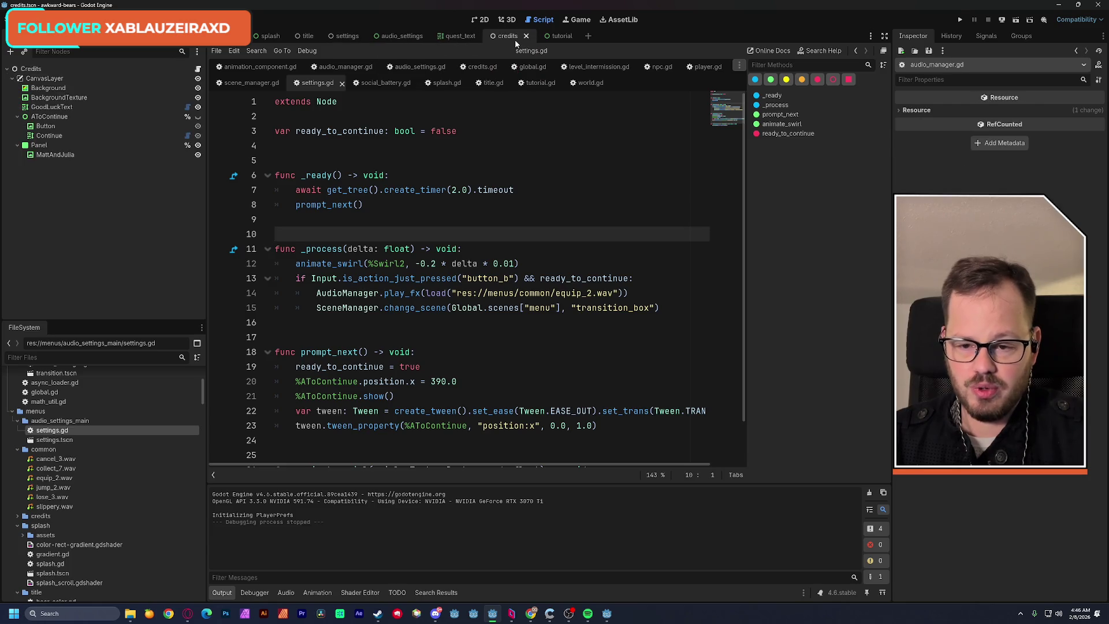
# In credits.gd, paste the equip_2.wav play_fx call above the SceneManager scene change.
pyautogui.click(482, 66)
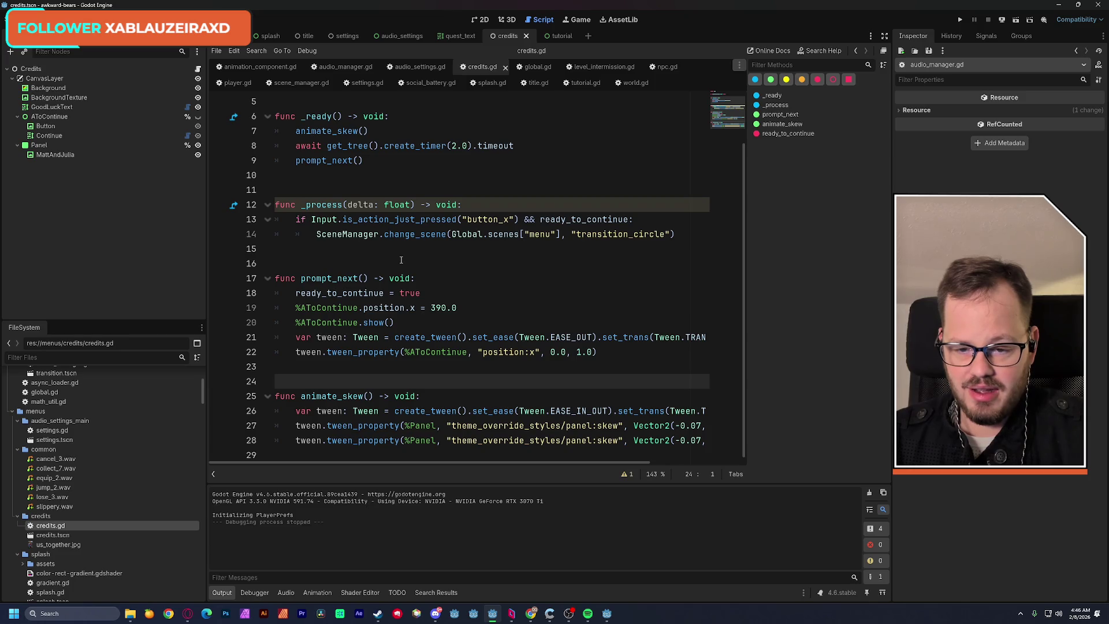
pyautogui.click(315, 234)
pyautogui.press('Return')
pyautogui.press('Up')
pyautogui.hotkey('ctrl', 'v')
# Close the quest_text scene tab and switch to the tutorial scene.
pyautogui.click(534, 175)
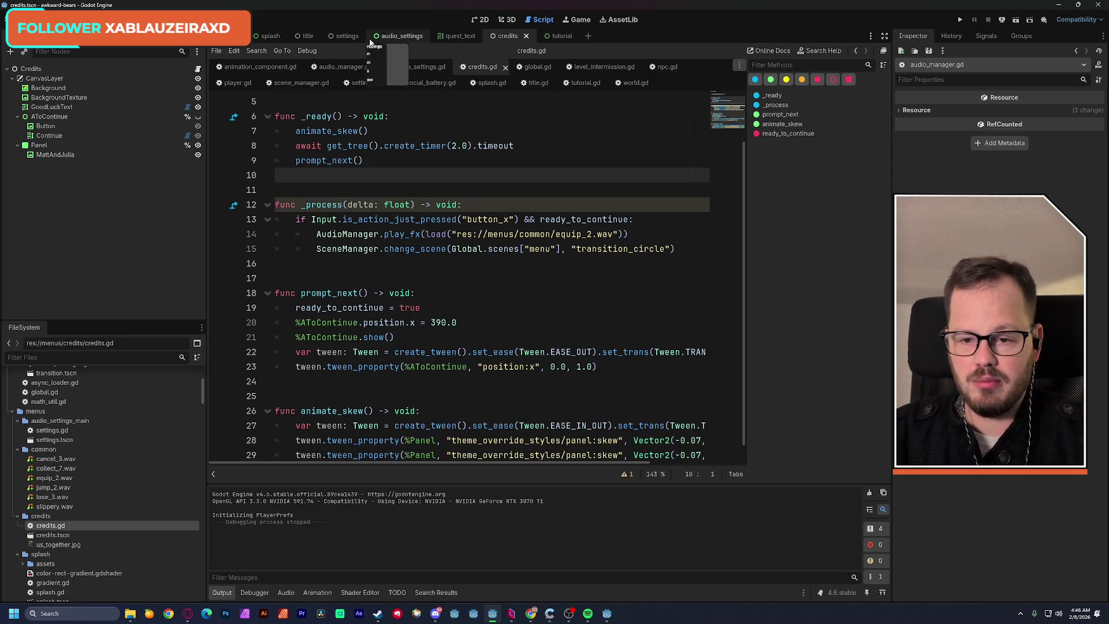
pyautogui.middleClick(473, 38)
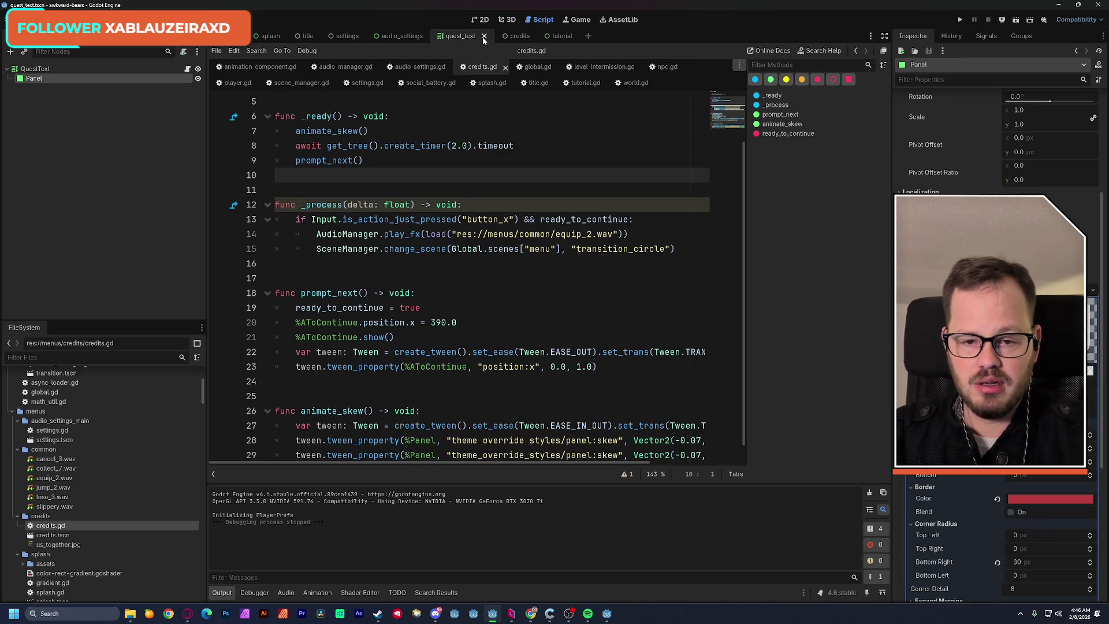
pyautogui.click(500, 36)
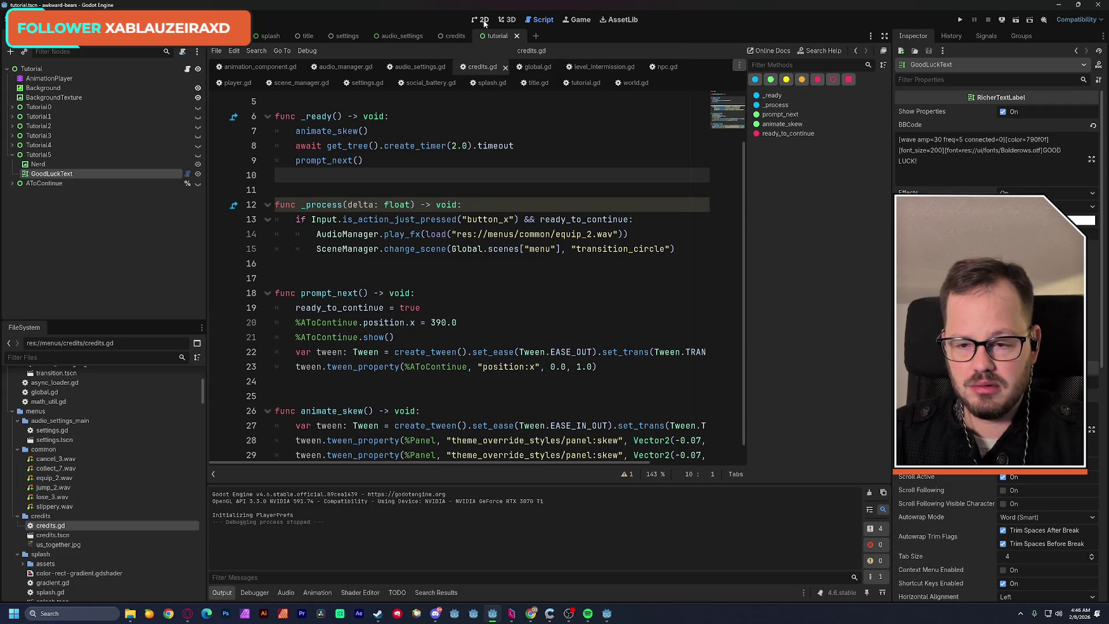
# Open the Tutorial node's script, tutorial.gd.
pyautogui.click(187, 69)
pyautogui.click(362, 130)
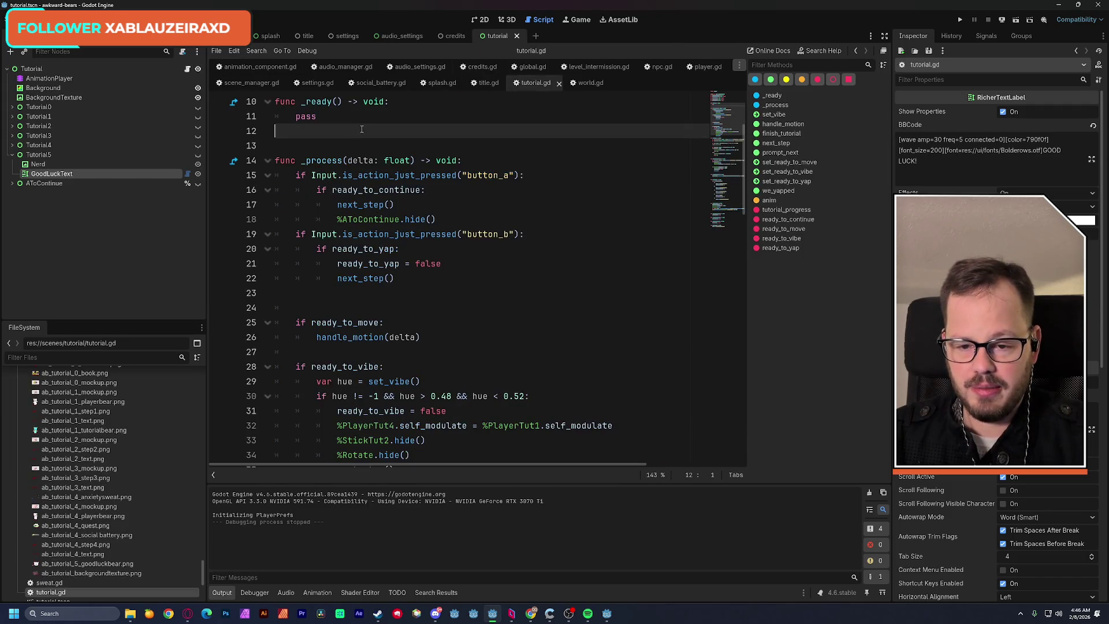
pyautogui.scroll(3, 387, 161)
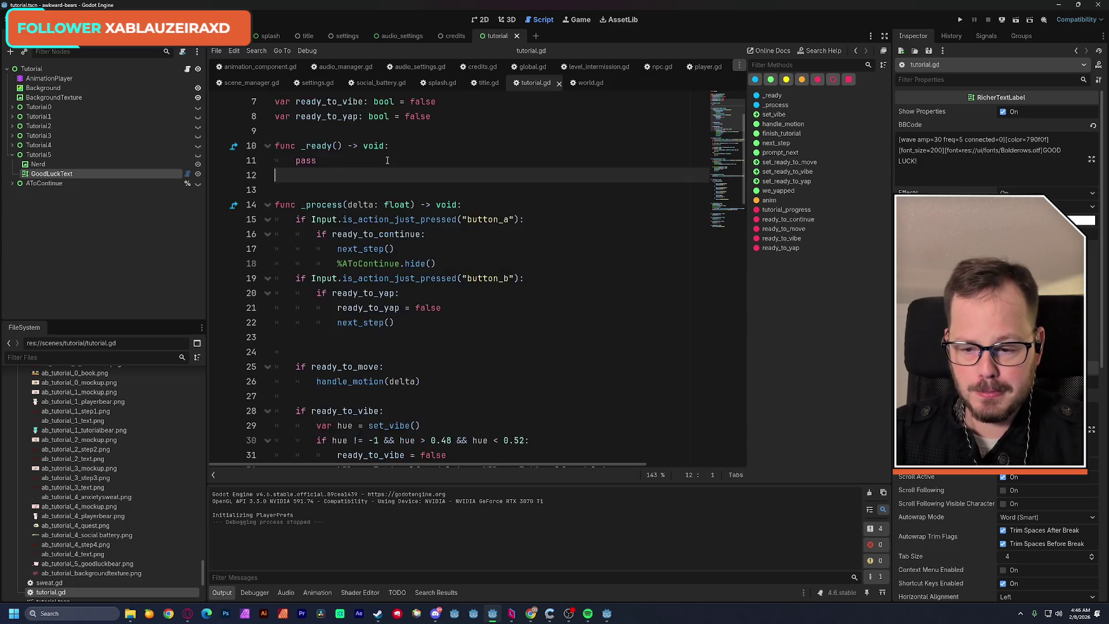
# Launch DSP Anime from the Start menu search for 'dsp'.
pyautogui.press('super')
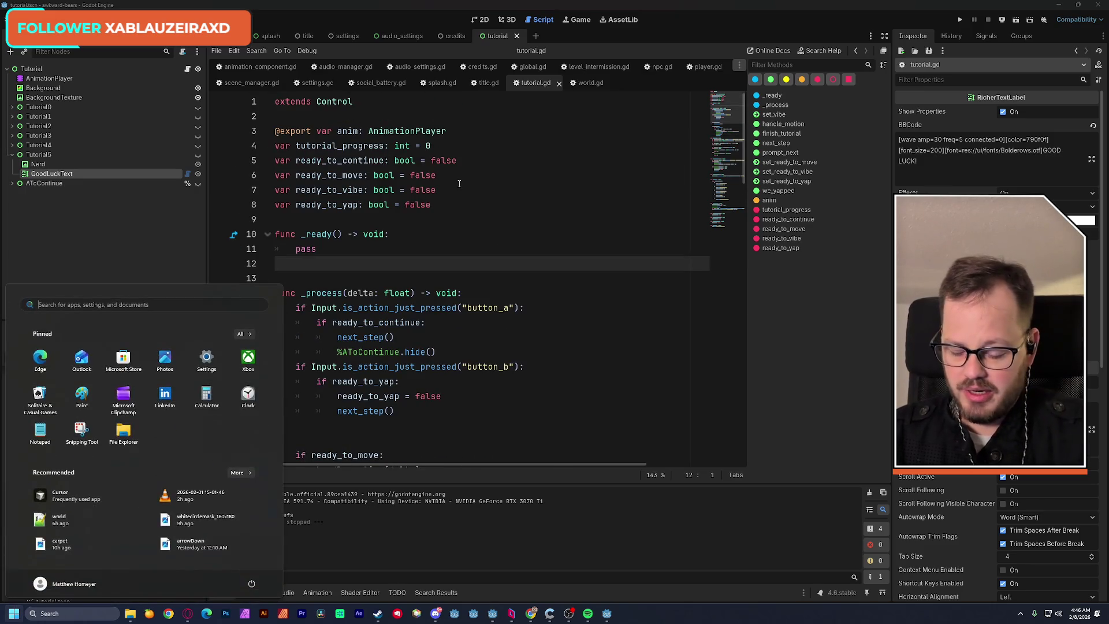
pyautogui.write('dsp')
pyautogui.press('Return')
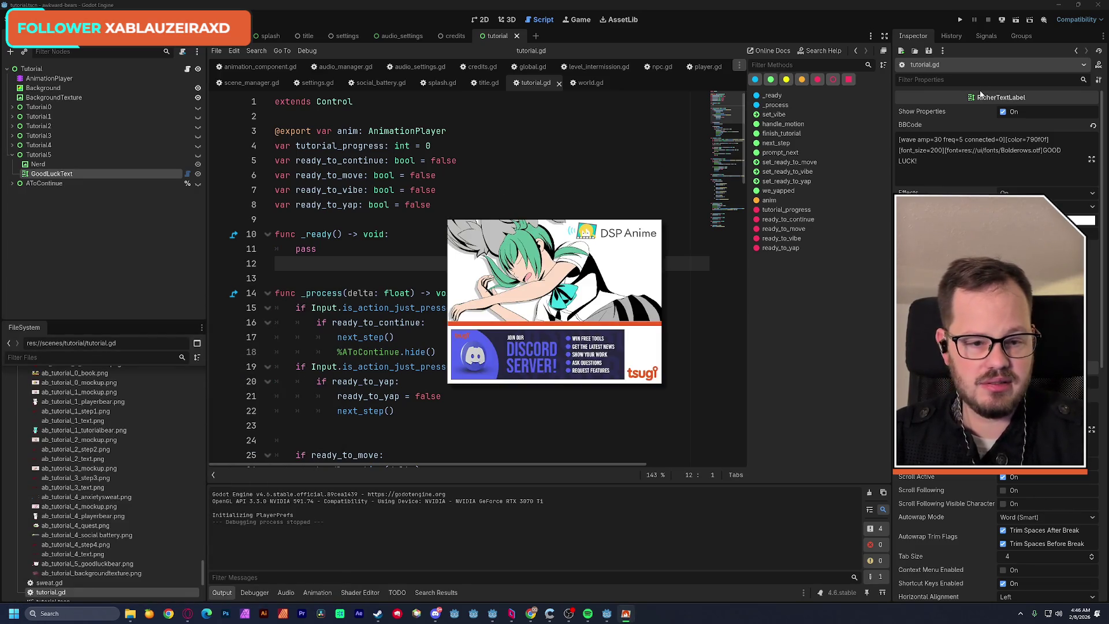
# Back in Godot, test-run the tutorial scene, then close the game window.
pyautogui.click(692, 10)
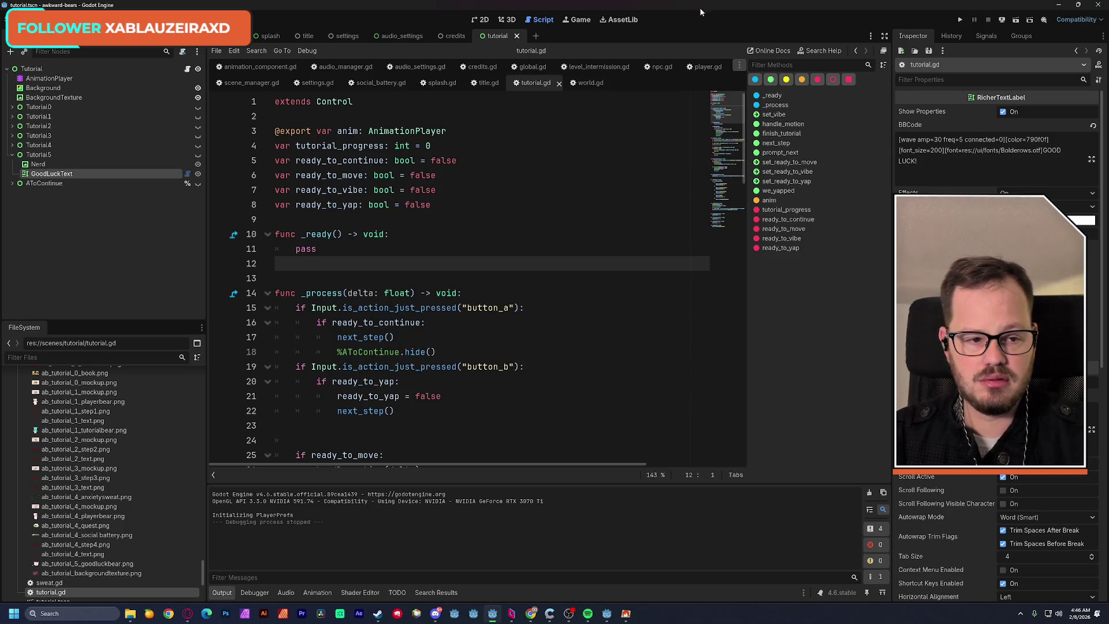
pyautogui.click(1015, 20)
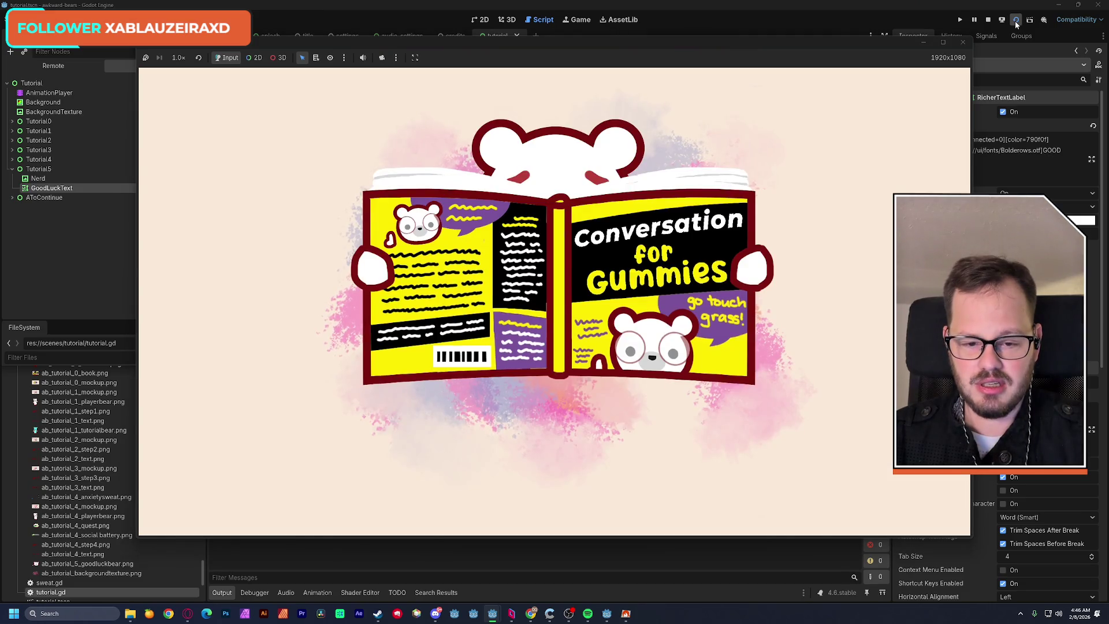
pyautogui.click(962, 43)
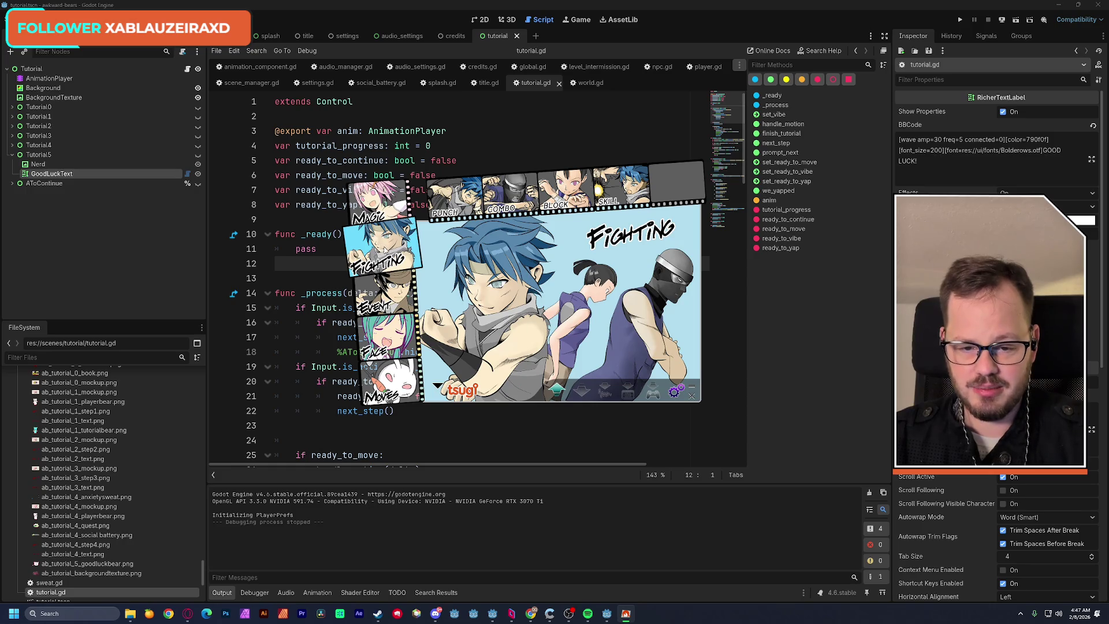
# Show the Skill swoosh sound and audition it repeatedly with auto-play on.
pyautogui.click(620, 185)
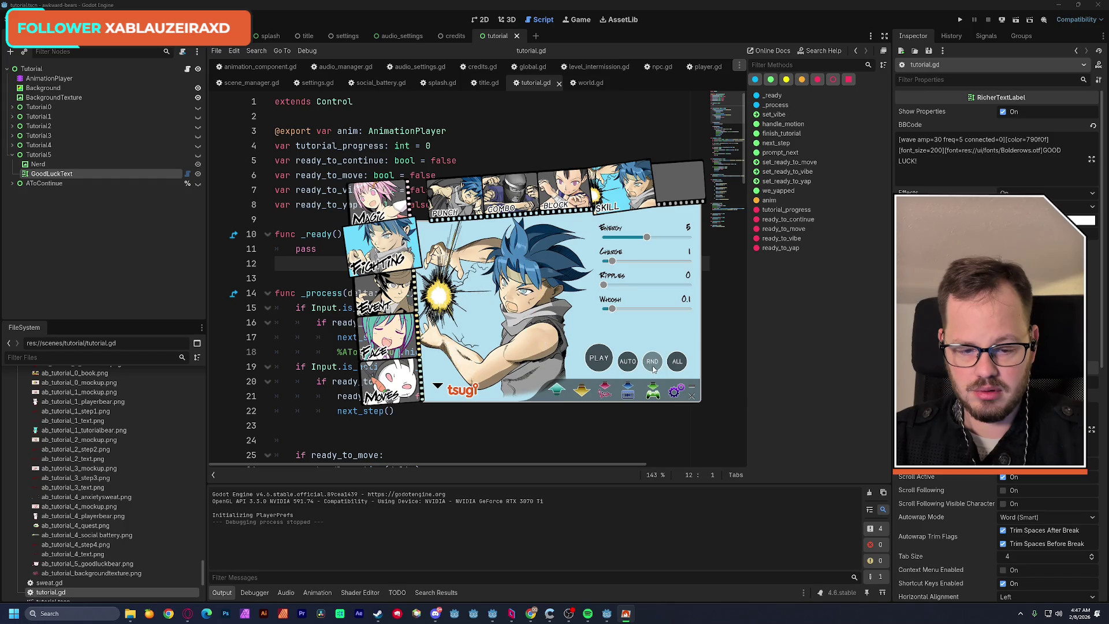
pyautogui.click(599, 358)
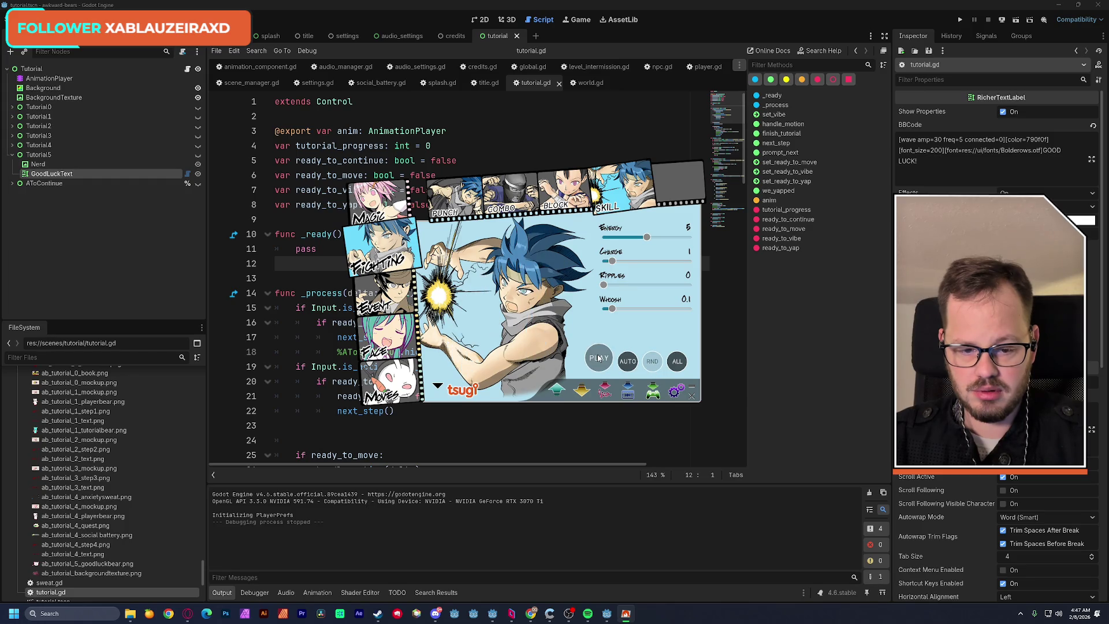
pyautogui.click(601, 358)
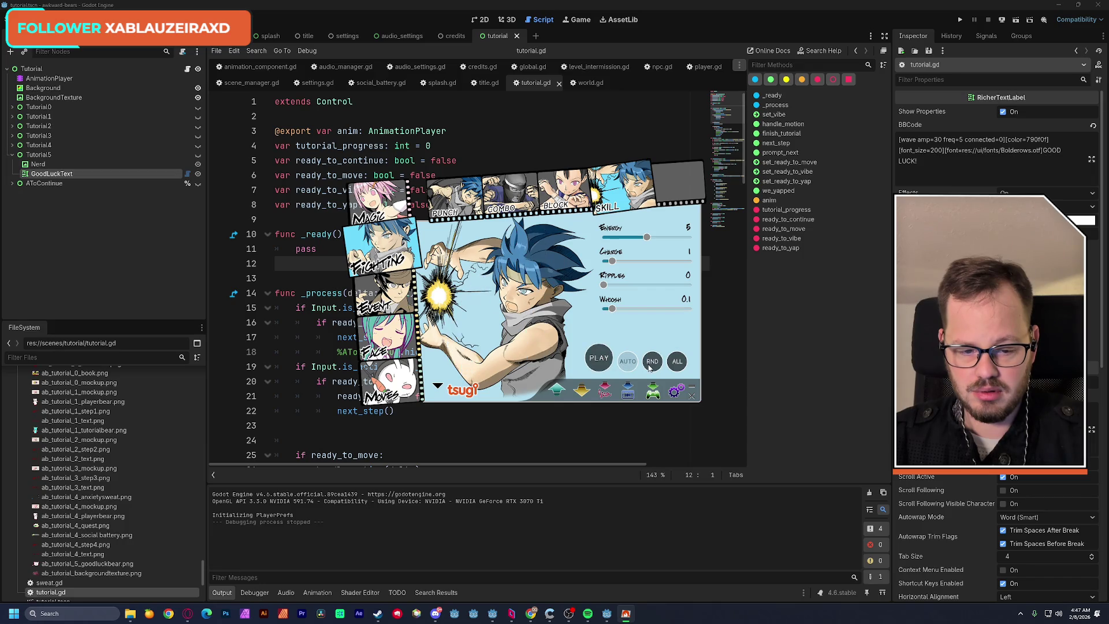
pyautogui.click(607, 358)
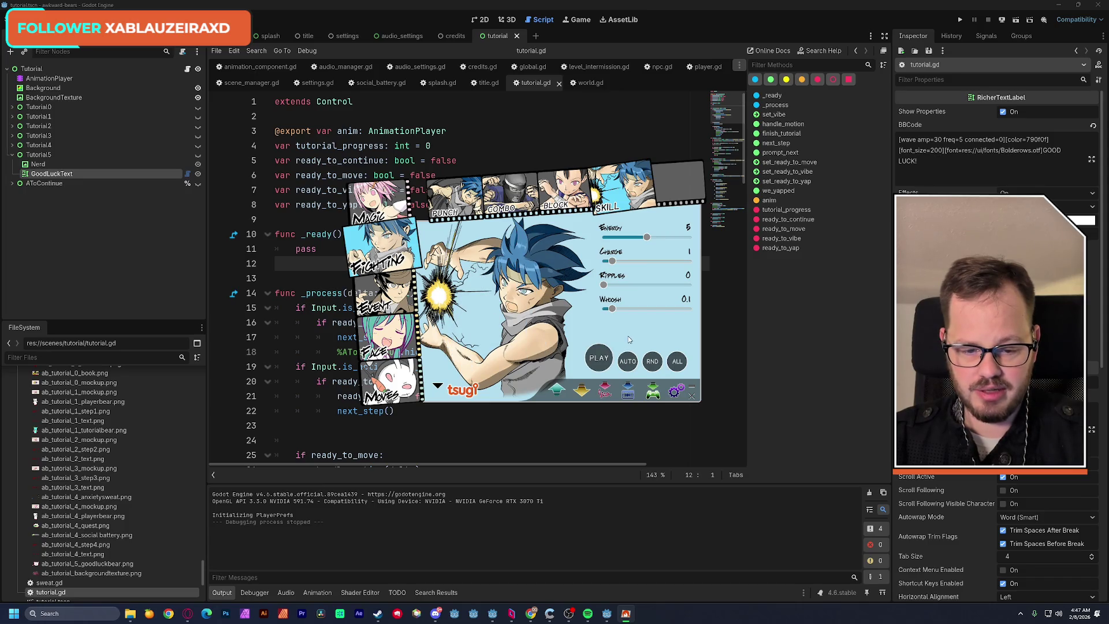
pyautogui.click(603, 359)
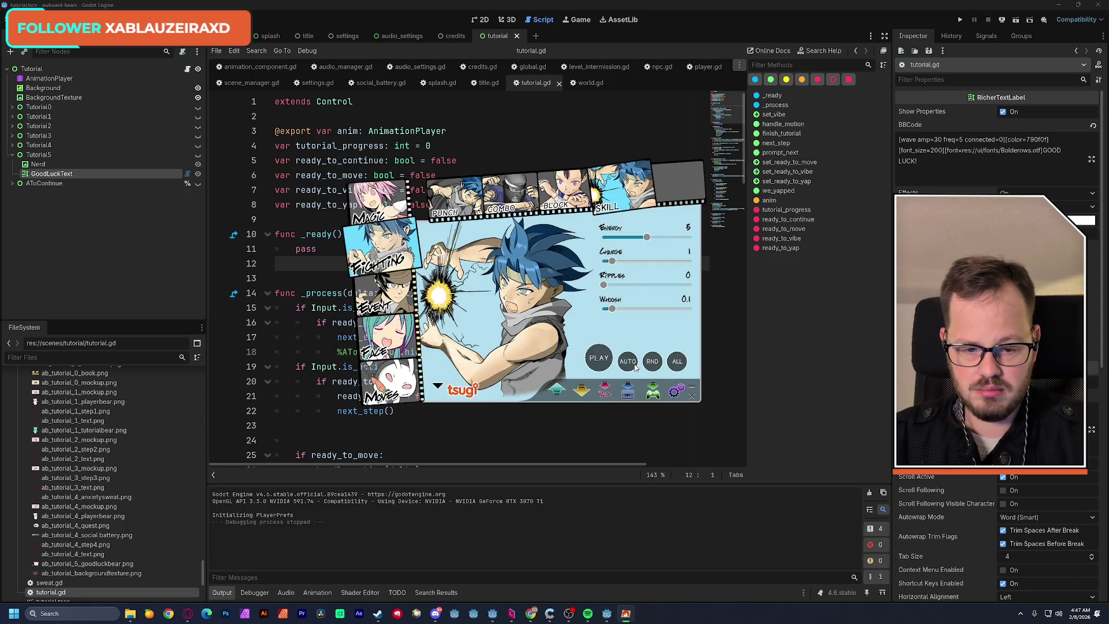
pyautogui.click(606, 360)
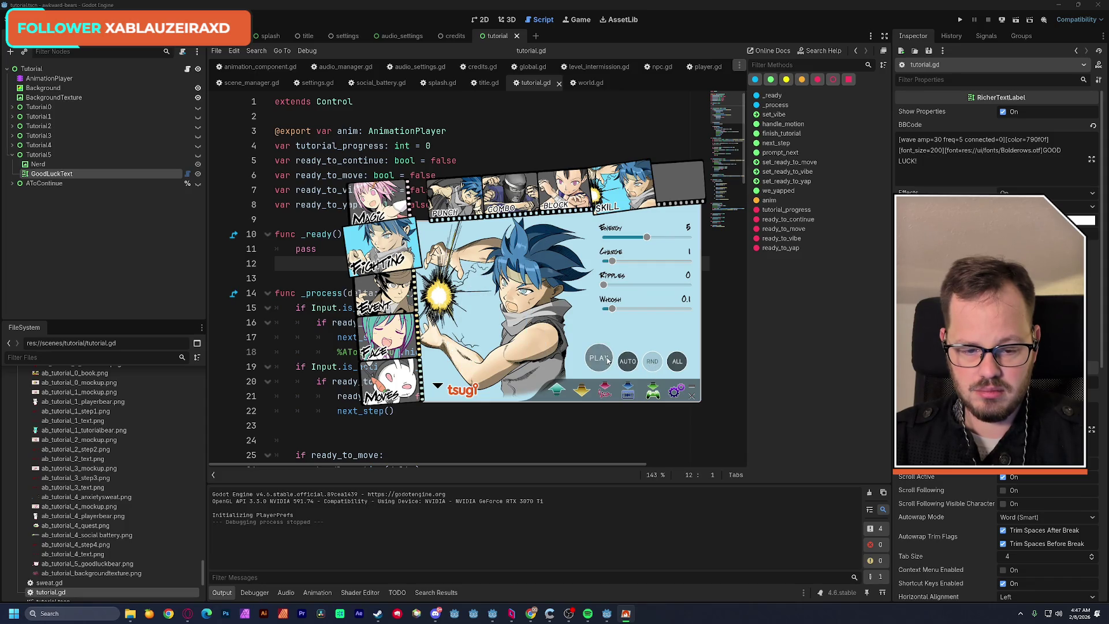
pyautogui.click(607, 361)
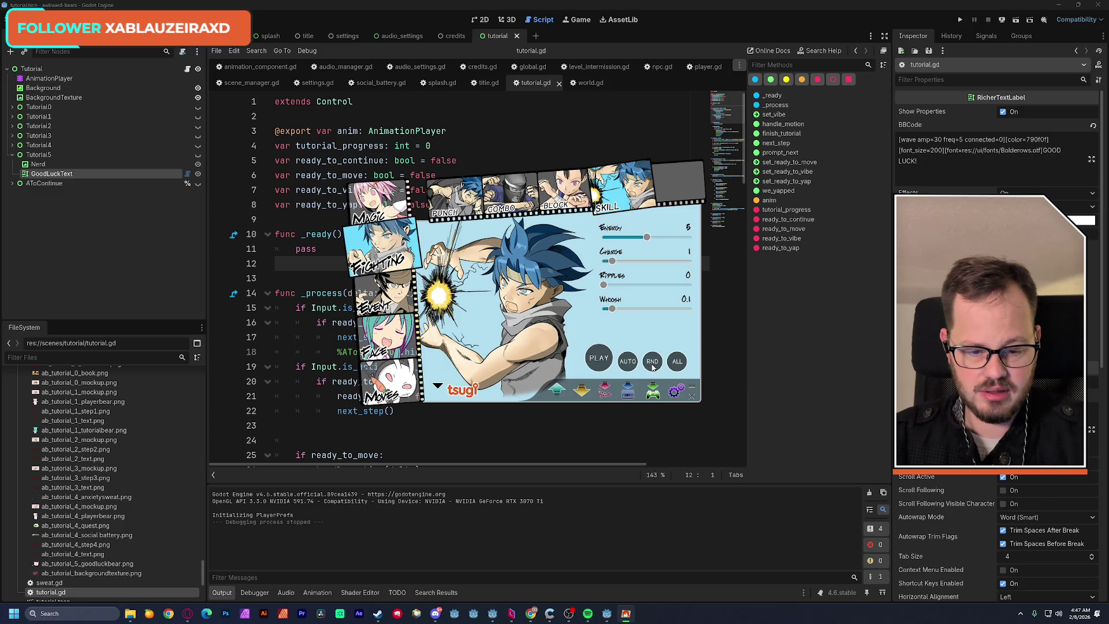
pyautogui.click(601, 358)
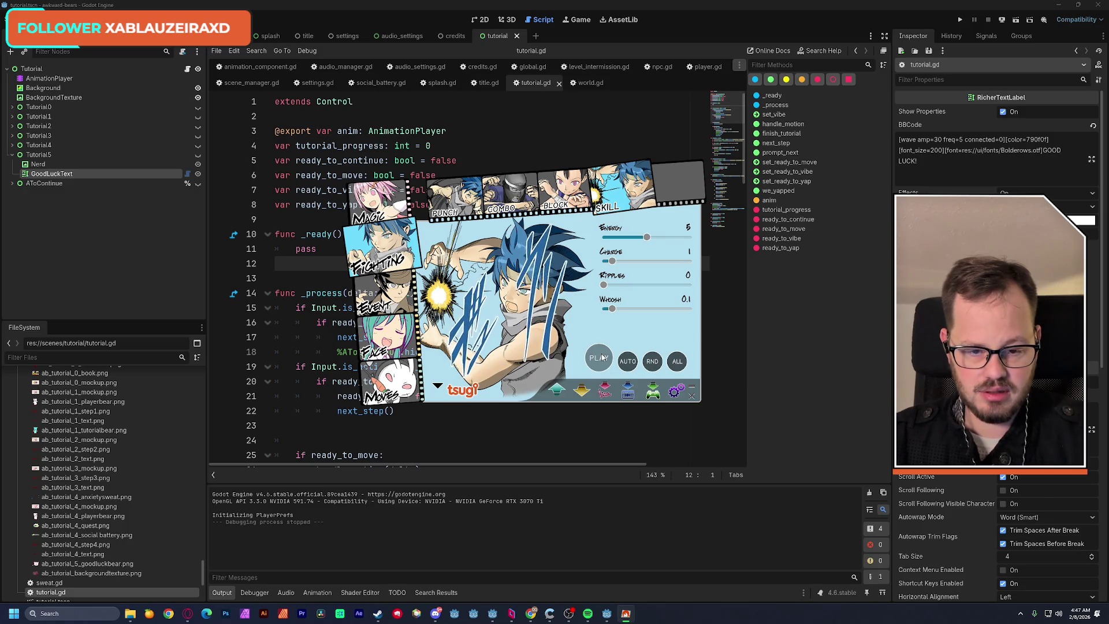
# Drop Energy and Charge to 0 and nudge Whoosh up, previewing after each change.
pyautogui.moveTo(647, 237); pyautogui.dragTo(656, 237)
pyautogui.click(606, 355)
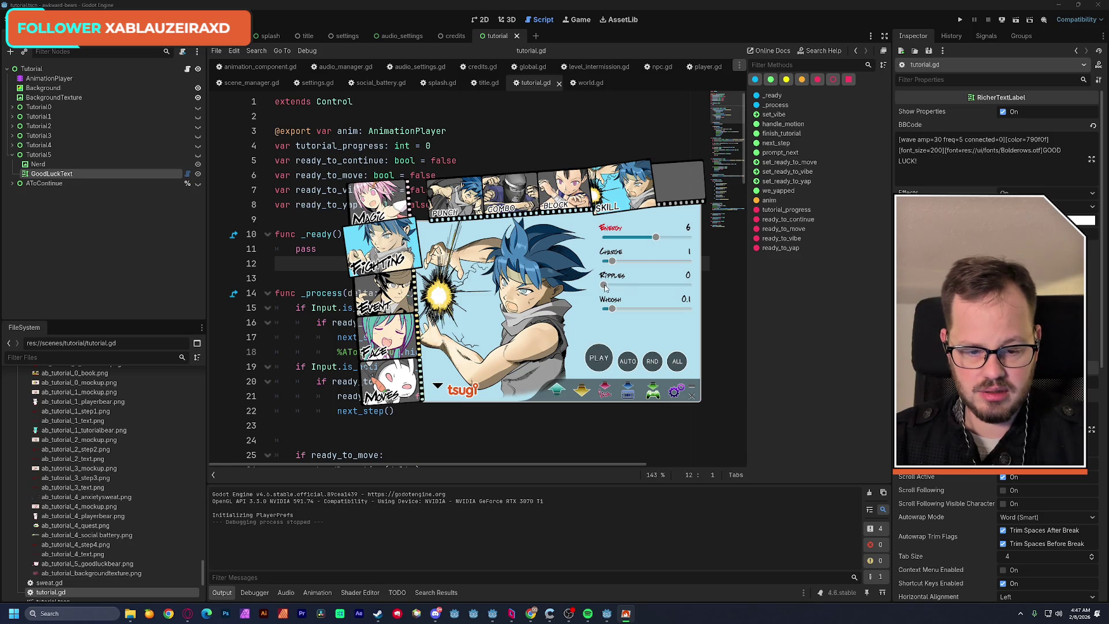
pyautogui.moveTo(613, 308); pyautogui.dragTo(618, 310)
pyautogui.moveTo(654, 240); pyautogui.dragTo(598, 243)
pyautogui.click(599, 361)
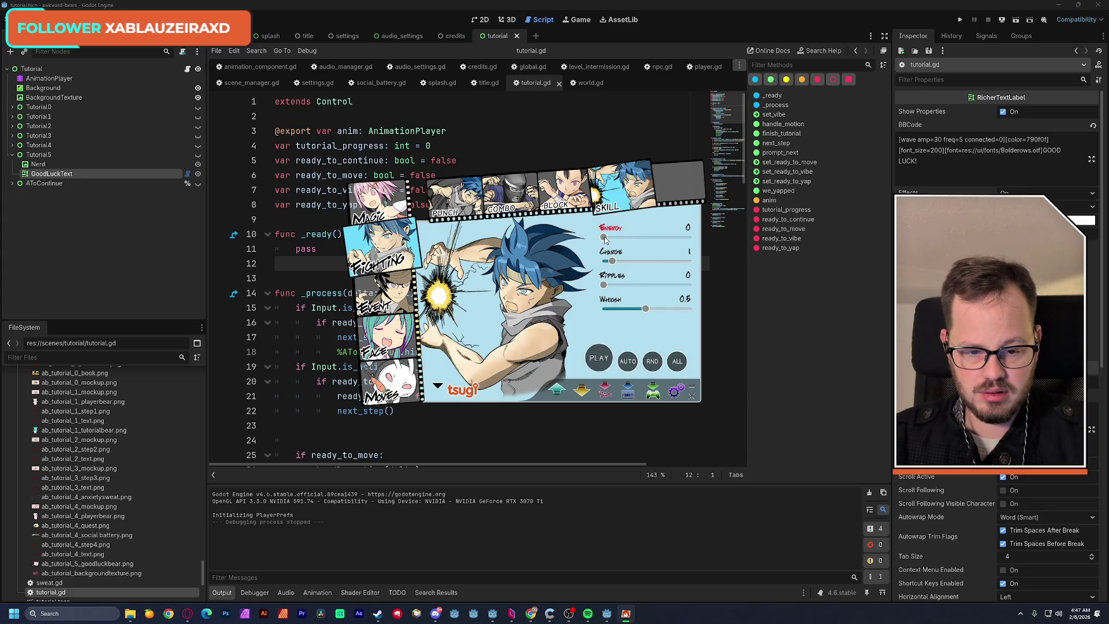
pyautogui.moveTo(616, 259)
pyautogui.mouseDown()
pyautogui.moveTo(601, 261)
pyautogui.moveTo(593, 247)
pyautogui.mouseUp()
pyautogui.click(599, 359)
pyautogui.click(599, 358)
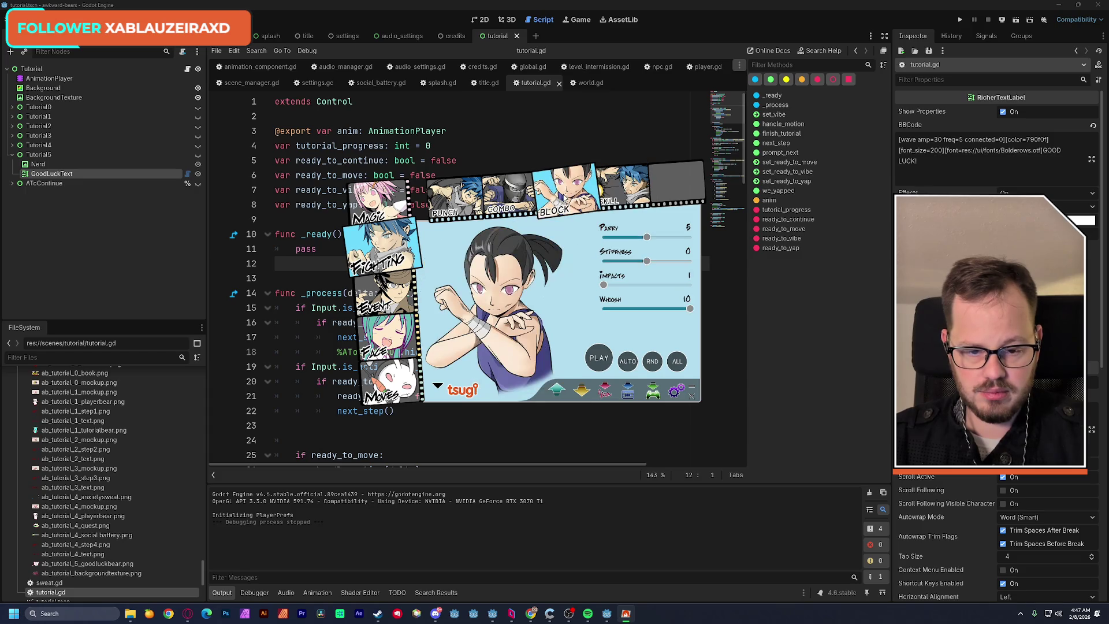
# Audition the Block sound, then enable random variations and randomize all its settings.
pyautogui.click(596, 365)
pyautogui.click(597, 364)
pyautogui.click(599, 363)
pyautogui.click(599, 363)
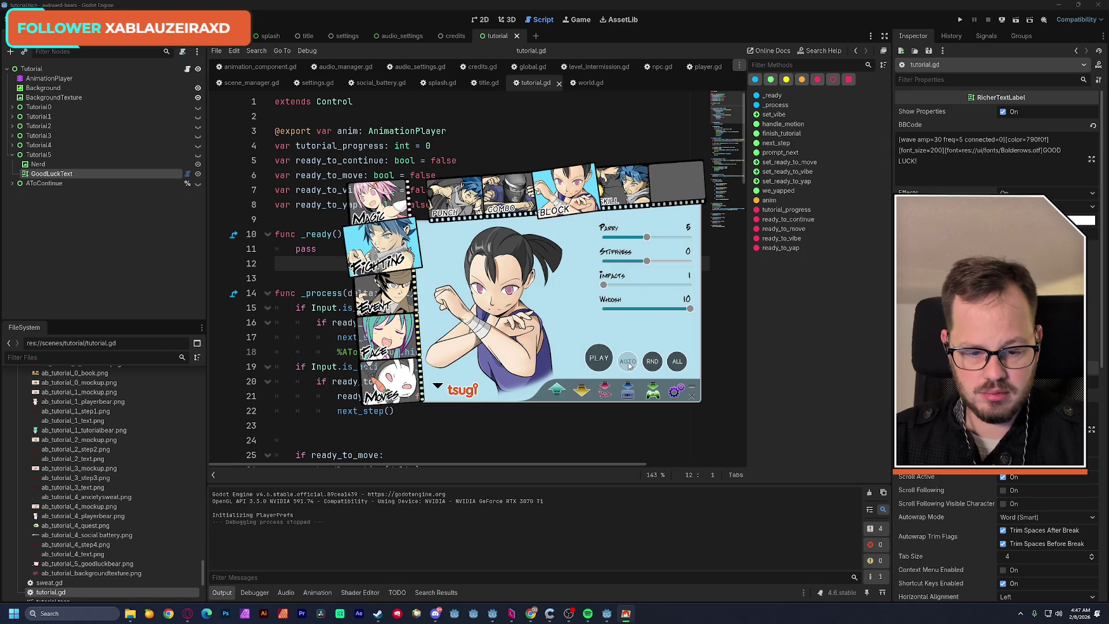
pyautogui.click(651, 362)
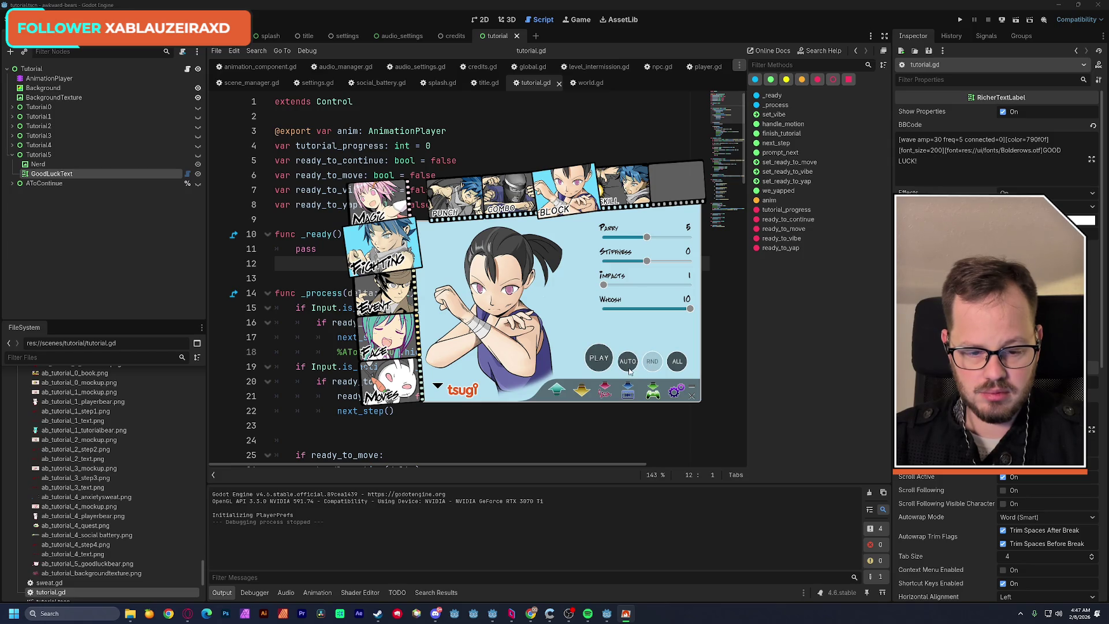
pyautogui.click(599, 359)
pyautogui.click(676, 363)
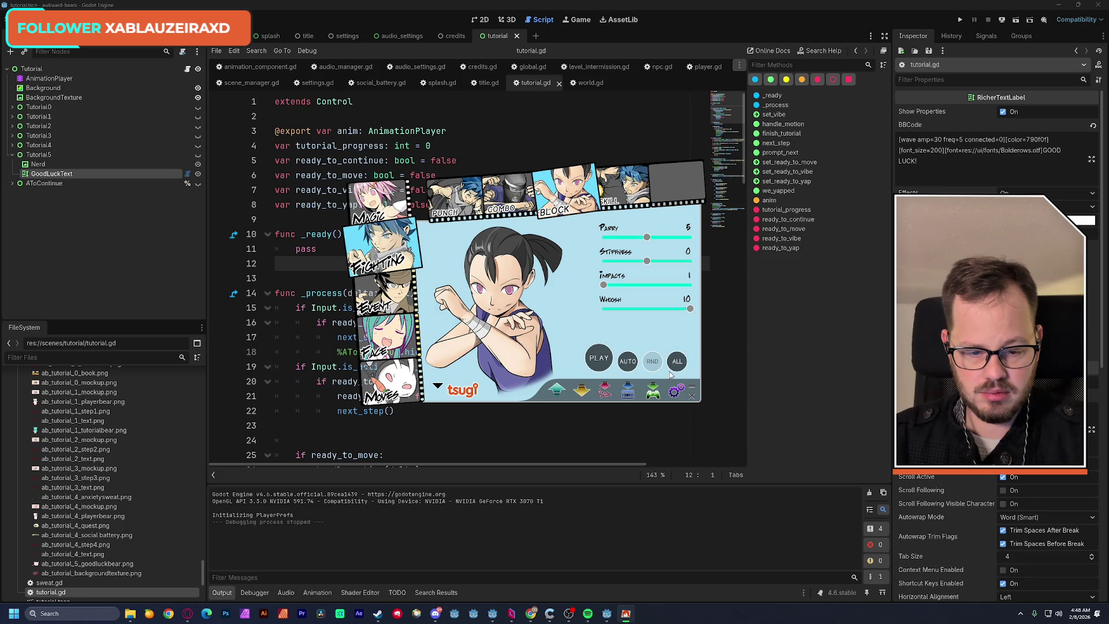
pyautogui.click(676, 362)
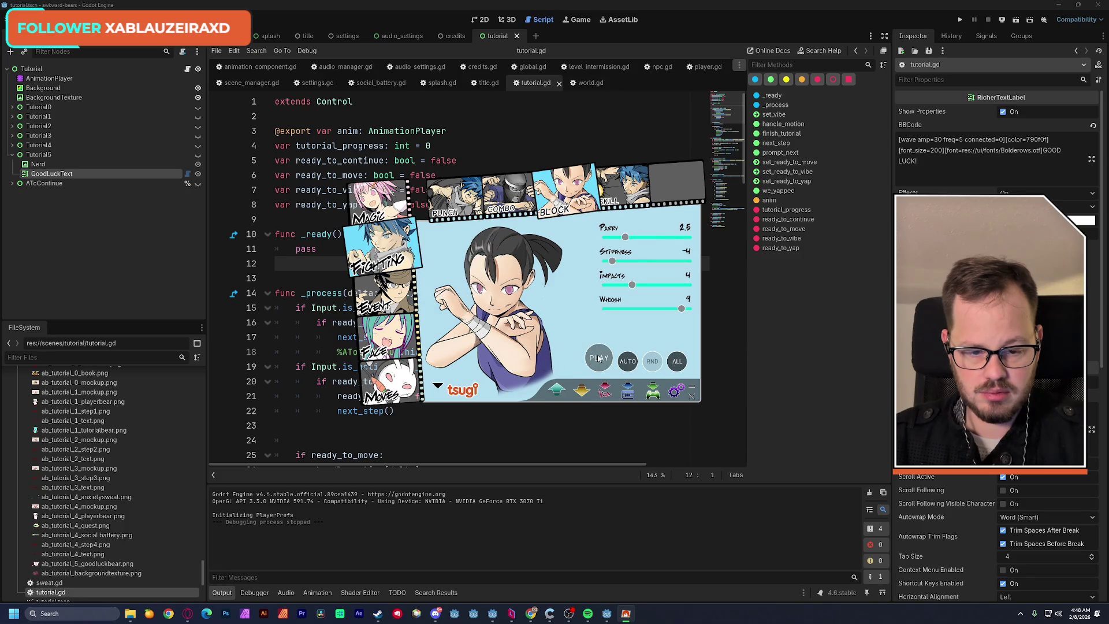
# Back on the skill swoosh, roll variations until Energy 6, Charge 9, Ripples 7, Whoosh 0.3.
pyautogui.click(677, 362)
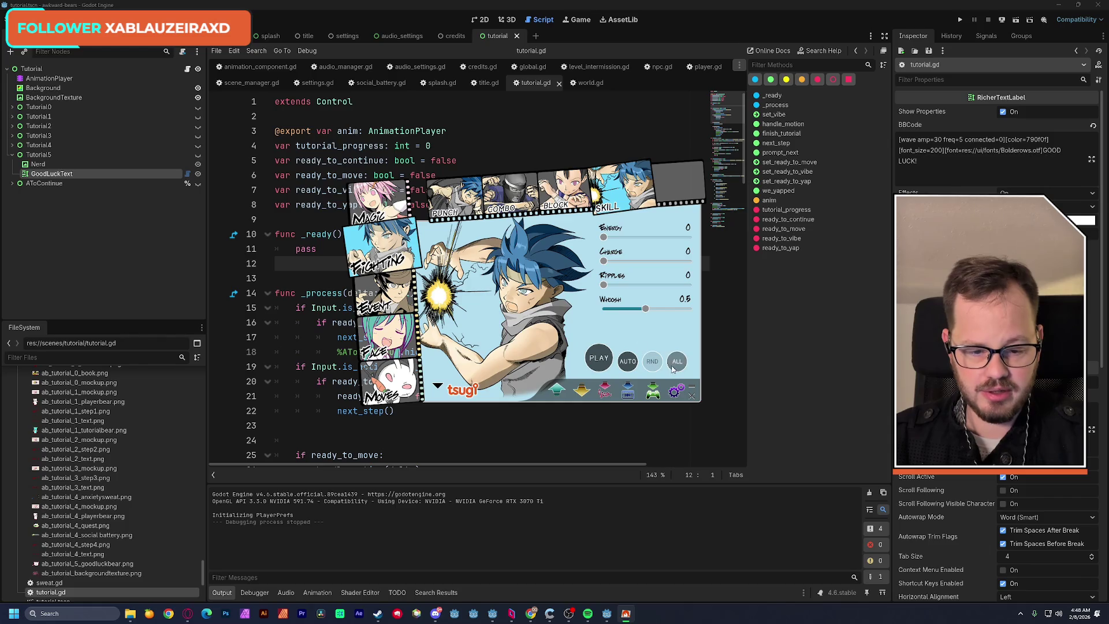
pyautogui.click(600, 369)
pyautogui.click(599, 361)
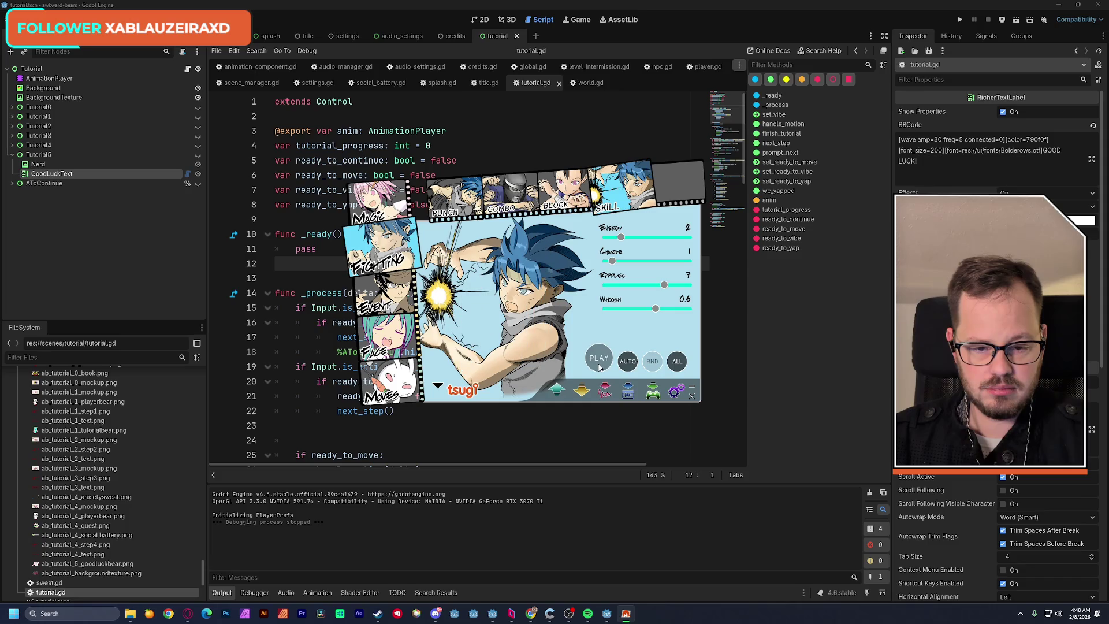
pyautogui.click(599, 361)
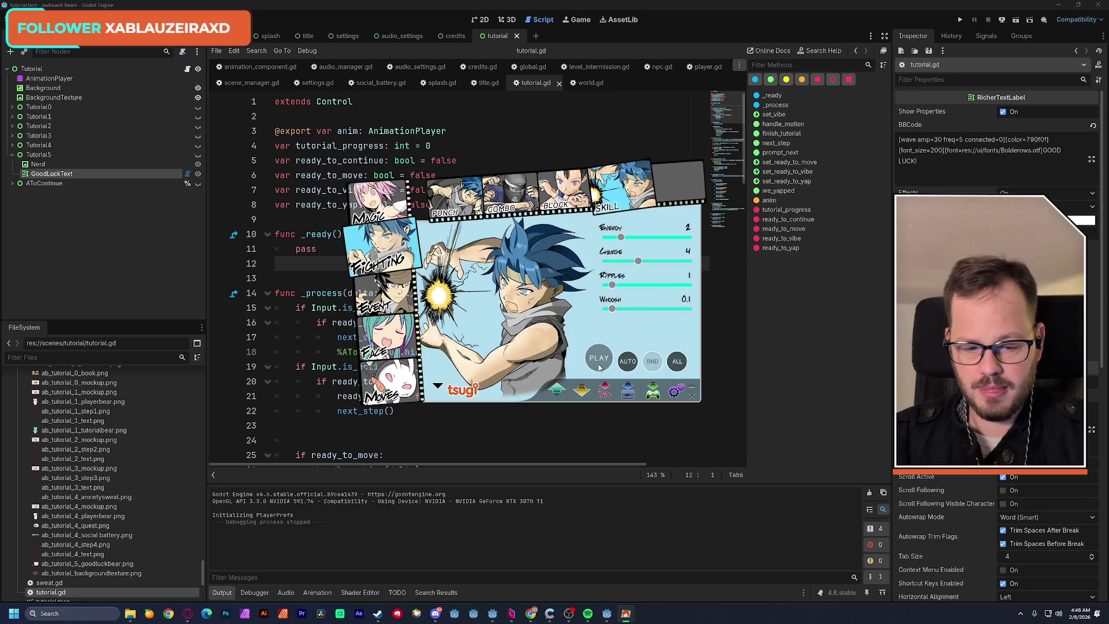
pyautogui.click(601, 362)
# Randomize the Punch sound, set Ripple 7 and Whoosh 1.5, and roll several variations.
pyautogui.click(652, 361)
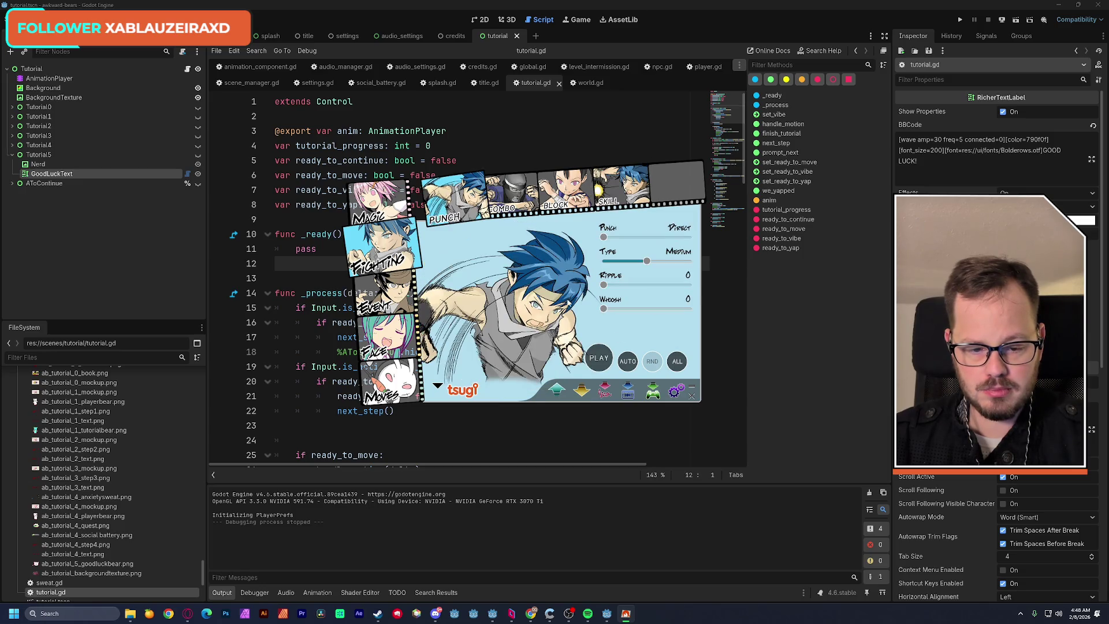
pyautogui.click(677, 362)
pyautogui.click(604, 359)
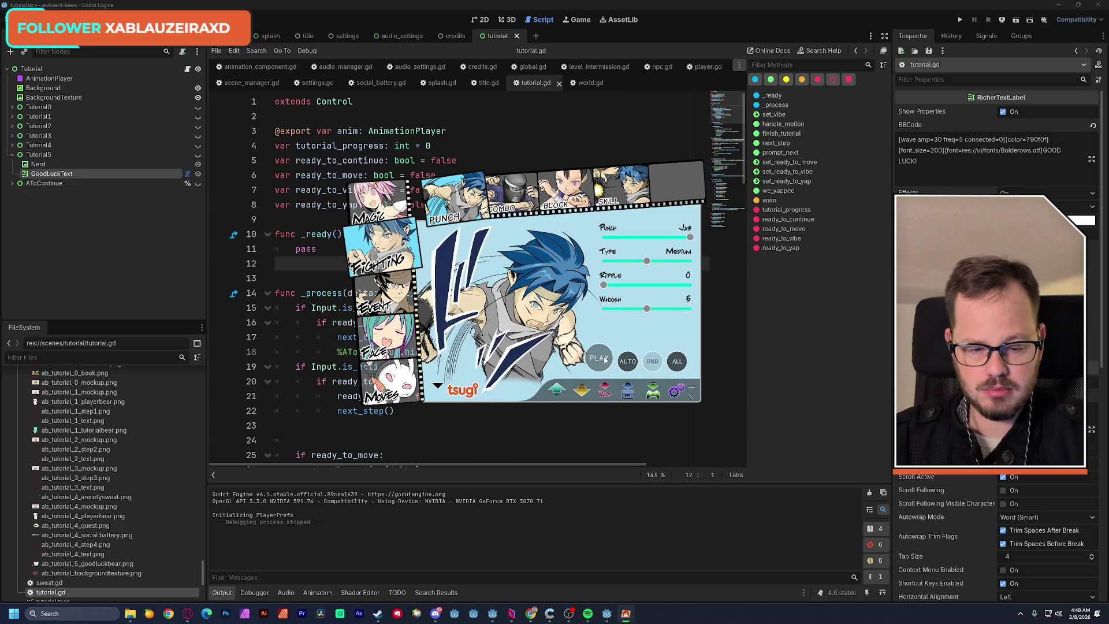
pyautogui.click(604, 359)
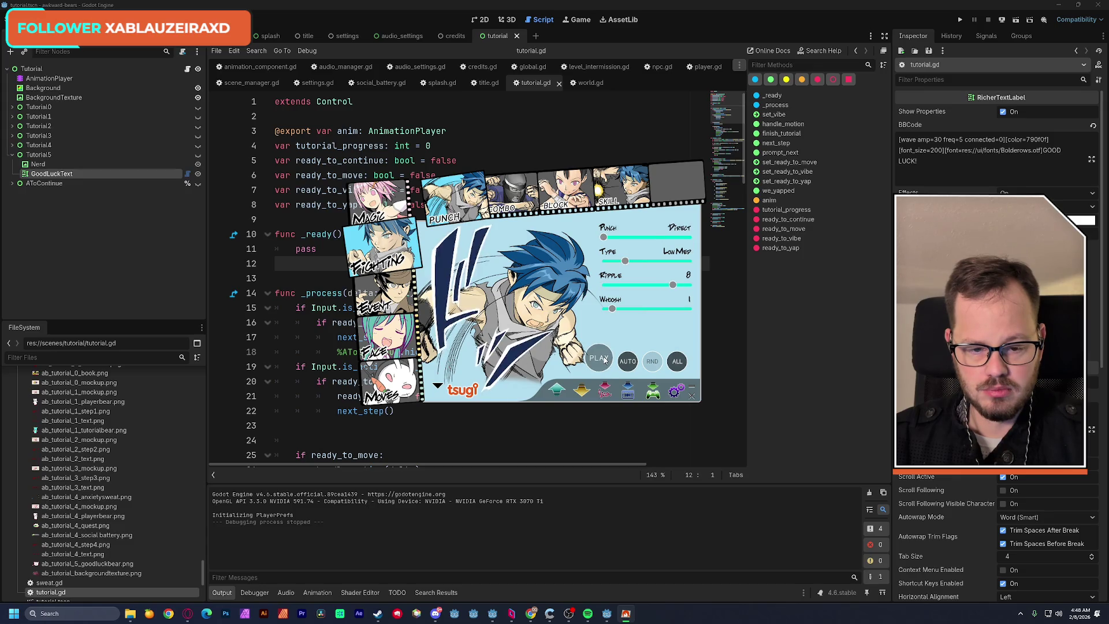
pyautogui.moveTo(612, 308); pyautogui.dragTo(616, 308)
pyautogui.moveTo(672, 284)
pyautogui.mouseDown()
pyautogui.moveTo(600, 286)
pyautogui.moveTo(587, 263)
pyautogui.mouseUp()
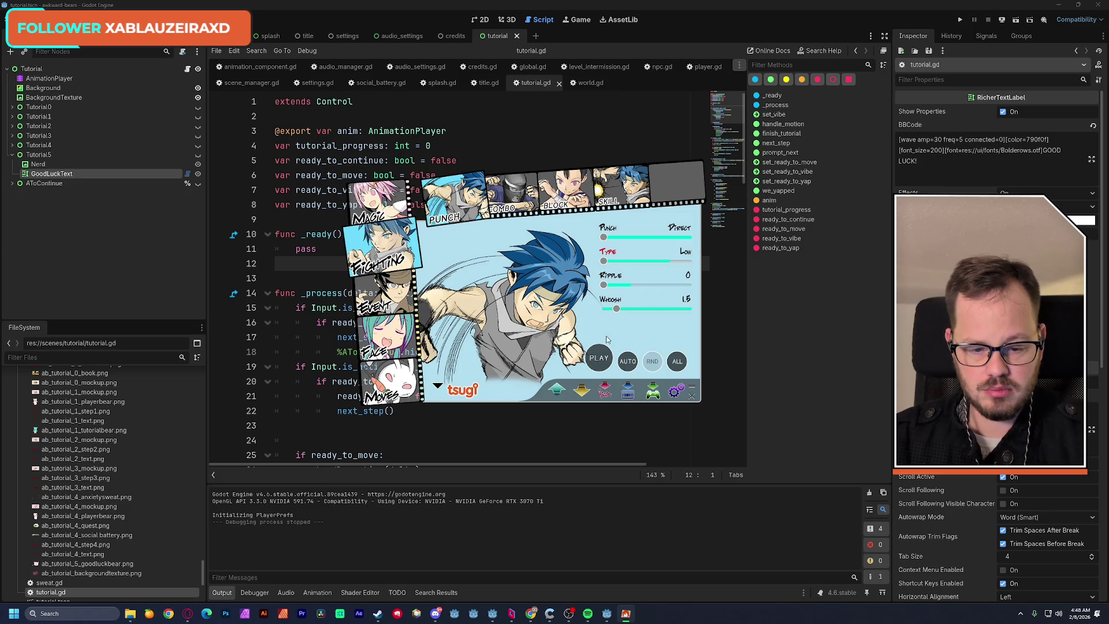
pyautogui.click(599, 362)
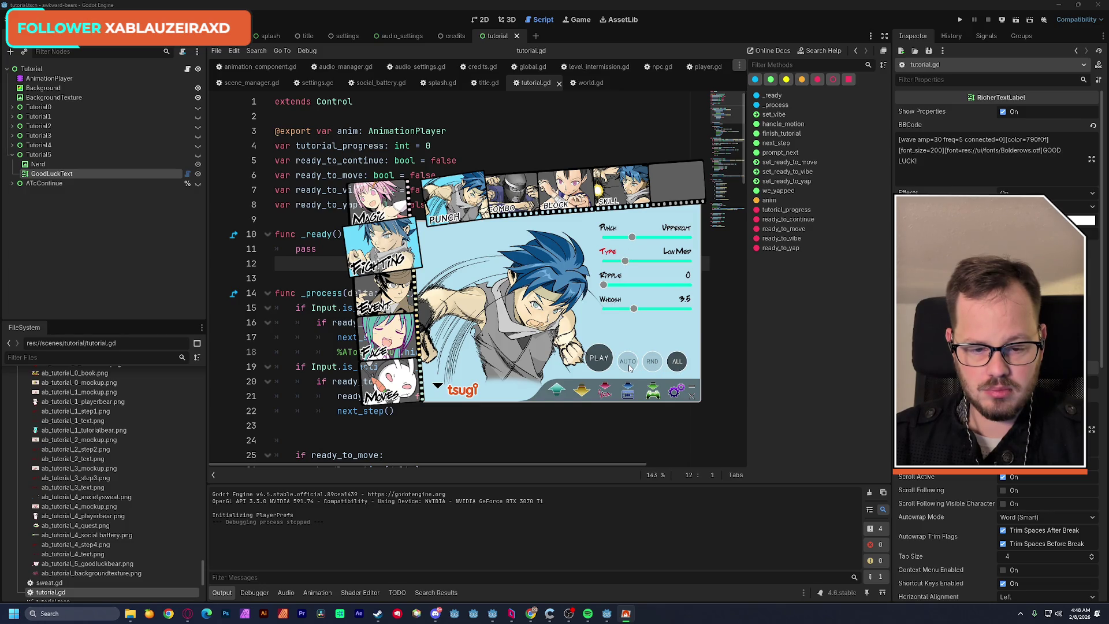
pyautogui.click(603, 364)
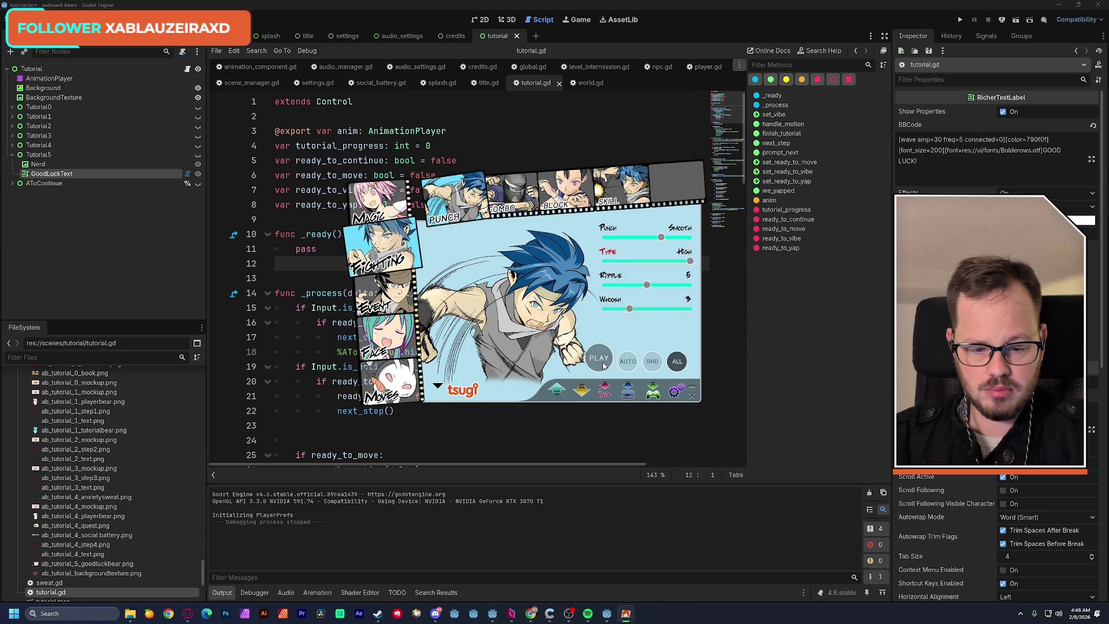
pyautogui.click(603, 365)
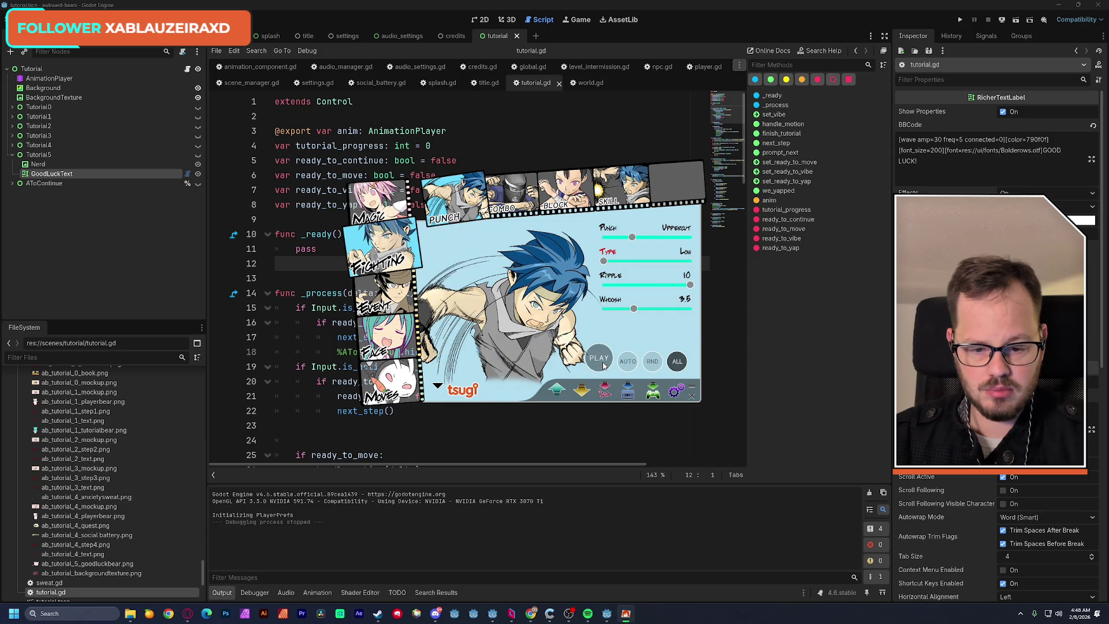
pyautogui.click(604, 365)
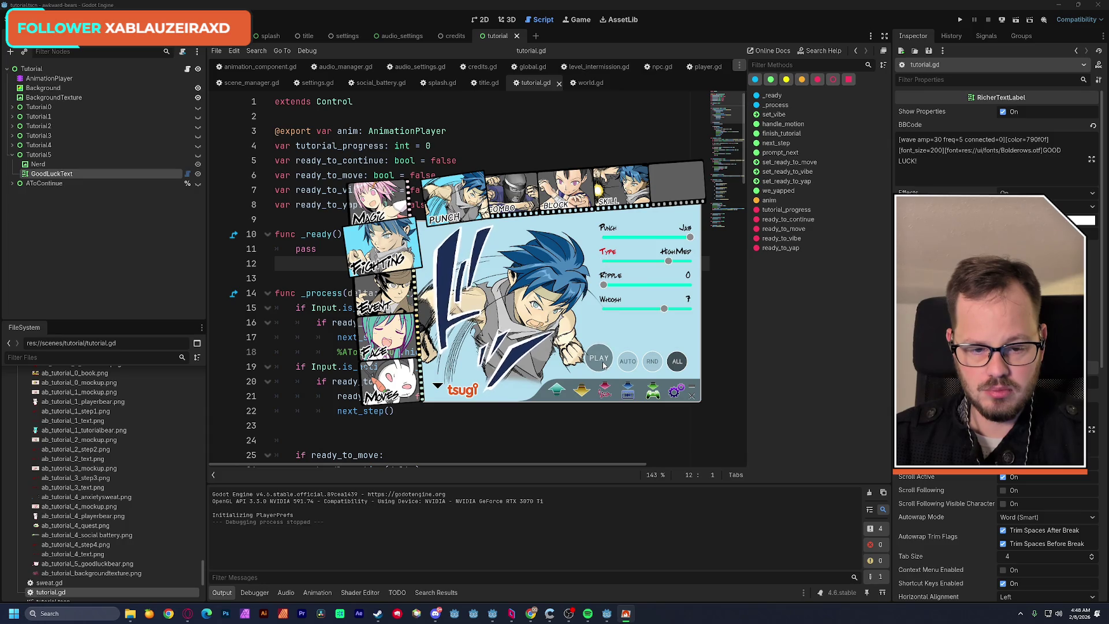
# Re-enable auto-play and random variation on Punch, raise Whoosh to 3.5, and audition it.
pyautogui.click(604, 363)
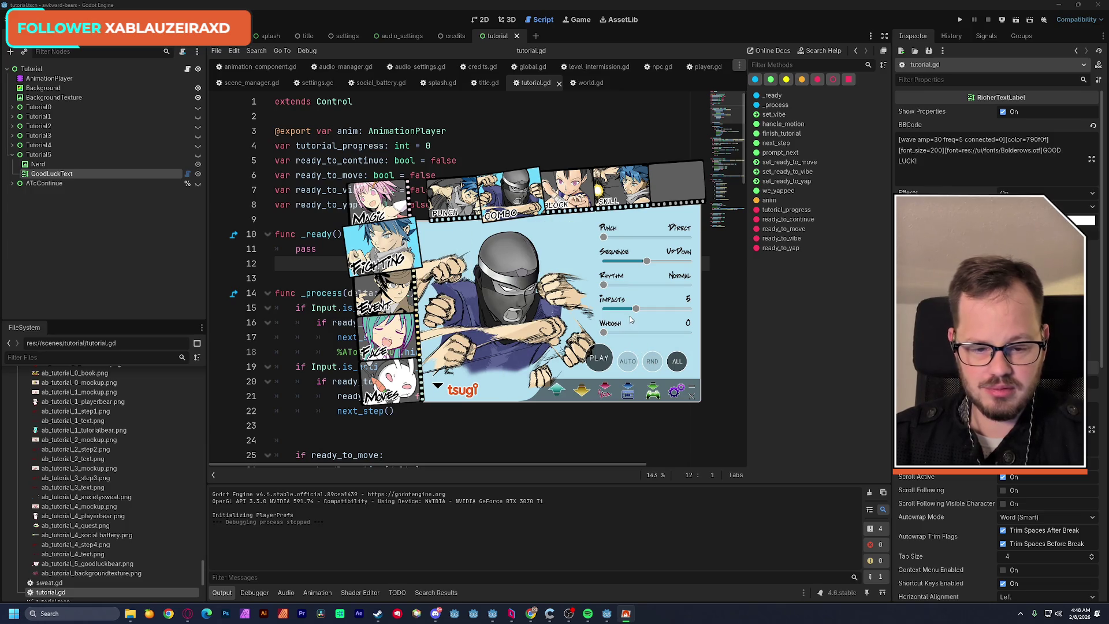
pyautogui.click(459, 196)
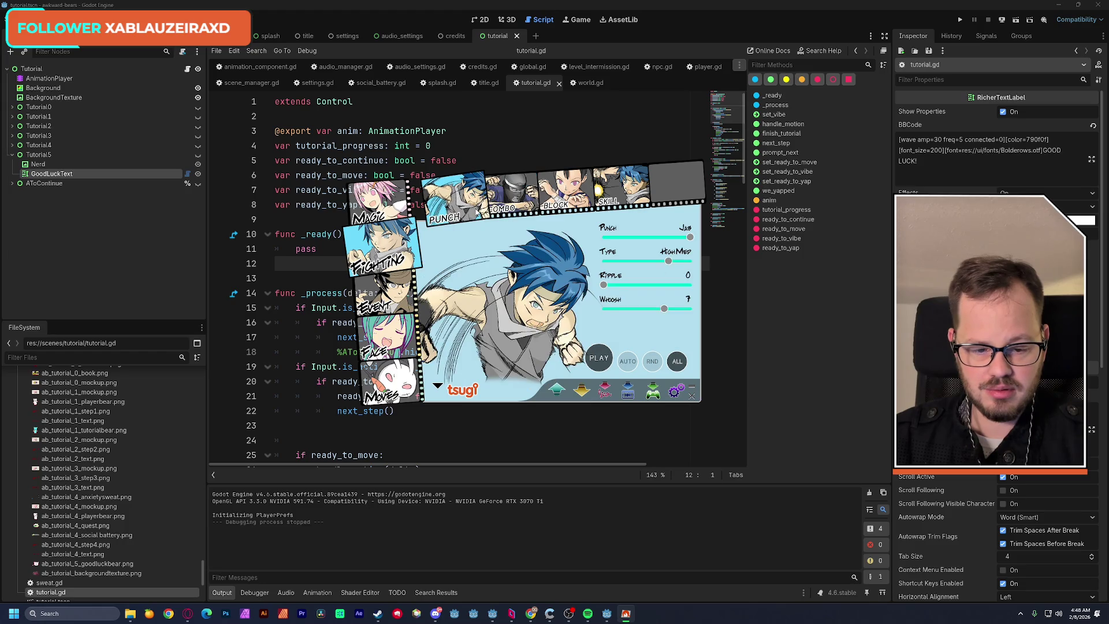
pyautogui.click(630, 361)
pyautogui.click(673, 365)
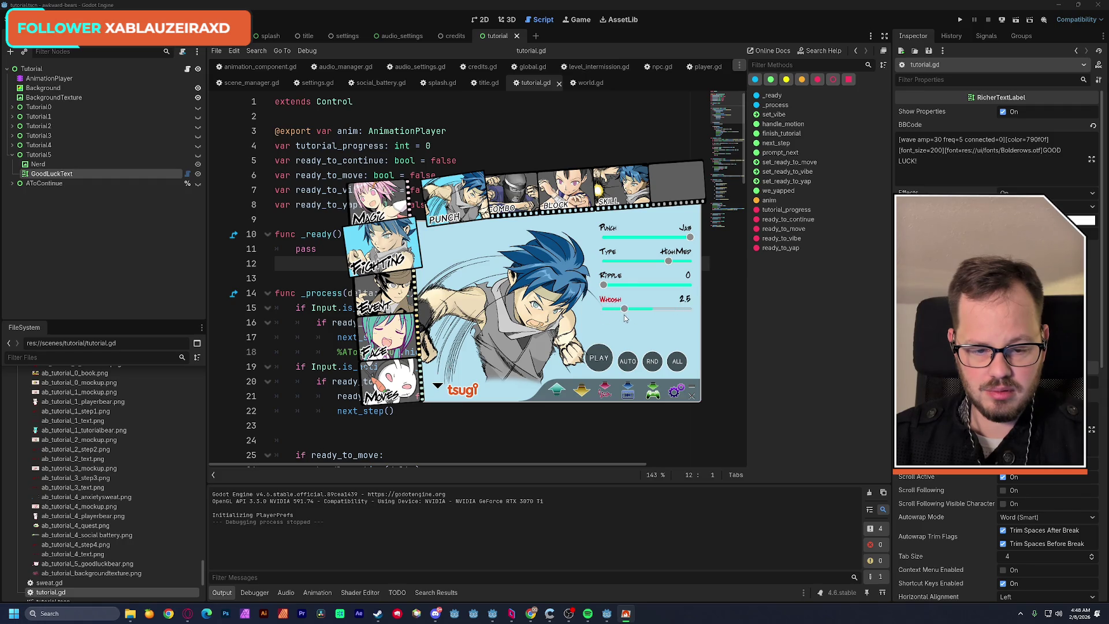
pyautogui.moveTo(625, 309); pyautogui.dragTo(637, 312)
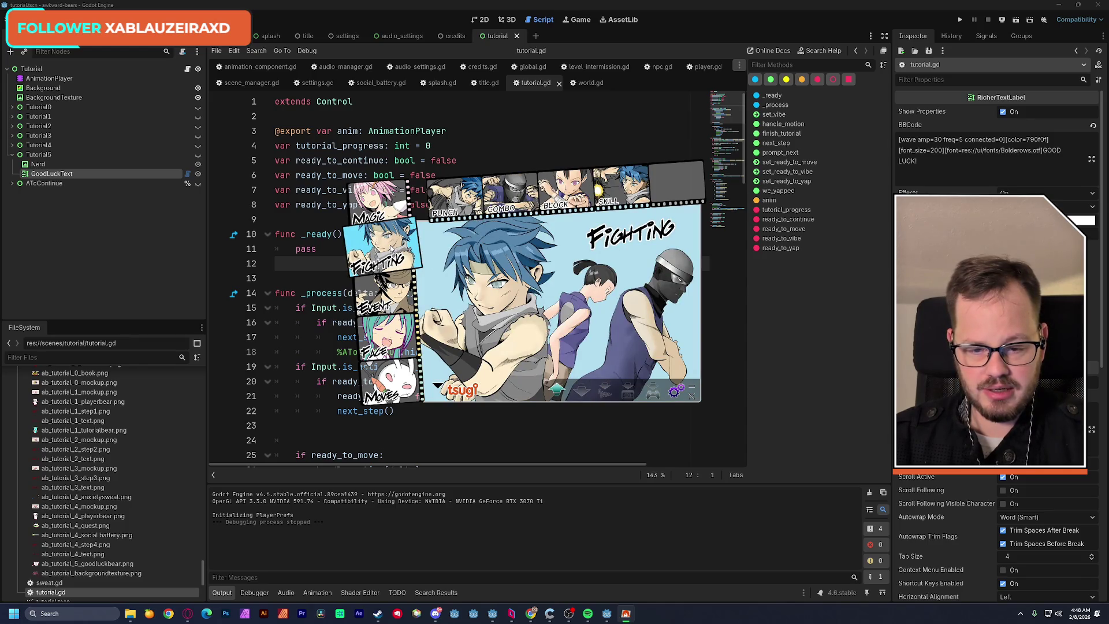
pyautogui.click(458, 196)
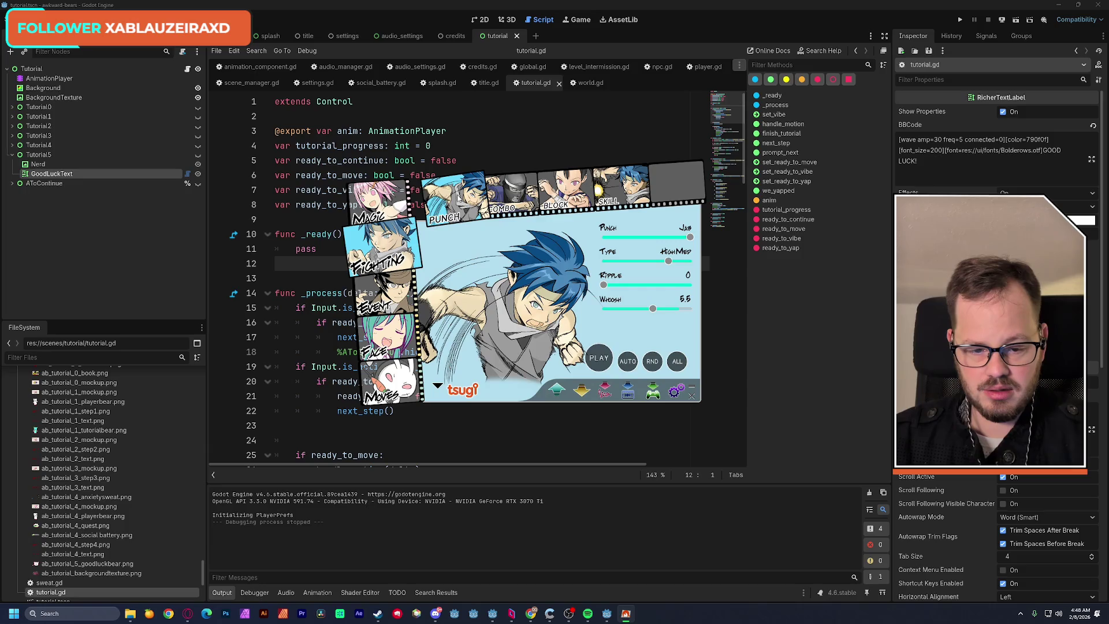
pyautogui.click(603, 362)
pyautogui.click(604, 363)
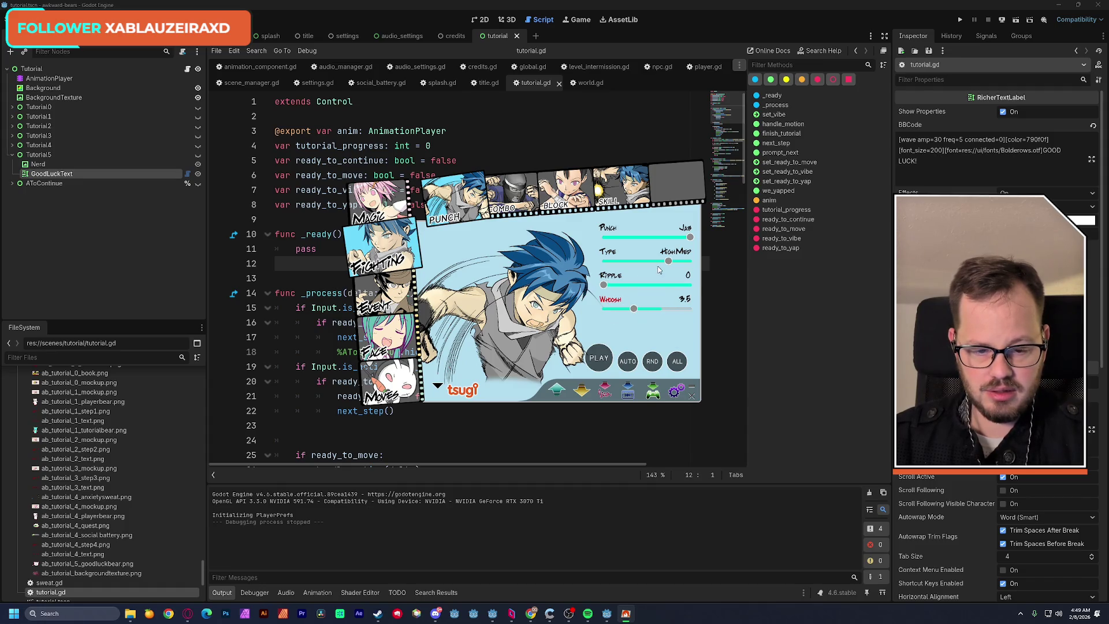
# Set the punch to Direct style, Low Med type and Whoosh 9.5, then show Event sounds.
pyautogui.moveTo(668, 261); pyautogui.dragTo(595, 267)
pyautogui.moveTo(688, 240); pyautogui.dragTo(597, 244)
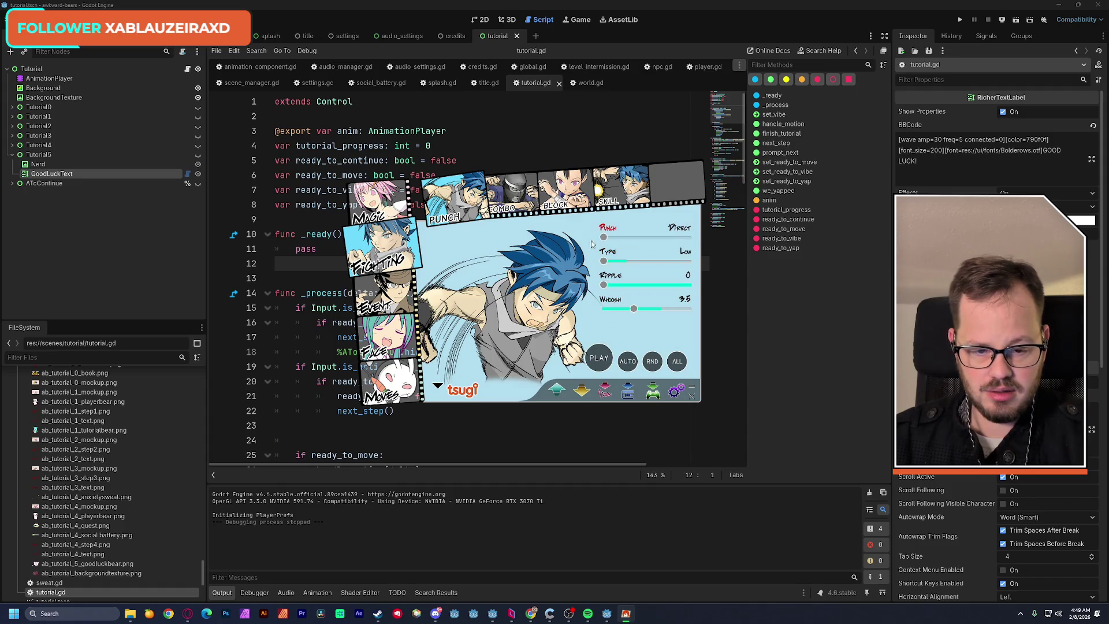
pyautogui.click(596, 362)
pyautogui.moveTo(633, 309); pyautogui.dragTo(660, 308)
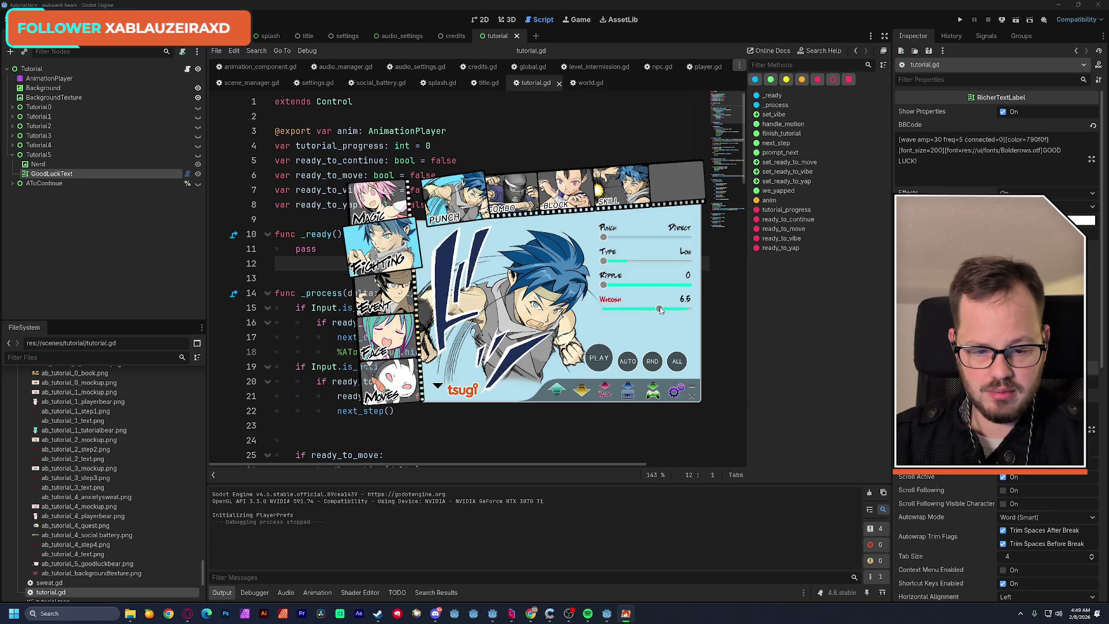
pyautogui.click(606, 361)
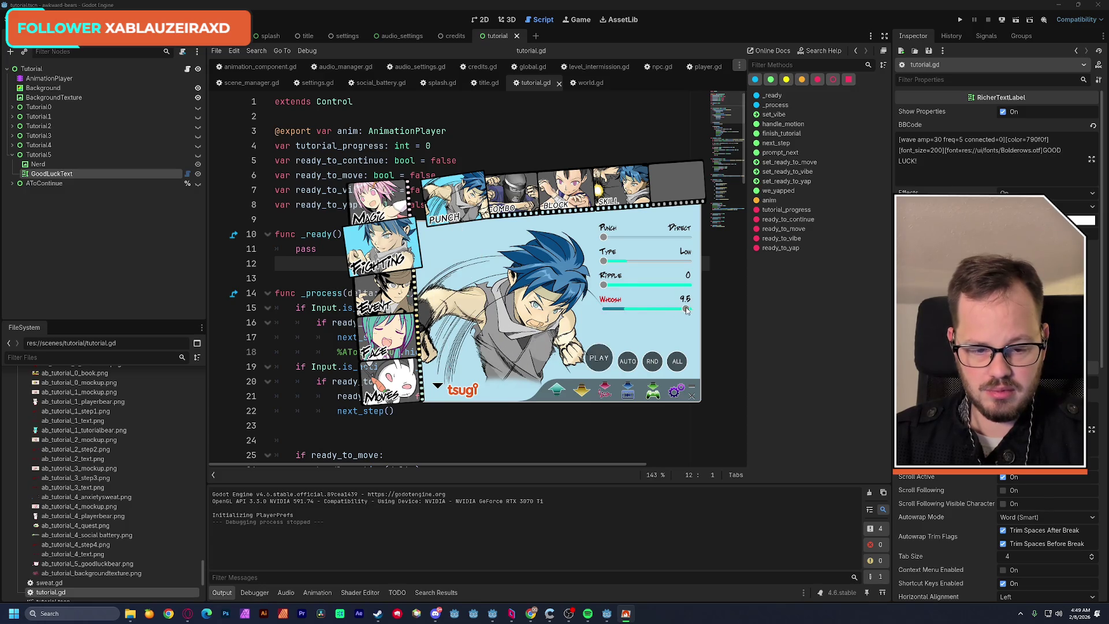
pyautogui.click(604, 360)
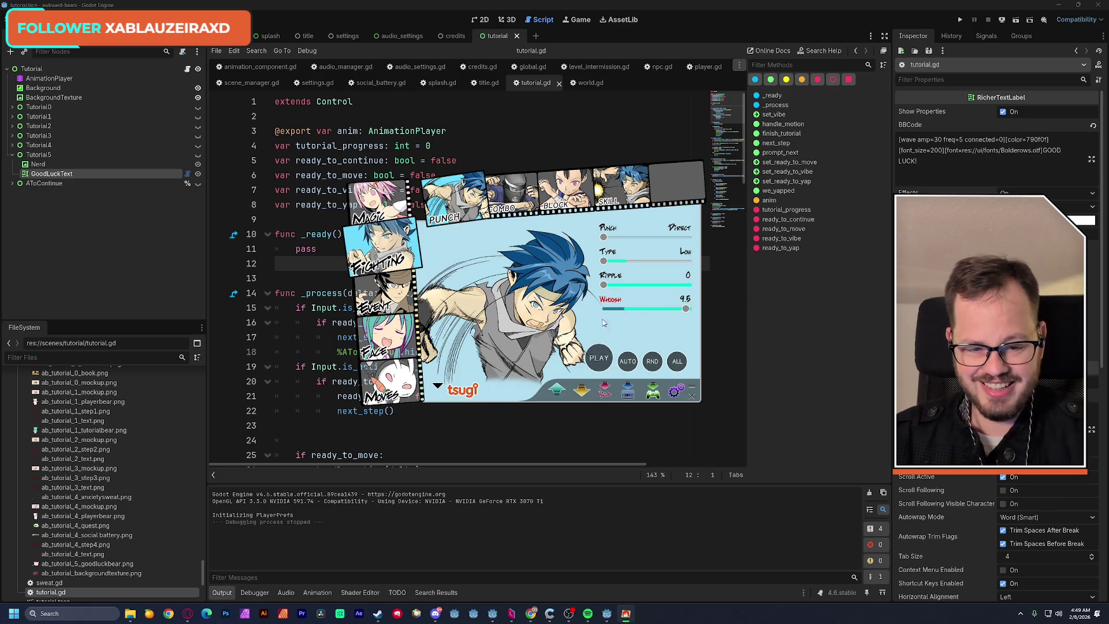
pyautogui.moveTo(604, 261); pyautogui.dragTo(625, 261)
pyautogui.click(604, 361)
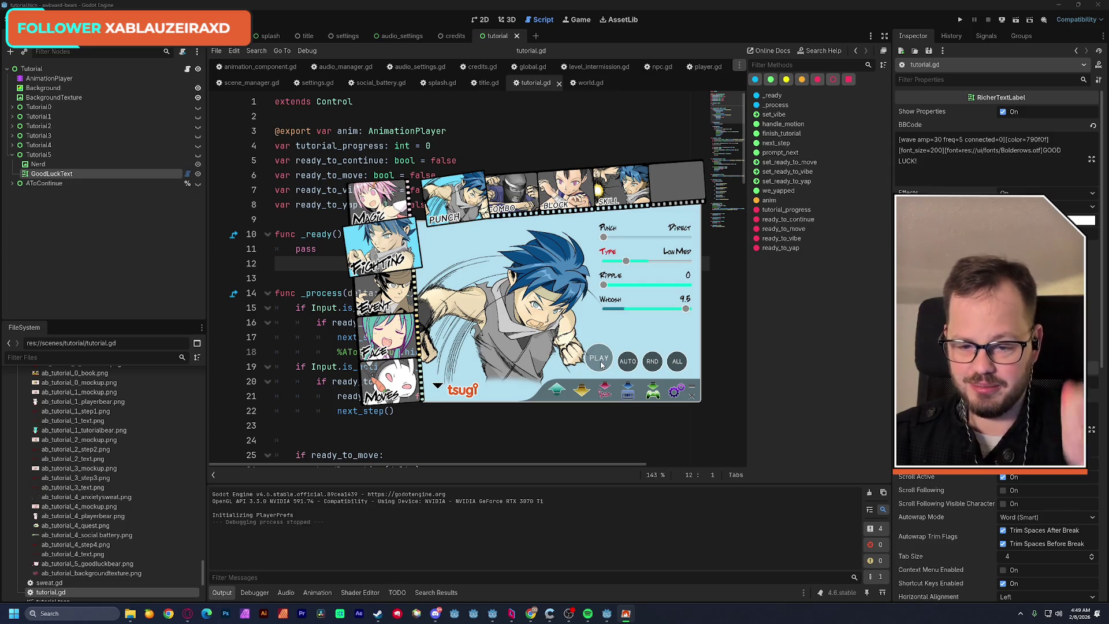
pyautogui.click(392, 297)
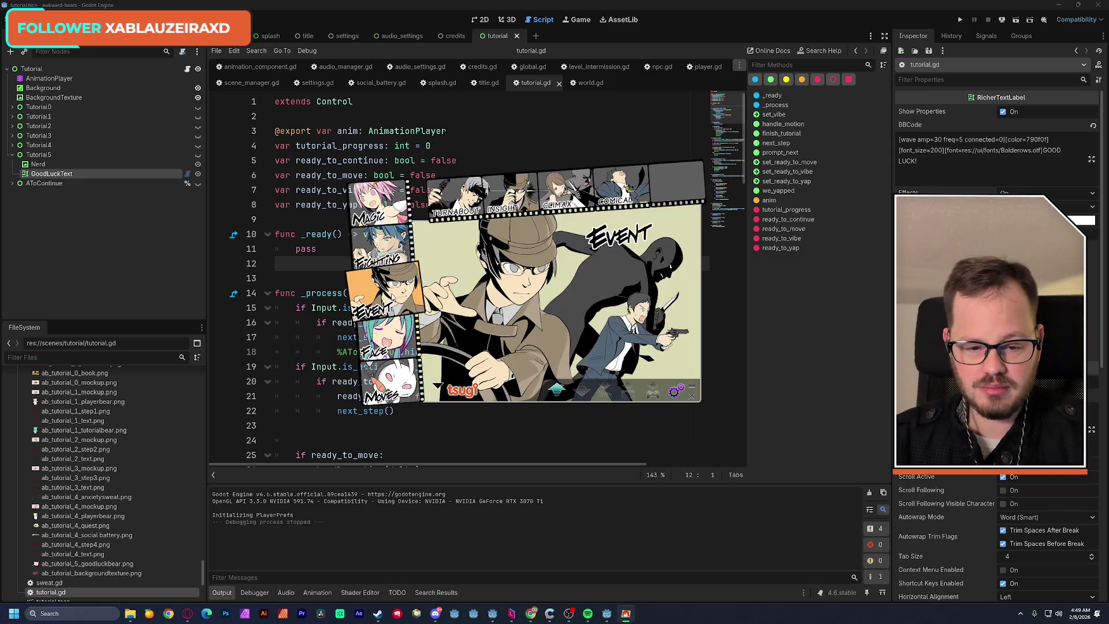
# Audition the Turnabout, Insight, Climax and Comical event sounds, then bring up the other Godot window.
pyautogui.click(456, 197)
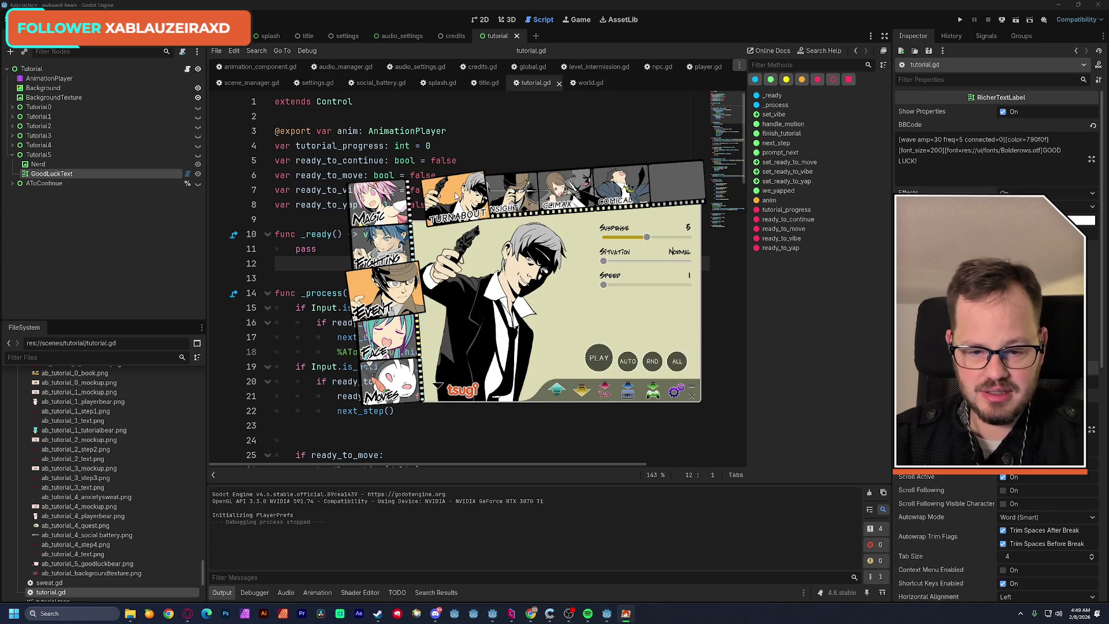
pyautogui.click(606, 353)
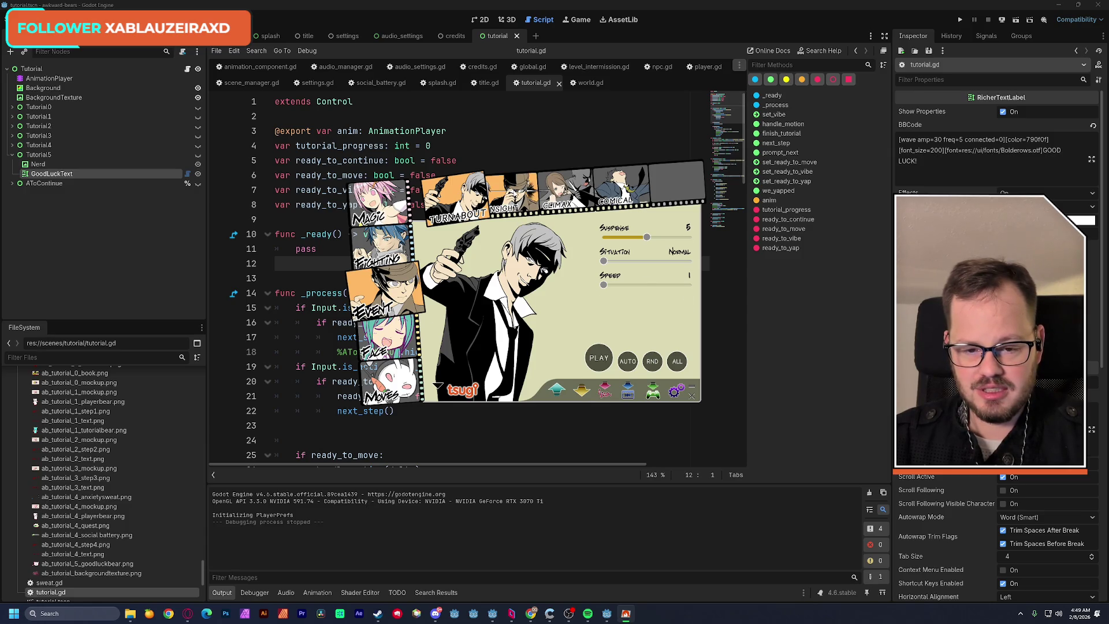
pyautogui.click(516, 195)
pyautogui.click(599, 361)
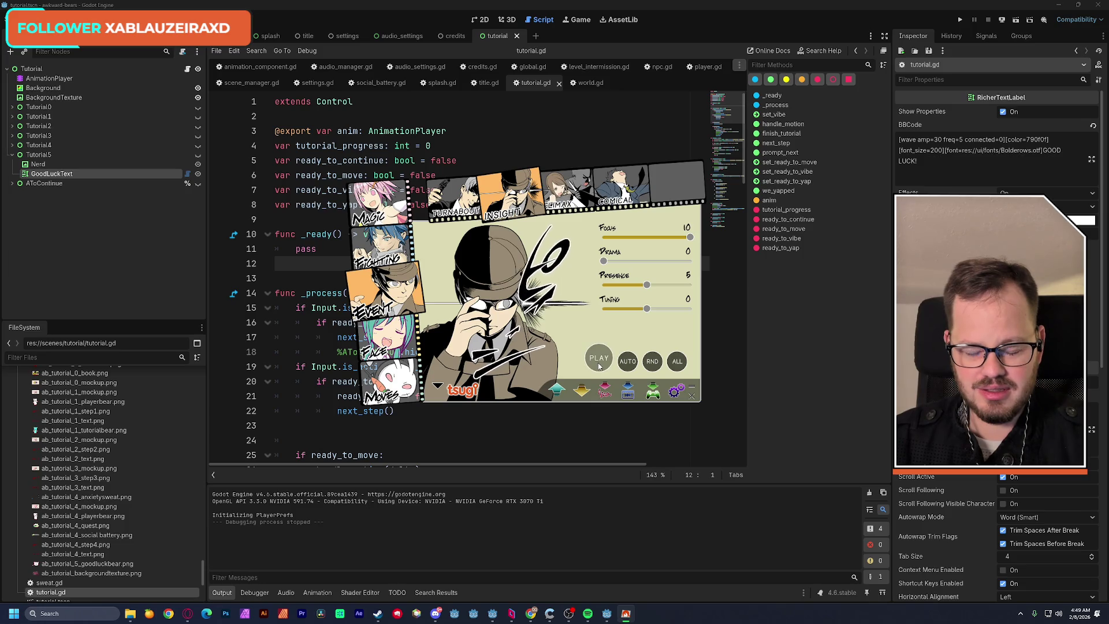
pyautogui.click(599, 358)
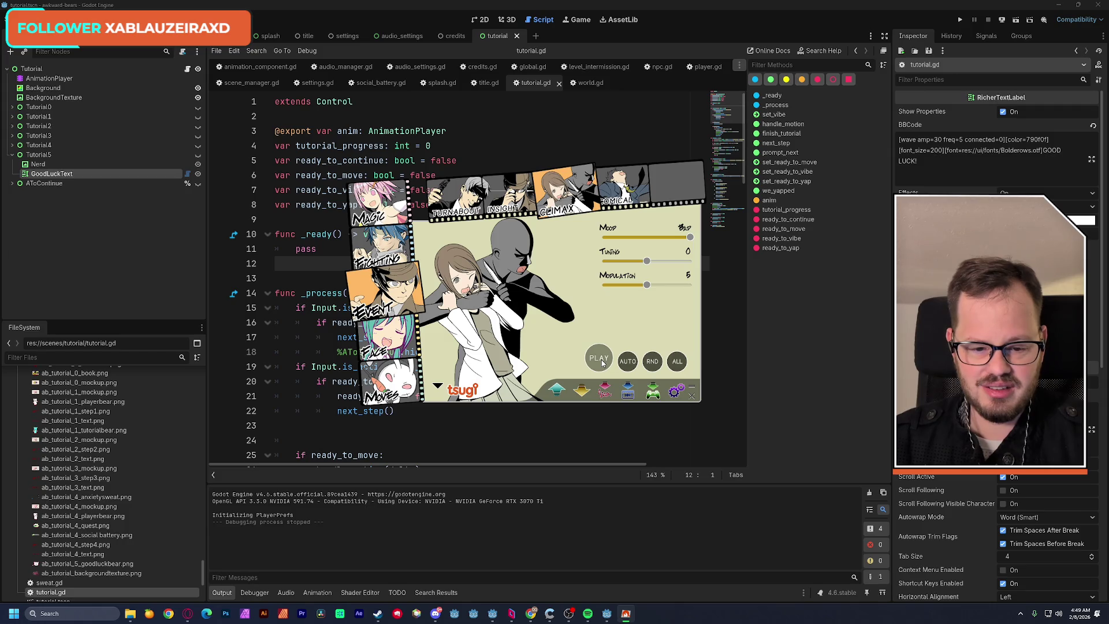
pyautogui.click(601, 361)
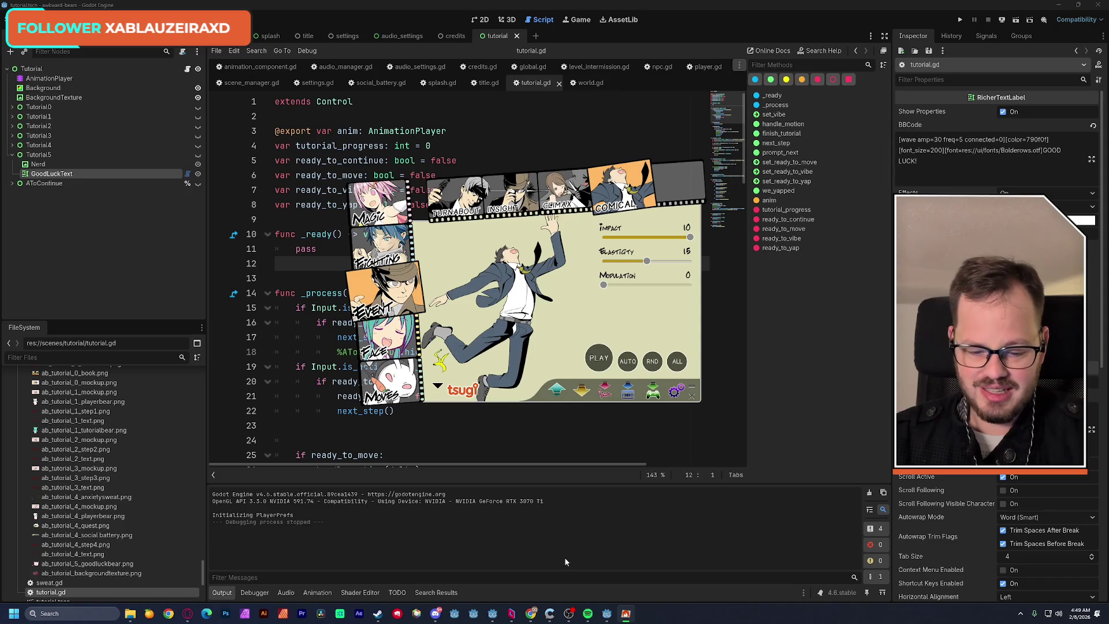
pyautogui.click(604, 604)
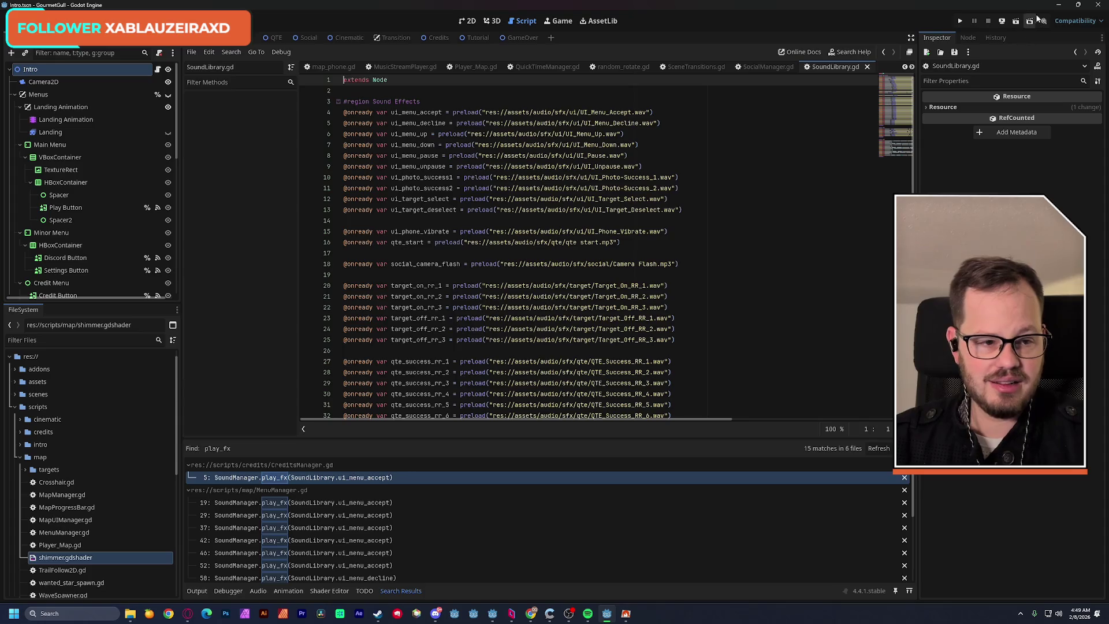
# Test-run and stop the awkward-bears tutorial scene, then show DSP Anime's Face category.
pyautogui.click(594, 573)
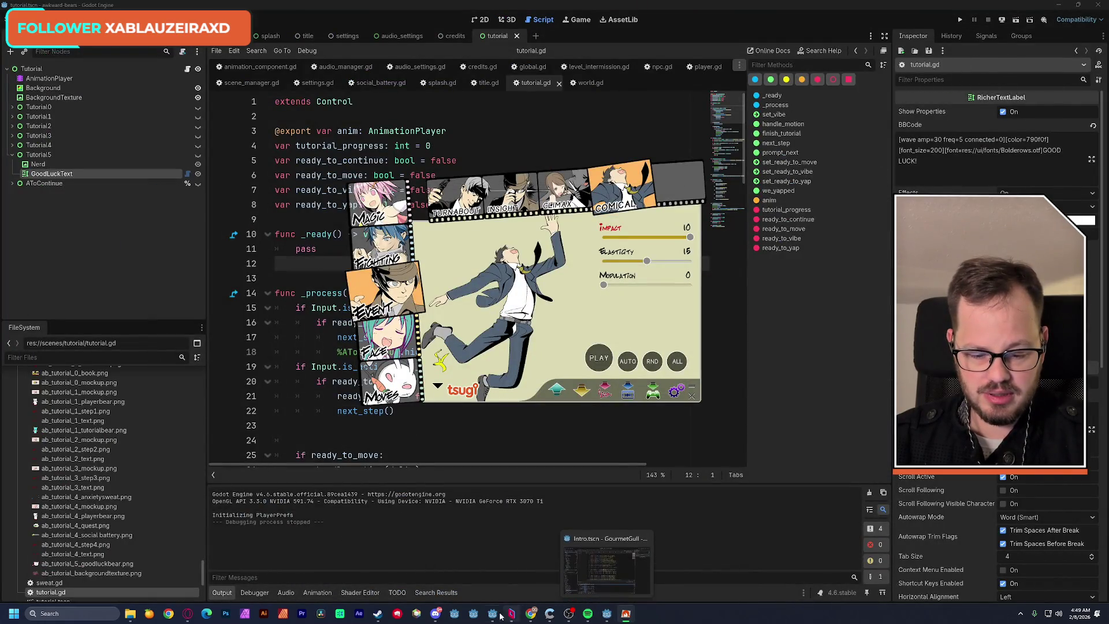
pyautogui.click(607, 613)
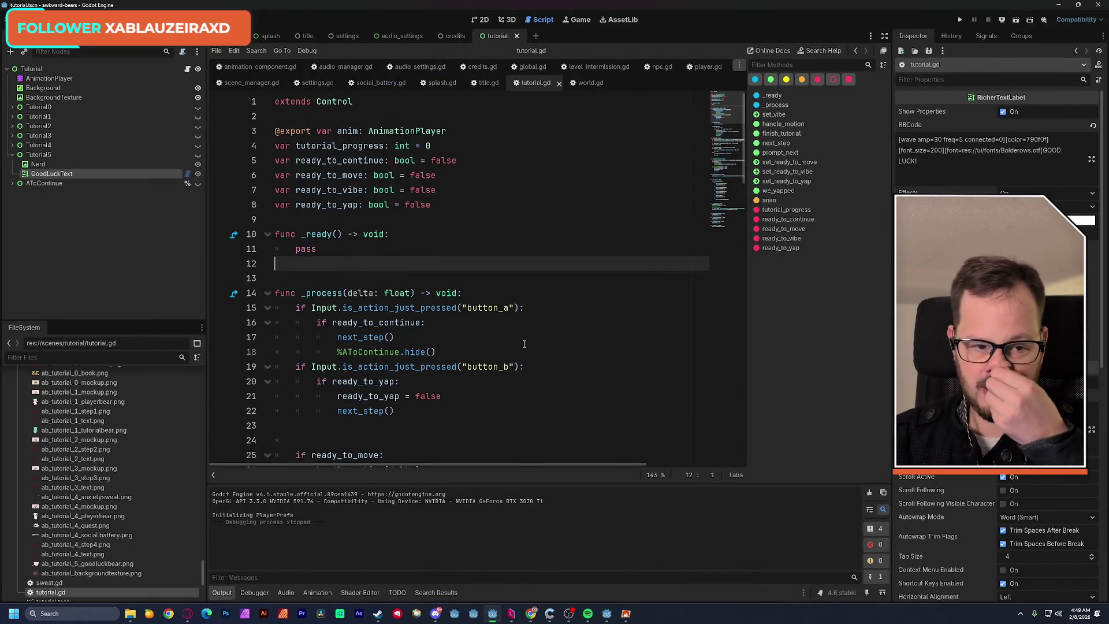
pyautogui.moveTo(492, 612)
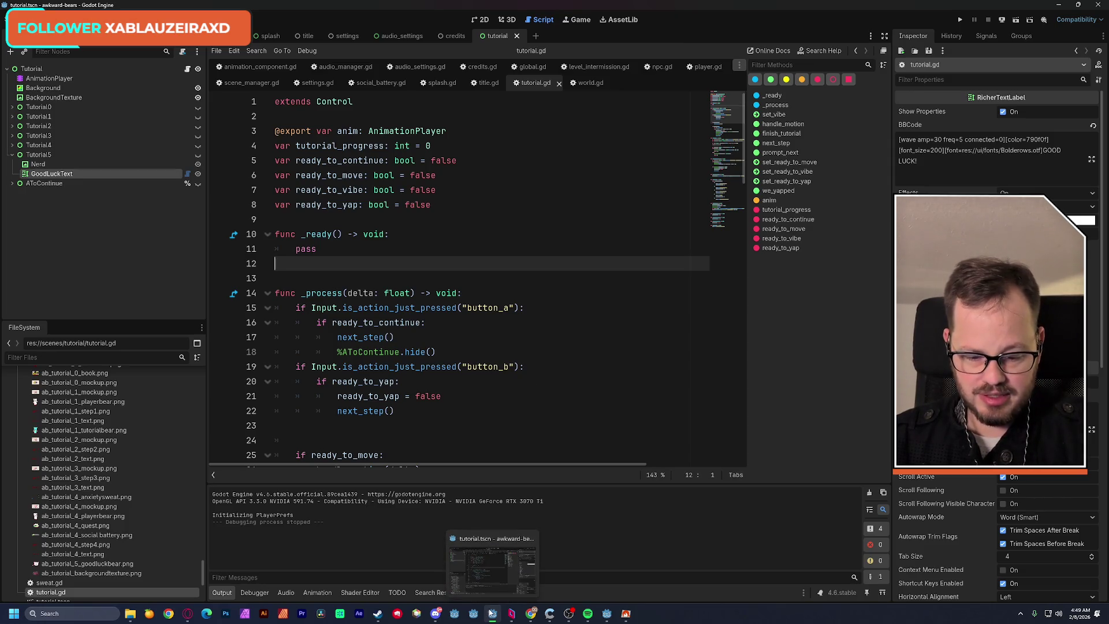
pyautogui.click(1018, 22)
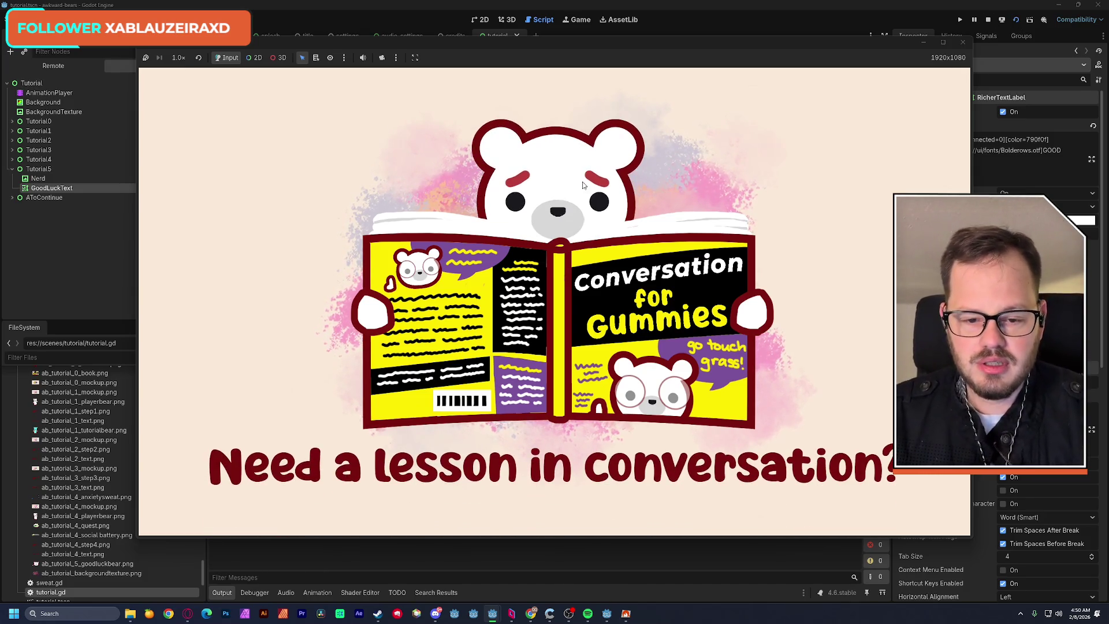
pyautogui.click(989, 20)
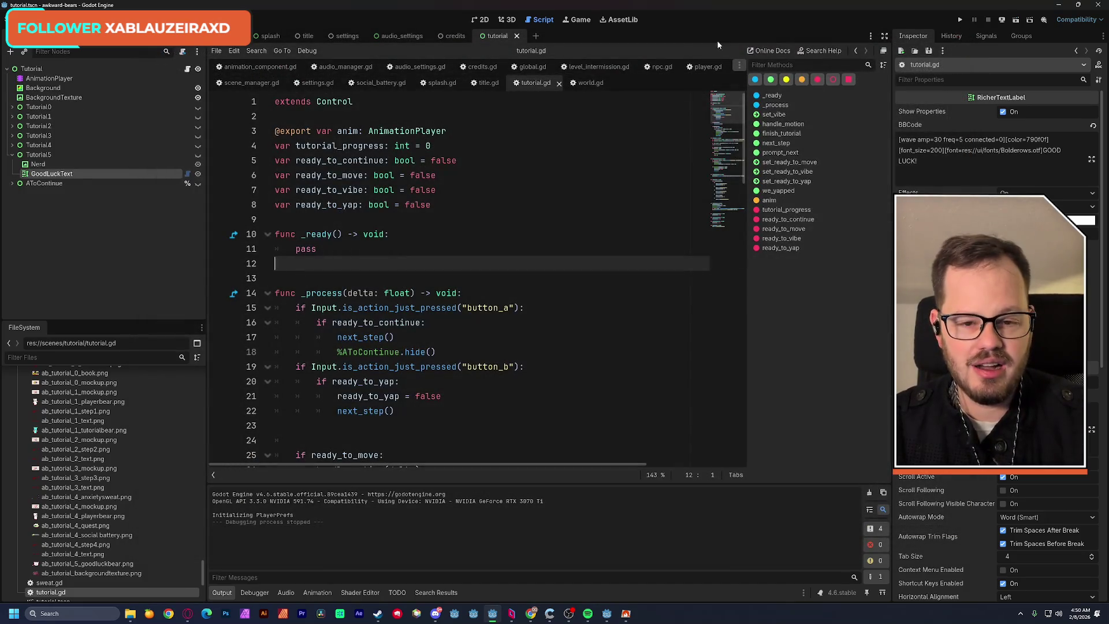
pyautogui.click(625, 613)
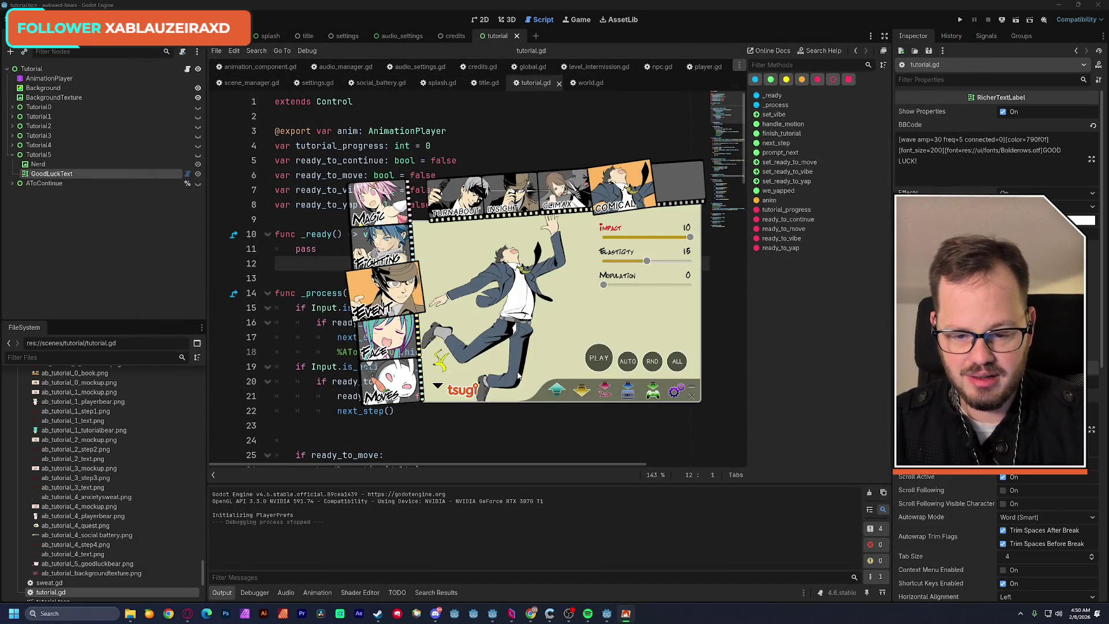
pyautogui.click(405, 343)
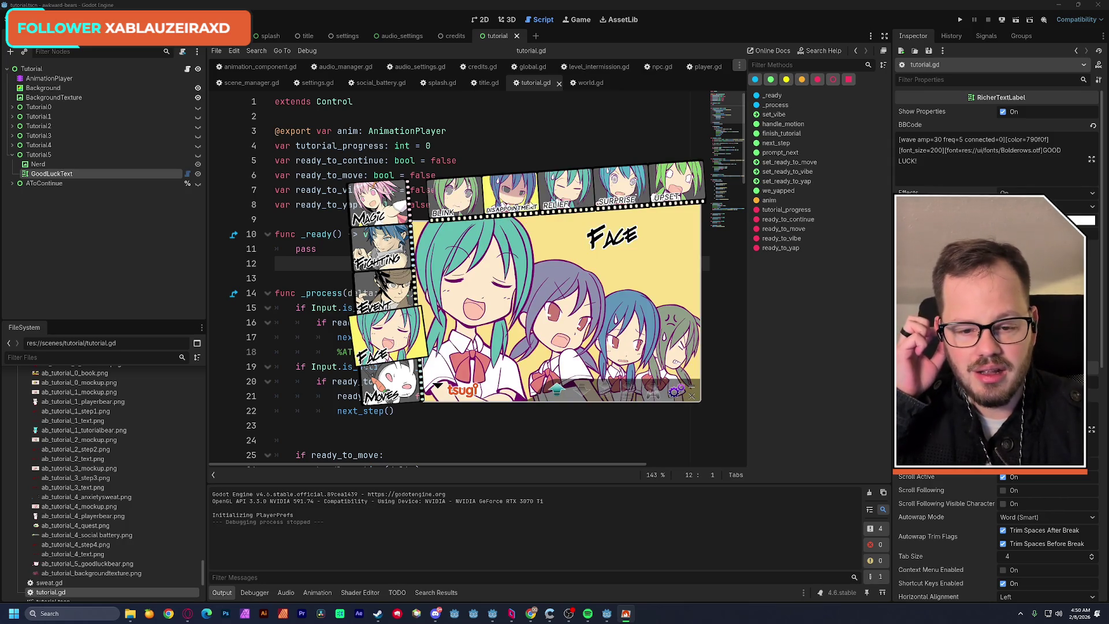
# Roll Blink face sound variations to Kawaii 2, Blinking 1, Energy 0, then open its save dialog.
pyautogui.click(473, 198)
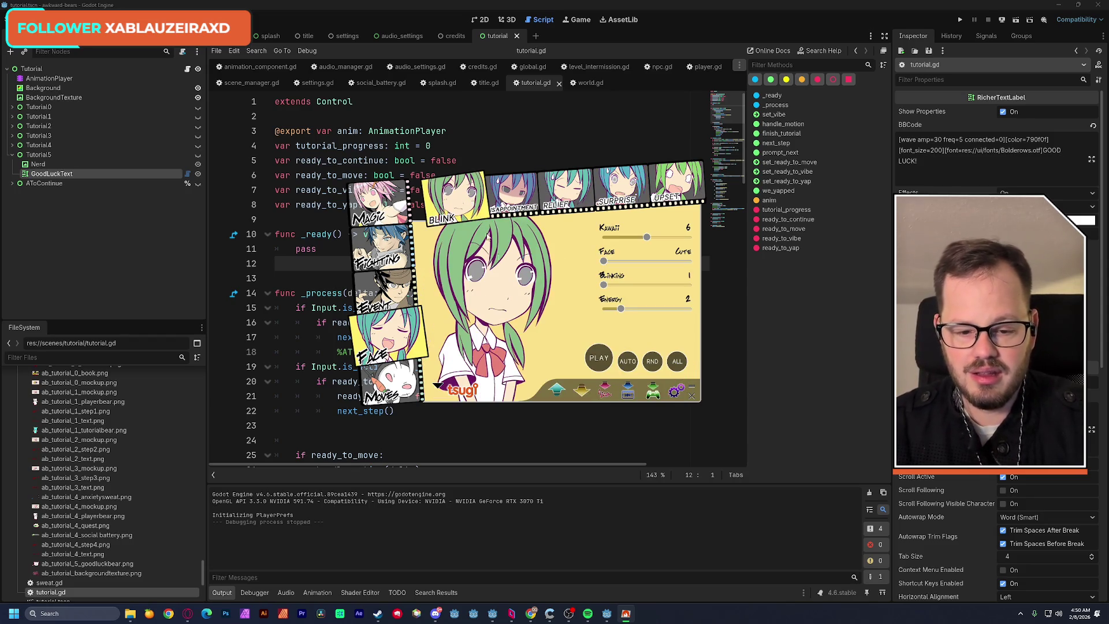
pyautogui.click(599, 361)
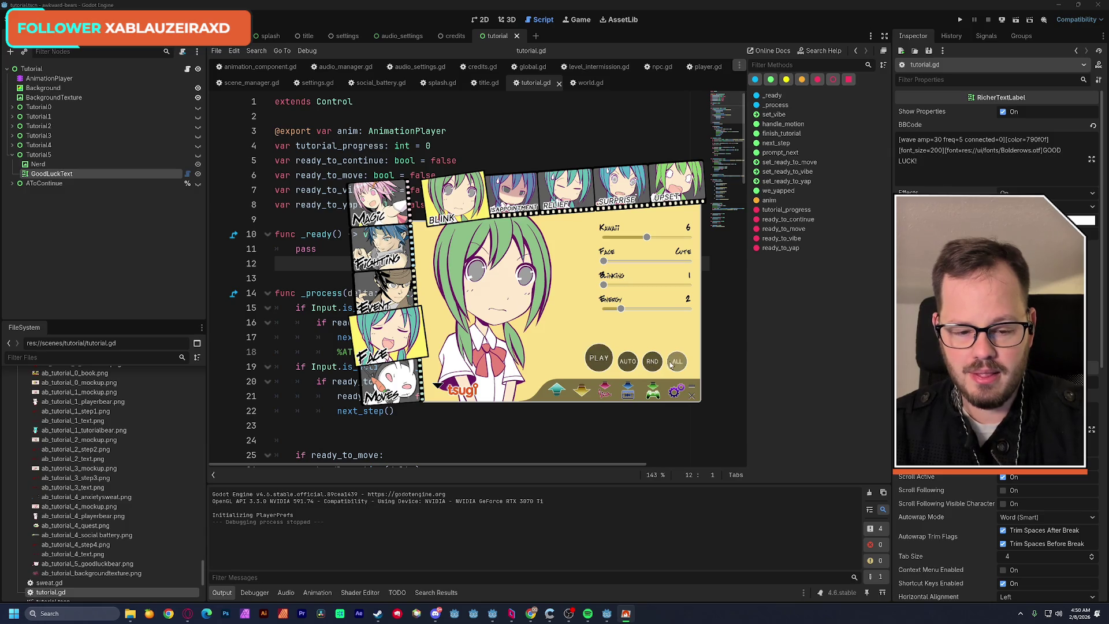
pyautogui.click(601, 365)
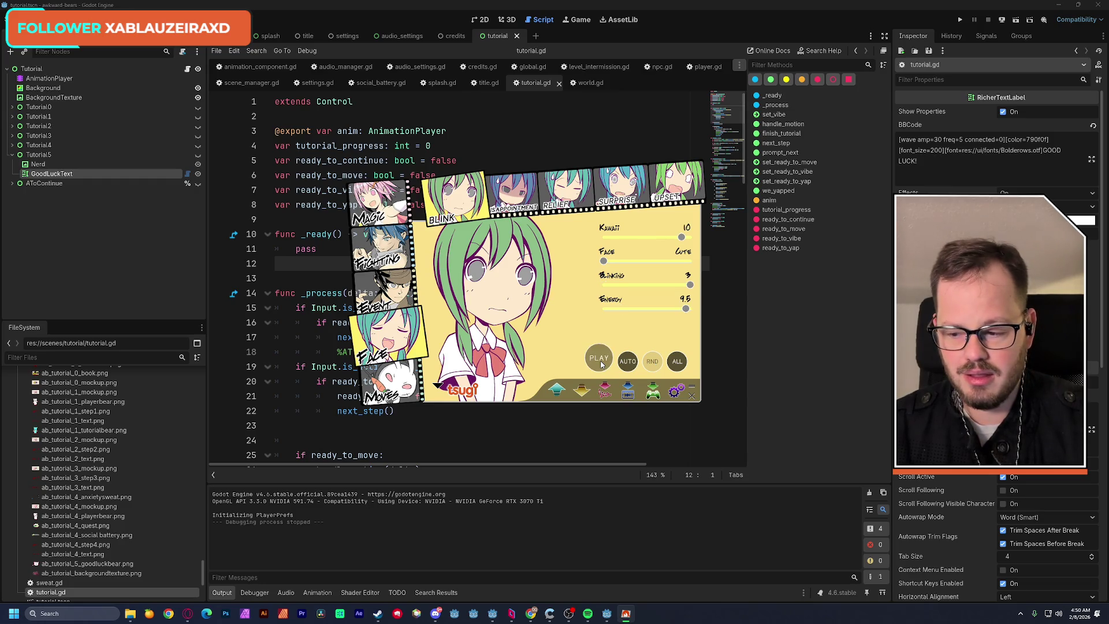
pyautogui.click(600, 364)
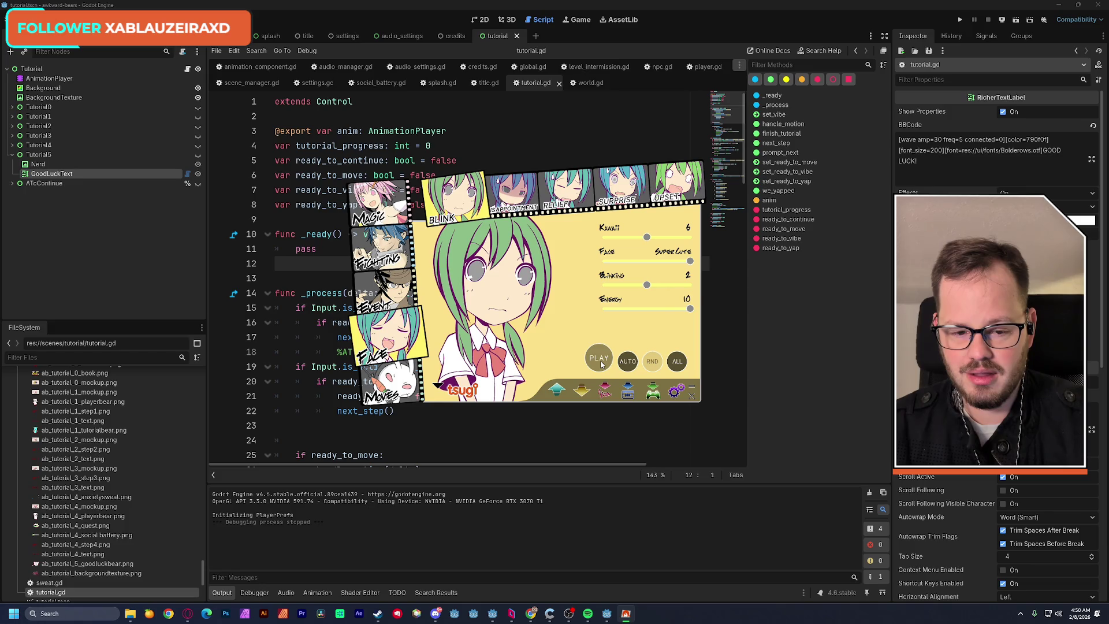
pyautogui.click(600, 364)
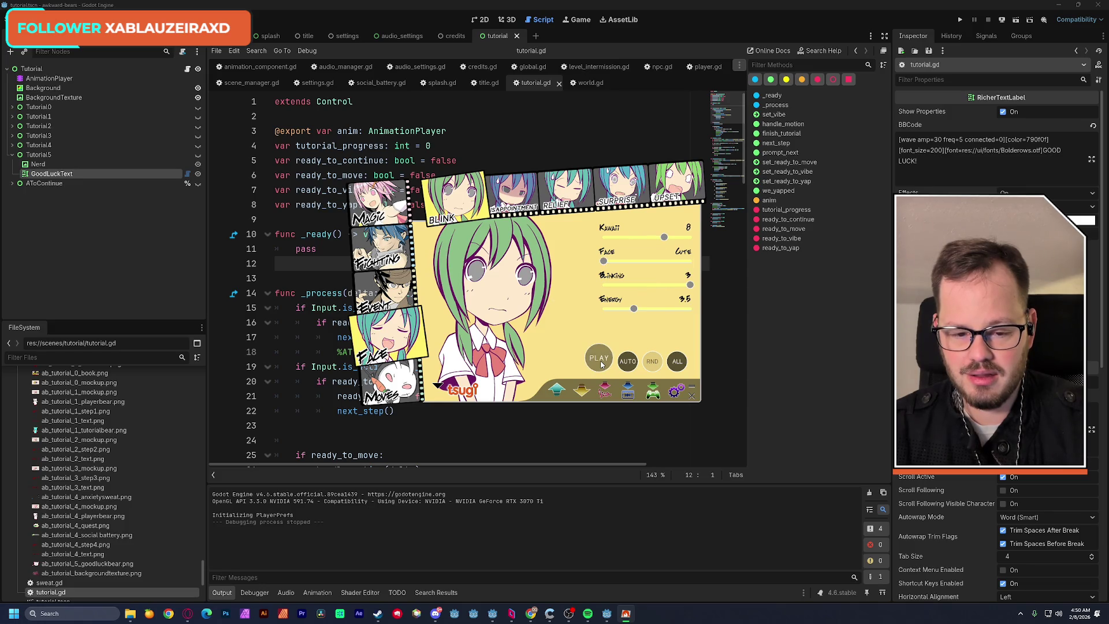
pyautogui.click(600, 364)
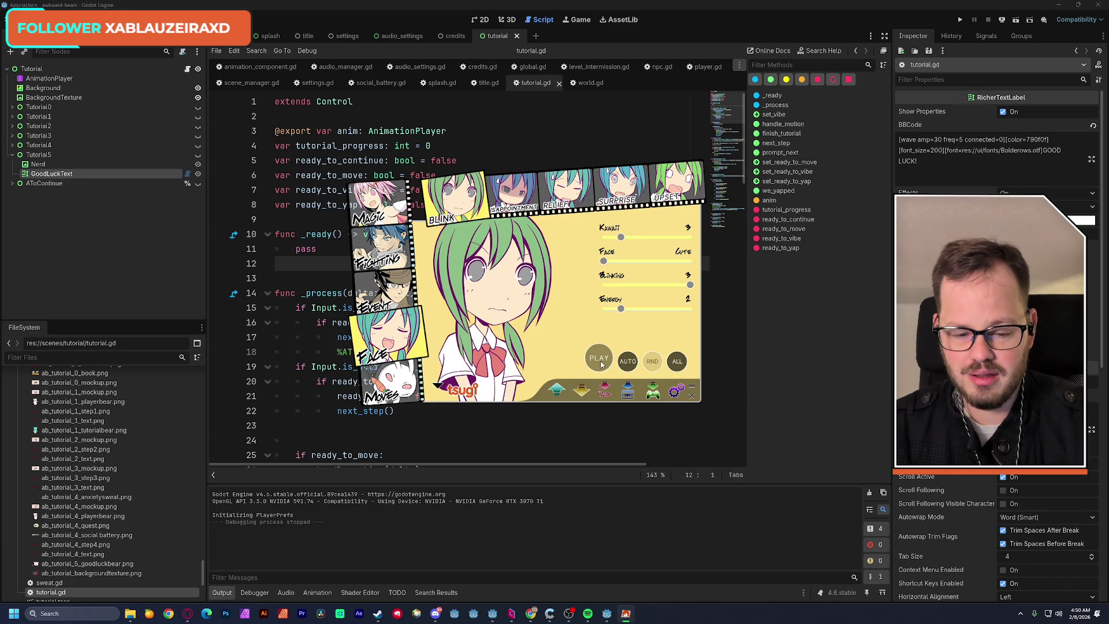
pyautogui.click(601, 364)
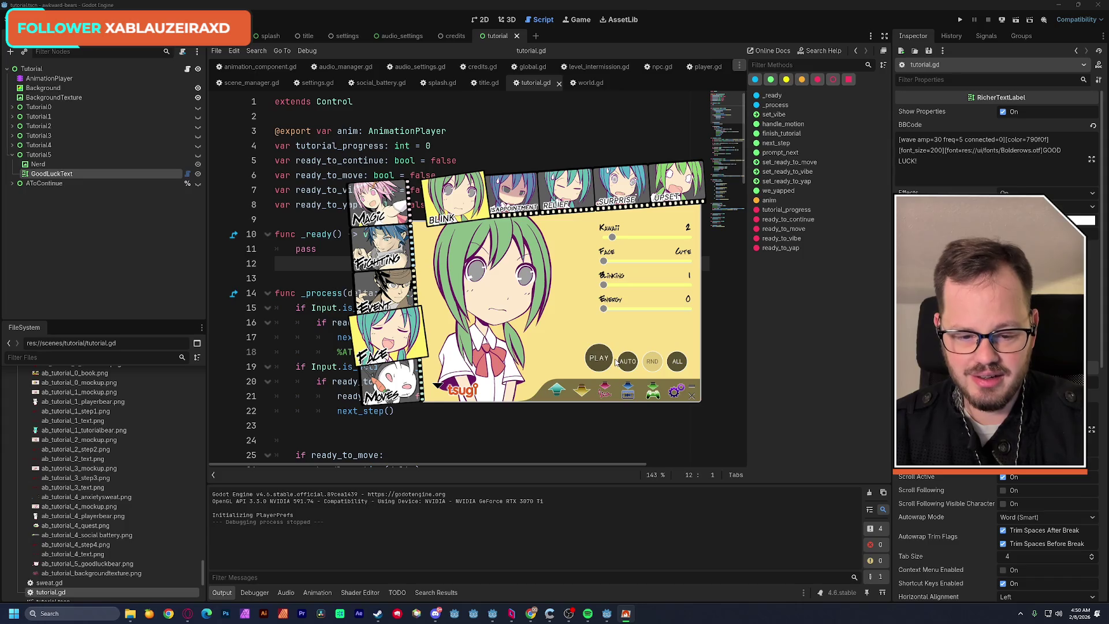
pyautogui.click(587, 391)
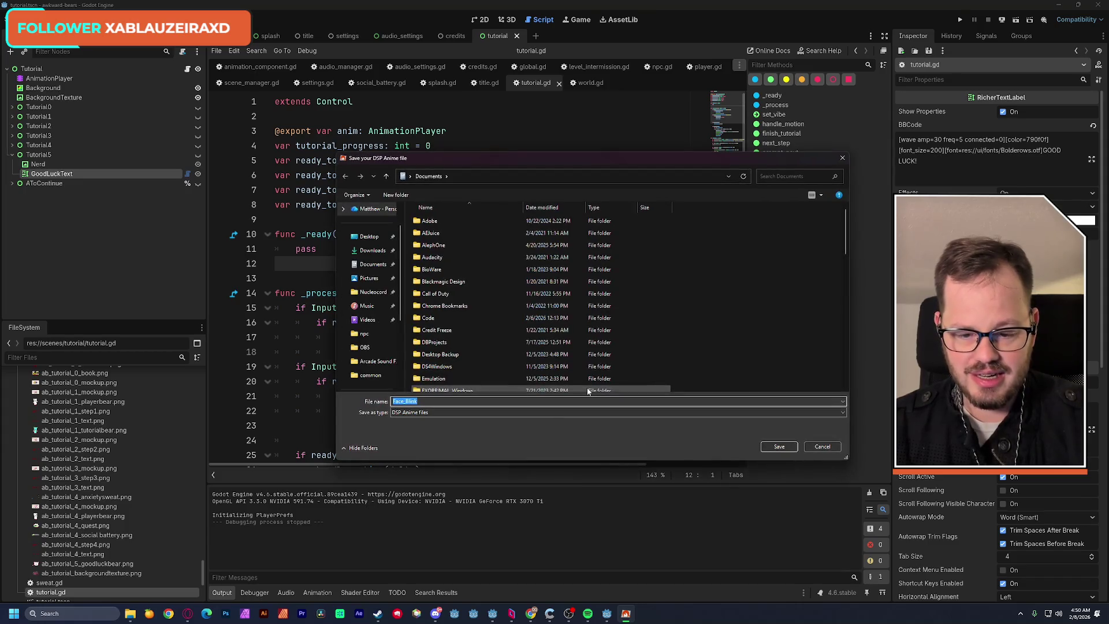
# Save the DSP Anime sound as Face_Nod and bring up the common menu-sounds folder window.
pyautogui.click(422, 402)
pyautogui.press('BackSpace')
pyautogui.press('BackSpace')
pyautogui.press('BackSpace')
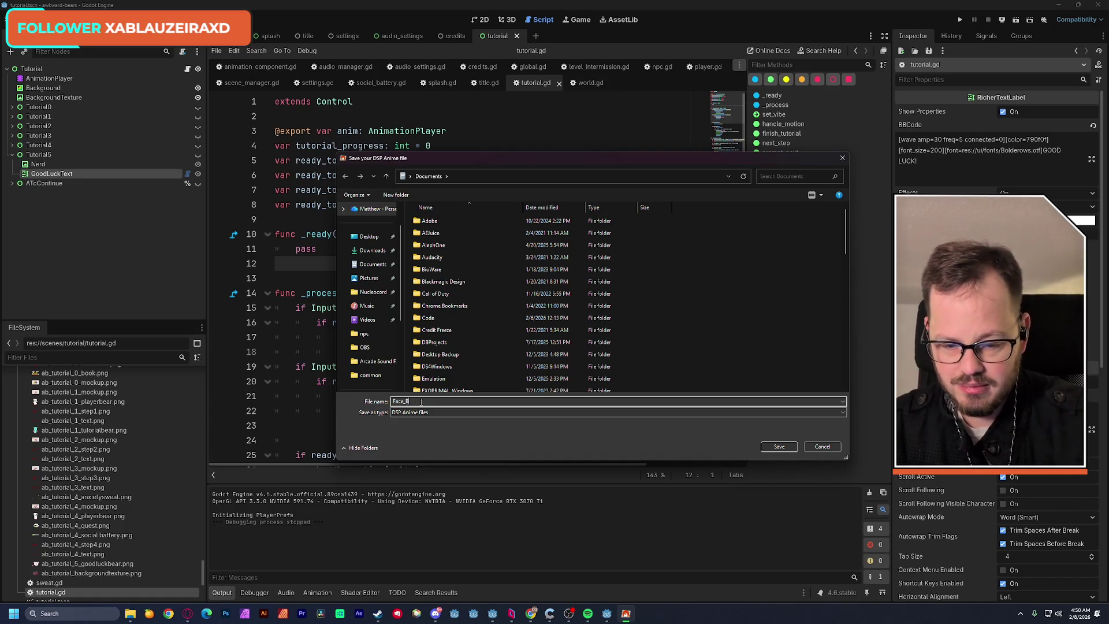
pyautogui.write('Nod')
pyautogui.press('Return')
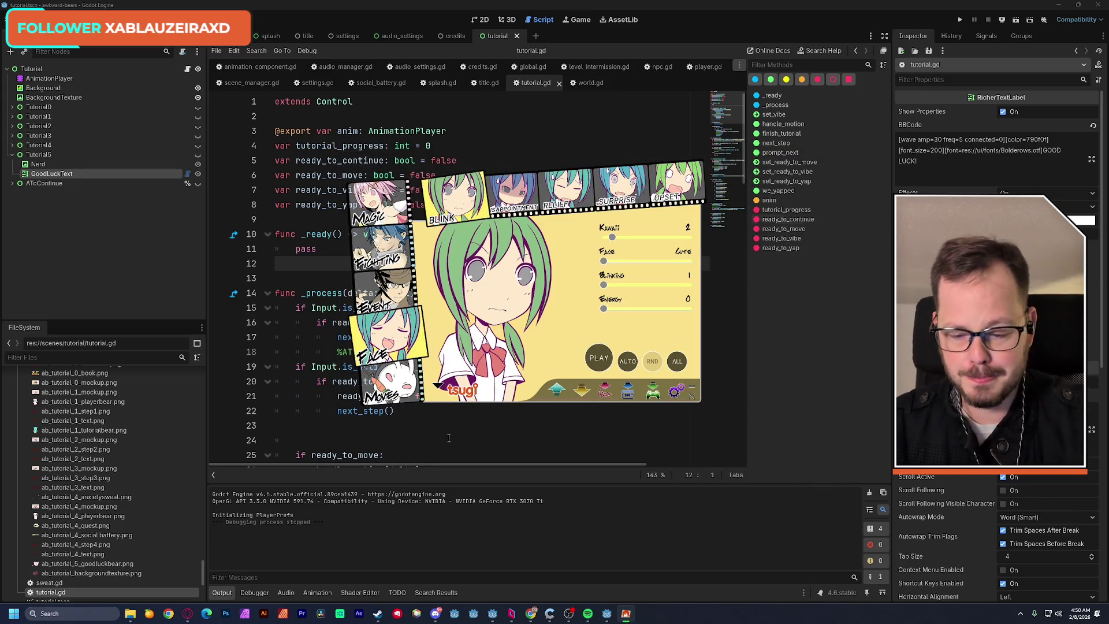
pyautogui.moveTo(130, 613)
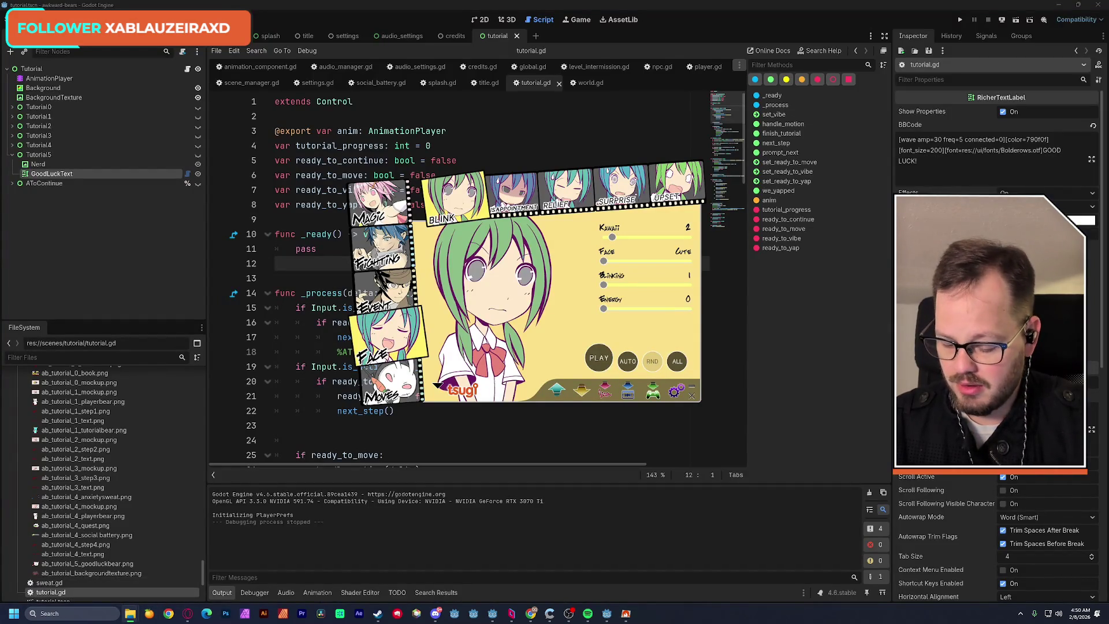
pyautogui.hotkey('alt', 'Tab')
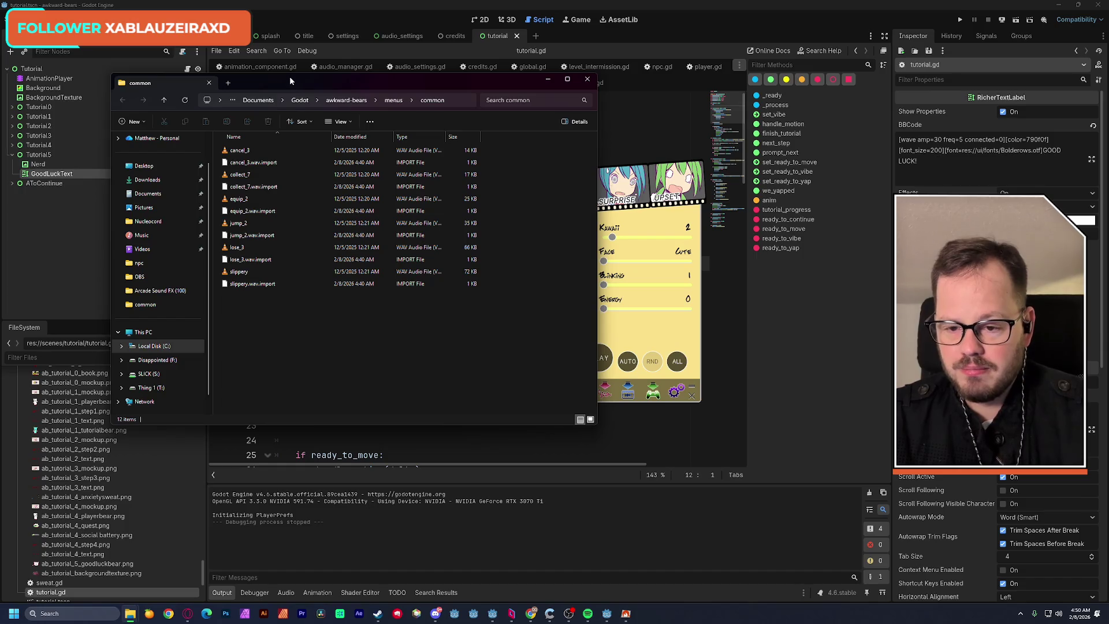
# Sort the Documents folder by Date modified so the newest files appear first.
pyautogui.click(148, 194)
pyautogui.scroll(-1, 292, 231)
pyautogui.scroll(-10, 292, 230)
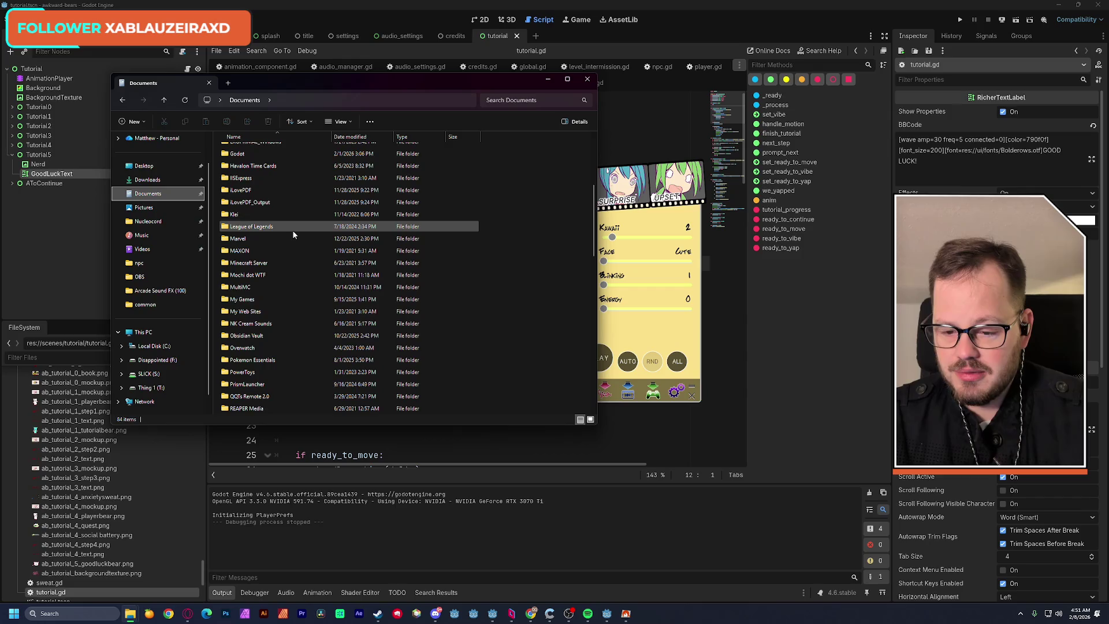
pyautogui.scroll(-3, 292, 230)
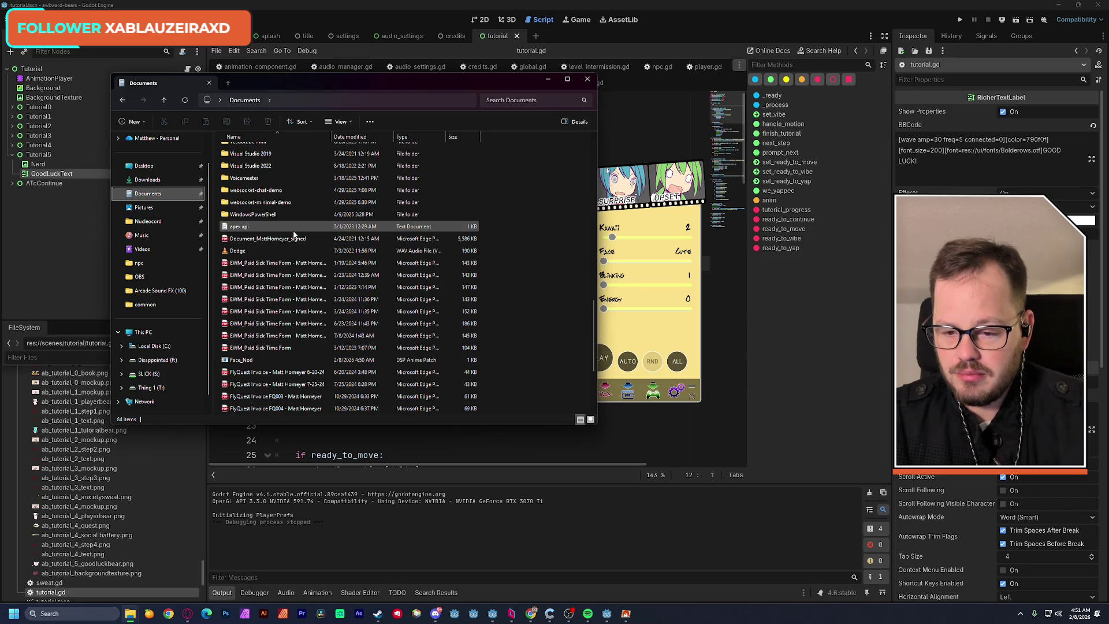
pyautogui.scroll(-4, 293, 234)
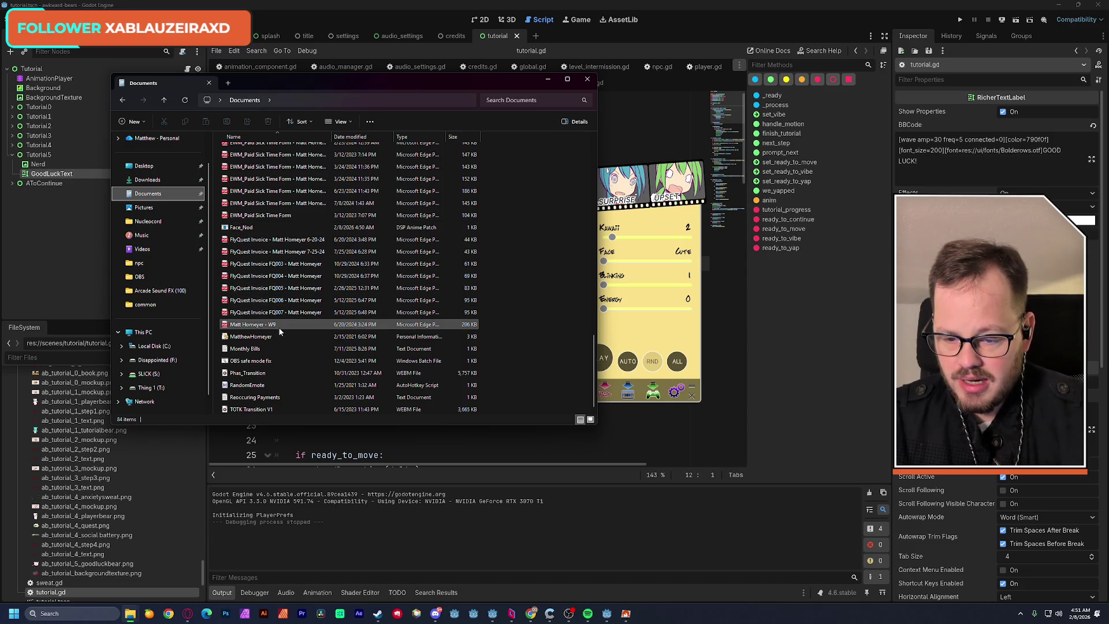
pyautogui.scroll(2, 272, 351)
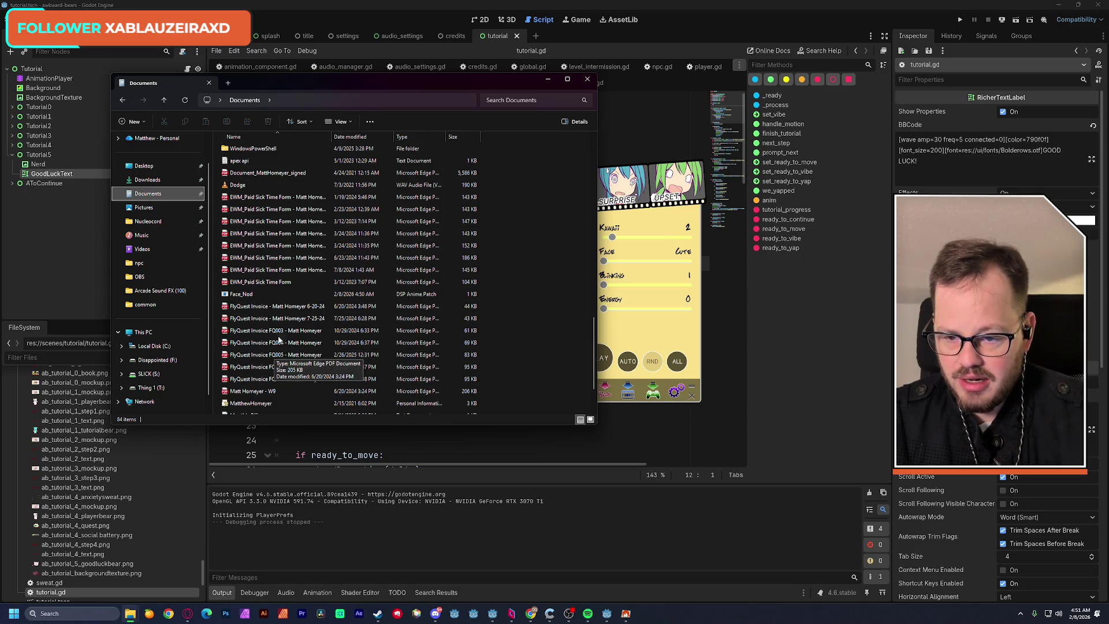
pyautogui.scroll(5, 376, 208)
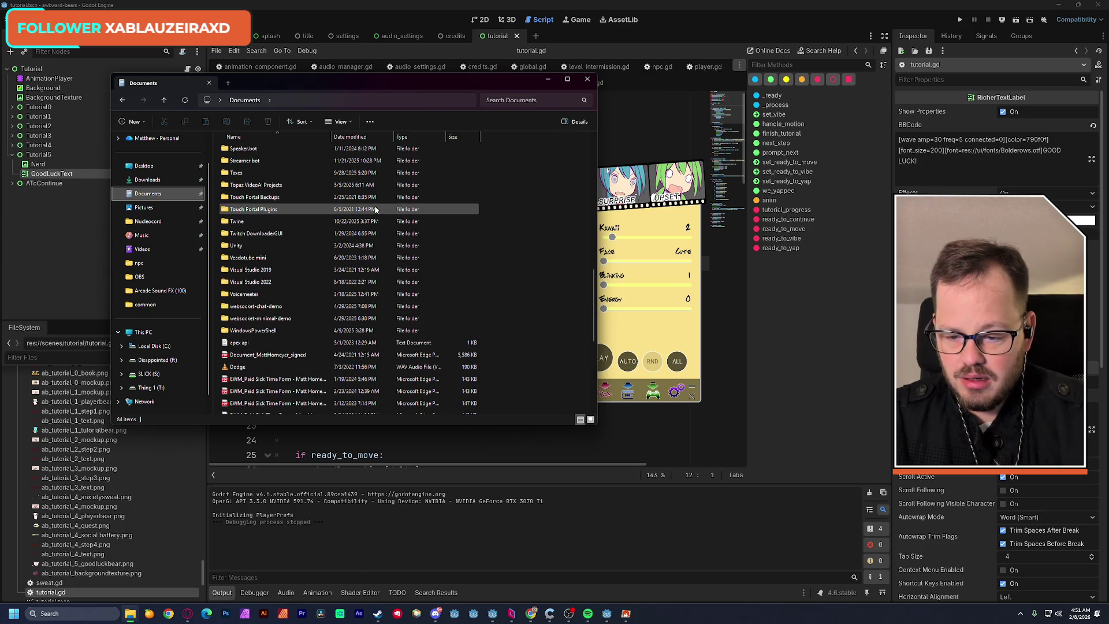
pyautogui.click(350, 137)
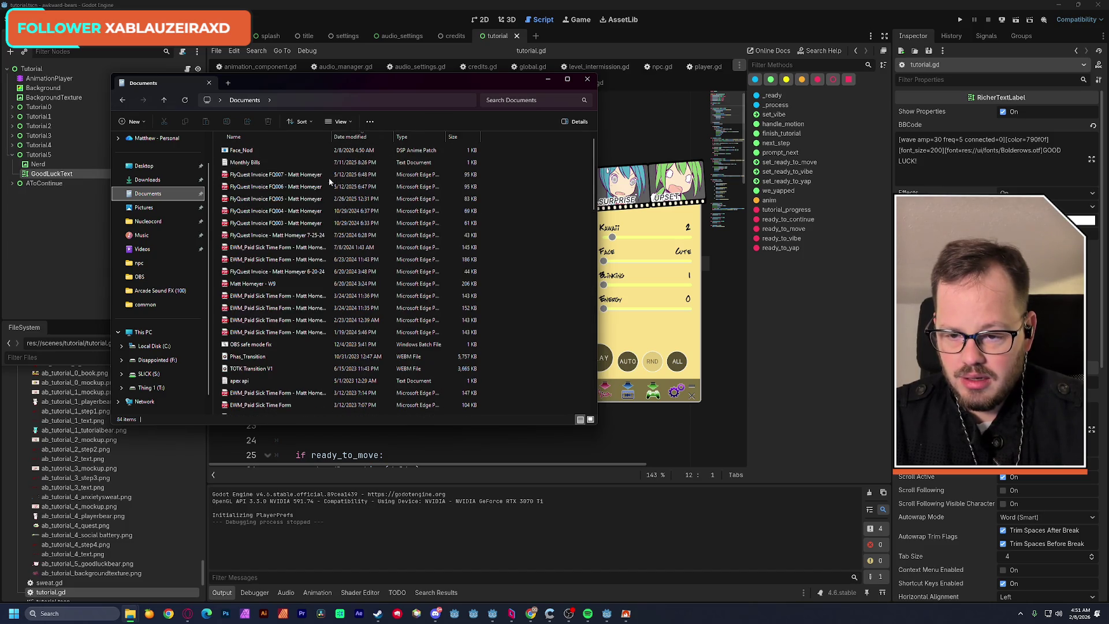
pyautogui.click(247, 164)
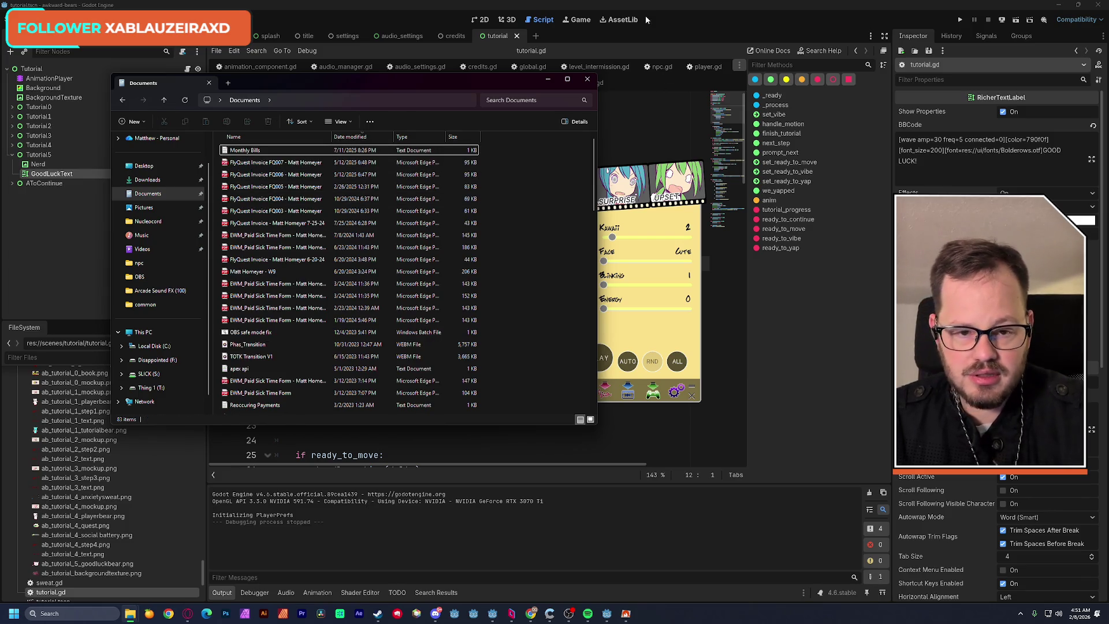
# In DSP Anime, start a save and cancel the DSP project-file save dialog.
pyautogui.click(648, 351)
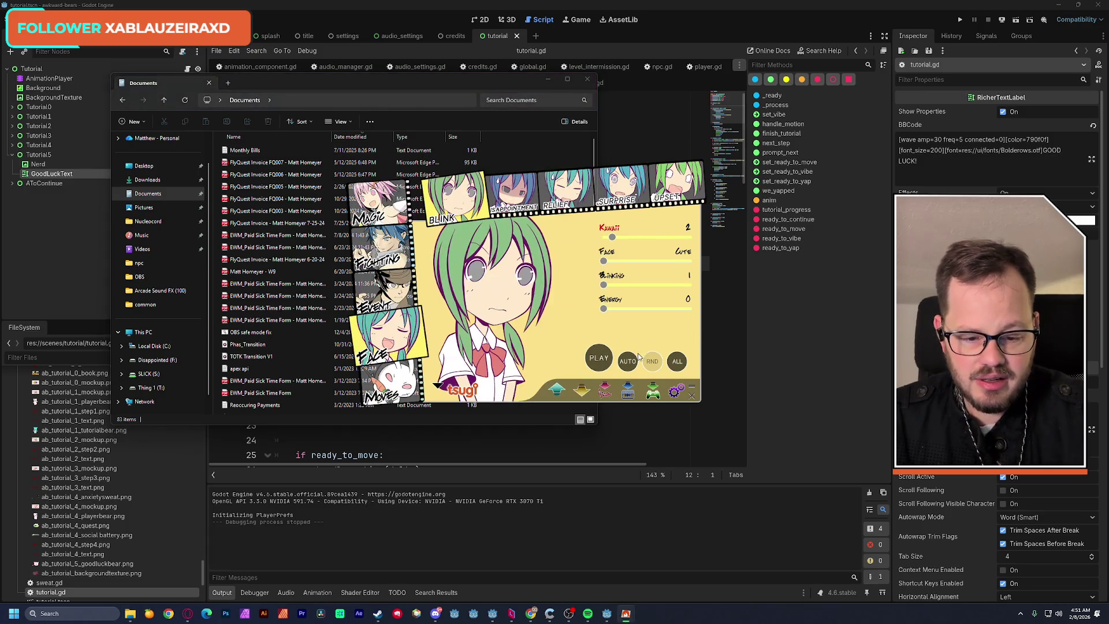
pyautogui.click(582, 390)
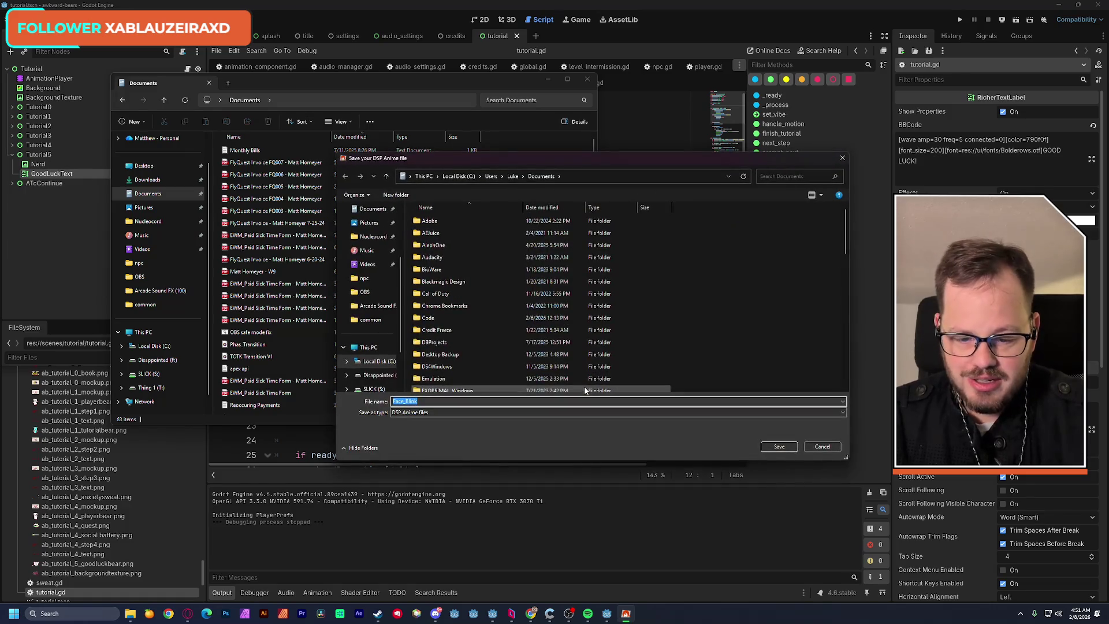
pyautogui.click(822, 447)
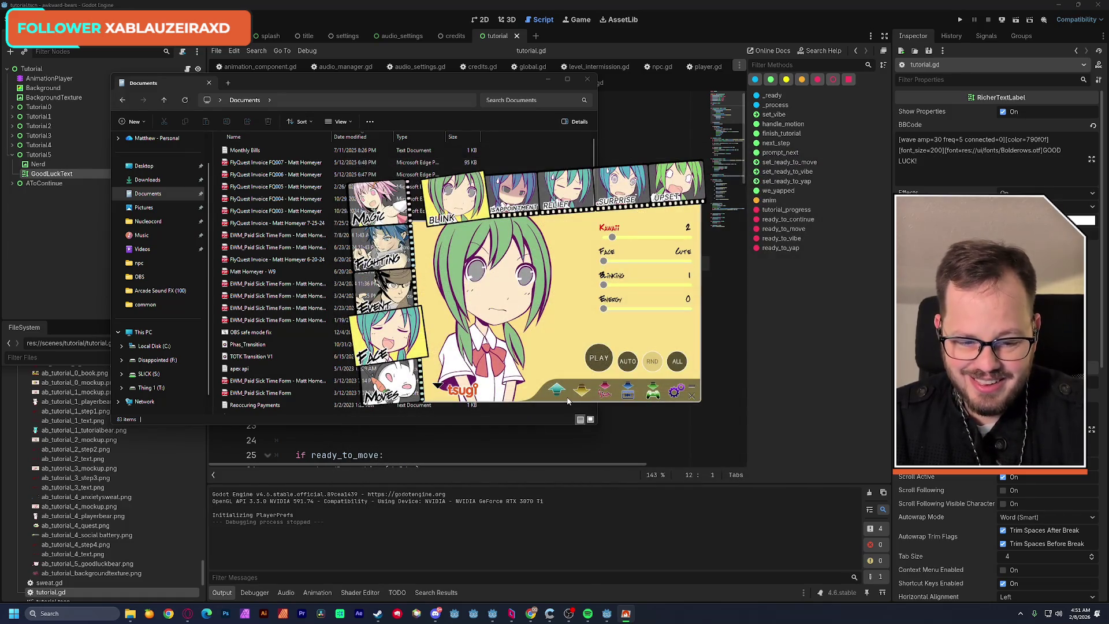
# Export the sound as an OGG/Vorbis file named Face_Nod into Documents.
pyautogui.click(606, 393)
pyautogui.click(424, 412)
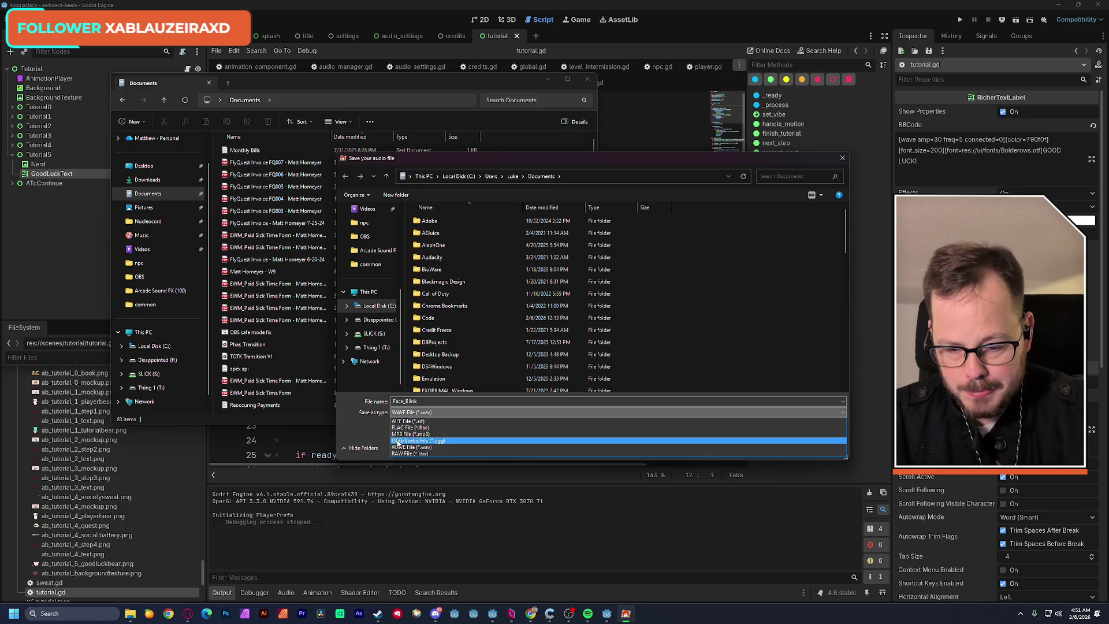
pyautogui.click(404, 440)
pyautogui.click(424, 402)
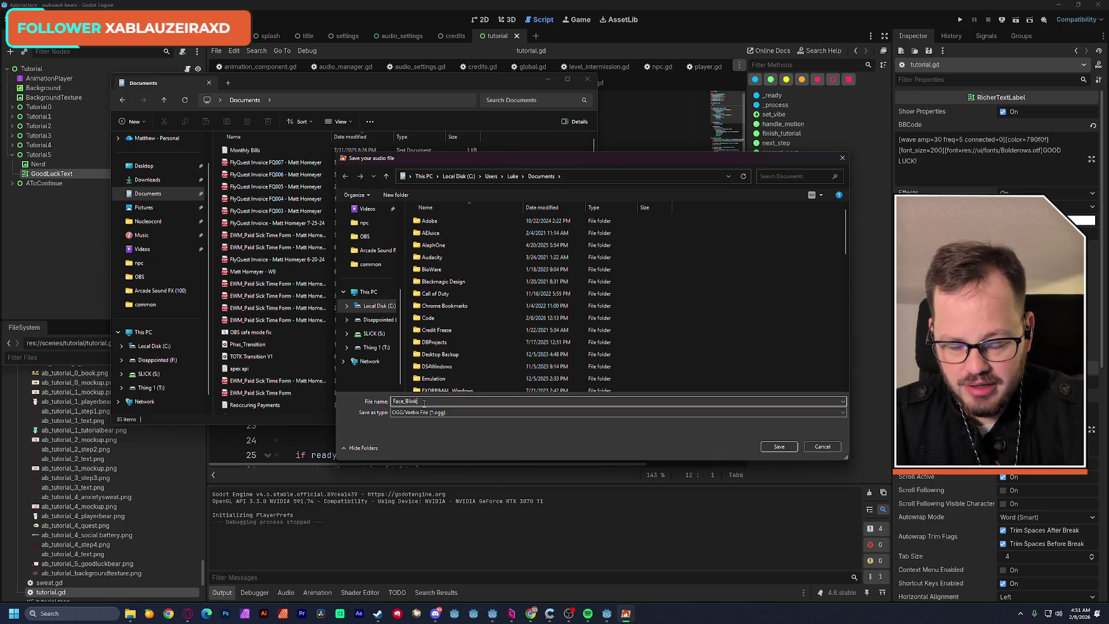
pyautogui.press('BackSpace')
pyautogui.press('BackSpace')
pyautogui.press('BackSpace')
pyautogui.press('BackSpace')
pyautogui.write('Nod')
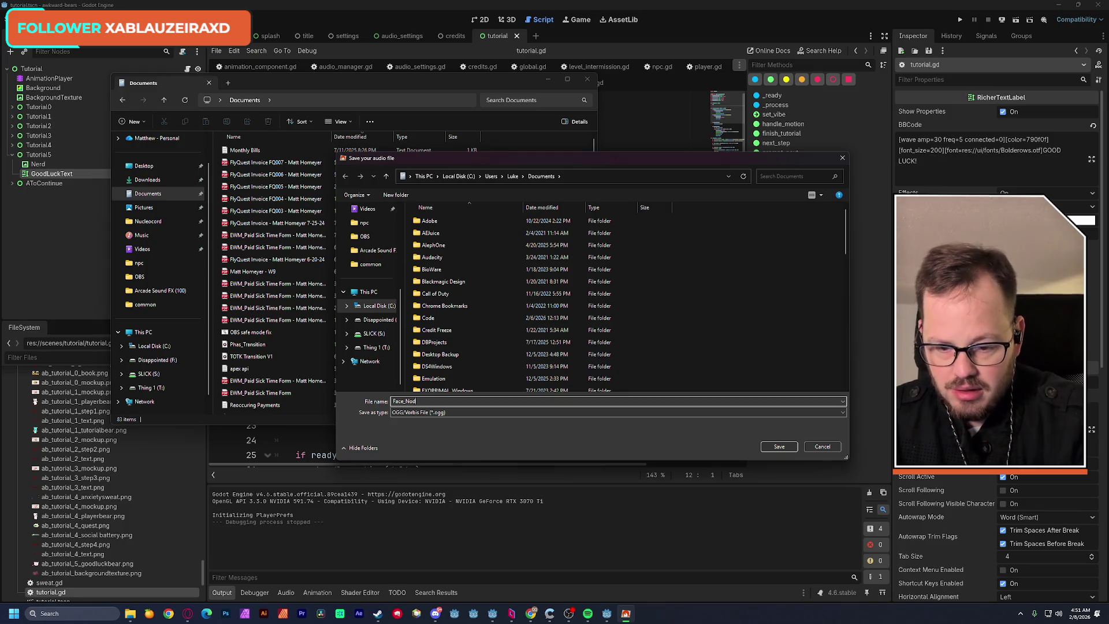
pyautogui.click(777, 447)
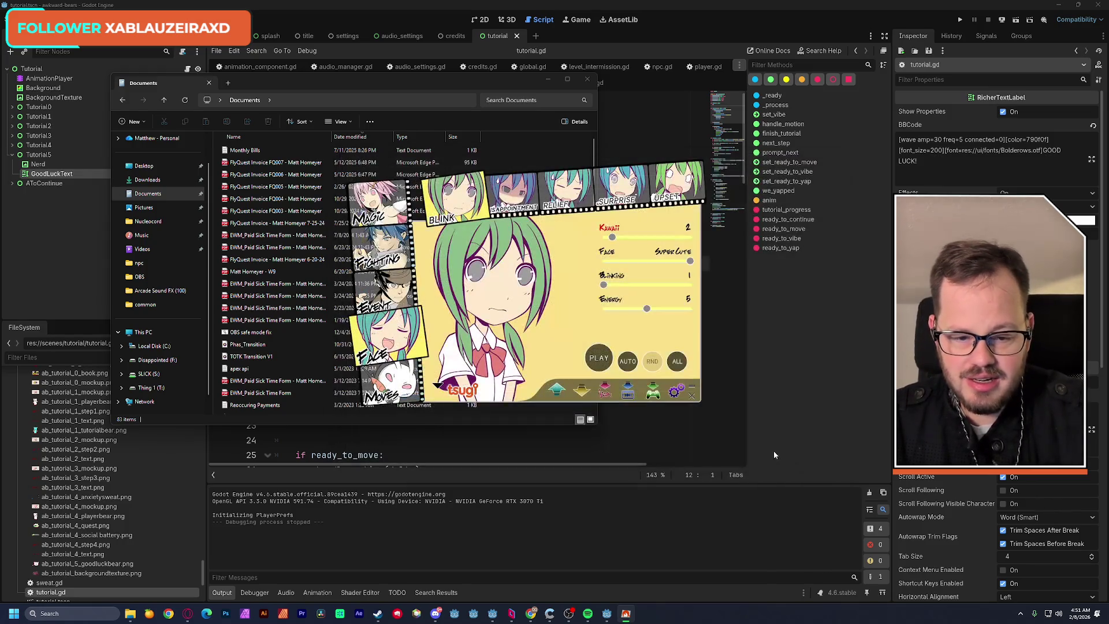
# Check the new Face_Nod file in Documents, then return to Godot Engine.
pyautogui.click(300, 85)
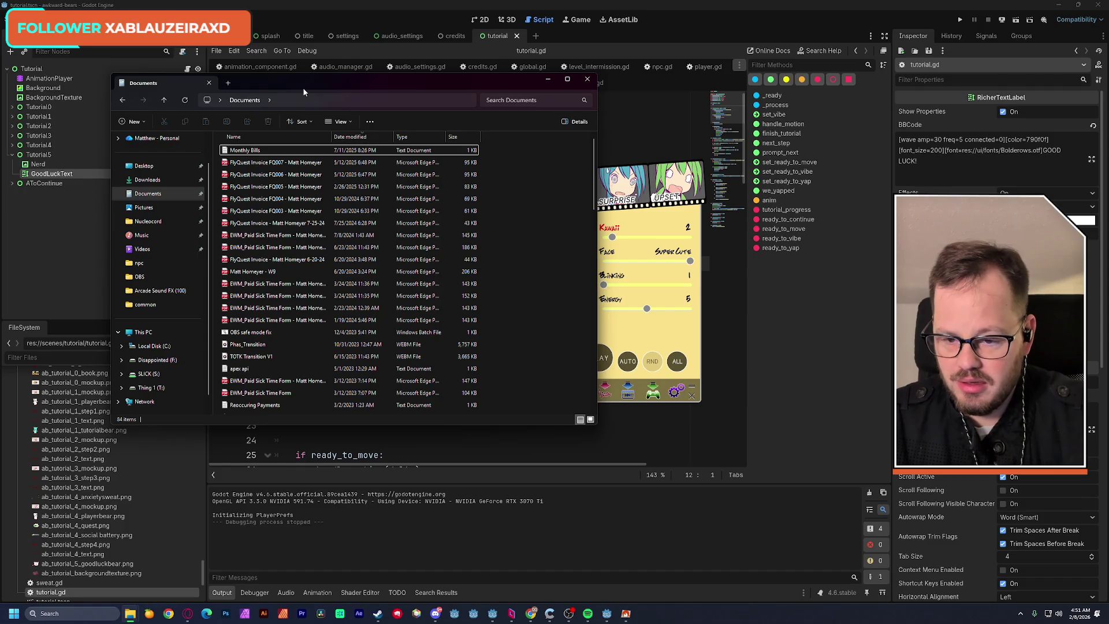
pyautogui.click(251, 155)
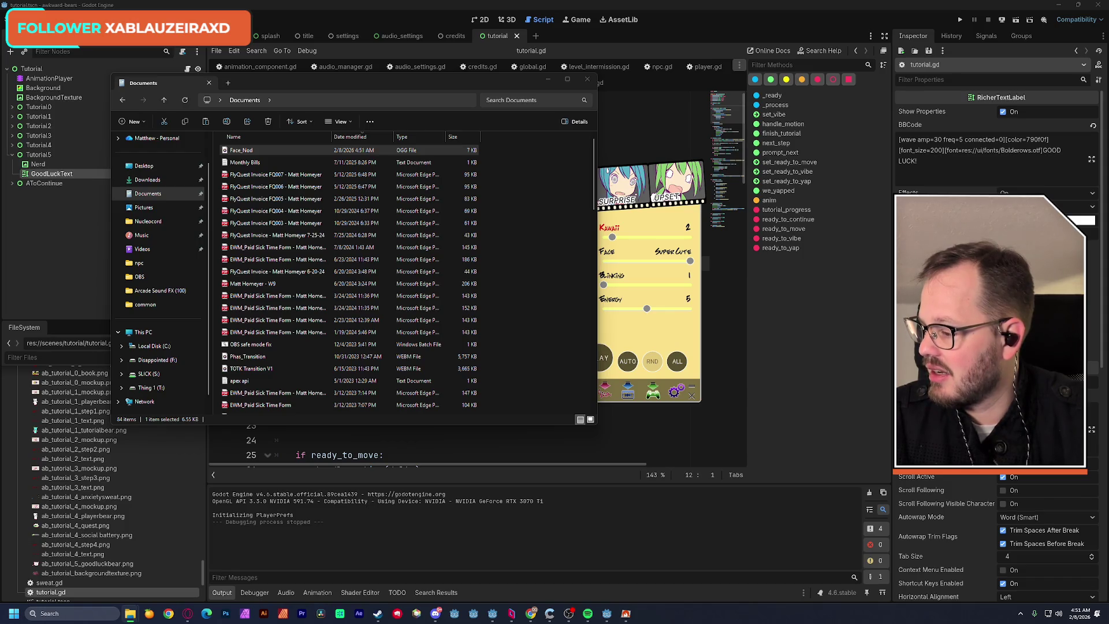
pyautogui.click(492, 613)
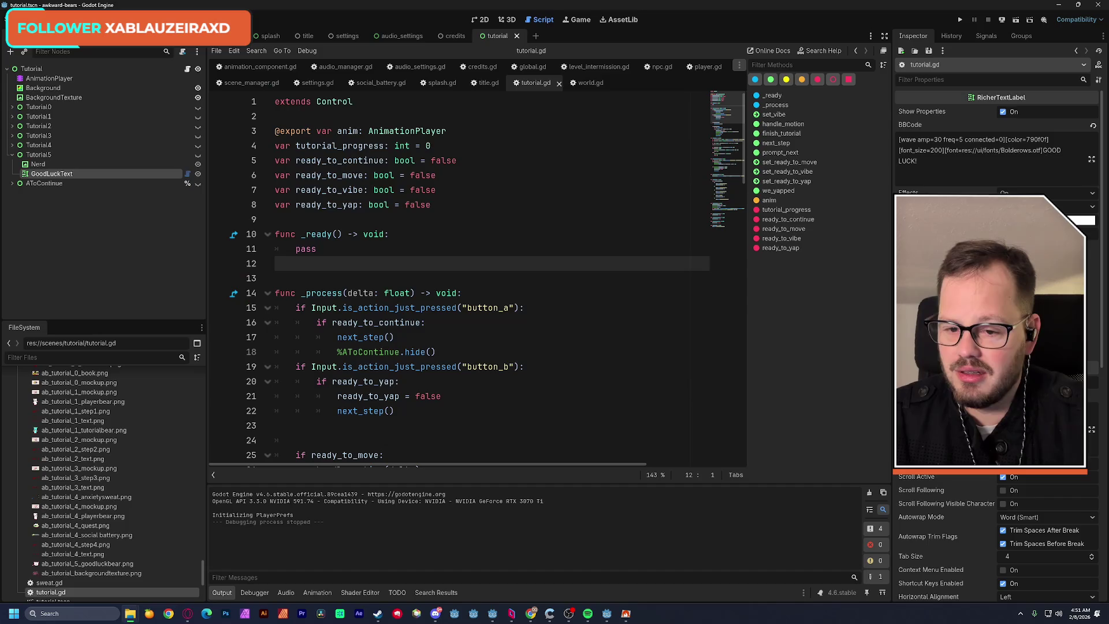
# Select the AnimationPlayer, check its animation list keeping RESET, and scroll tutorial.gd to the last line.
pyautogui.scroll(-5, 137, 438)
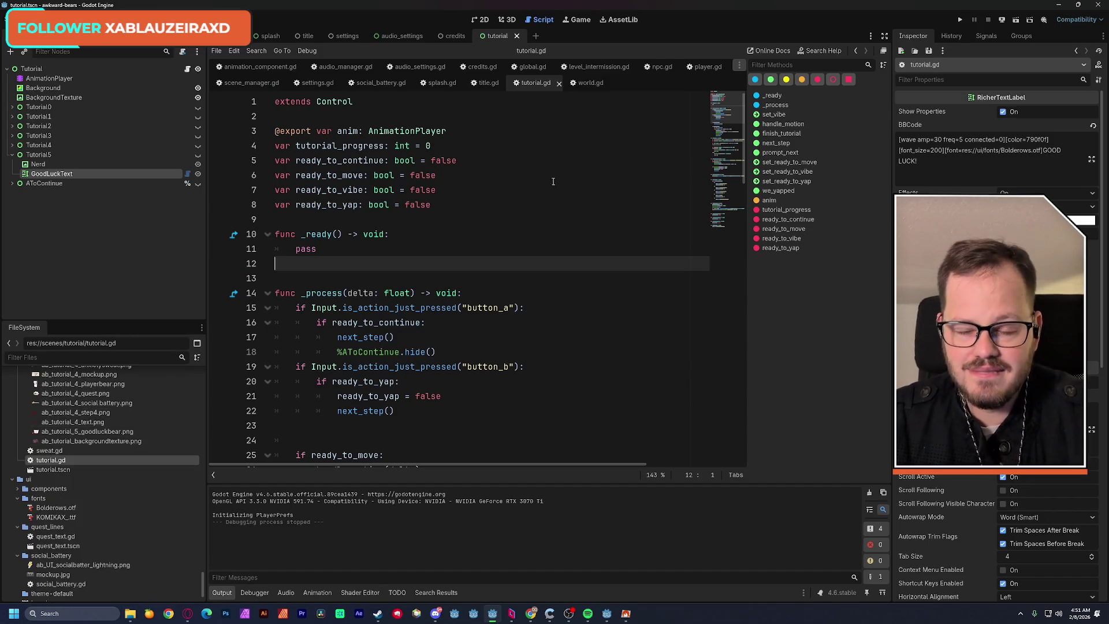
pyautogui.click(87, 77)
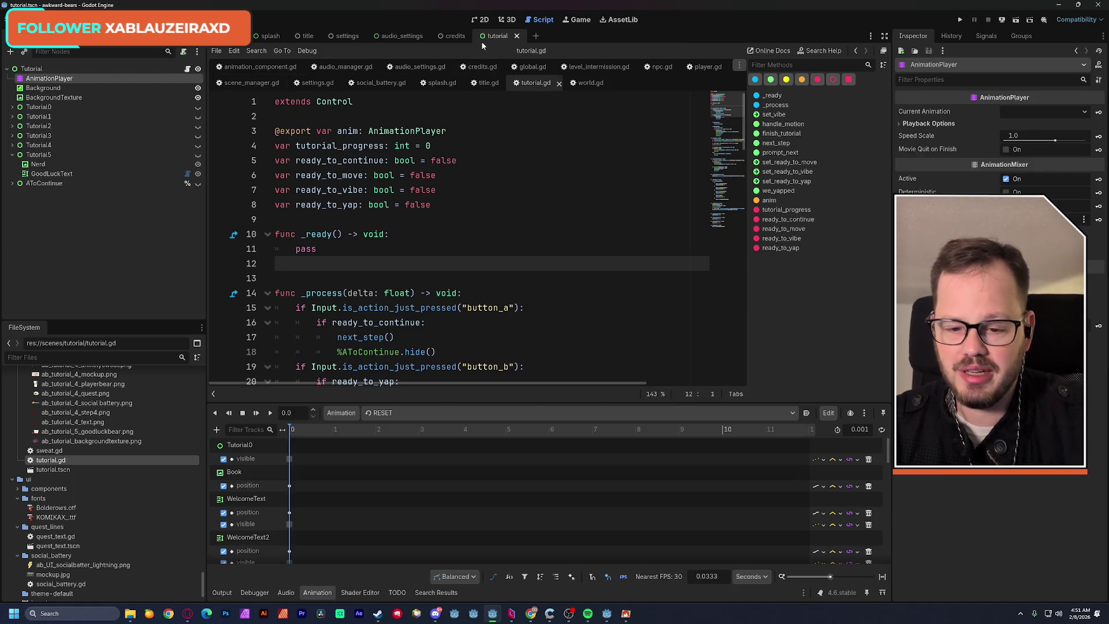
pyautogui.click(398, 413)
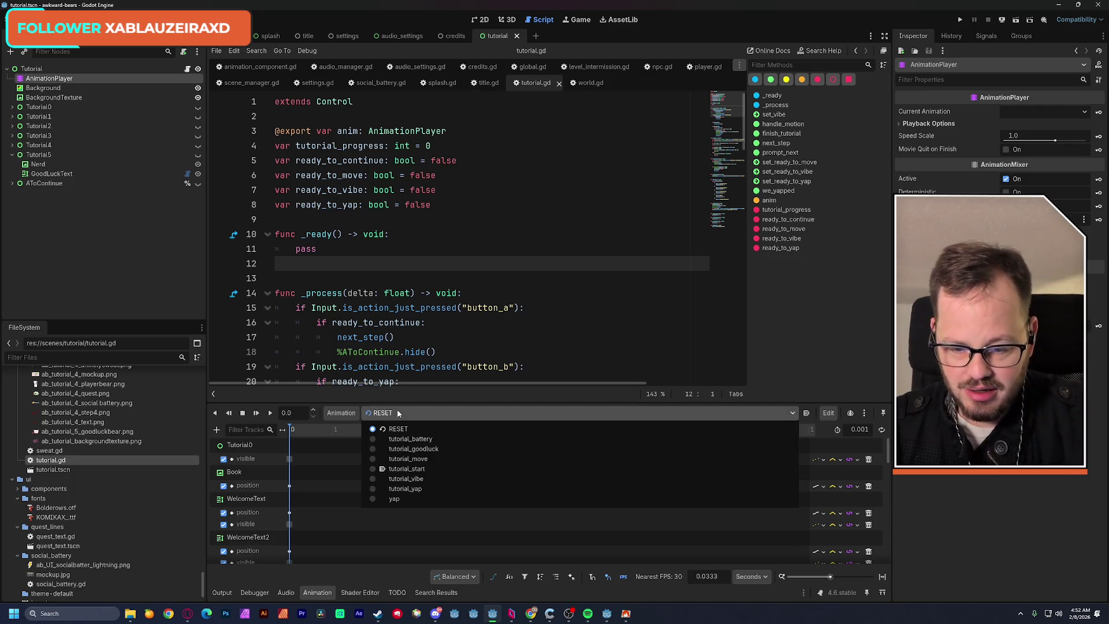
pyautogui.click(461, 216)
pyautogui.click(474, 208)
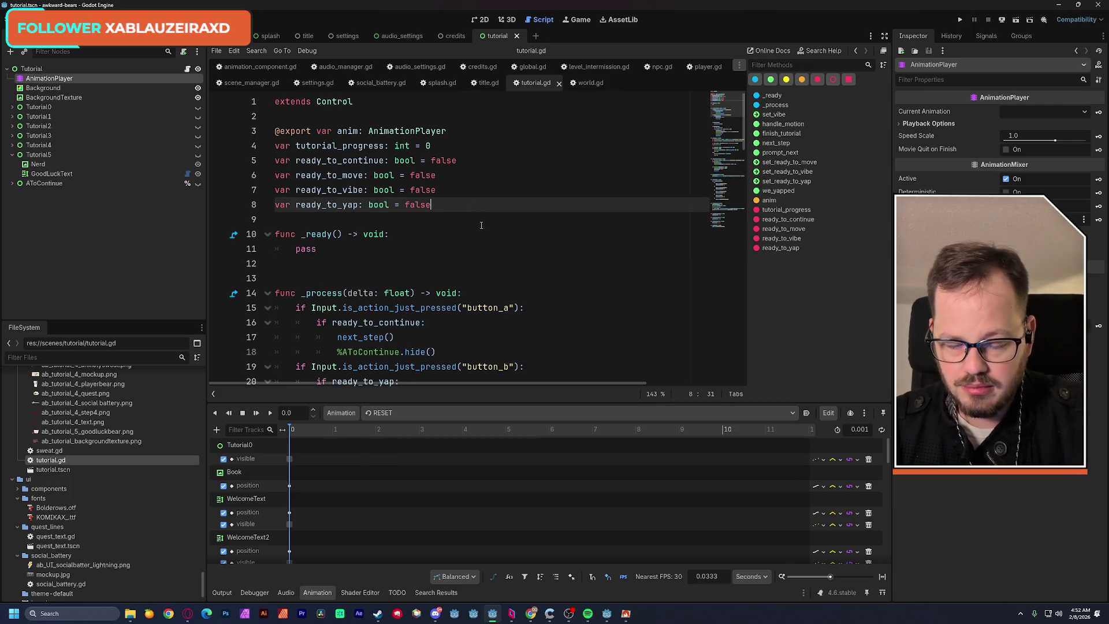
pyautogui.moveTo(721, 140); pyautogui.dragTo(730, 235)
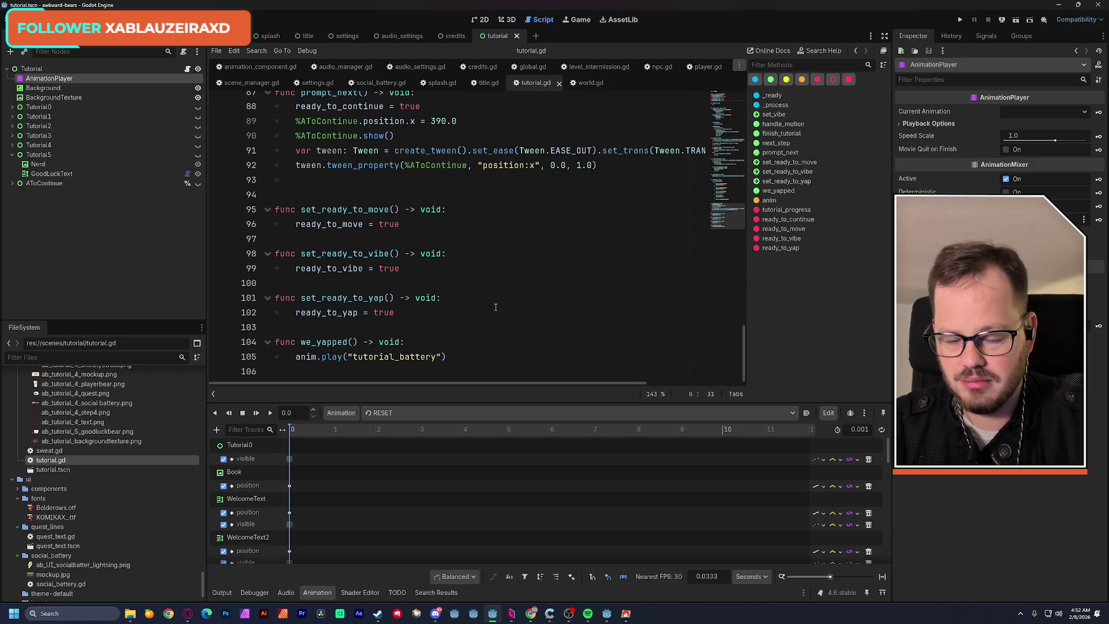
pyautogui.click(400, 371)
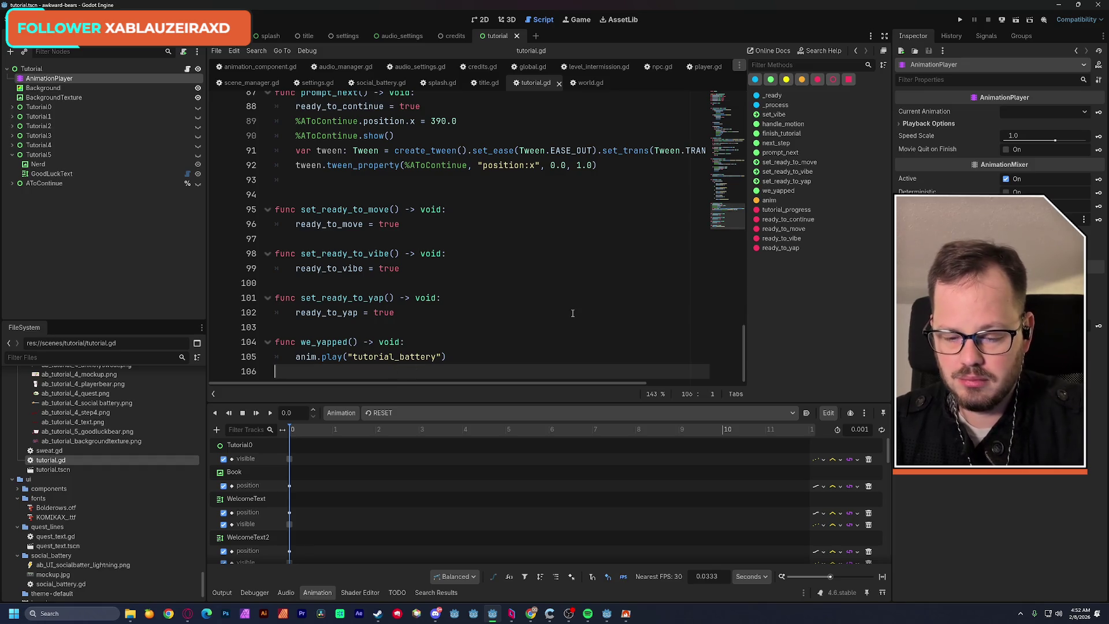
# Add a play_sound() -> void function at the end of tutorial.gd, referencing credits.gd's AudioManager.play_fx line.
pyautogui.press('Return')
pyautogui.write('fun')
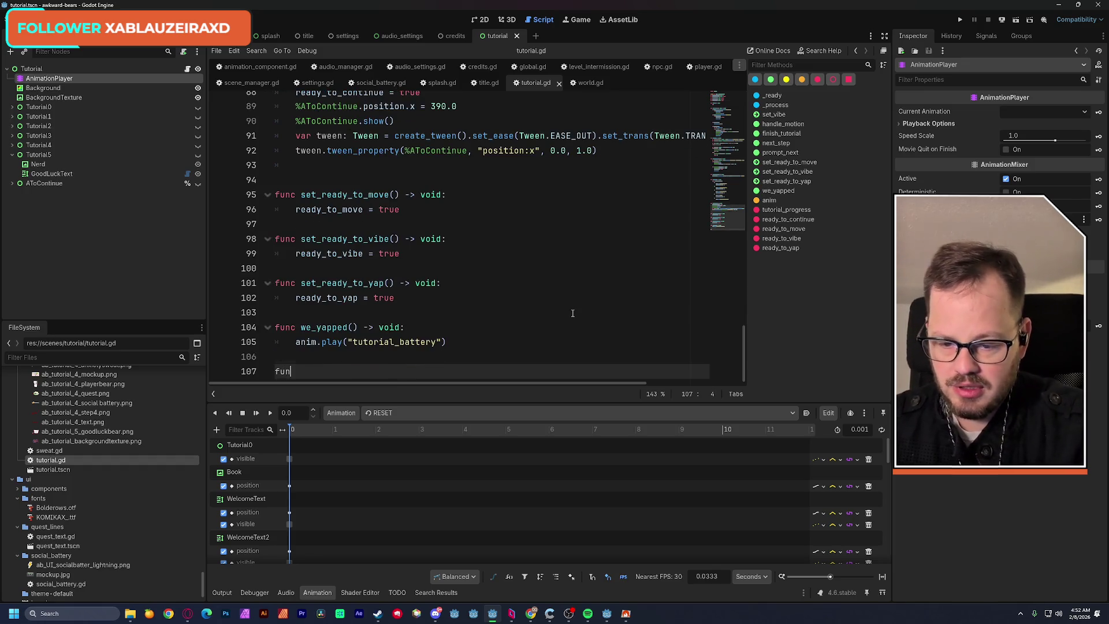
pyautogui.write('c pla')
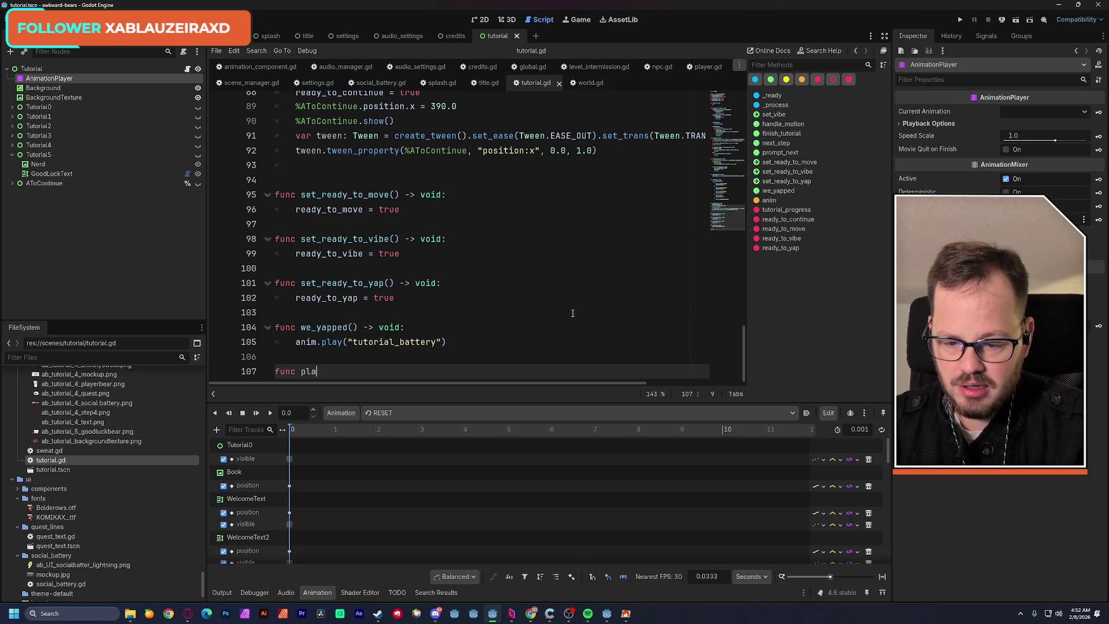
pyautogui.write('y_sound')
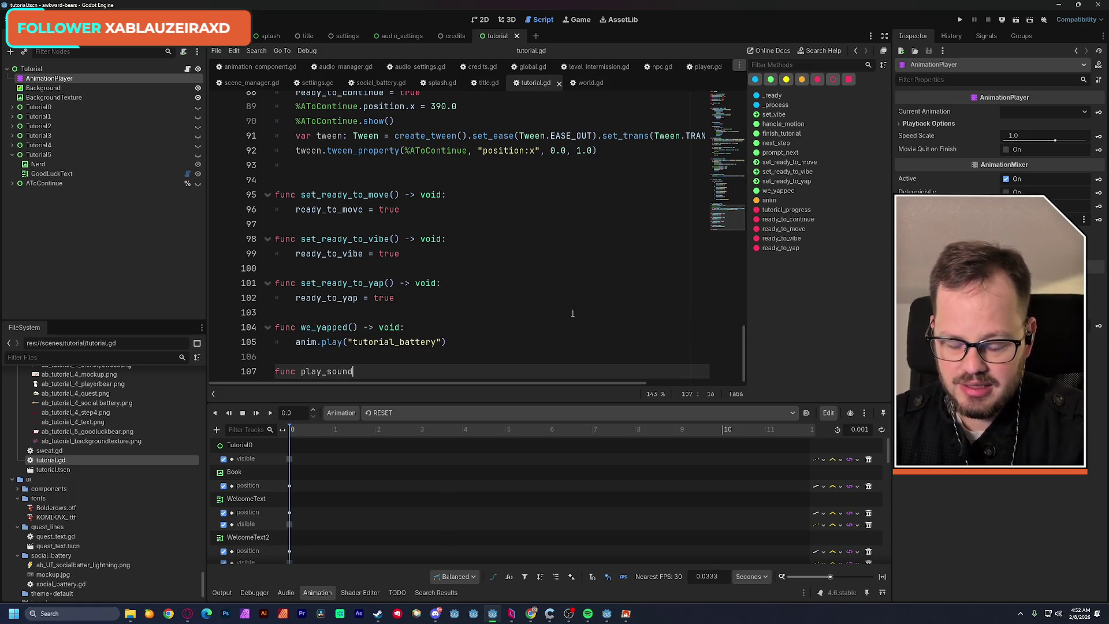
pyautogui.write('(')
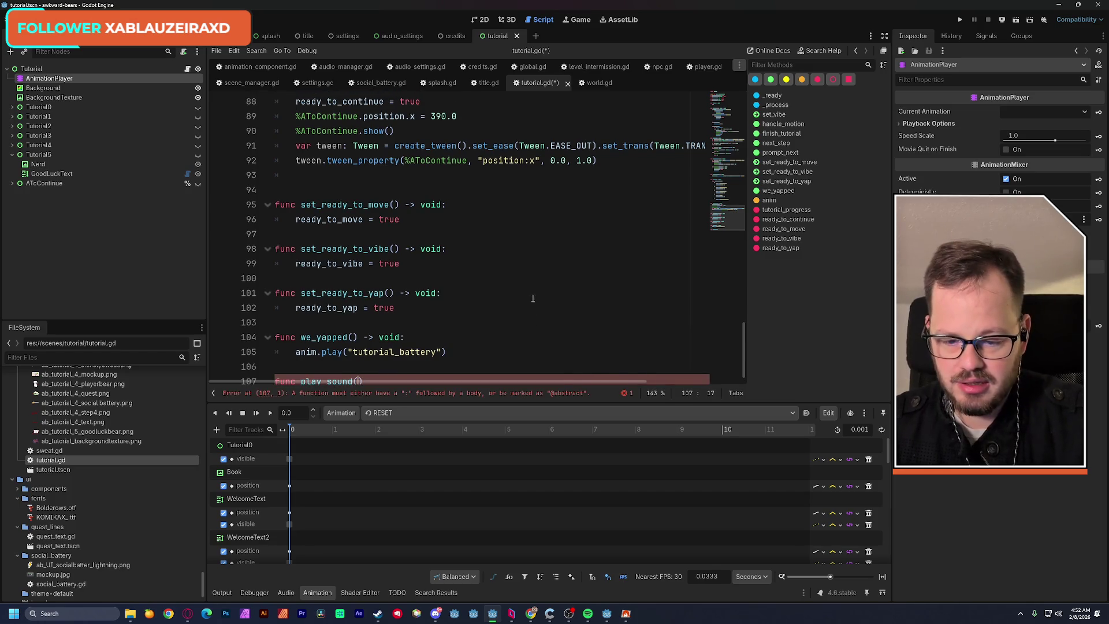
pyautogui.write(') -> ')
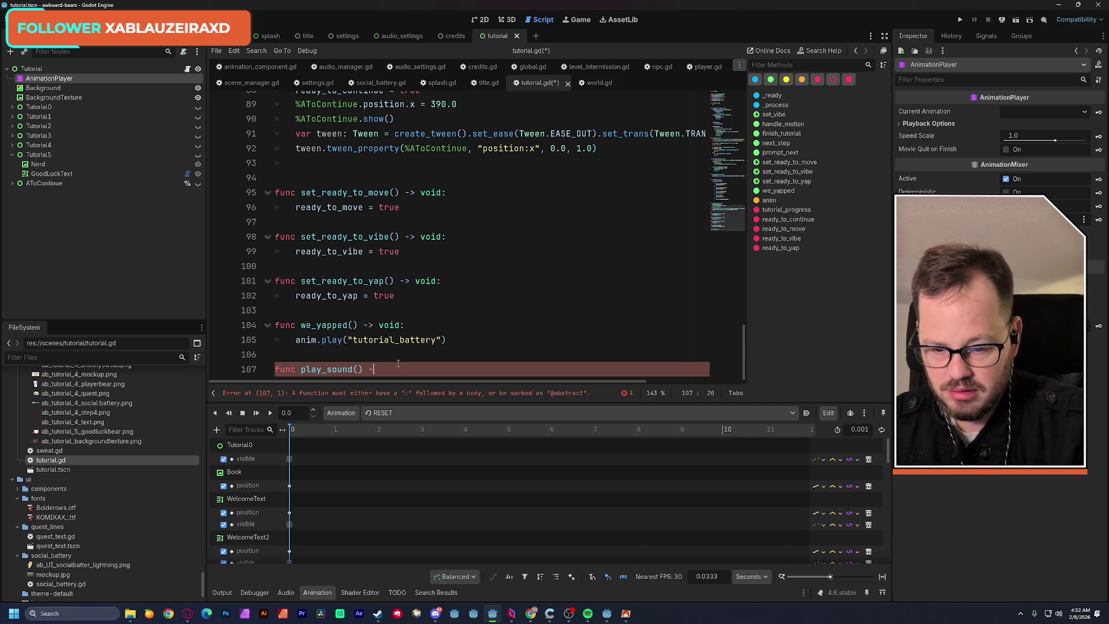
pyautogui.write('void:')
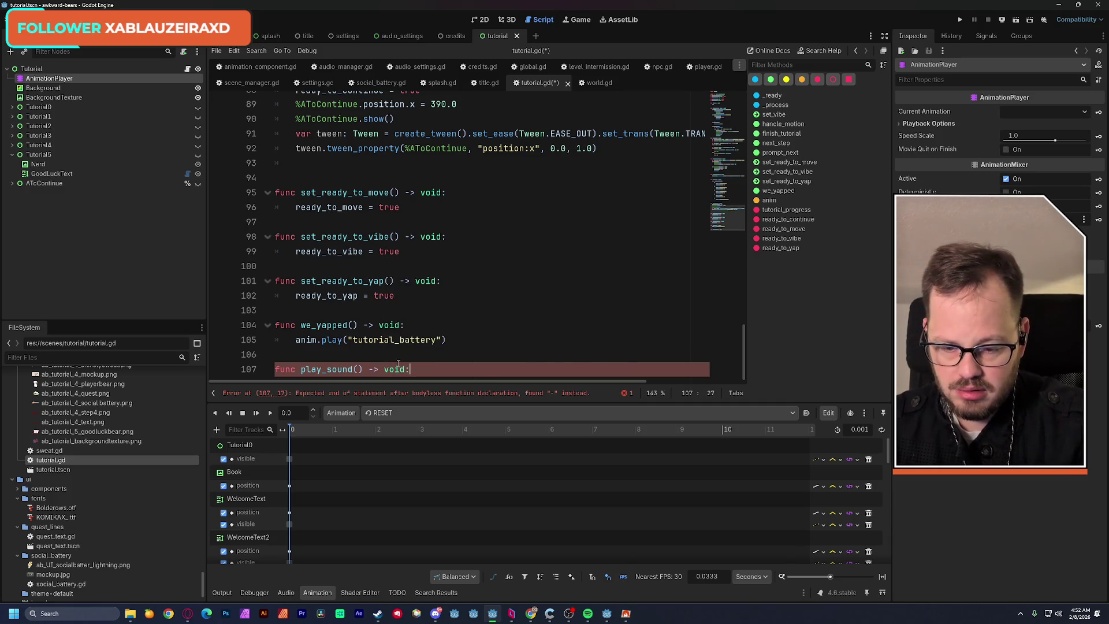
pyautogui.press('Return')
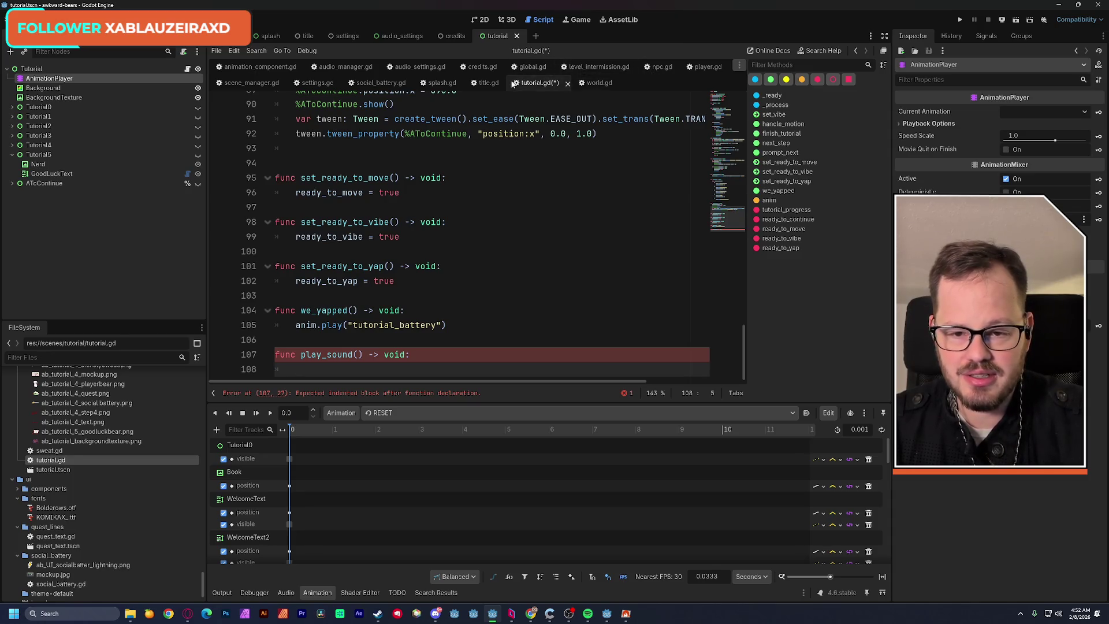
pyautogui.click(480, 67)
pyautogui.moveTo(317, 234); pyautogui.dragTo(629, 234)
pyautogui.click(636, 205)
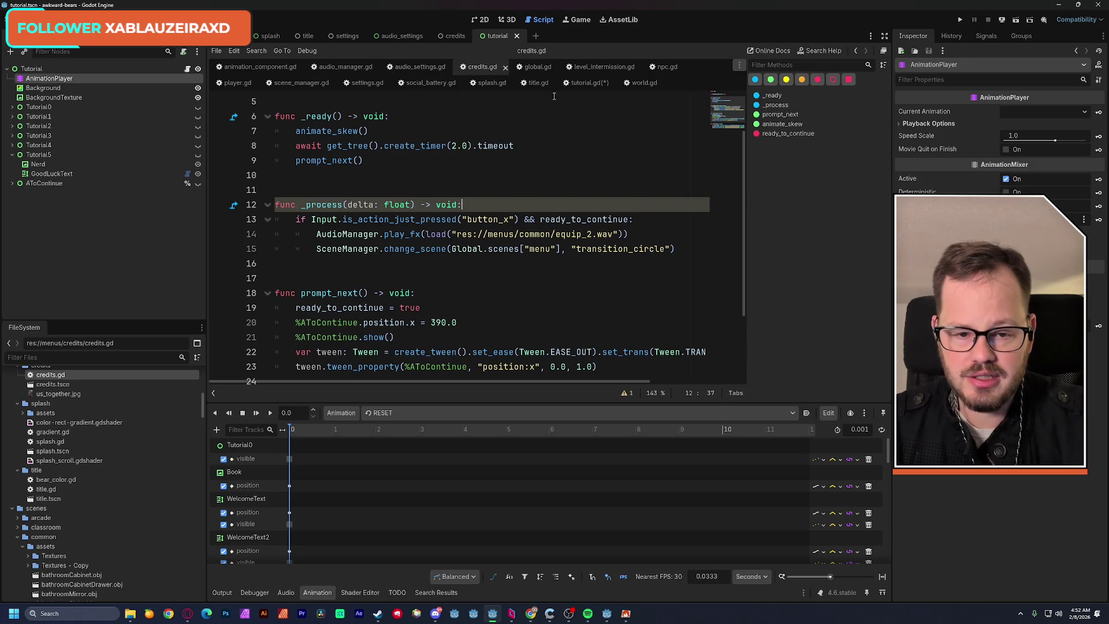
pyautogui.click(188, 69)
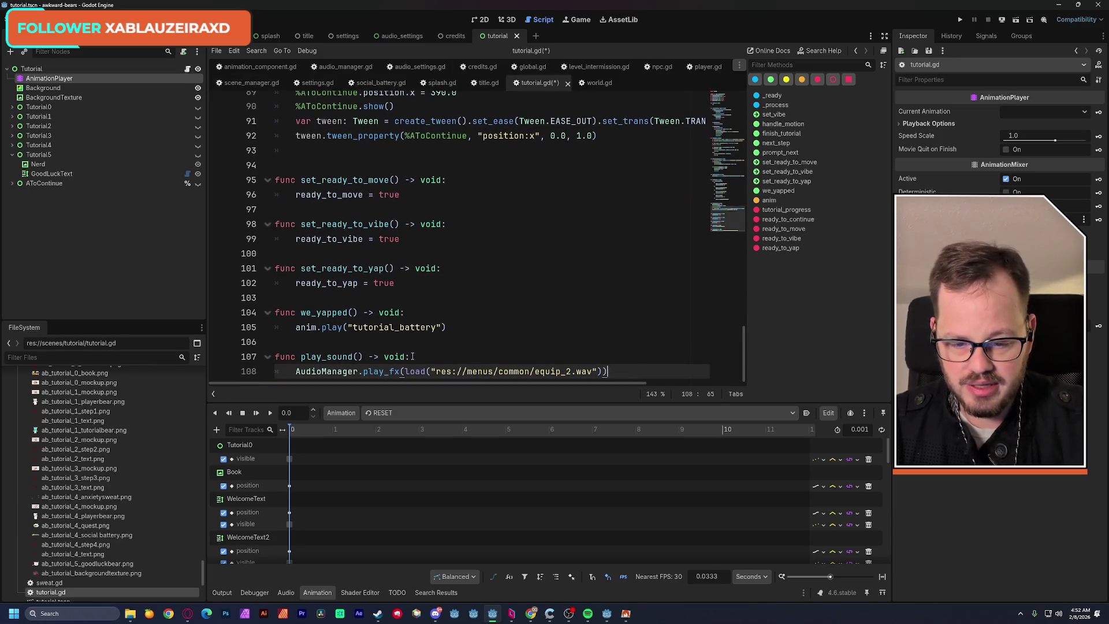
# Give play_sound a path: String parameter and delete the hardcoded equip_2.wav string.
pyautogui.click(357, 357)
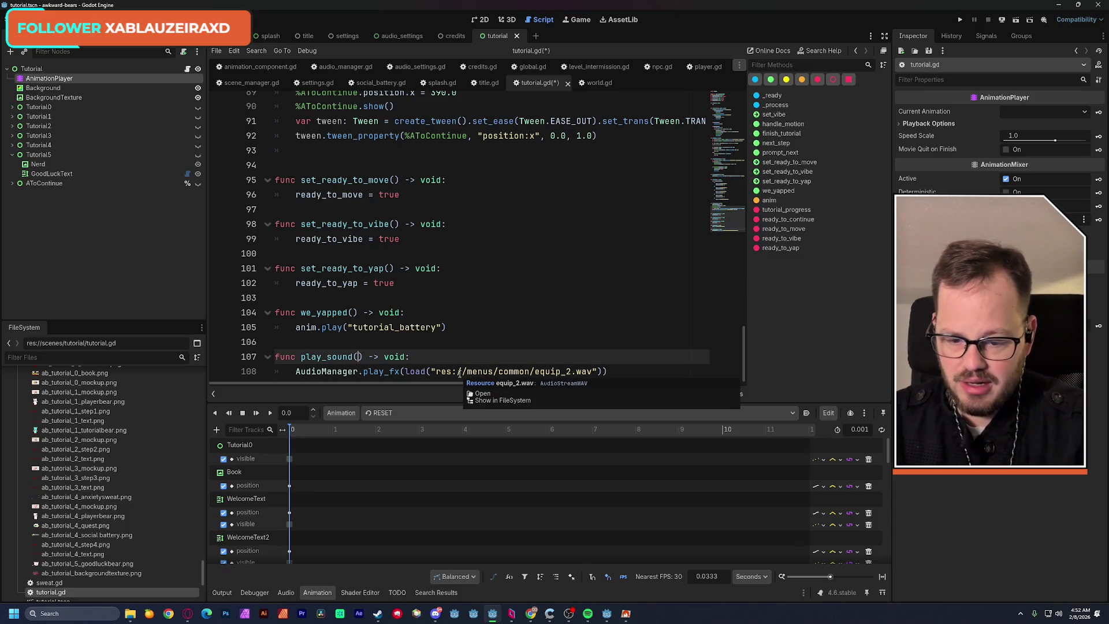
pyautogui.write('path')
pyautogui.write(': String')
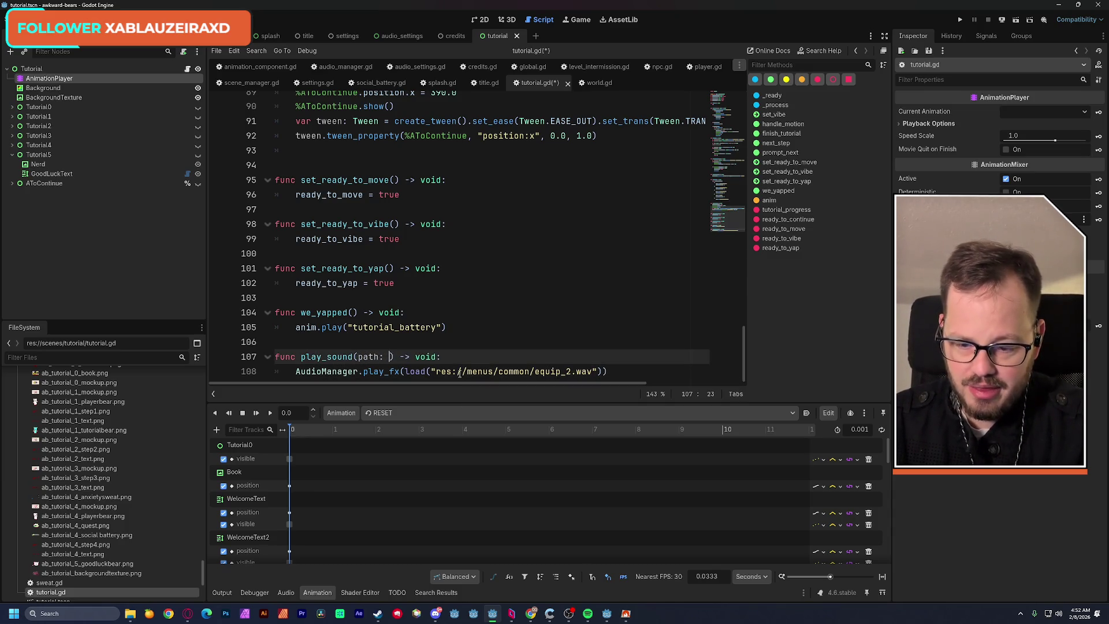
pyautogui.click(512, 288)
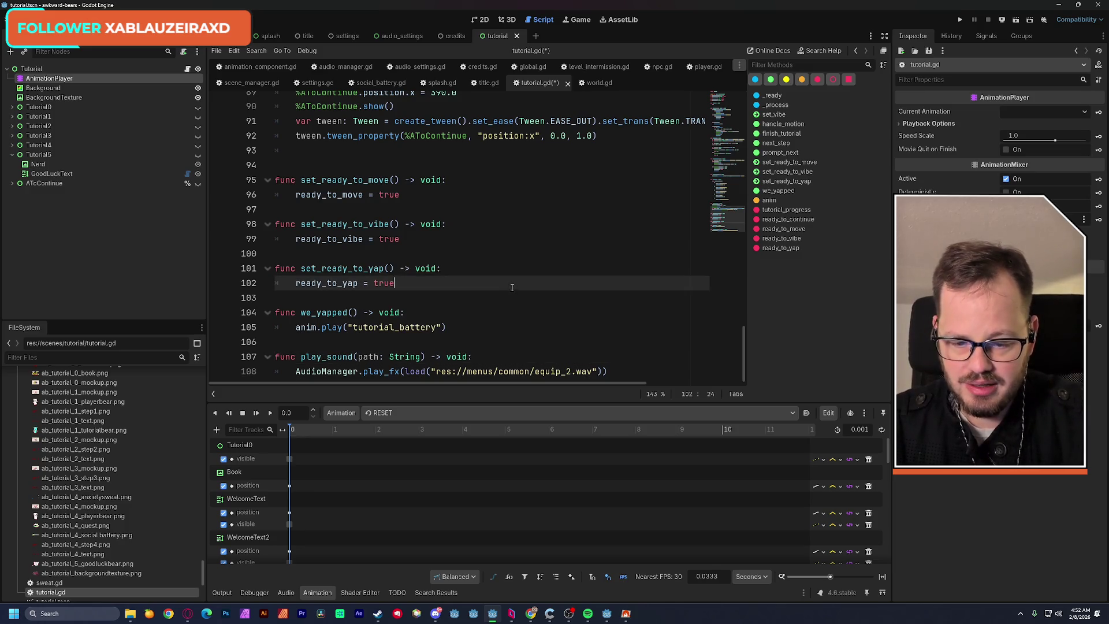
pyautogui.scroll(1, 432, 372)
pyautogui.scroll(-1, 448, 360)
pyautogui.moveTo(432, 369); pyautogui.dragTo(598, 369)
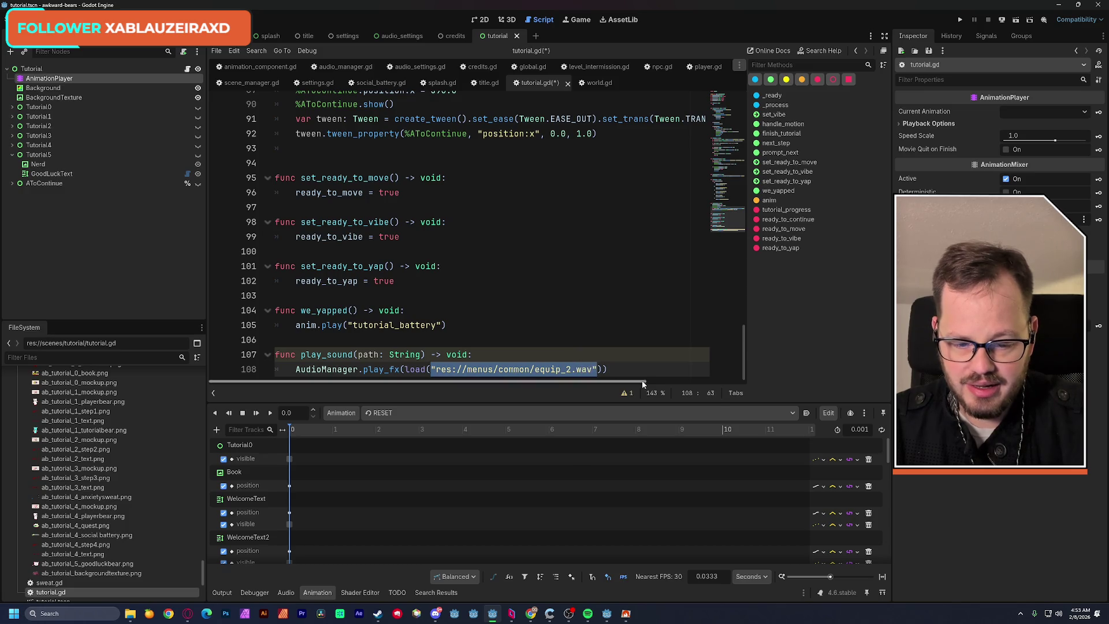
pyautogui.press('BackSpace')
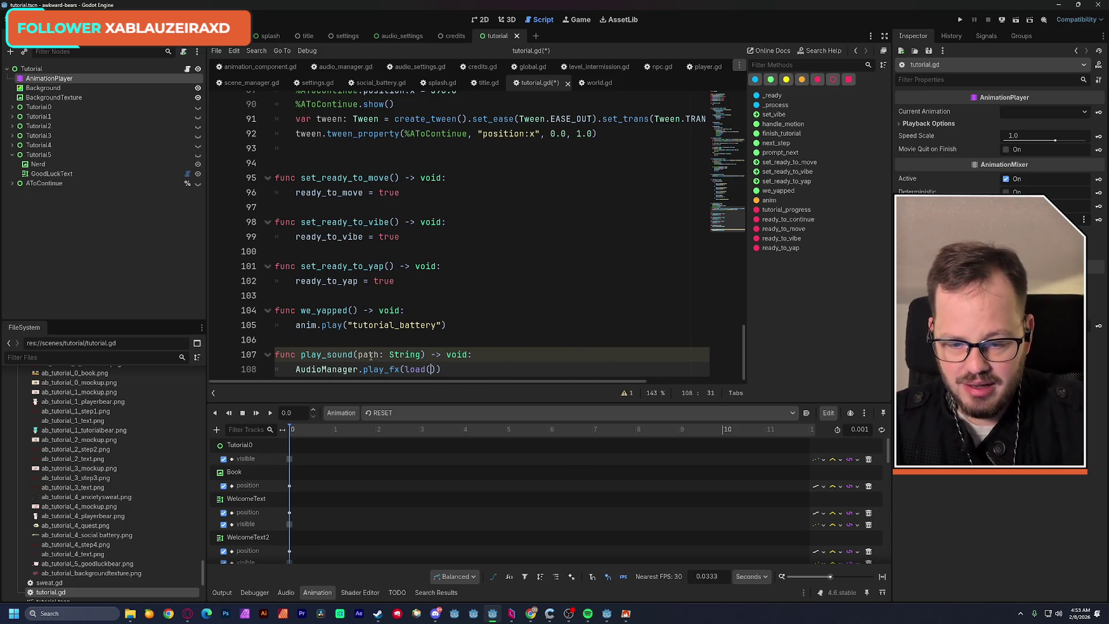
# Pass path into the load() call and save tutorial.gd.
pyautogui.doubleClick(370, 355)
pyautogui.hotkey('ctrl', 'c')
pyautogui.click(430, 369)
pyautogui.hotkey('ctrl', 'v')
pyautogui.click(506, 283)
pyautogui.hotkey('ctrl', 's')
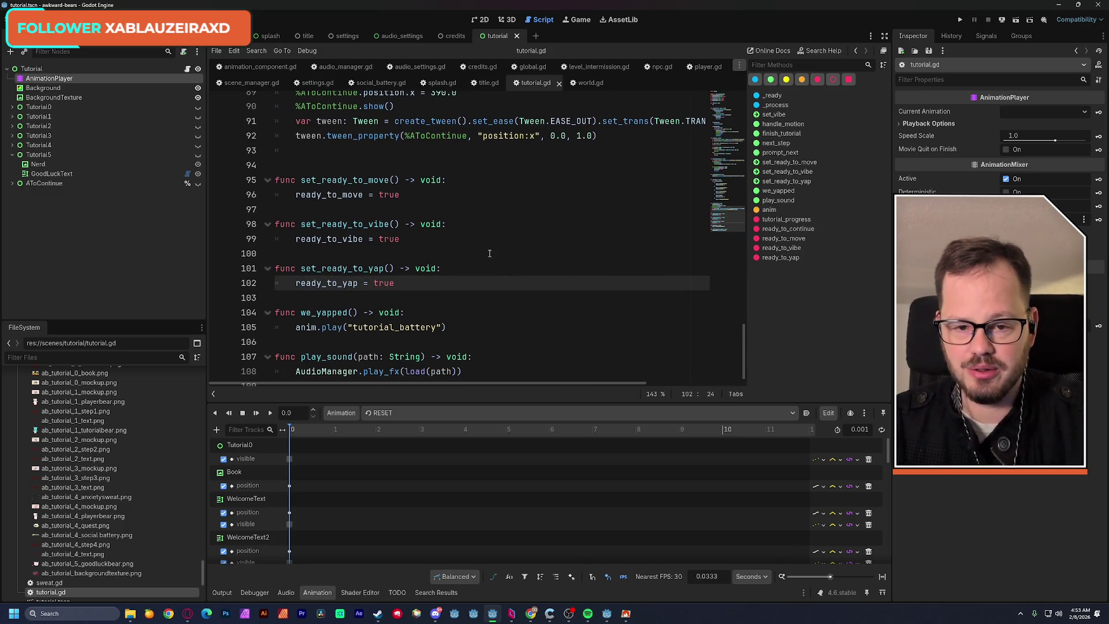
pyautogui.click(483, 21)
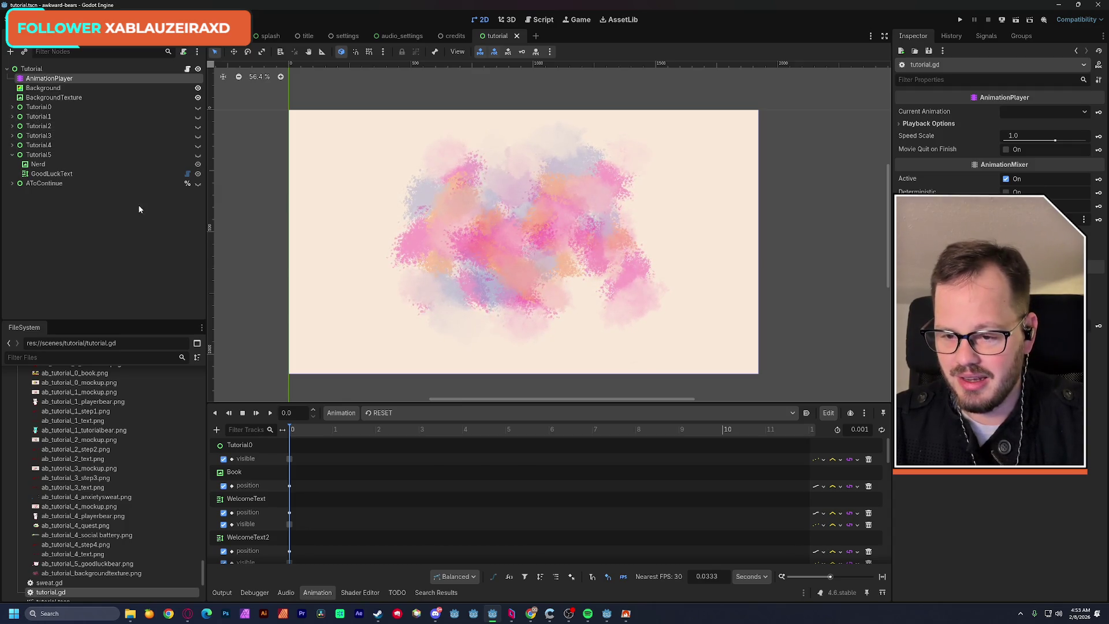
# Switch to the tutorial_start animation and move the playhead to 6.72 s.
pyautogui.click(384, 413)
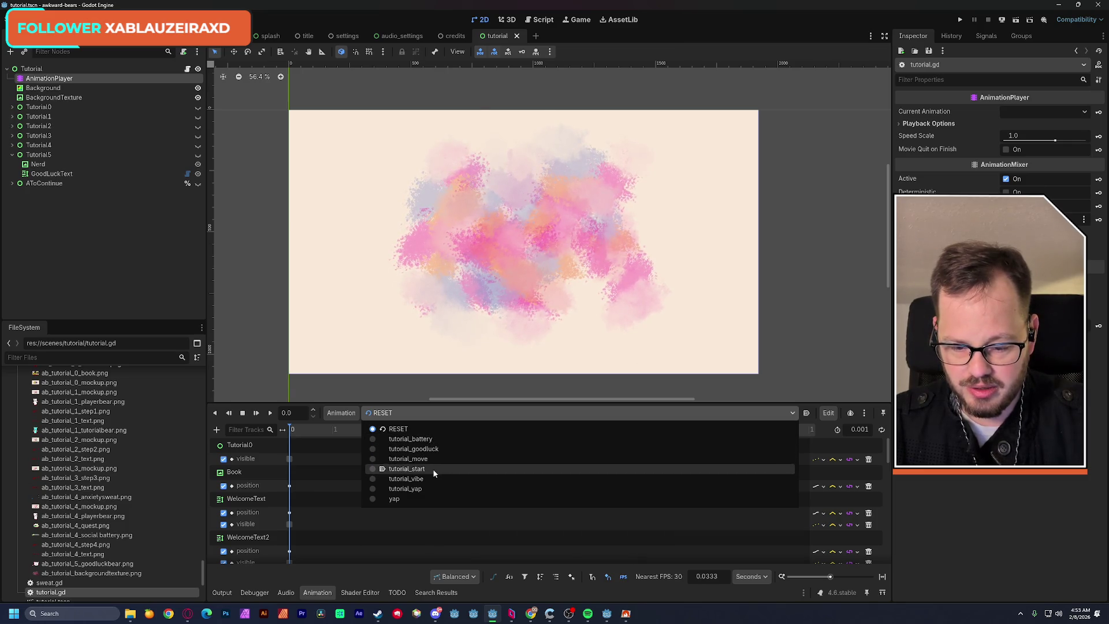
pyautogui.click(432, 468)
pyautogui.moveTo(291, 436); pyautogui.dragTo(510, 455)
pyautogui.scroll(-2, 559, 490)
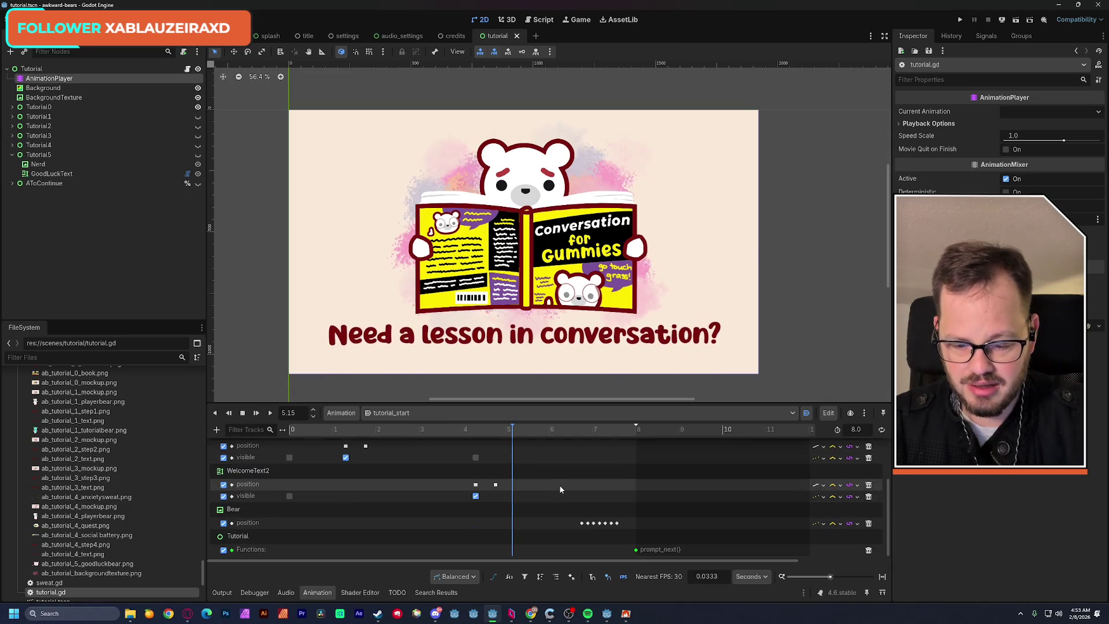
pyautogui.click(514, 432)
pyautogui.moveTo(515, 432); pyautogui.dragTo(579, 441)
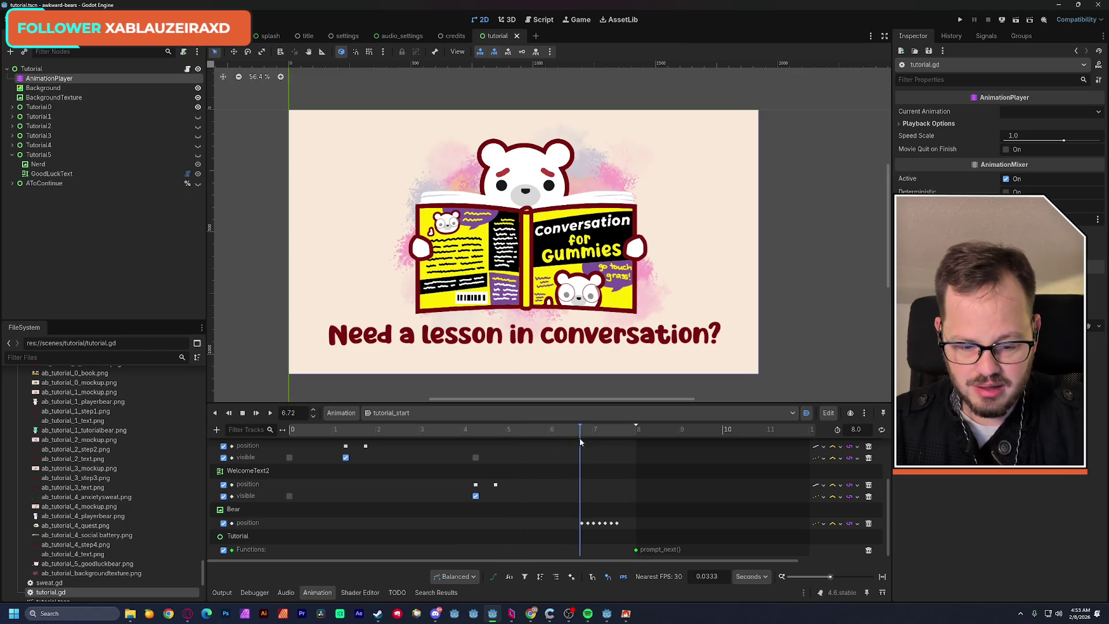
# Insert a play_sound key on the Functions track and expand its first argument.
pyautogui.rightClick(582, 553)
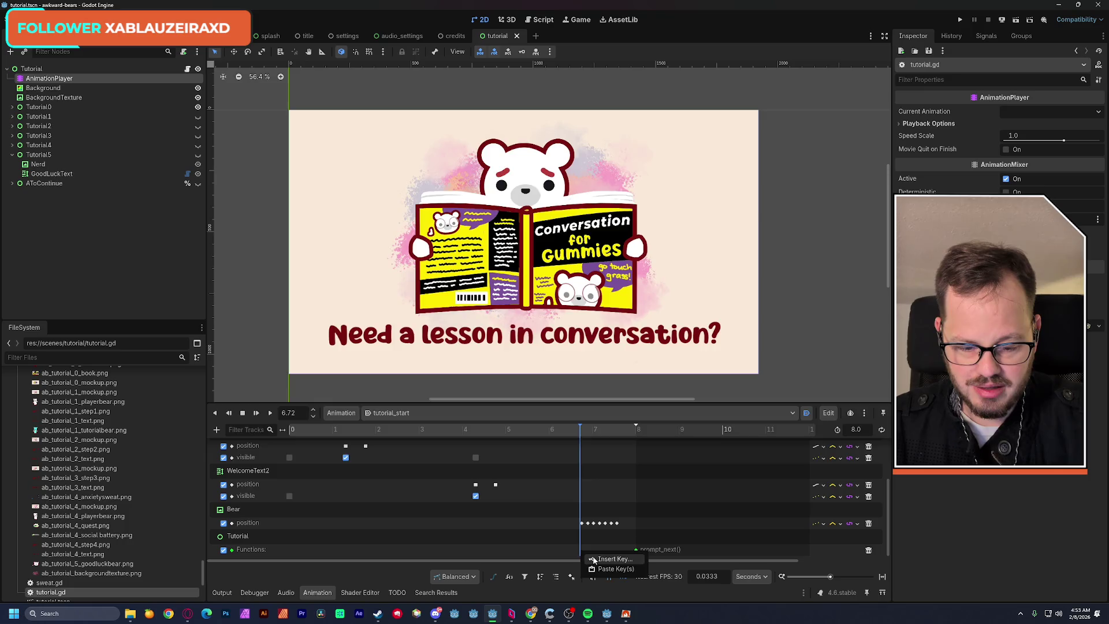
pyautogui.click(593, 557)
pyautogui.click(290, 297)
pyautogui.click(451, 488)
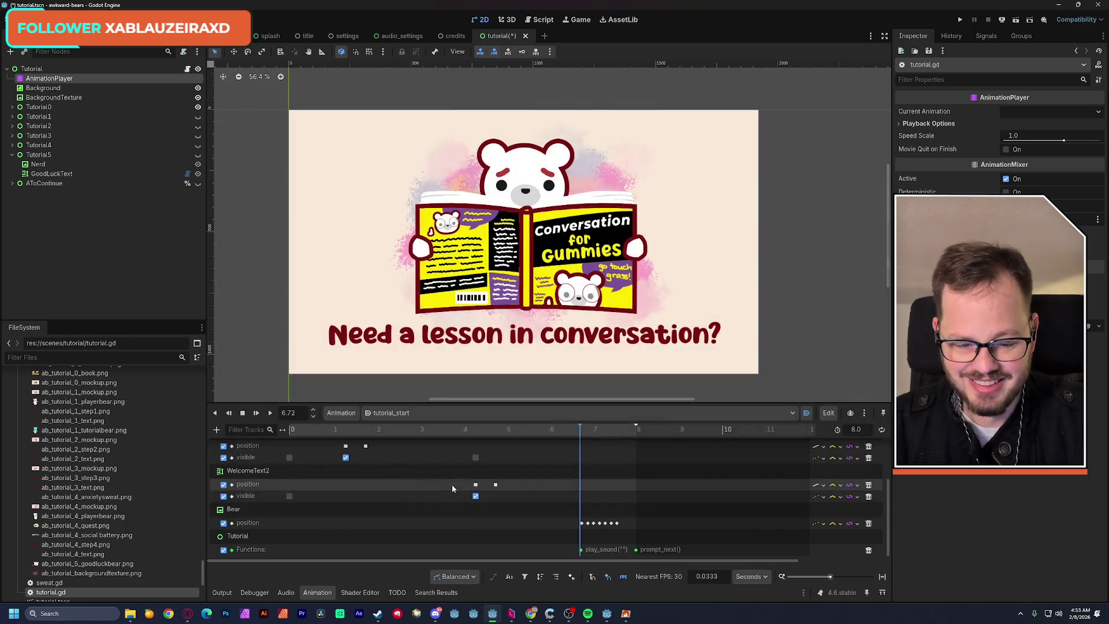
pyautogui.click(580, 549)
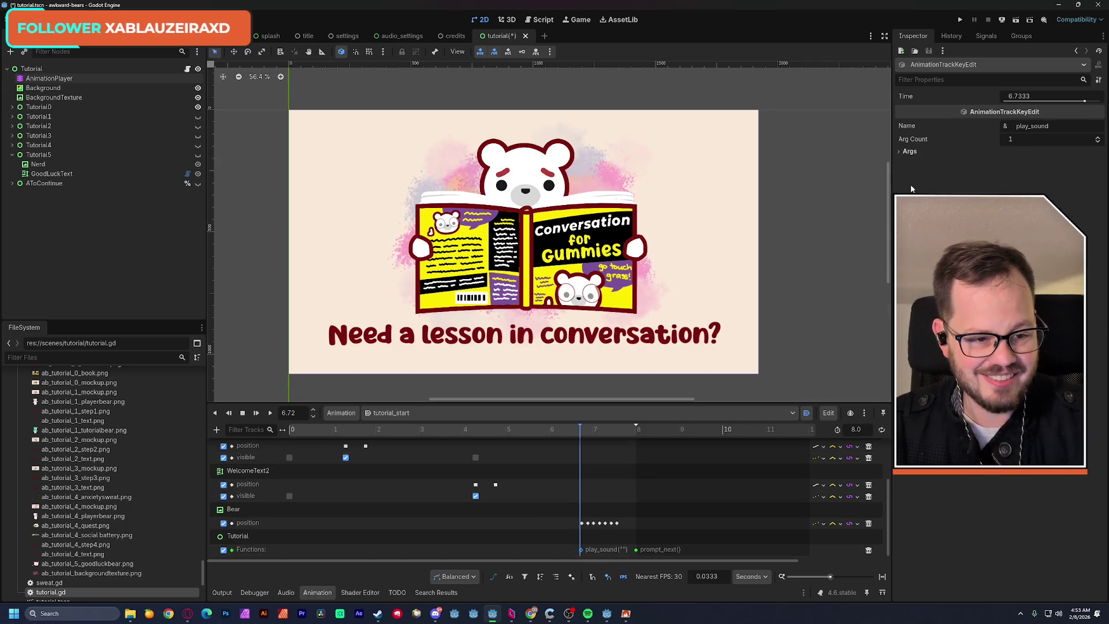
pyautogui.click(905, 163)
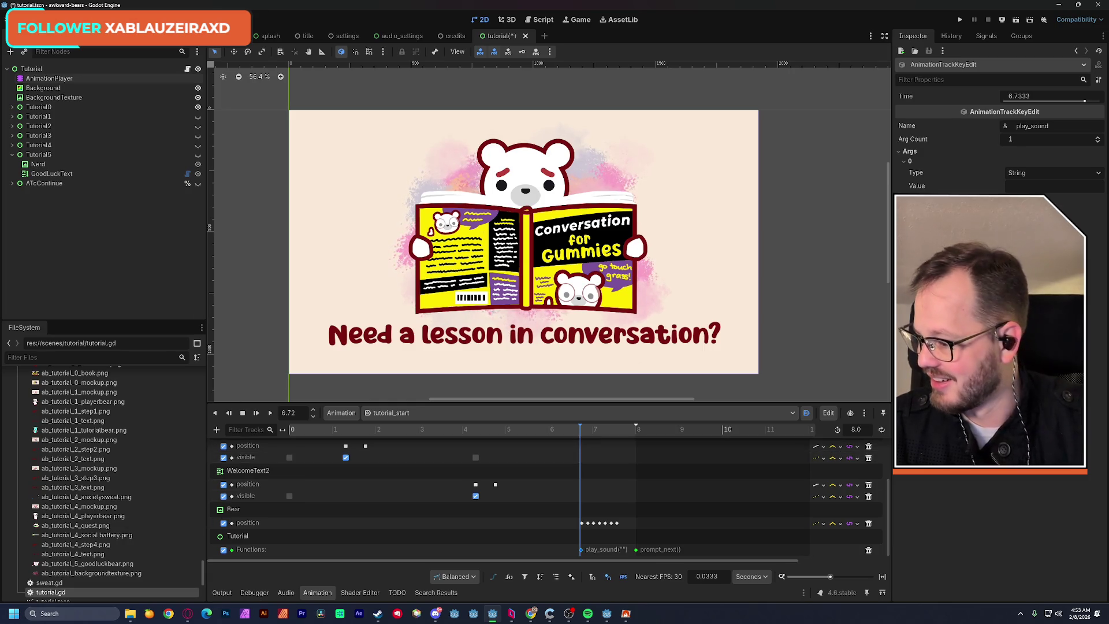
# Filter the project files for 'nod' to find Face_Nod.ogg, then run the game with F6.
pyautogui.click(82, 357)
pyautogui.write('nod')
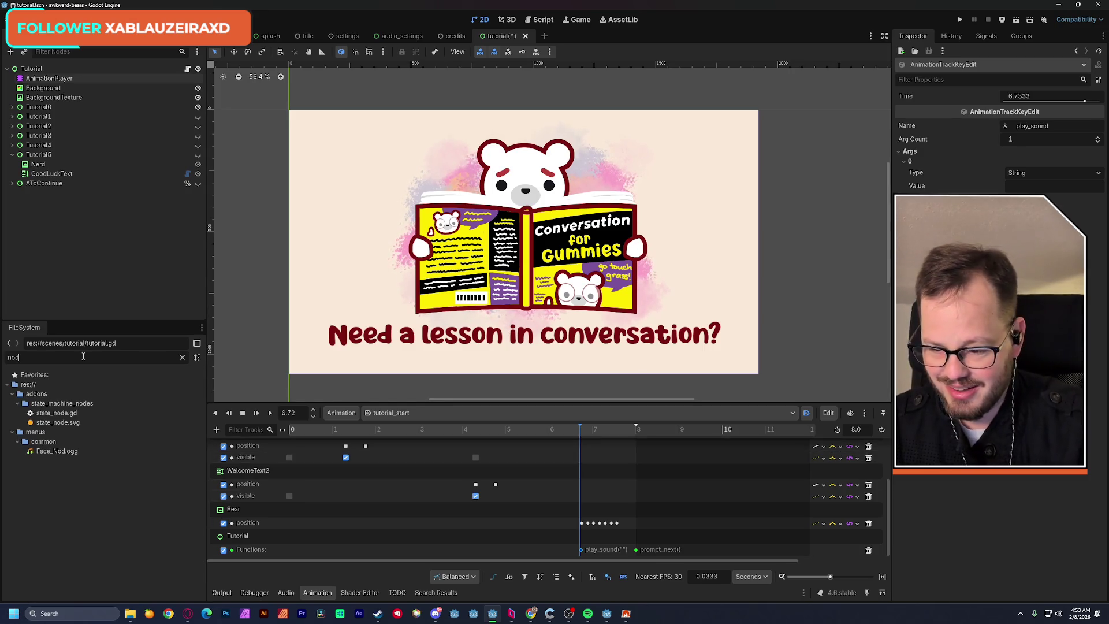
pyautogui.rightClick(66, 452)
pyautogui.press('F6')
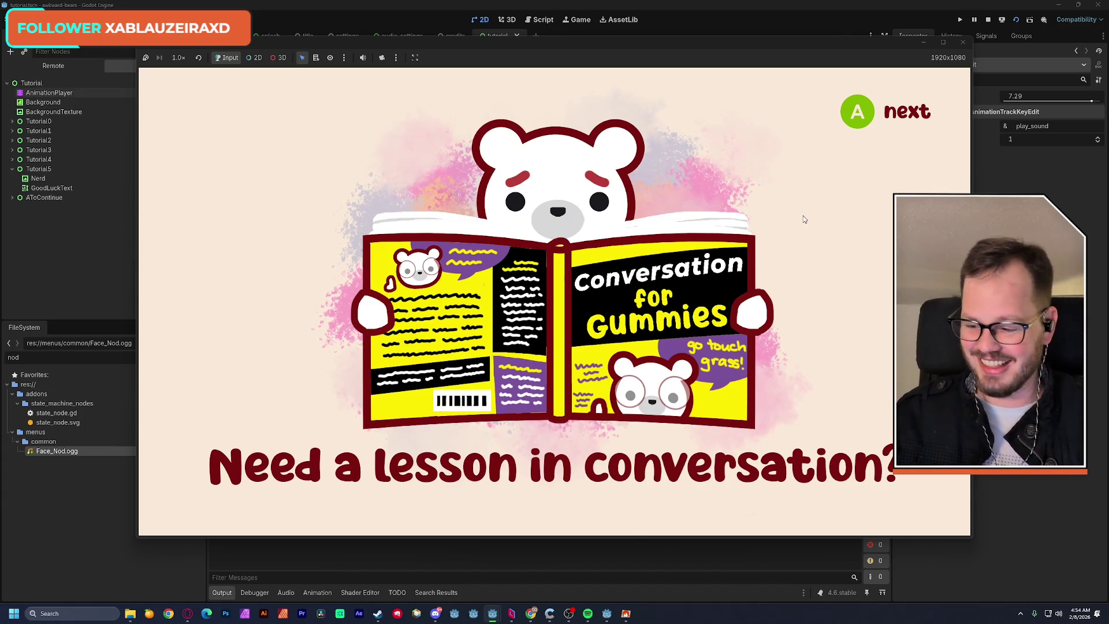
pyautogui.press('a')
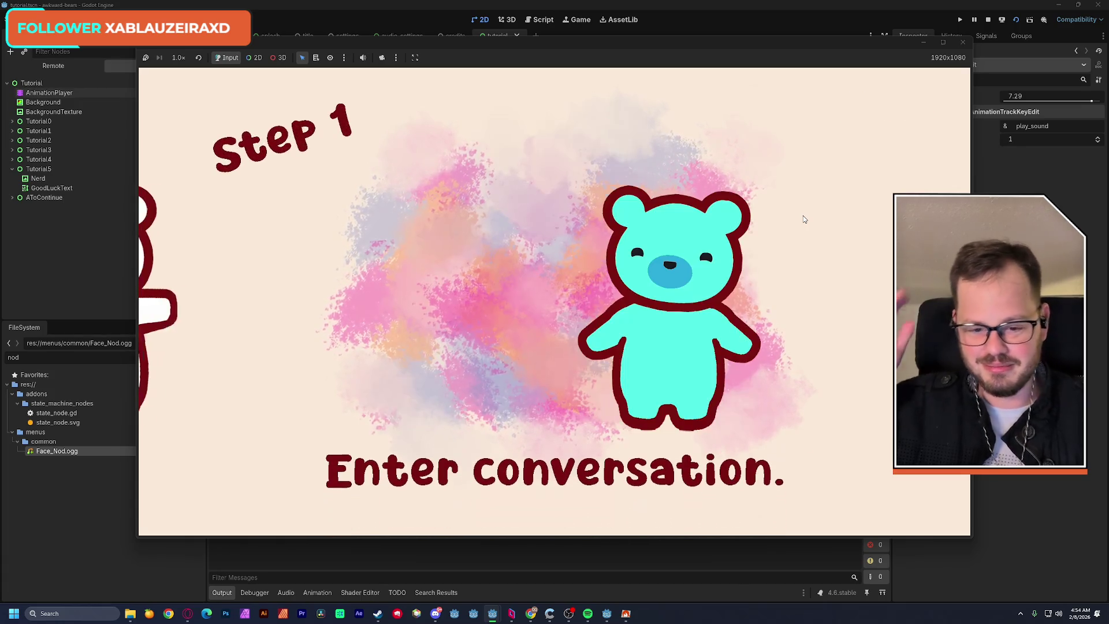
pyautogui.click(963, 44)
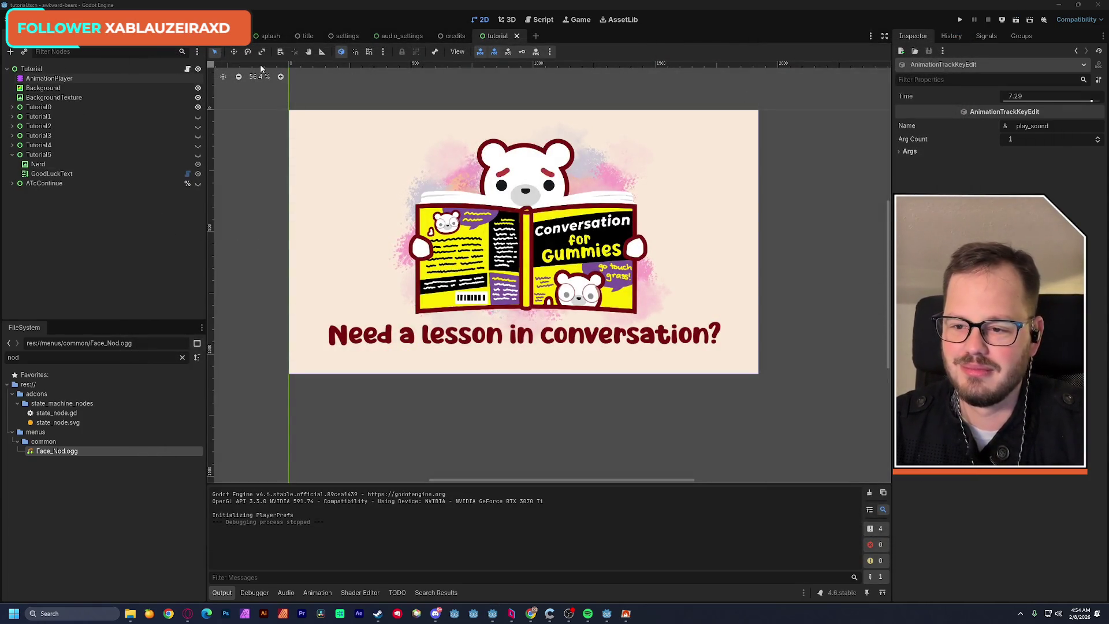
# In DSP Anime, choose the DODGE sound from the MOVES category.
pyautogui.click(626, 614)
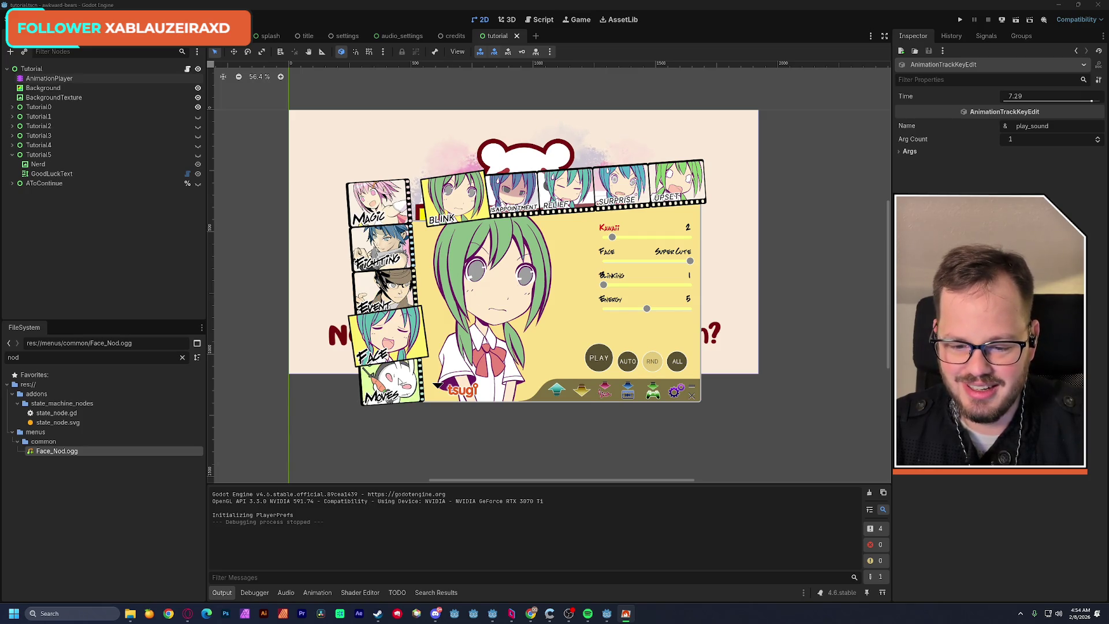
pyautogui.click(398, 381)
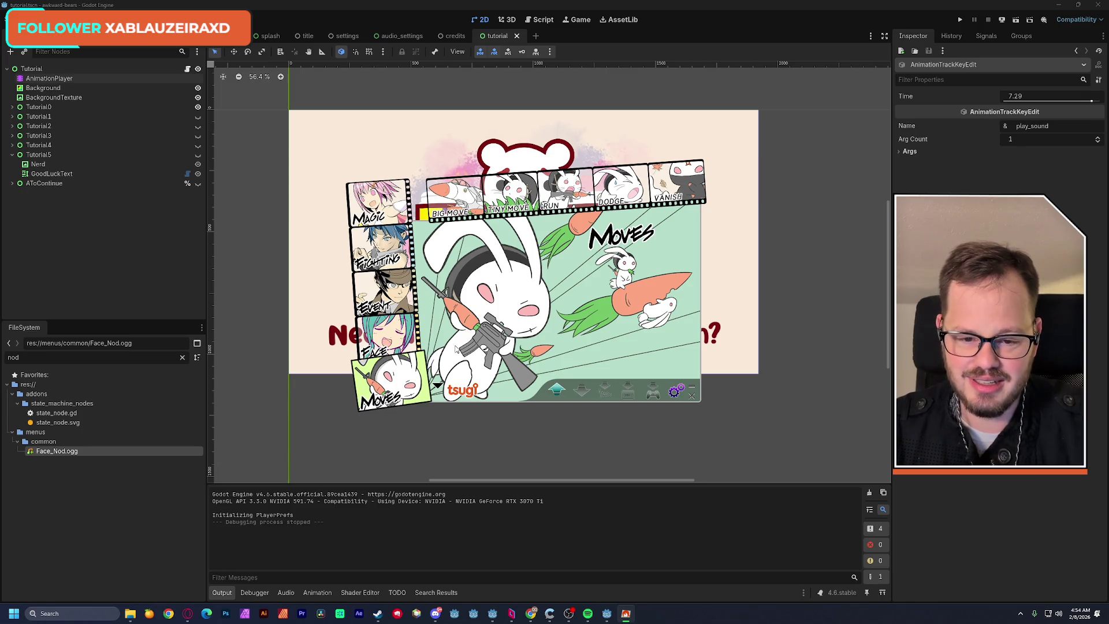
pyautogui.click(612, 188)
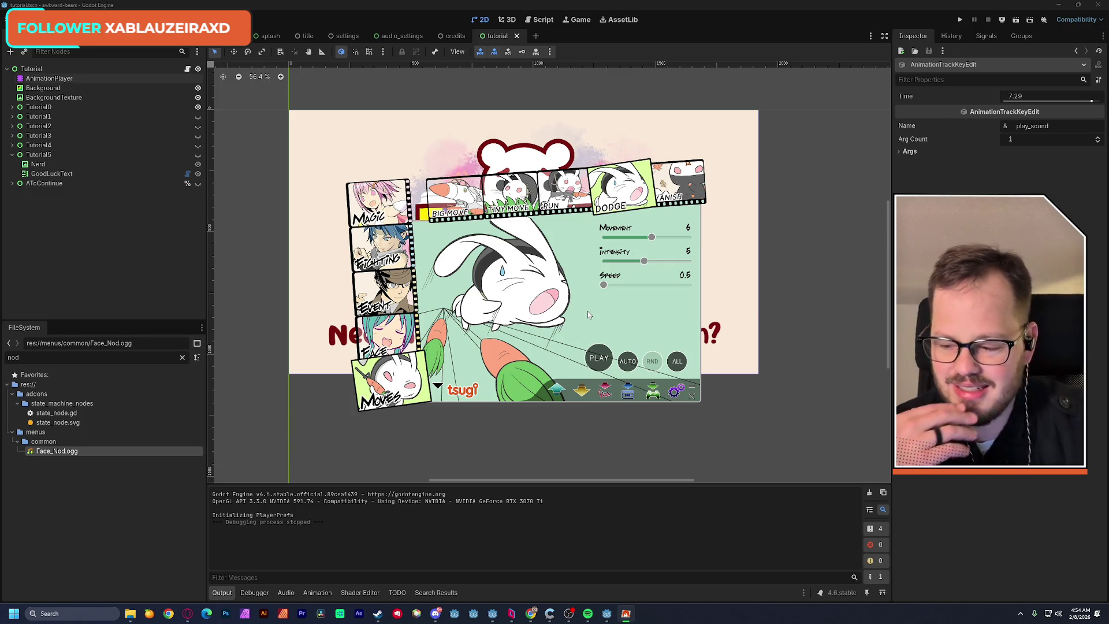
# Tune the Dodge sound's Speed and Intensity sliders, preview it, and open the save dialog.
pyautogui.click(608, 285)
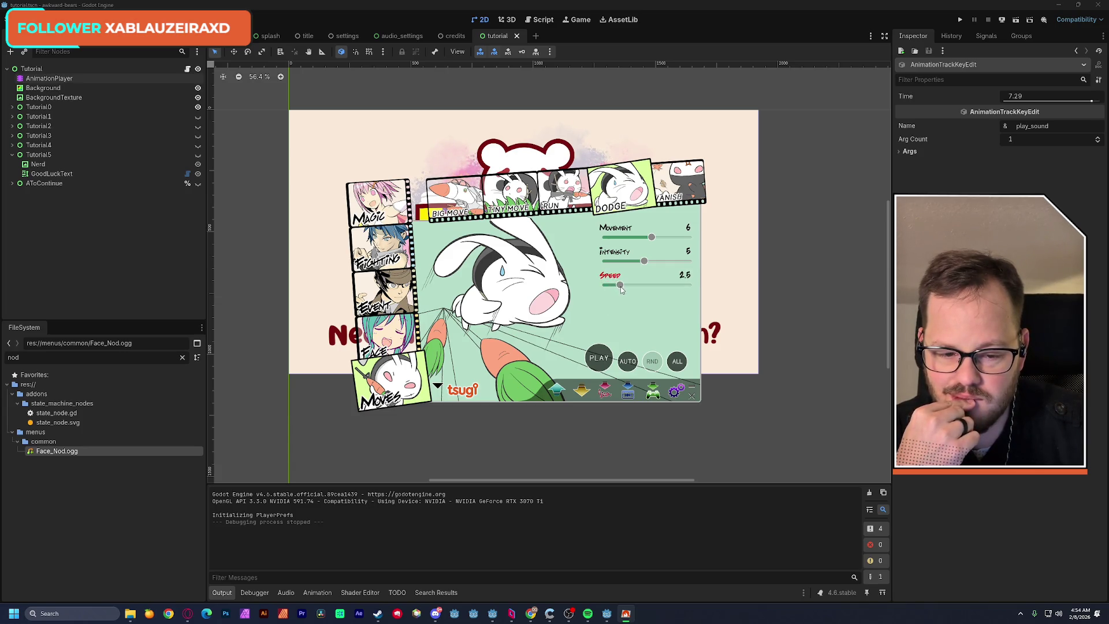
pyautogui.moveTo(619, 286); pyautogui.dragTo(626, 287)
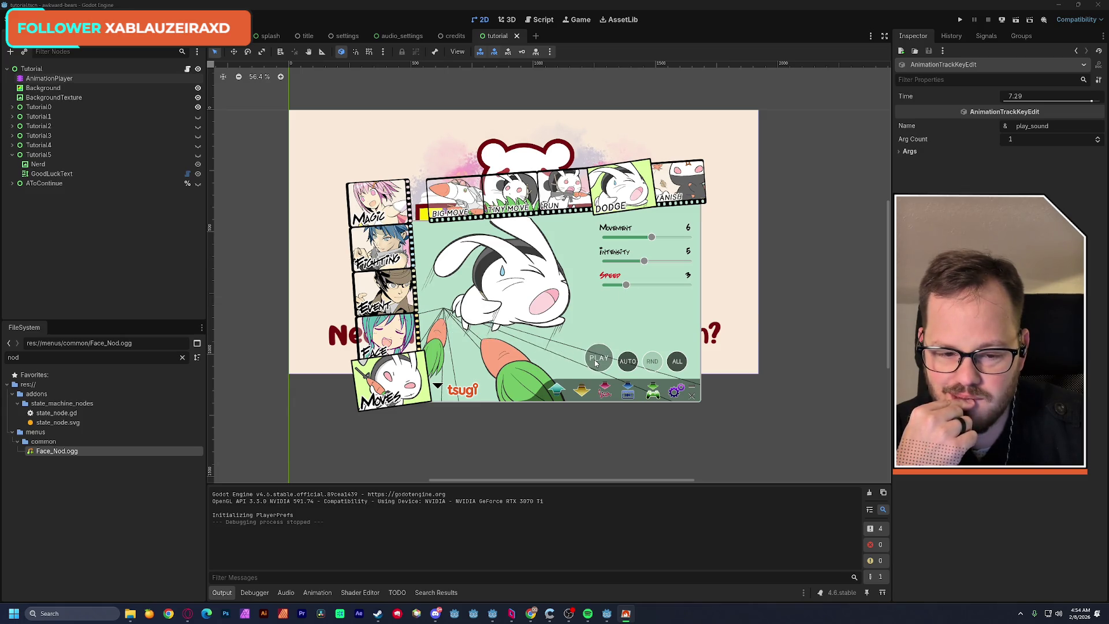
pyautogui.moveTo(643, 269)
pyautogui.mouseDown()
pyautogui.moveTo(618, 270)
pyautogui.moveTo(638, 241)
pyautogui.moveTo(618, 244)
pyautogui.mouseUp()
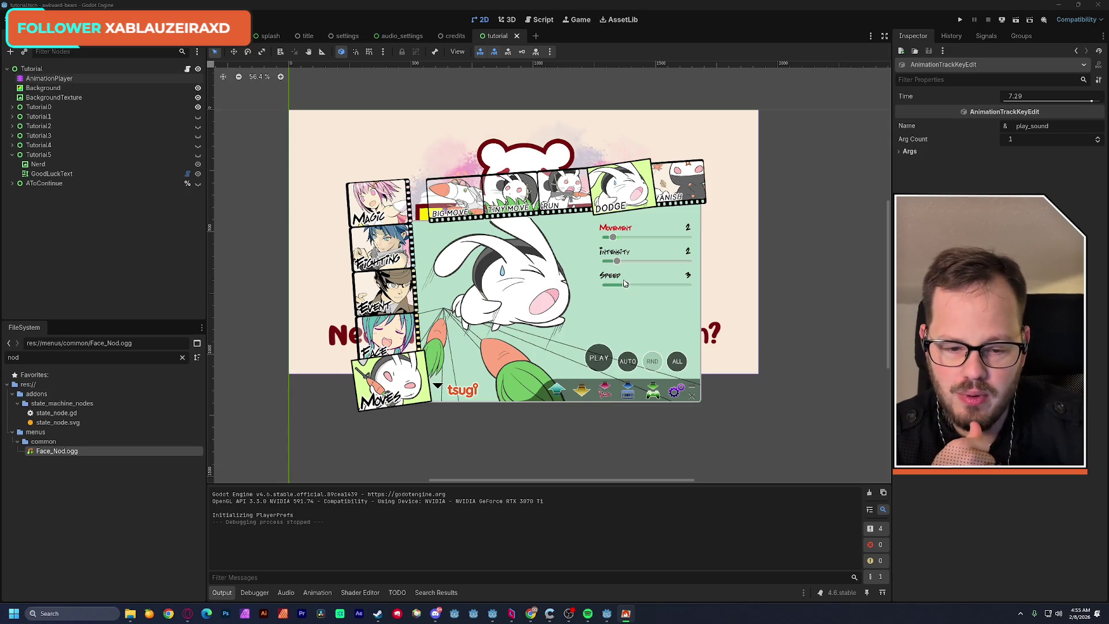
pyautogui.moveTo(626, 287)
pyautogui.mouseDown()
pyautogui.moveTo(604, 262)
pyautogui.moveTo(620, 239)
pyautogui.moveTo(637, 243)
pyautogui.mouseUp()
pyautogui.click(605, 359)
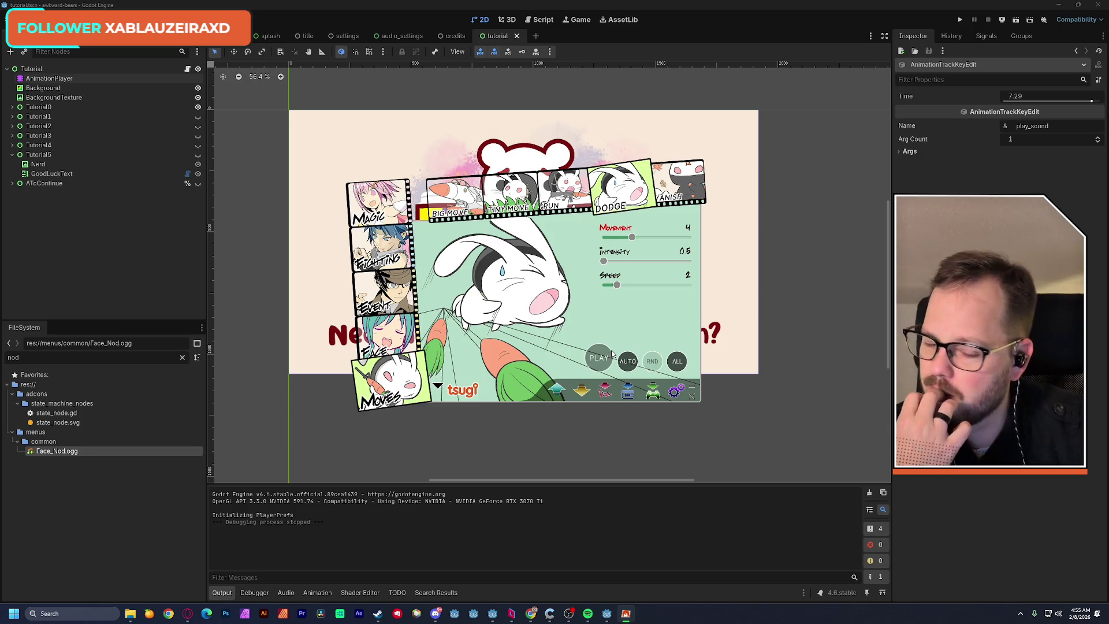
pyautogui.click(605, 388)
pyautogui.click(430, 401)
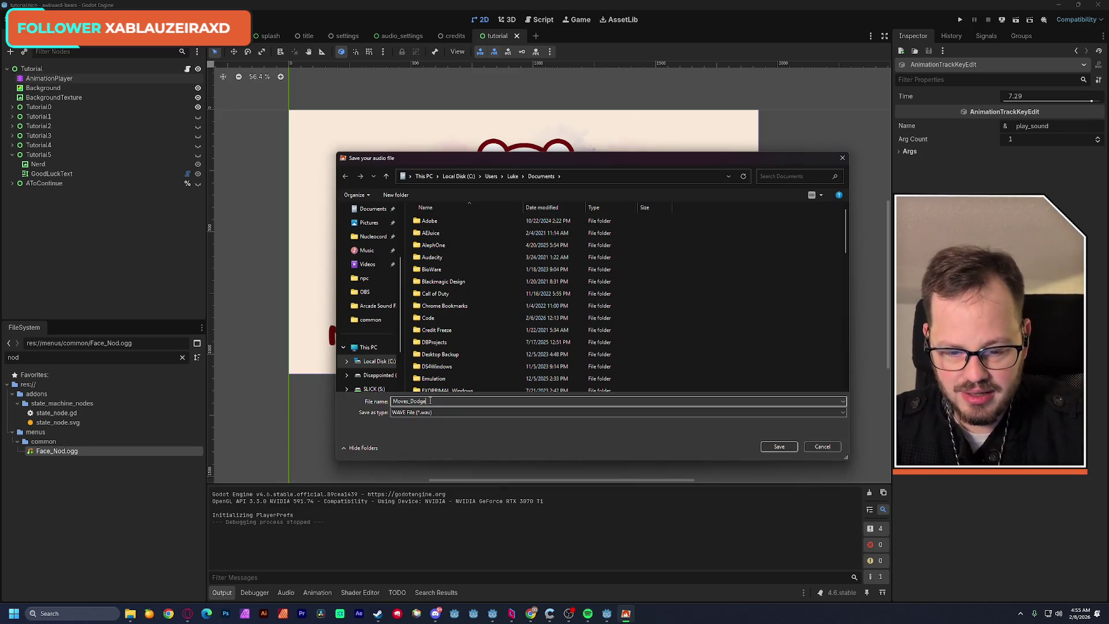
# Save the Dodge sound as a WAV named Text_Slide and minimize the Godot window.
pyautogui.moveTo(432, 401); pyautogui.dragTo(398, 402)
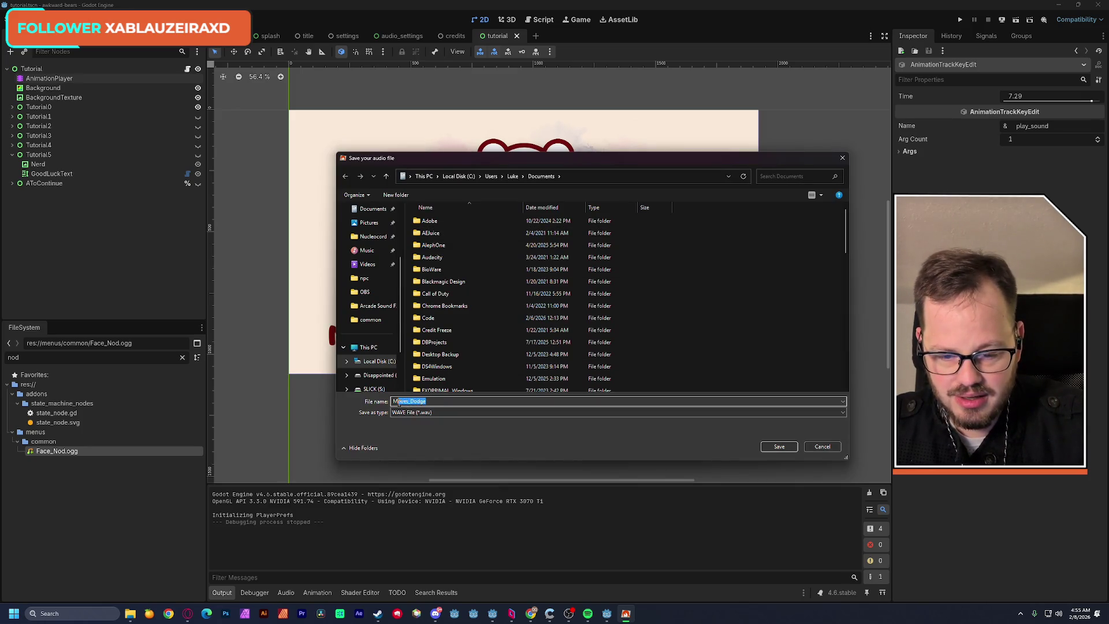
pyautogui.write('Text_Slide')
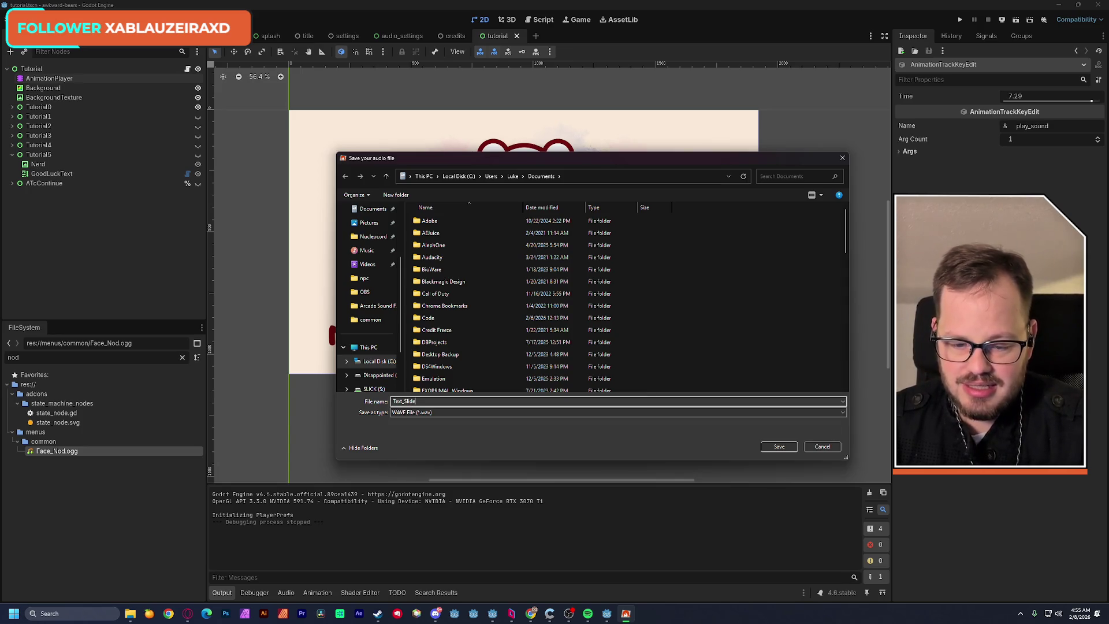
pyautogui.click(778, 447)
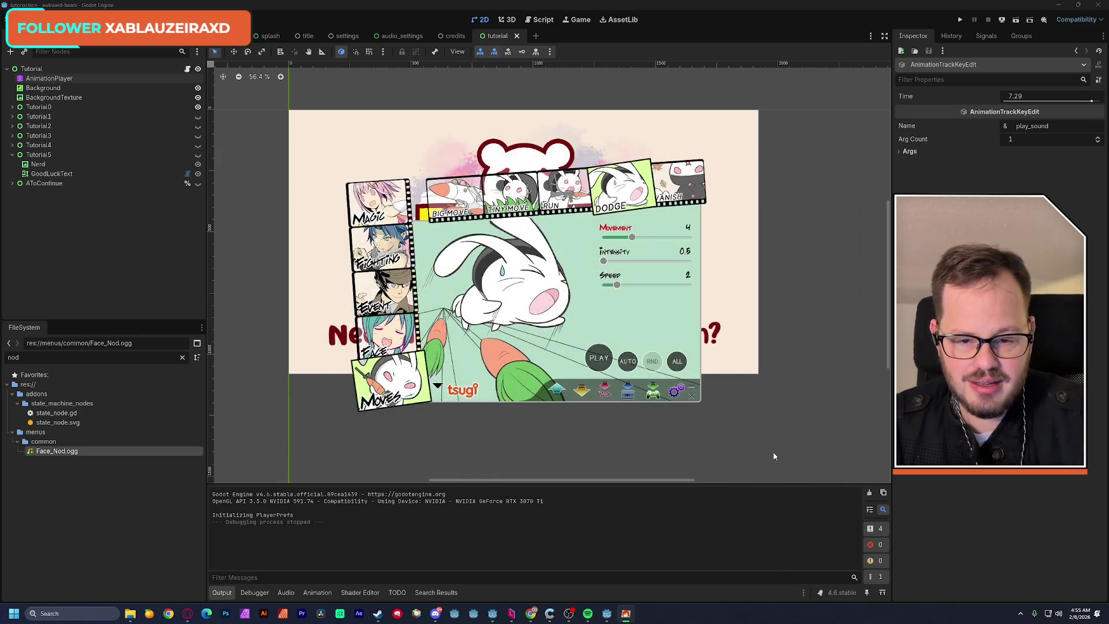
pyautogui.click(1058, 5)
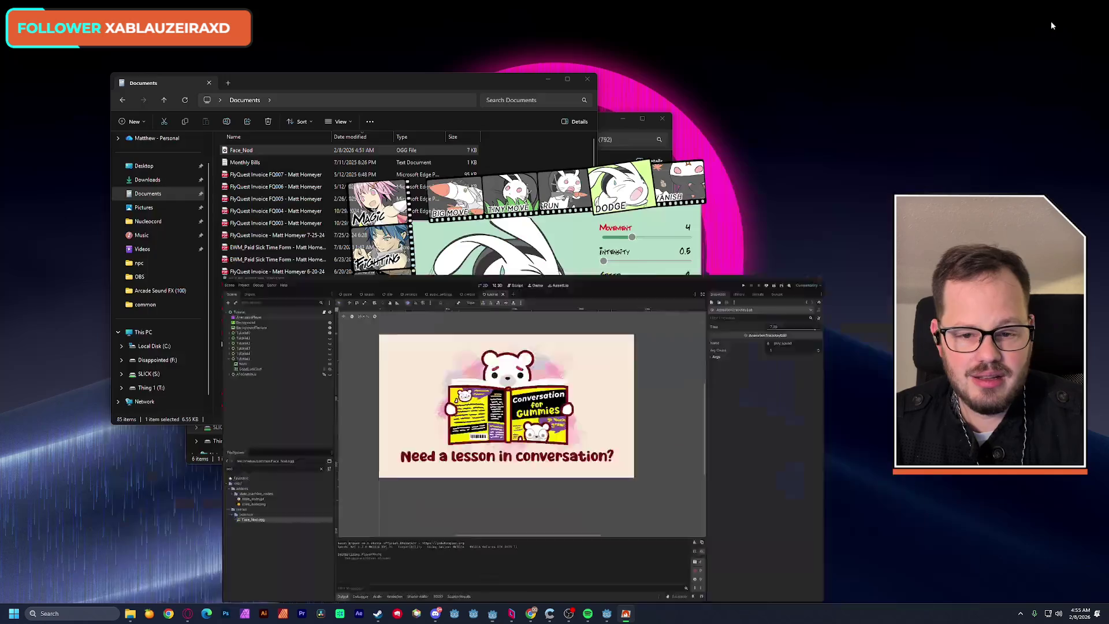
# Delete the old Text_Slide WAV file from Documents.
pyautogui.click(283, 88)
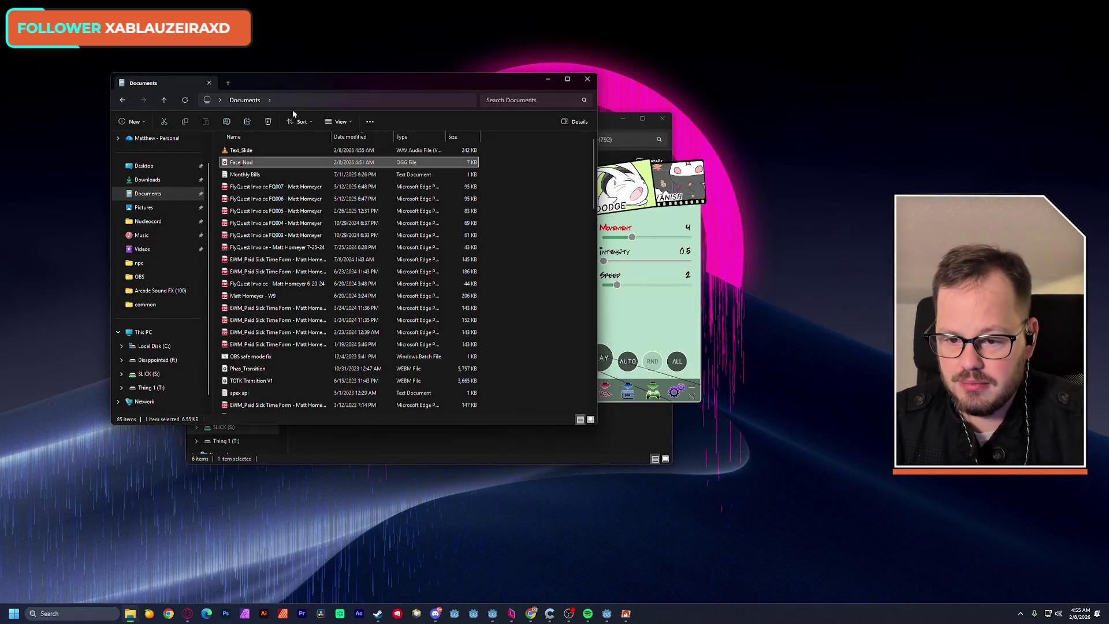
pyautogui.click(265, 151)
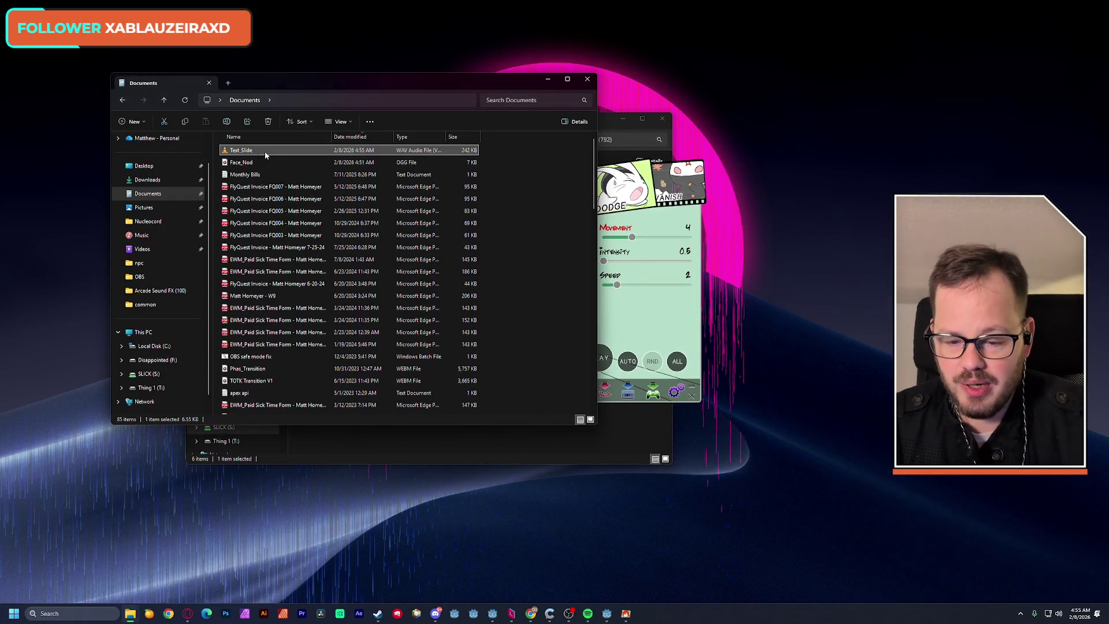
pyautogui.press('Delete')
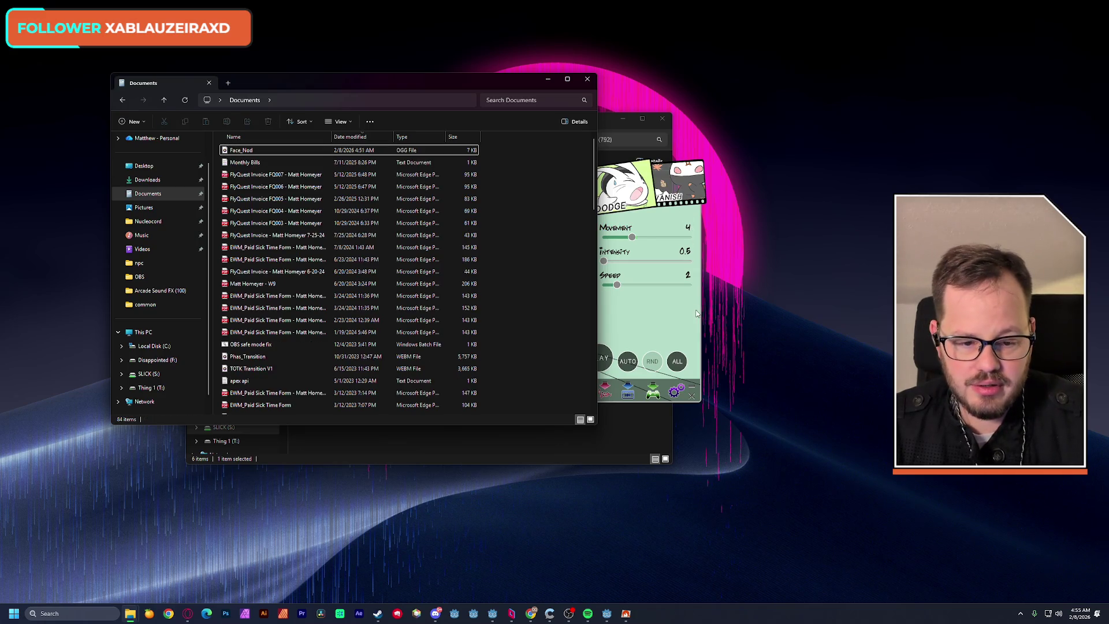
# Re-export the sound from DSP Anime as Text_Slide in OGG/Vorbis format.
pyautogui.click(697, 314)
pyautogui.click(607, 391)
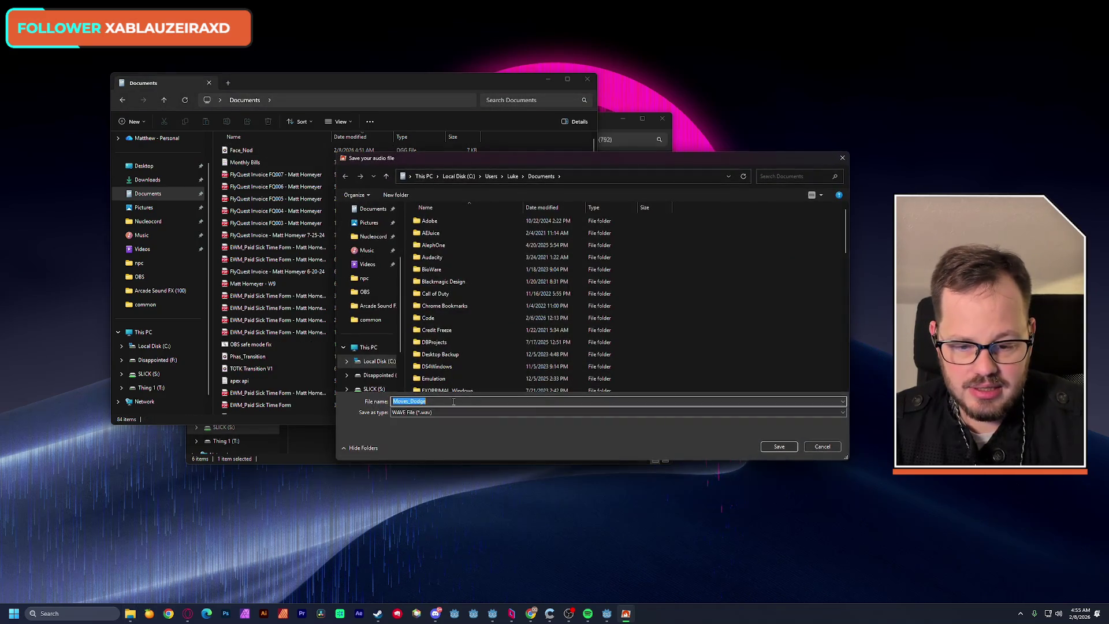
pyautogui.write('Text')
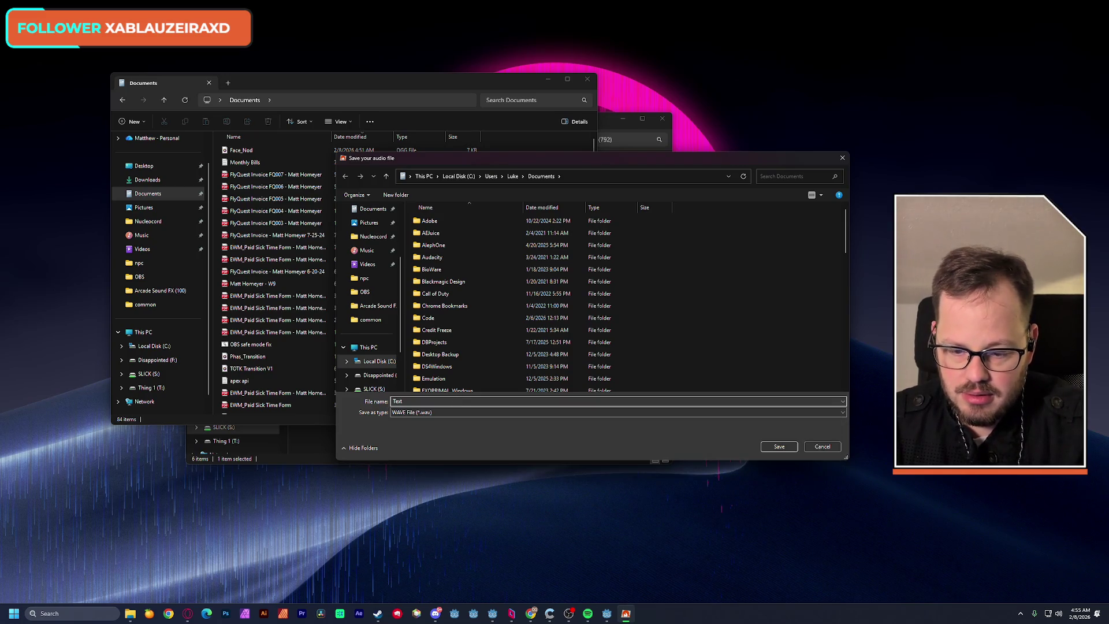
pyautogui.write('_Slide')
pyautogui.click(405, 412)
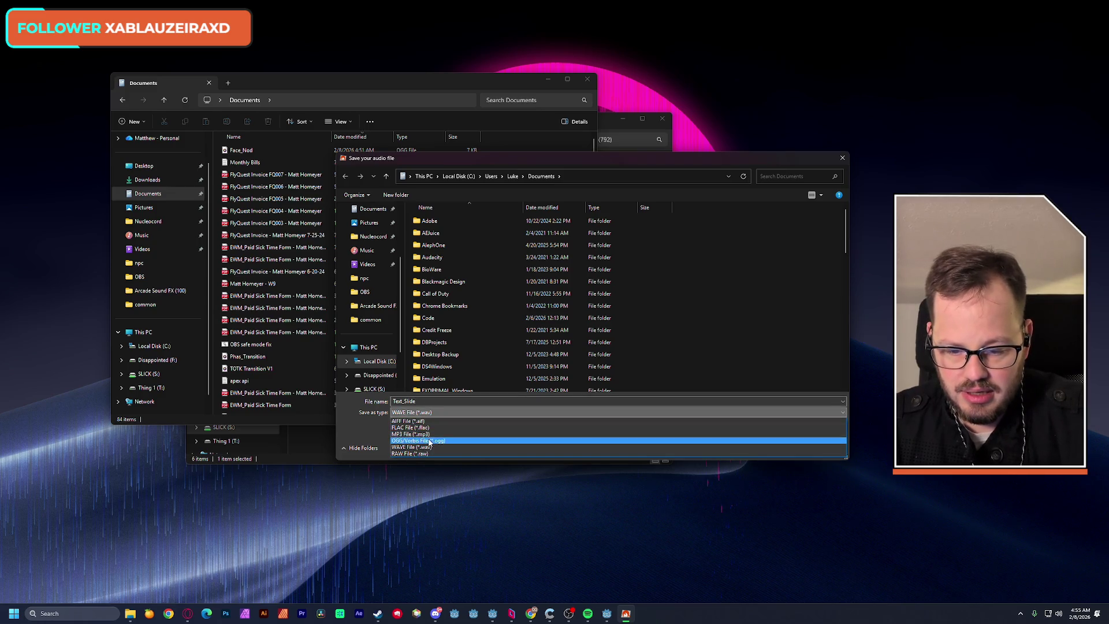
pyautogui.click(723, 431)
pyautogui.click(774, 446)
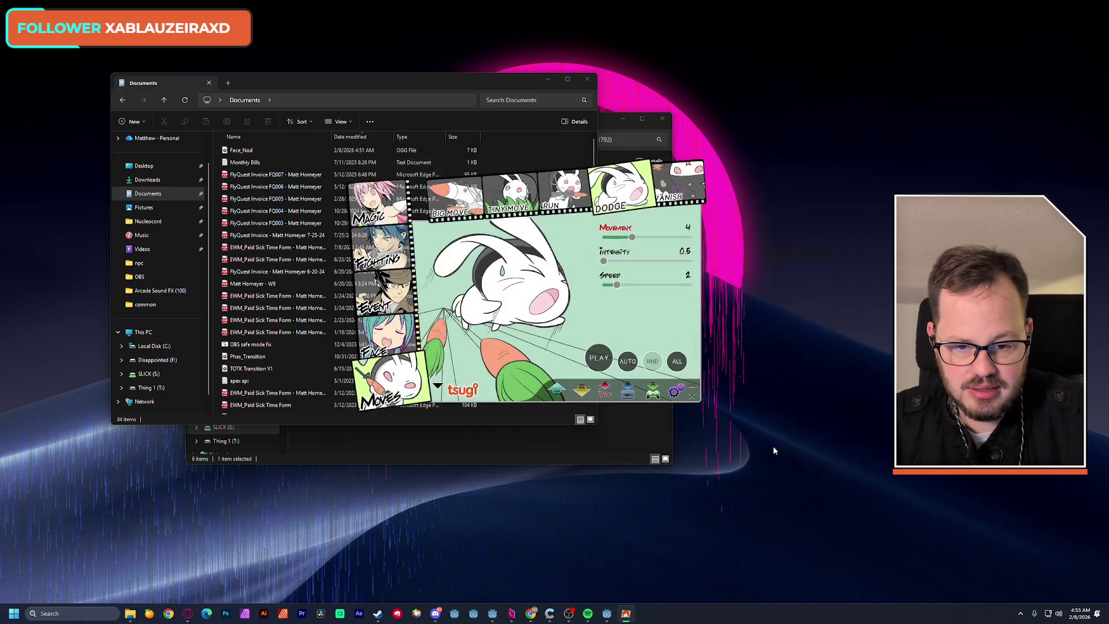
# Select Text_Slide and Face_Nod in Documents, delete both, and bring Godot forward.
pyautogui.click(341, 84)
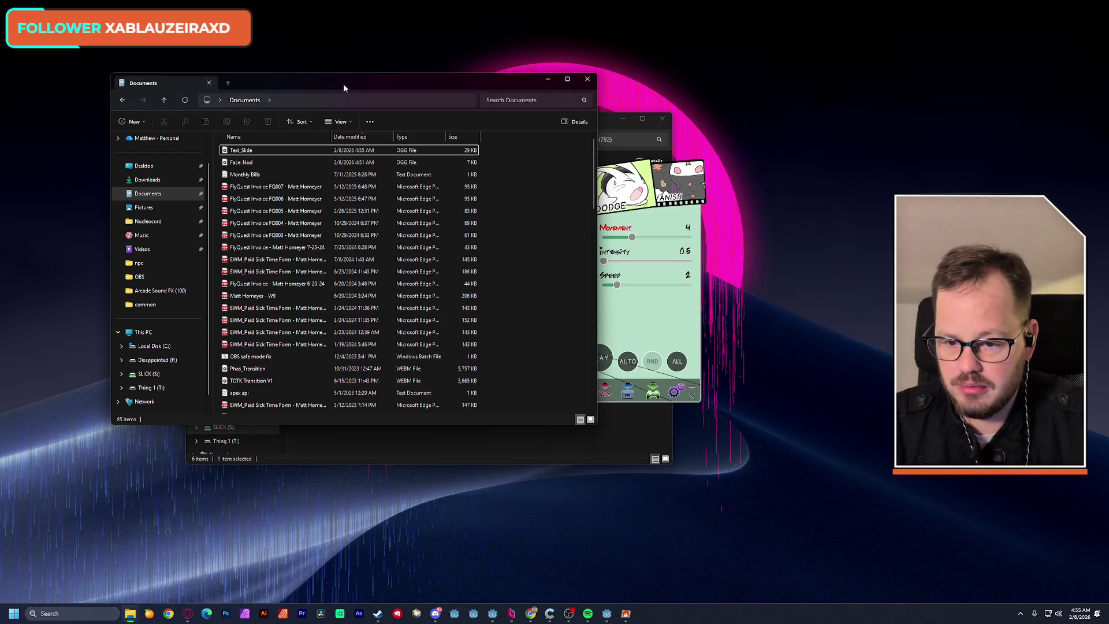
pyautogui.click(244, 150)
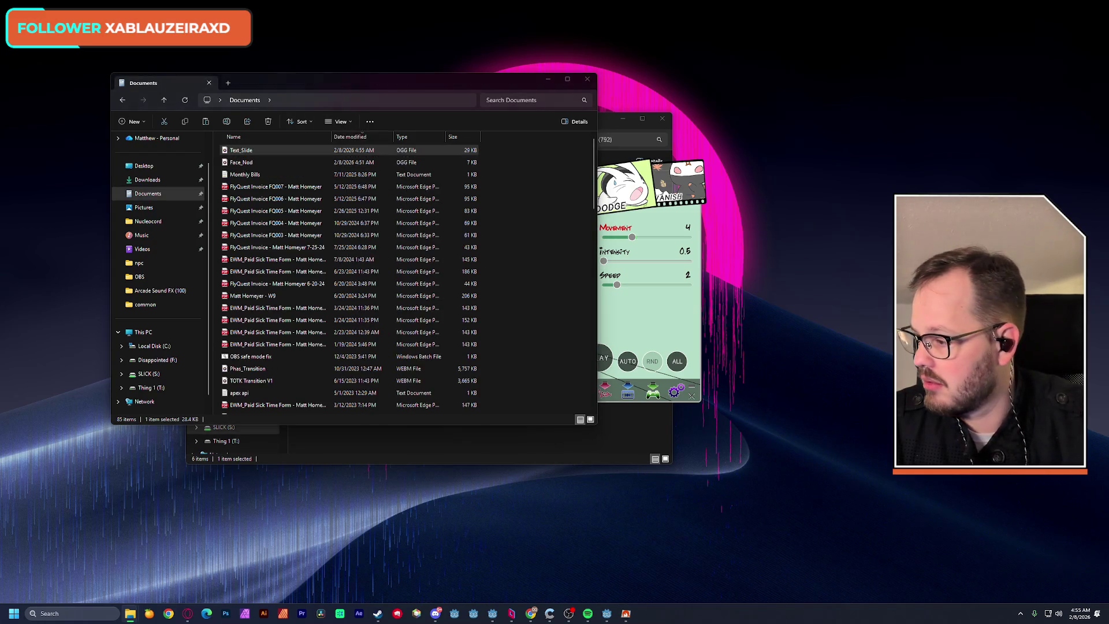
pyautogui.click(259, 163)
pyautogui.keyDown('ctrl'); pyautogui.click(259, 150); pyautogui.keyUp('ctrl')
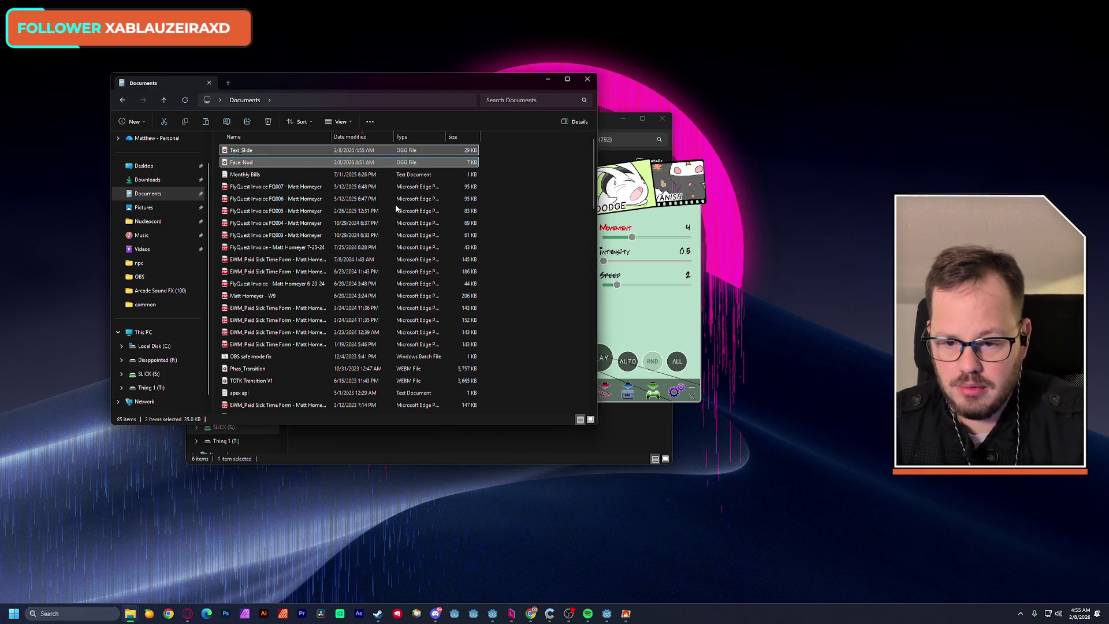
pyautogui.press('Delete')
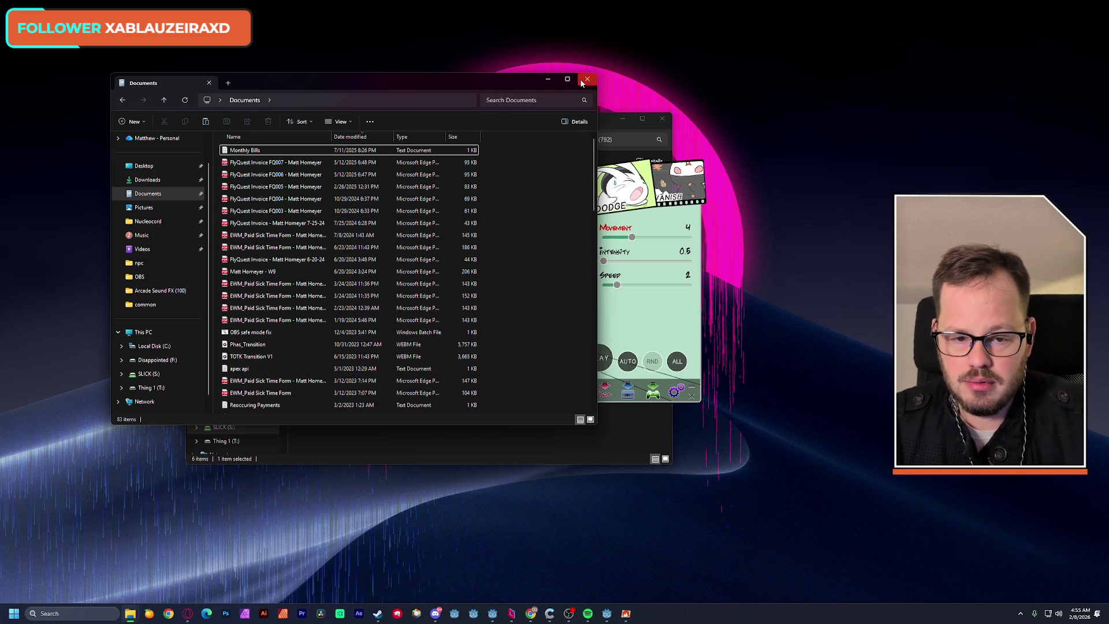
pyautogui.moveTo(608, 616)
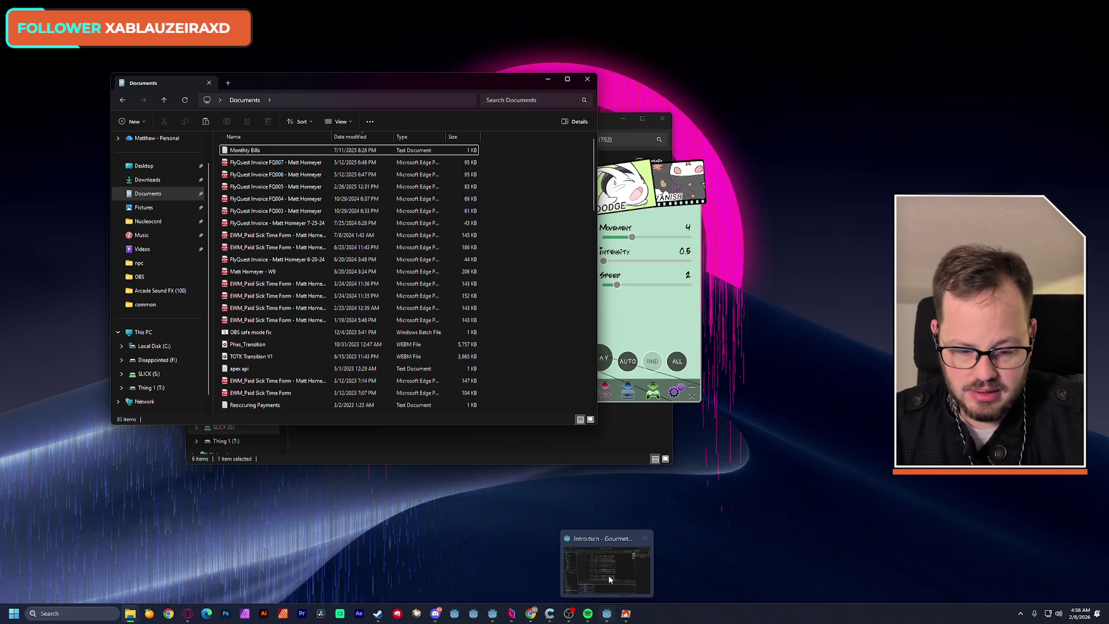
pyautogui.click(611, 561)
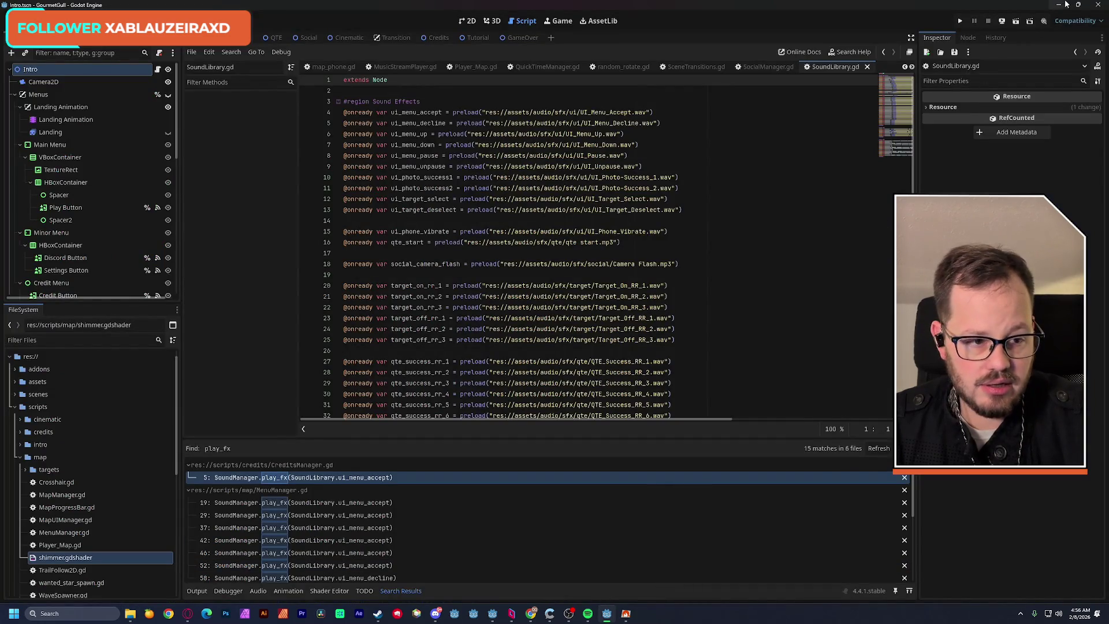
# Switch to the awkward-bears Godot project and open the AnimationPlayer's animation timeline.
pyautogui.click(1066, 5)
pyautogui.click(495, 618)
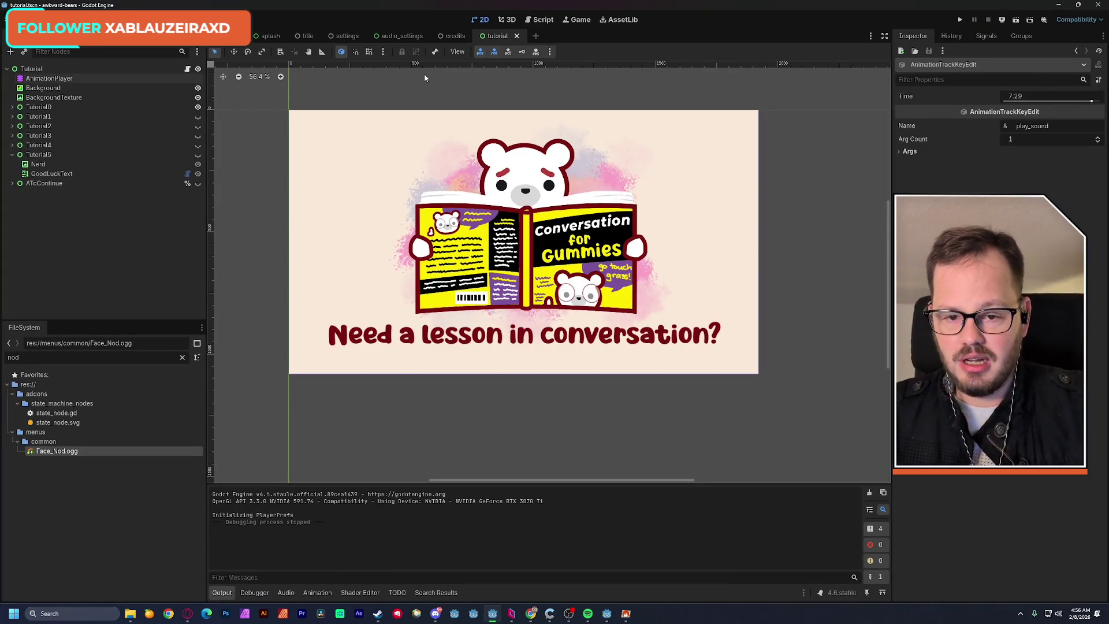
pyautogui.moveTo(455, 42)
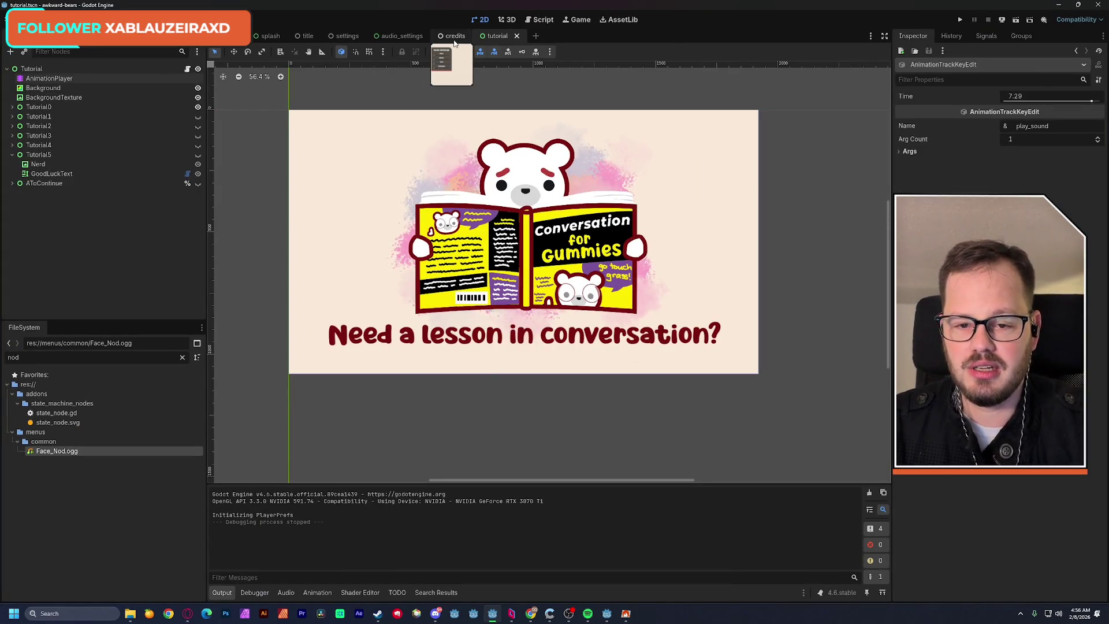
pyautogui.click(49, 78)
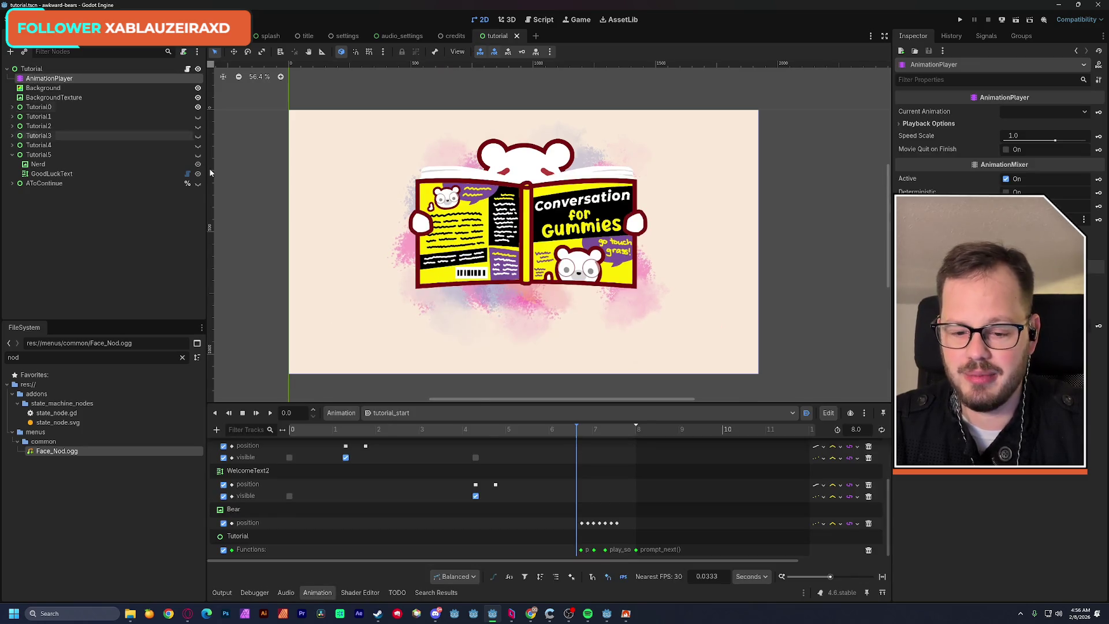
# Scrub tutorial_start to about 1.37 s where the welcome text appears and open Functions track key options.
pyautogui.moveTo(289, 432)
pyautogui.mouseDown()
pyautogui.moveTo(349, 440)
pyautogui.moveTo(312, 446)
pyautogui.mouseUp()
pyautogui.scroll(3, 324, 483)
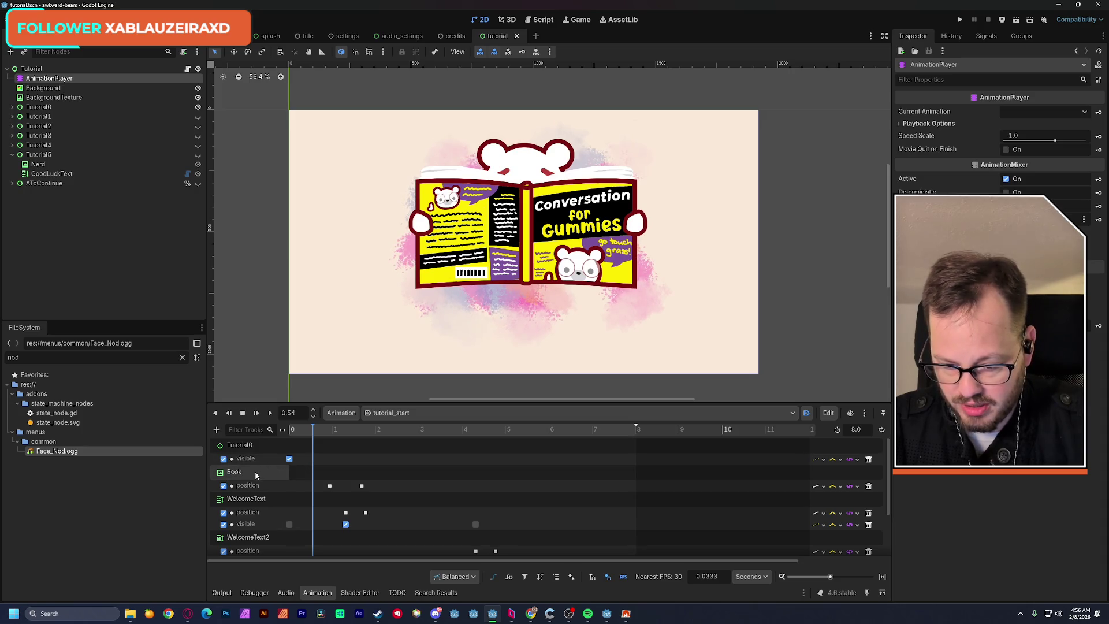
pyautogui.scroll(-2, 249, 502)
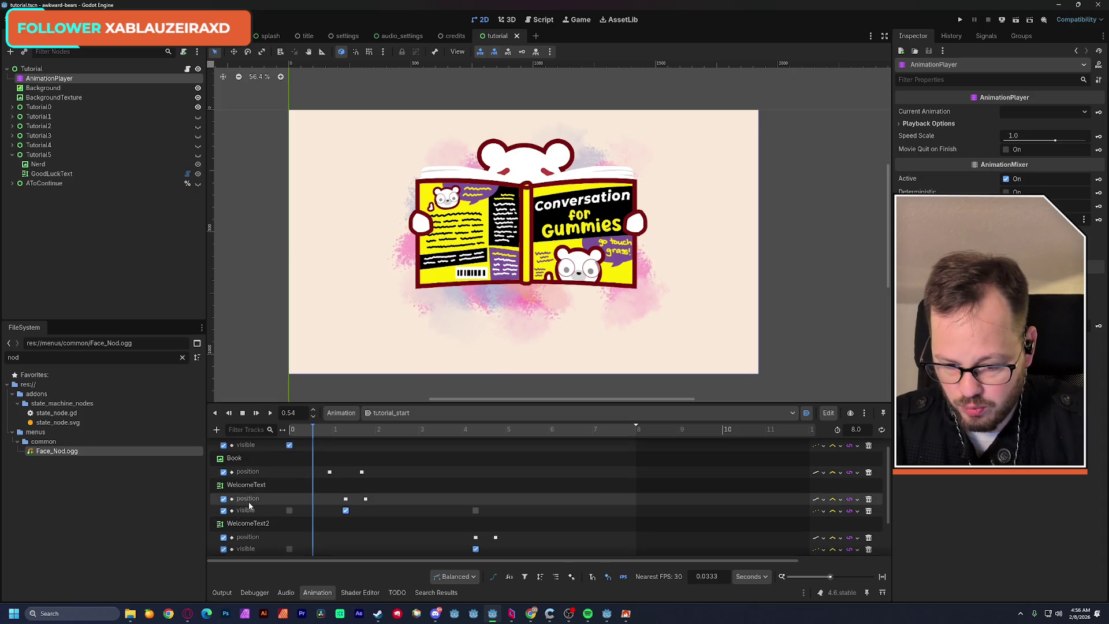
pyautogui.scroll(-1, 248, 504)
pyautogui.scroll(-1, 252, 498)
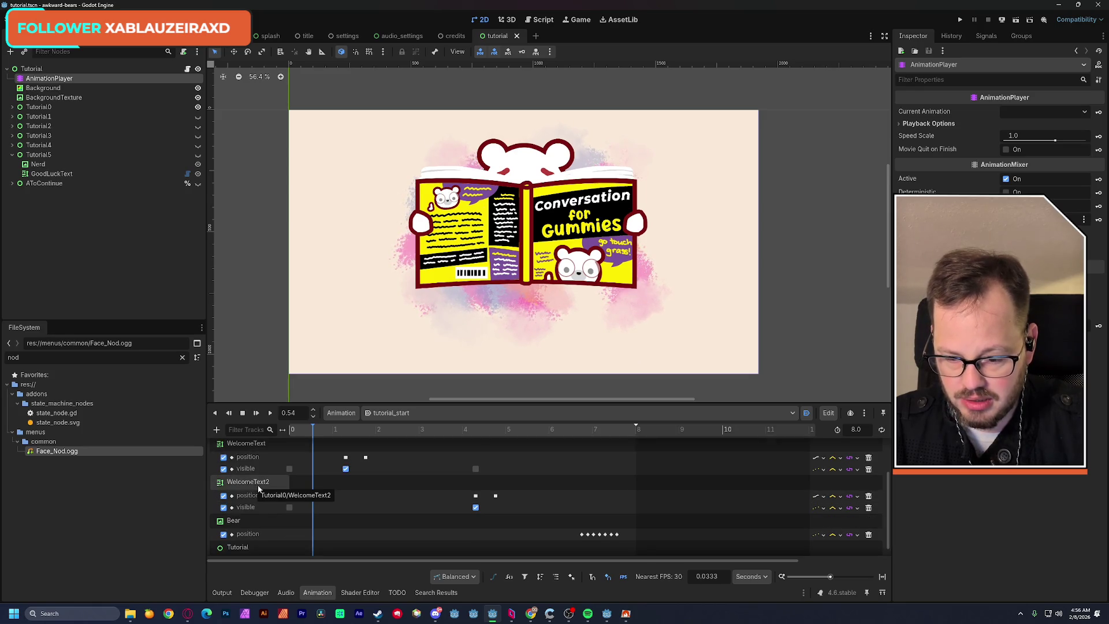
pyautogui.moveTo(322, 437); pyautogui.dragTo(349, 445)
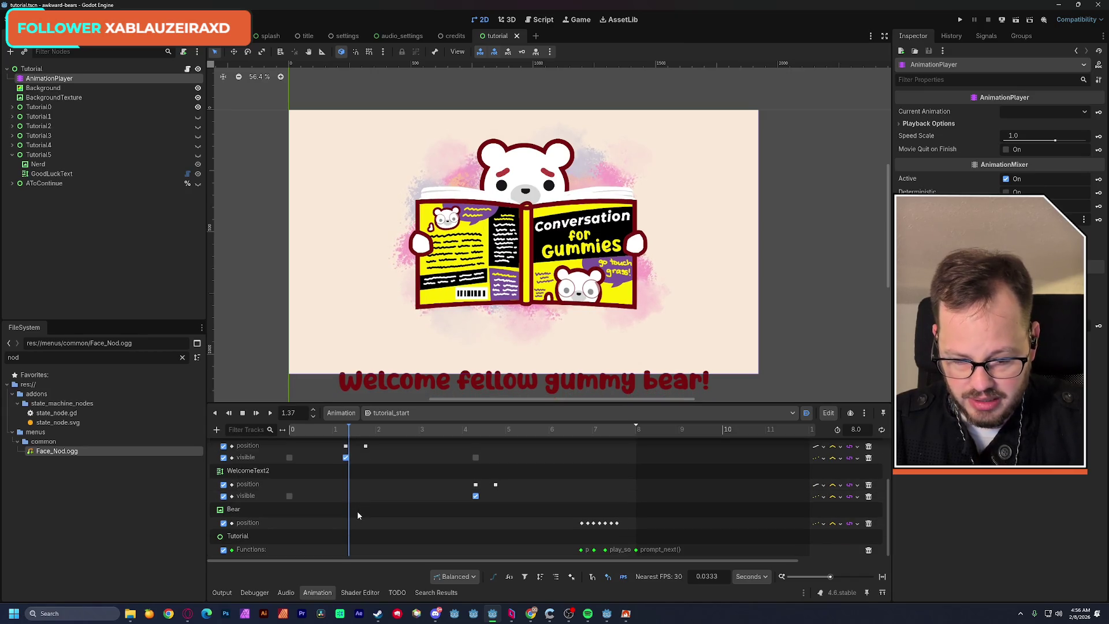
pyautogui.rightClick(349, 552)
# Insert a play_sound call key on the Functions track at about 1.37 s.
pyautogui.click(367, 553)
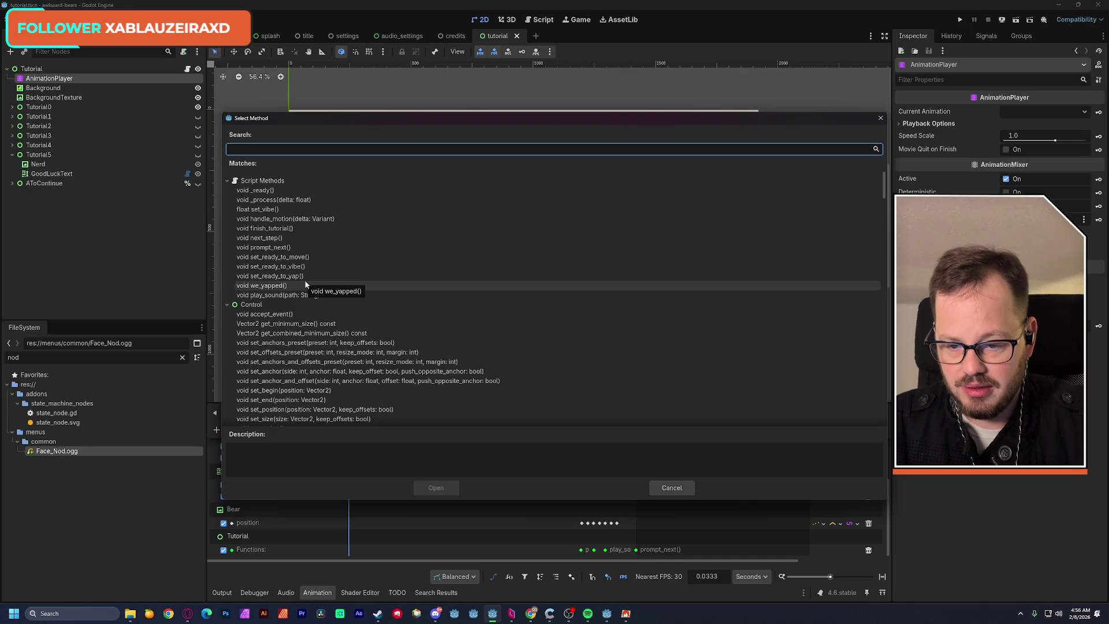
pyautogui.click(321, 295)
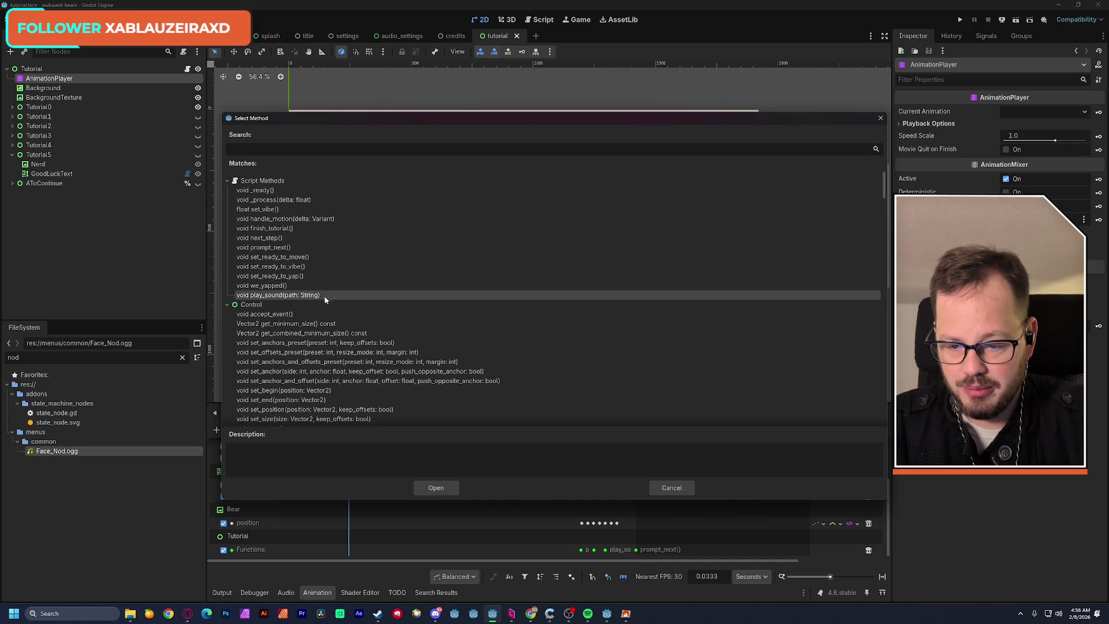
pyautogui.click(436, 488)
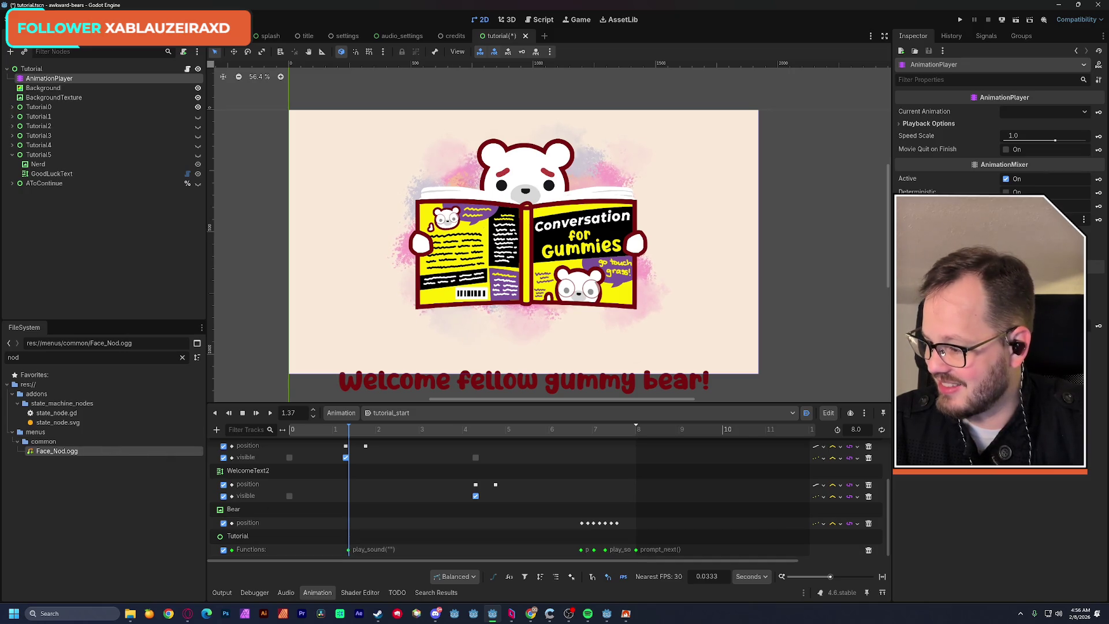
# Filter the FileSystem for 'slide' and copy the path of Text_Slide.ogg.
pyautogui.doubleClick(33, 358)
pyautogui.write('text')
pyautogui.press('BackSpace')
pyautogui.press('BackSpace')
pyautogui.press('BackSpace')
pyautogui.write('slide')
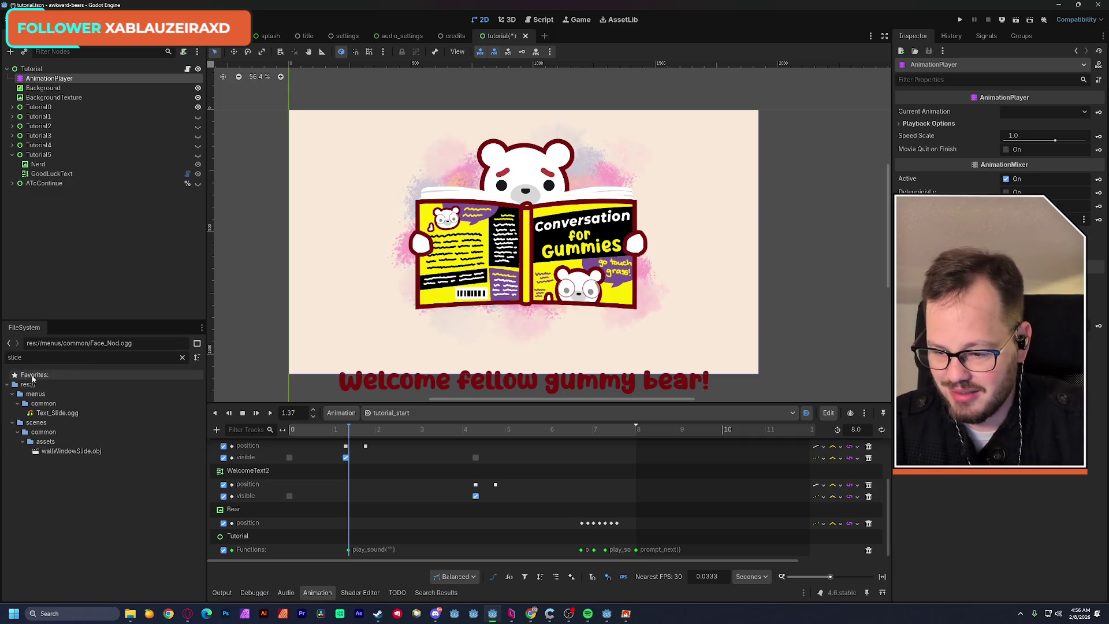
pyautogui.rightClick(55, 413)
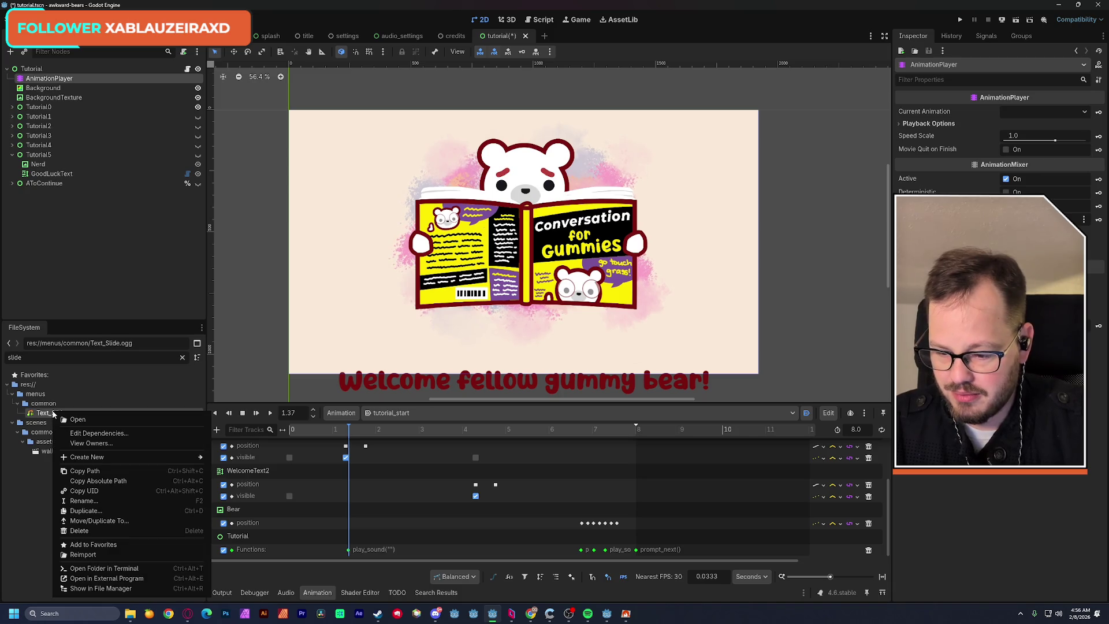
pyautogui.click(111, 471)
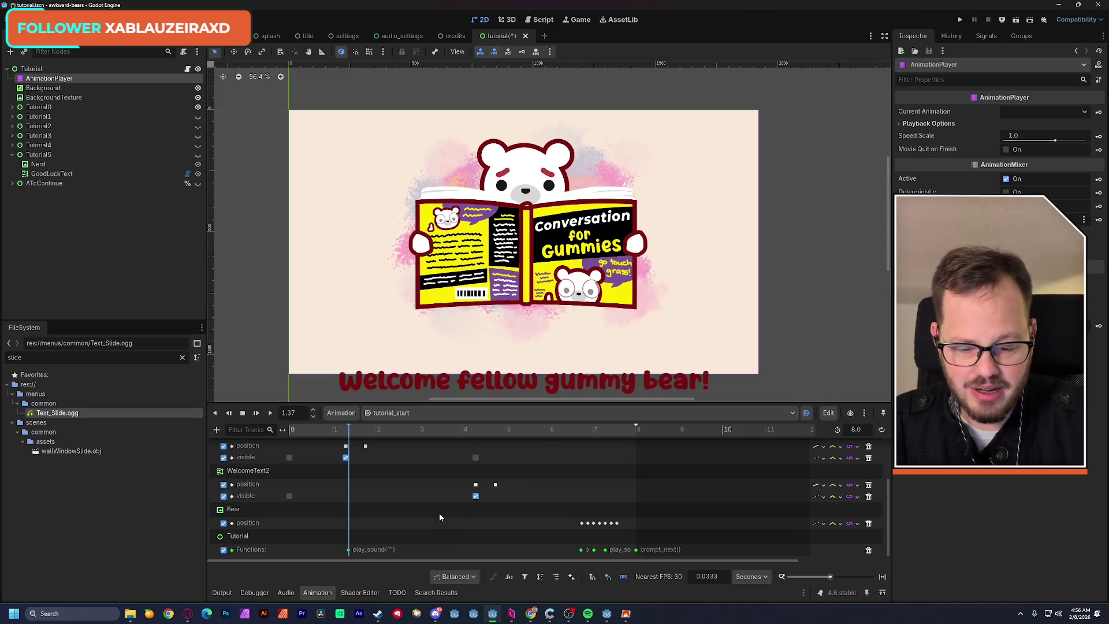
# Paste res://menus/common/Text_Slide.ogg into the new play_sound key's first argument value.
pyautogui.click(348, 549)
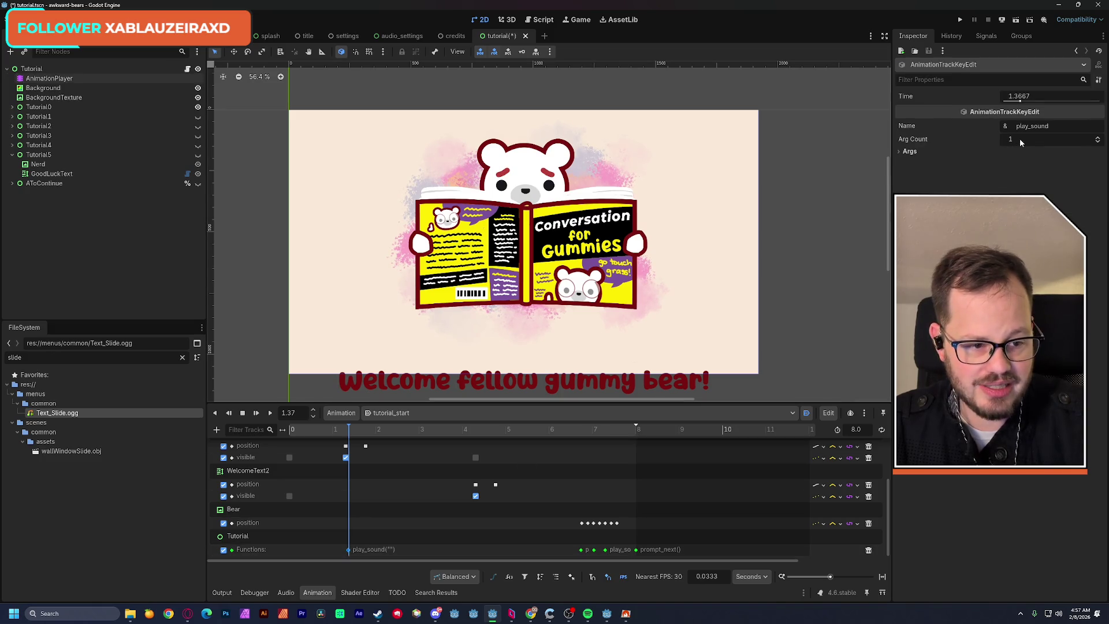
pyautogui.click(910, 151)
pyautogui.click(909, 161)
pyautogui.click(1025, 184)
pyautogui.write('res://menus/common/Text_Slide.ogg')
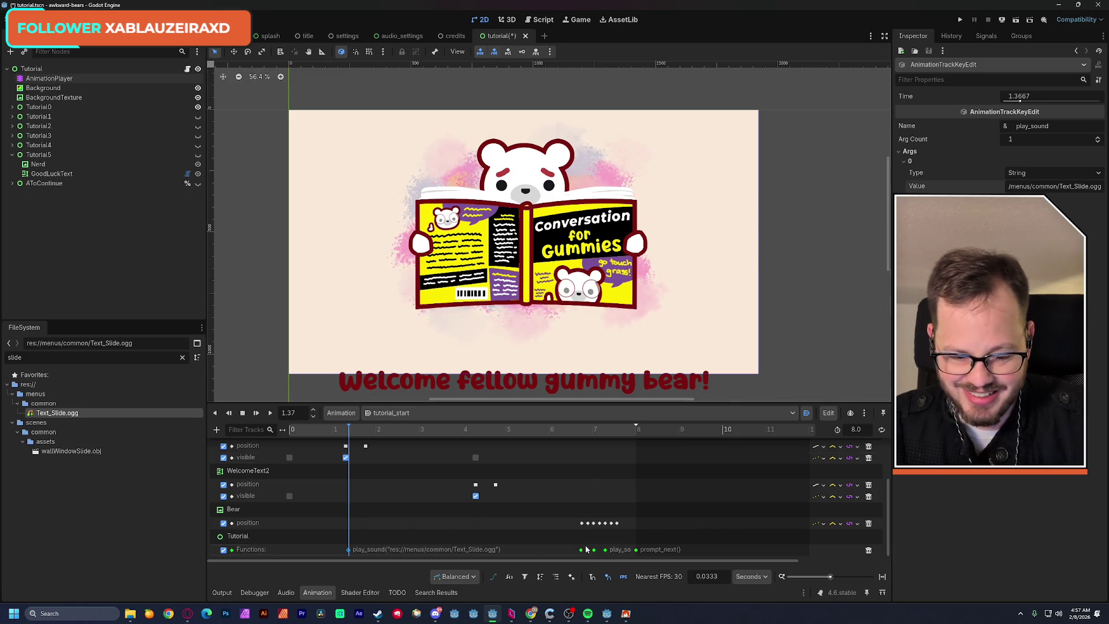
# Zoom and scrub the timeline, then duplicate a play_sound key at 4.3443 s.
pyautogui.moveTo(831, 577); pyautogui.dragTo(837, 579)
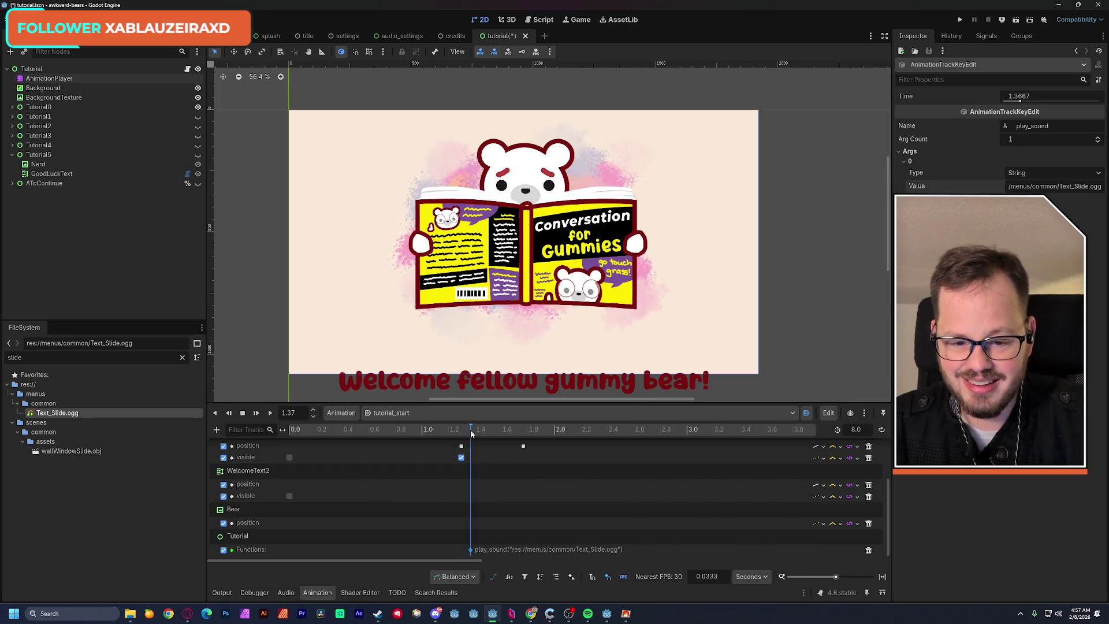
pyautogui.moveTo(473, 432); pyautogui.dragTo(700, 432)
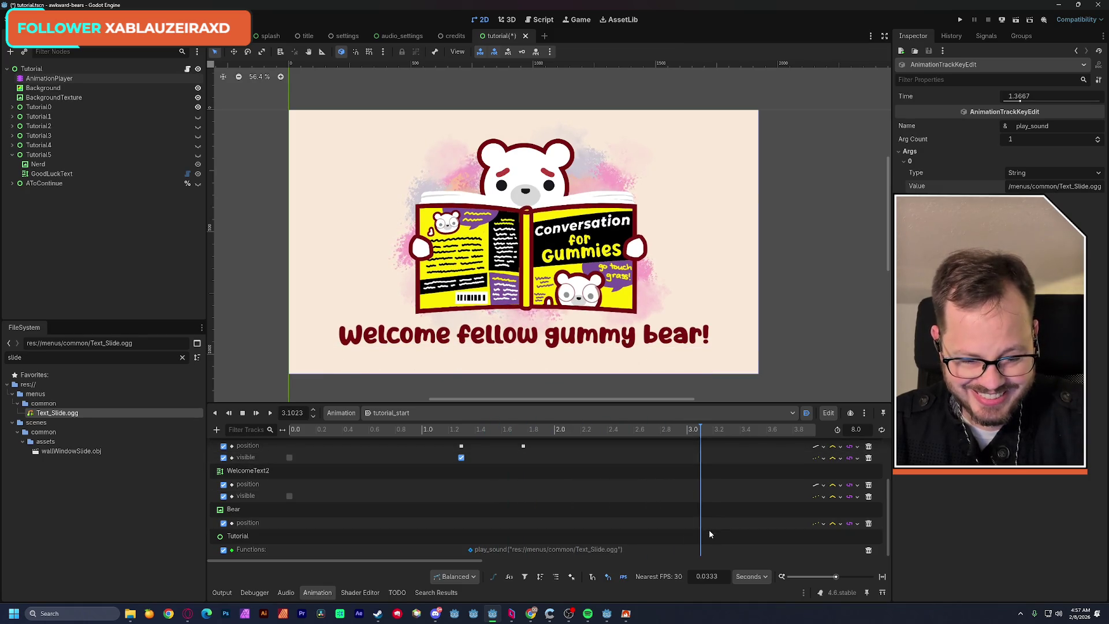
pyautogui.scroll(-5, 702, 522)
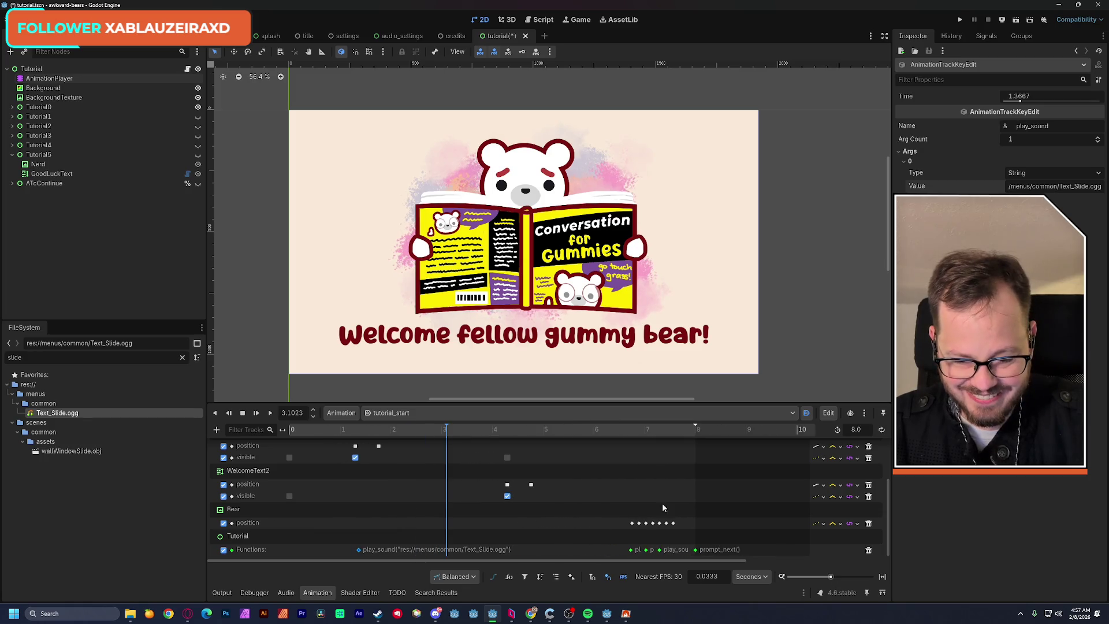
pyautogui.moveTo(446, 431); pyautogui.dragTo(509, 436)
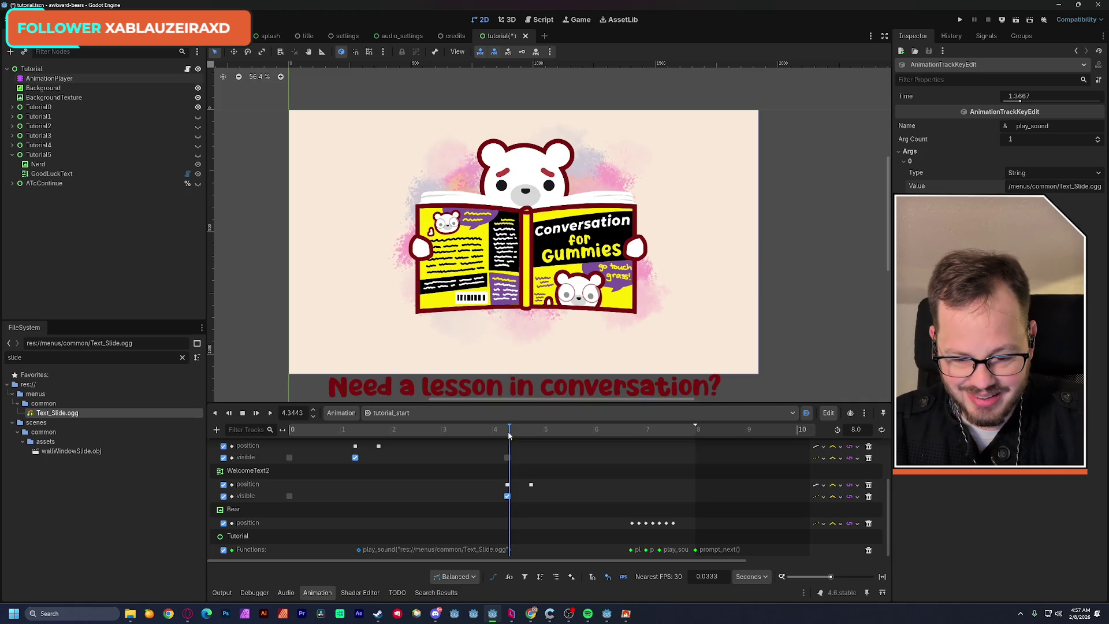
pyautogui.hotkey('ctrl', 'd')
# Preview the caption slide, rewind, then save and test-run the game before closing it.
pyautogui.moveTo(510, 433); pyautogui.dragTo(718, 435)
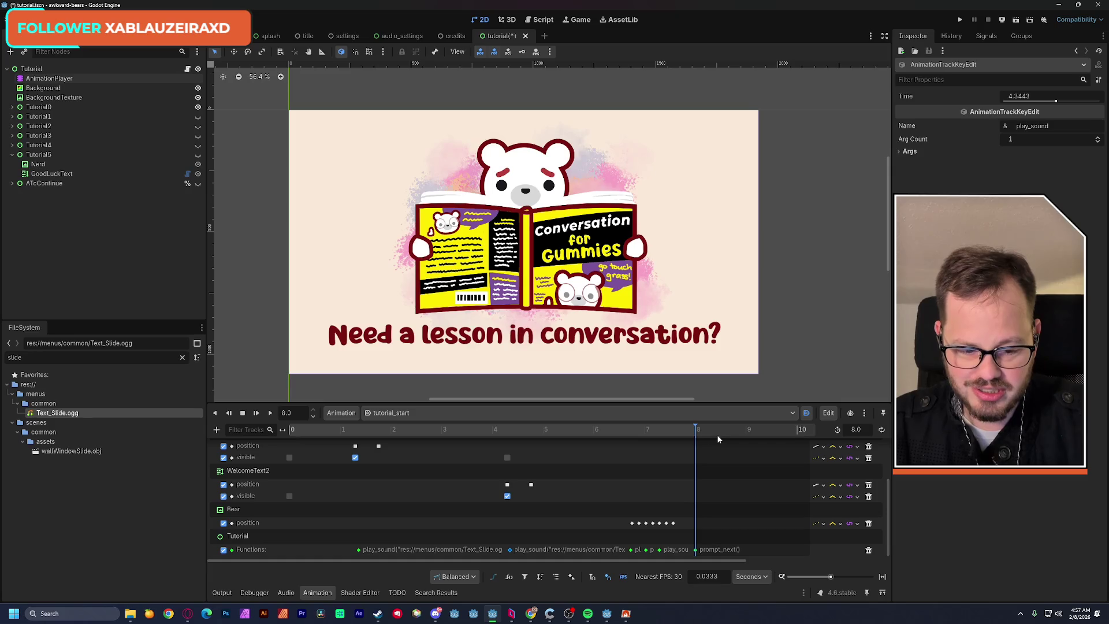
pyautogui.moveTo(393, 428); pyautogui.dragTo(260, 439)
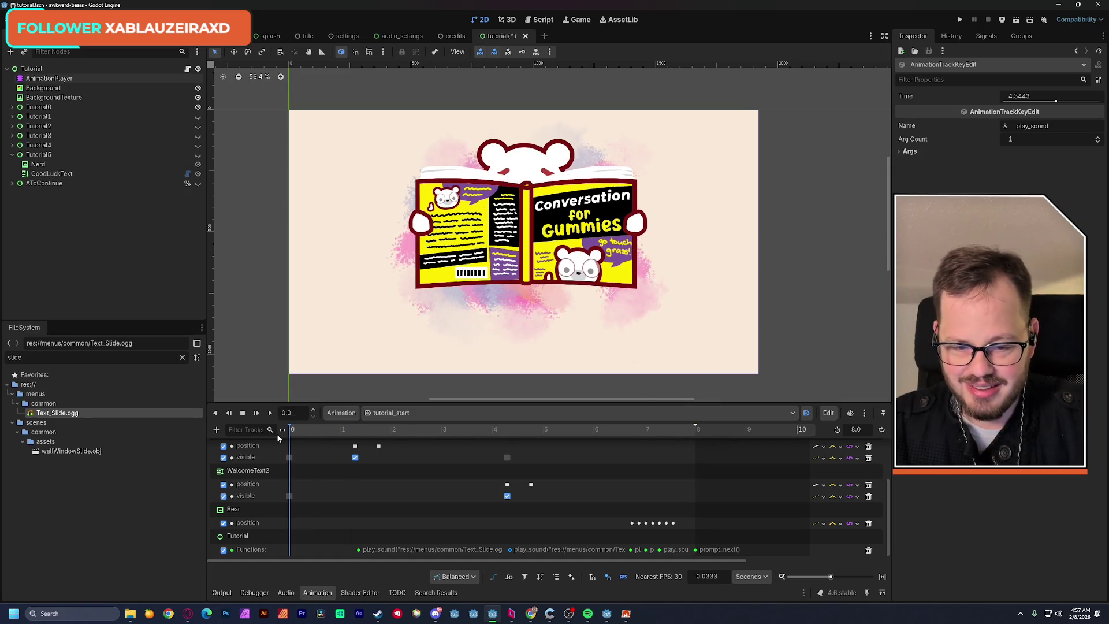
pyautogui.press('F6')
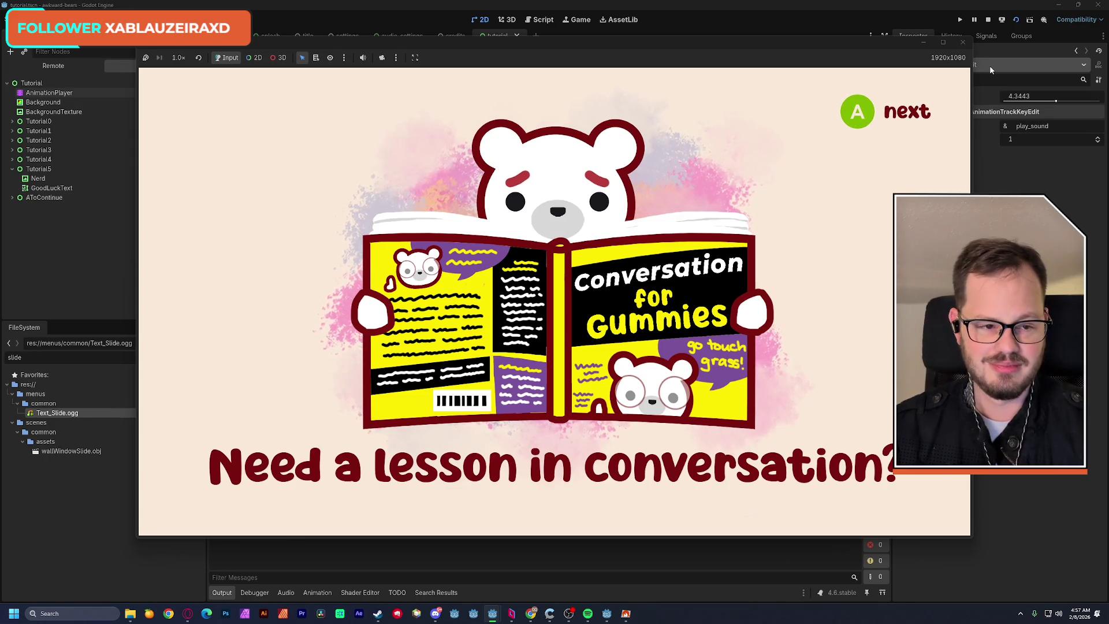
pyautogui.click(962, 43)
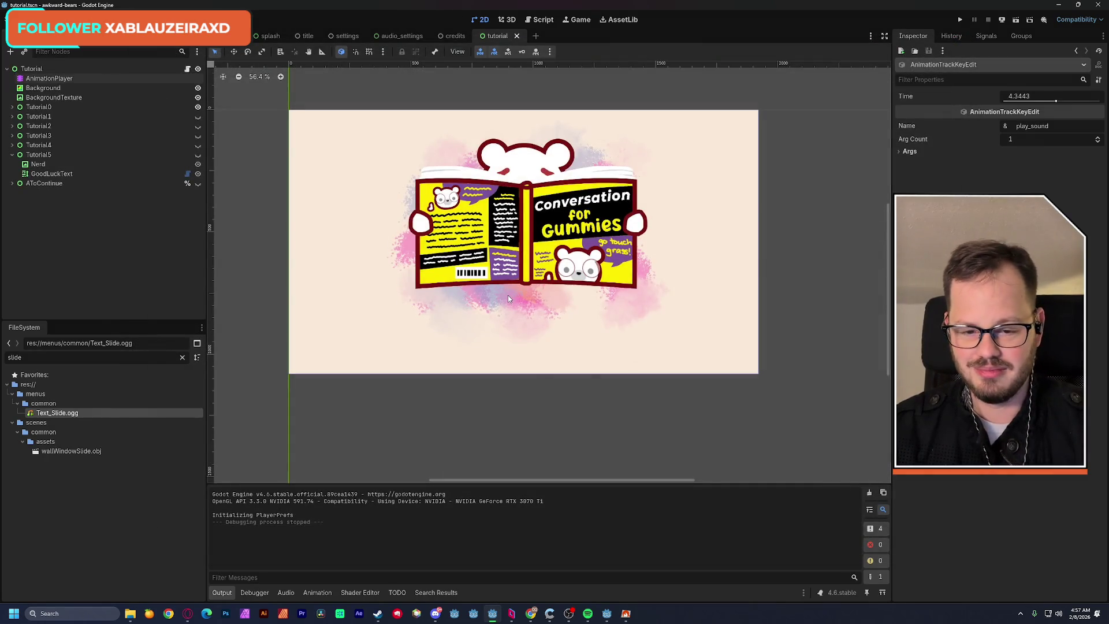
pyautogui.moveTo(508, 268); pyautogui.dragTo(520, 283)
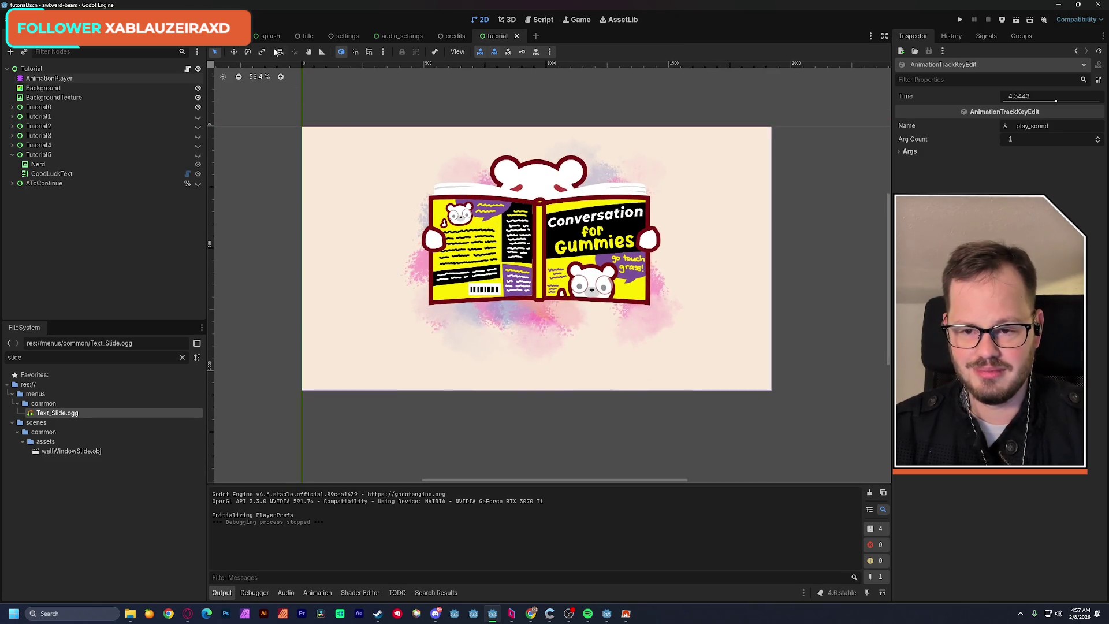
# Change play_sound's signature in tutorial.gd to (path: String, vol: float = 0.0) and save.
pyautogui.click(540, 21)
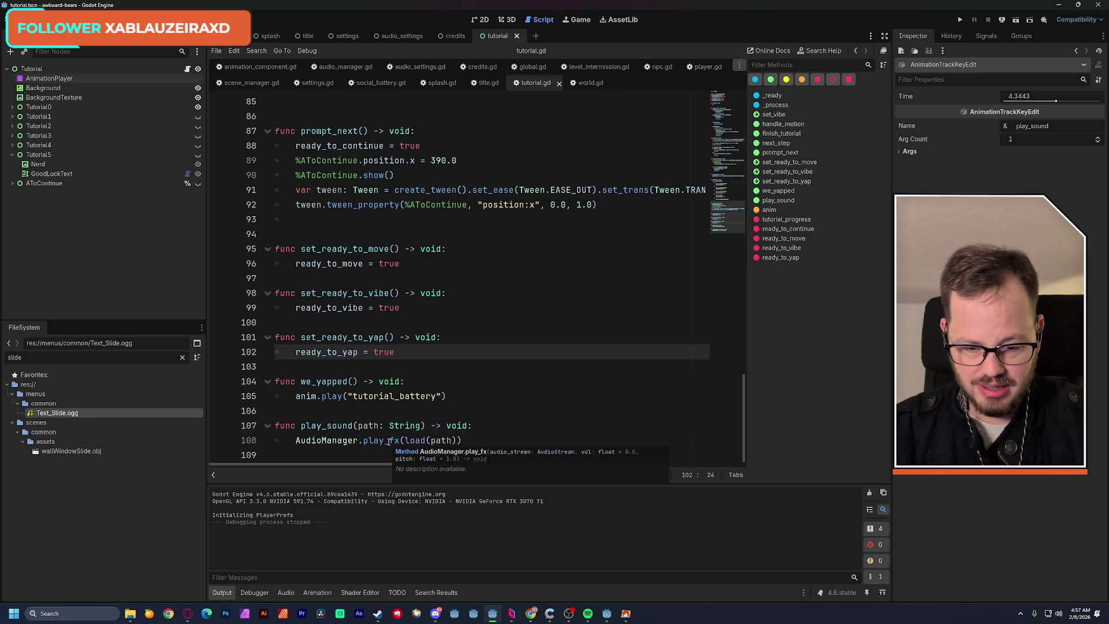
pyautogui.click(422, 426)
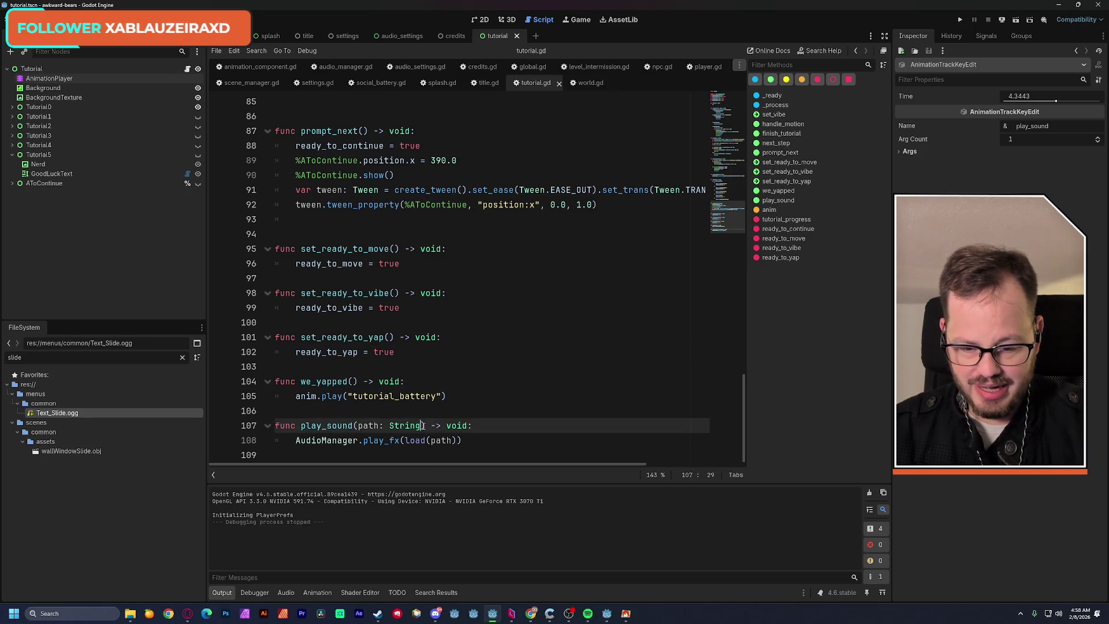
pyautogui.write(', vlo')
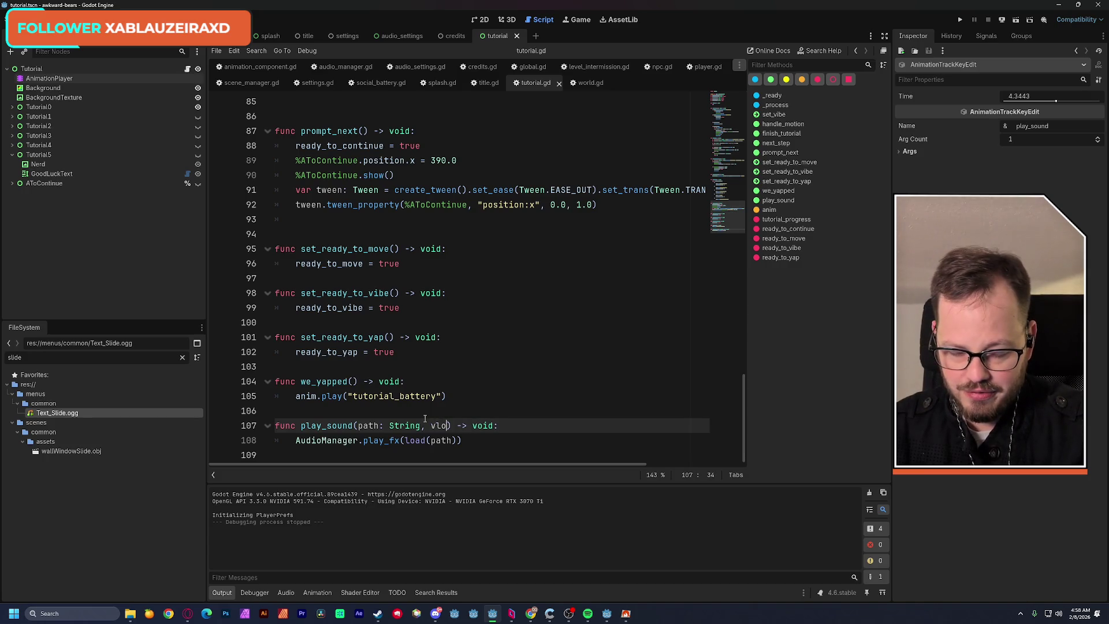
pyautogui.write('l: flo')
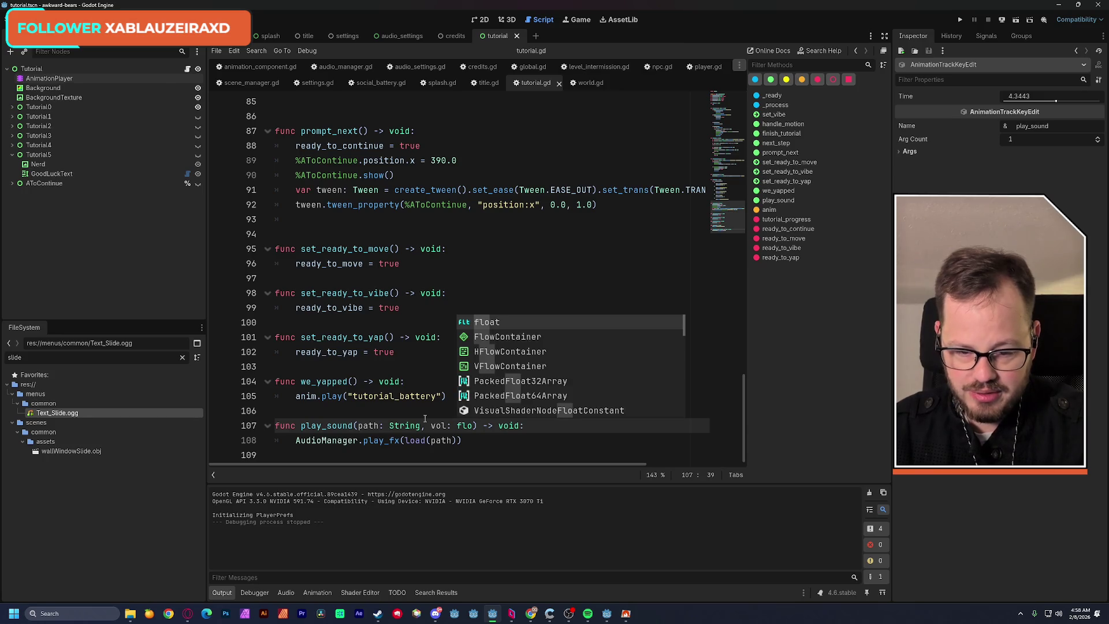
pyautogui.press('Return')
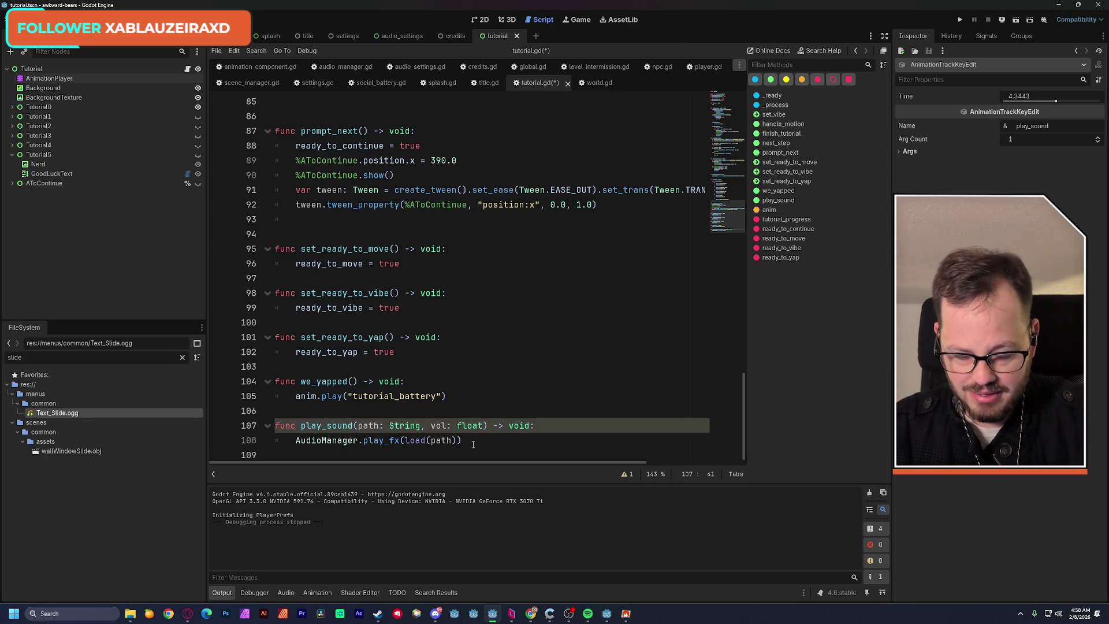
pyautogui.moveTo(388, 442)
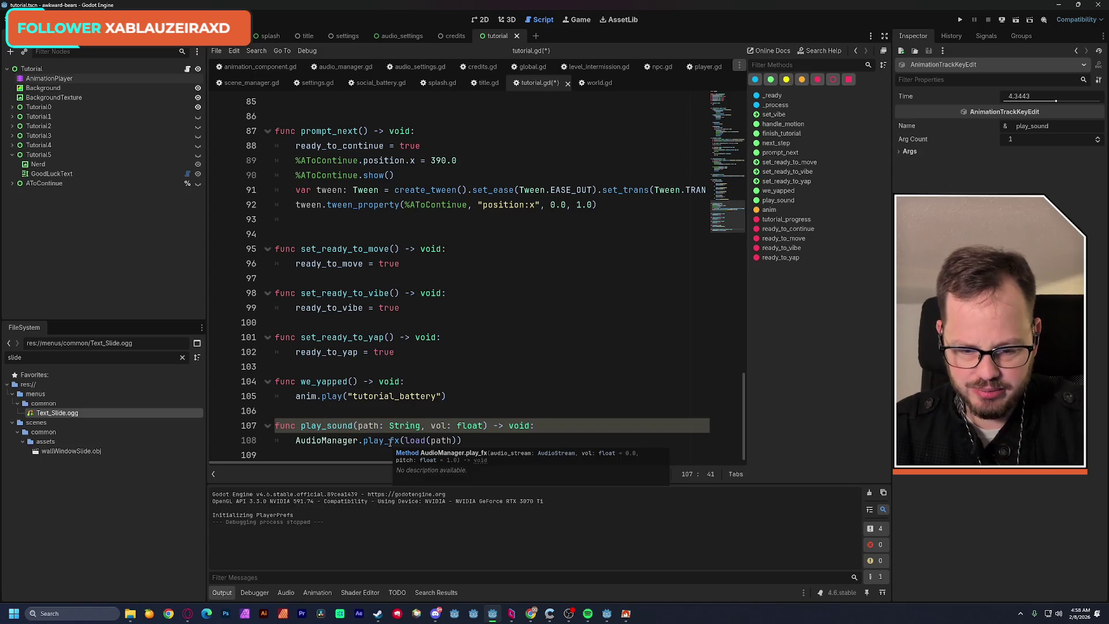
pyautogui.write('= 0.0')
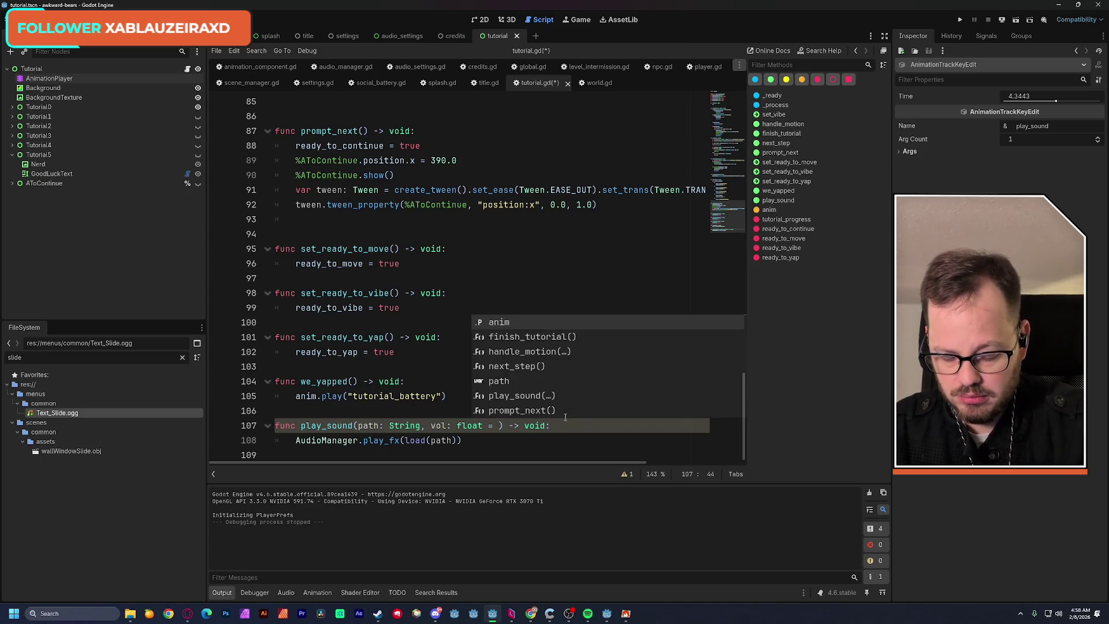
pyautogui.hotkey('ctrl', 's')
# Pass vol to AudioManager.play_fx after load(path), save, and return to the 2D scene.
pyautogui.click(542, 381)
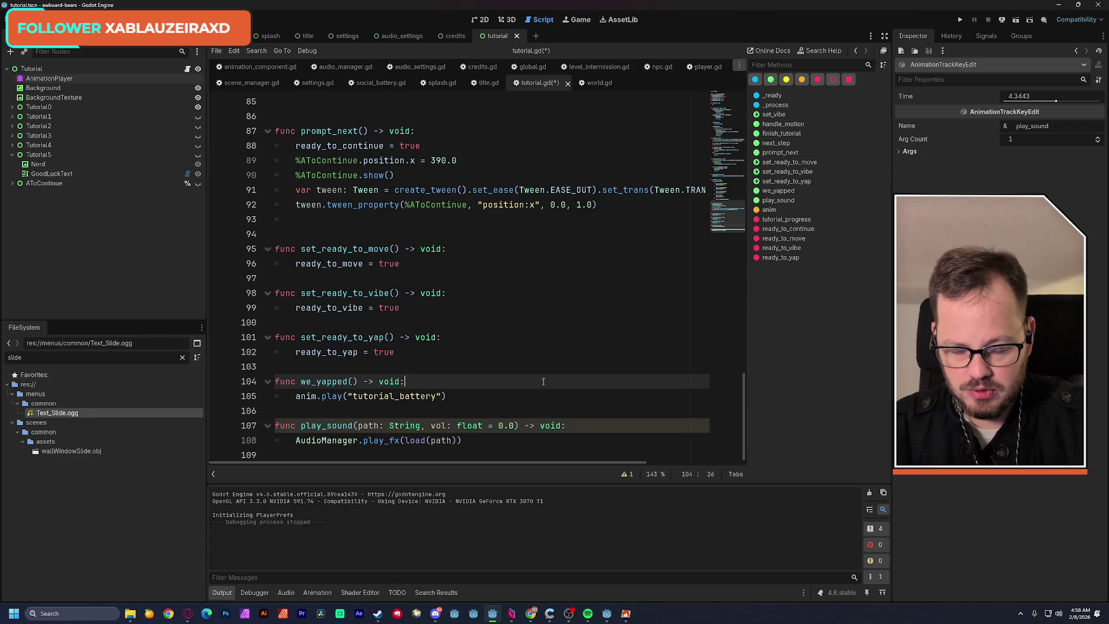
pyautogui.click(455, 440)
pyautogui.write(', ')
pyautogui.write('vol')
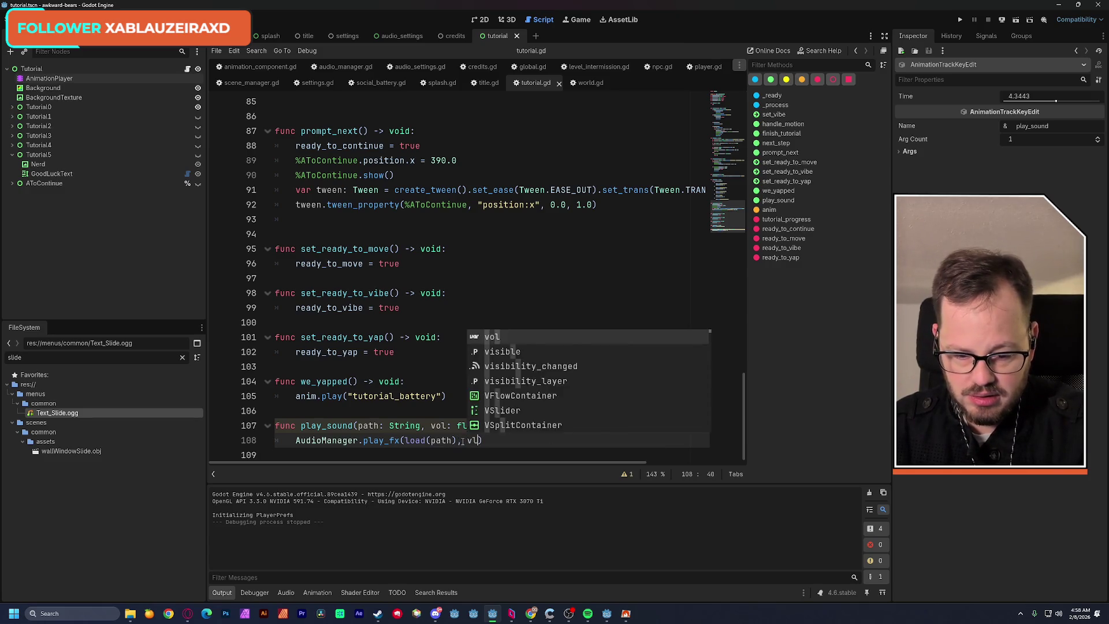
pyautogui.click(473, 298)
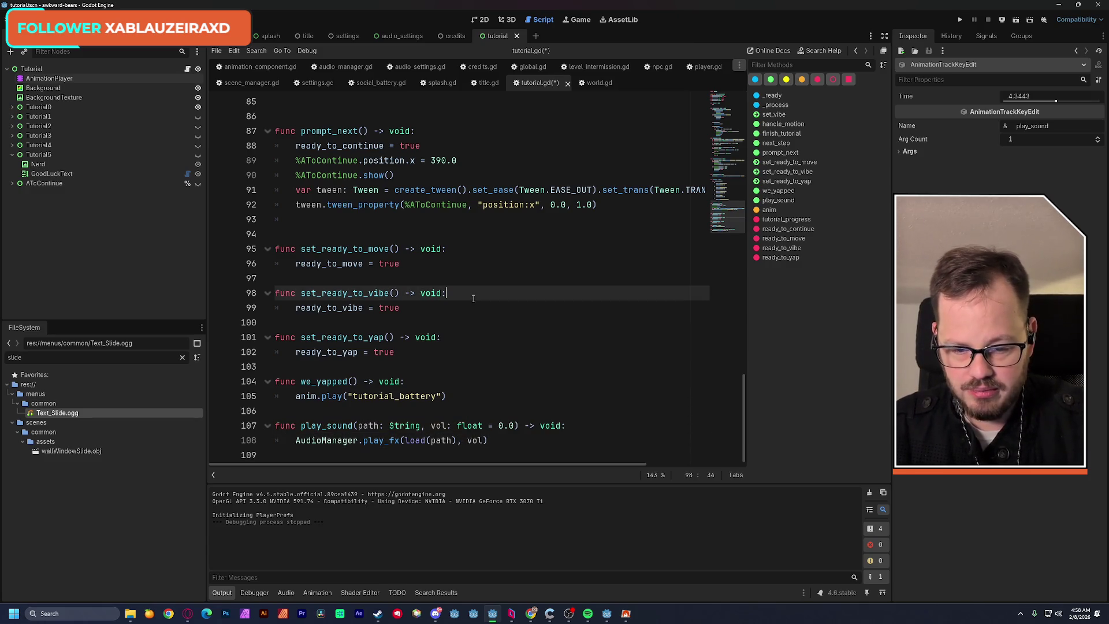
pyautogui.hotkey('ctrl', 's')
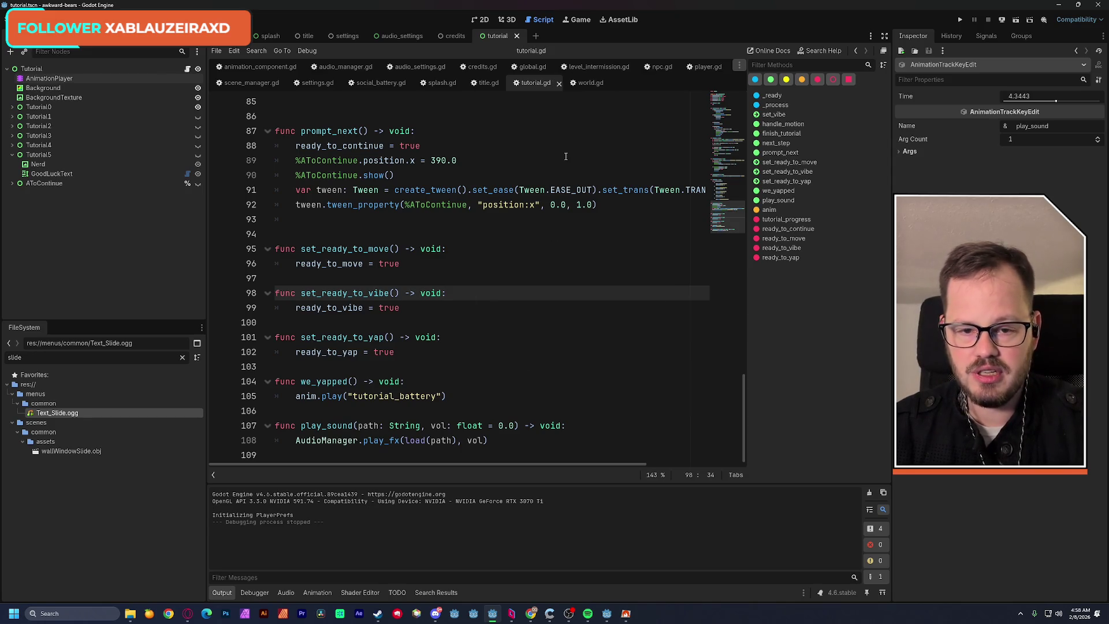
pyautogui.click(481, 19)
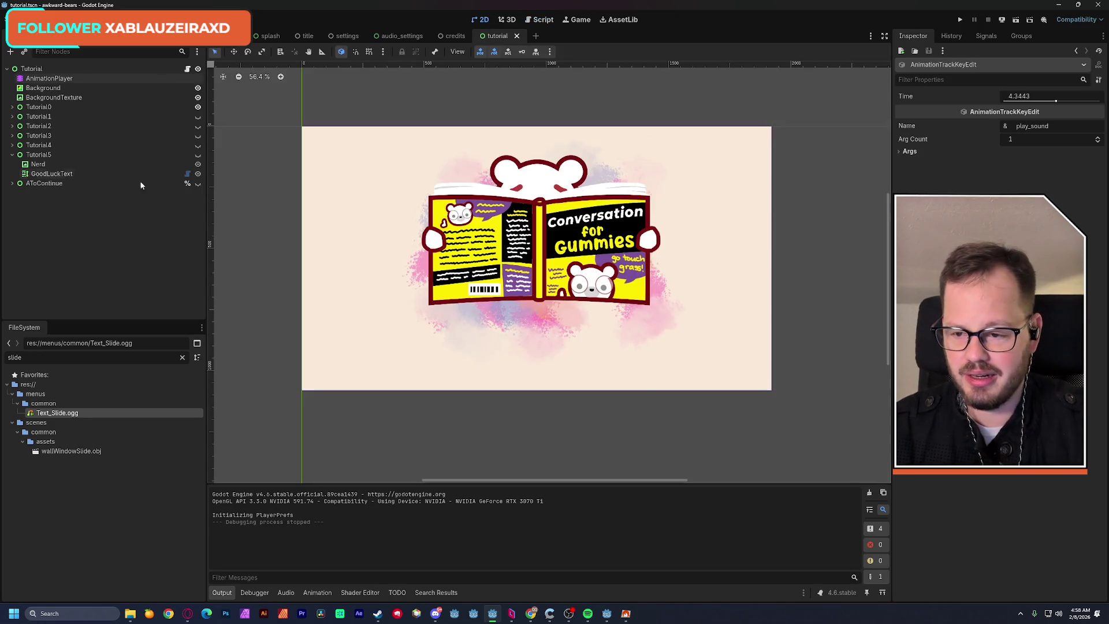
# Select the first play_sound key at 1.37 s and inspect its argument list.
pyautogui.click(49, 78)
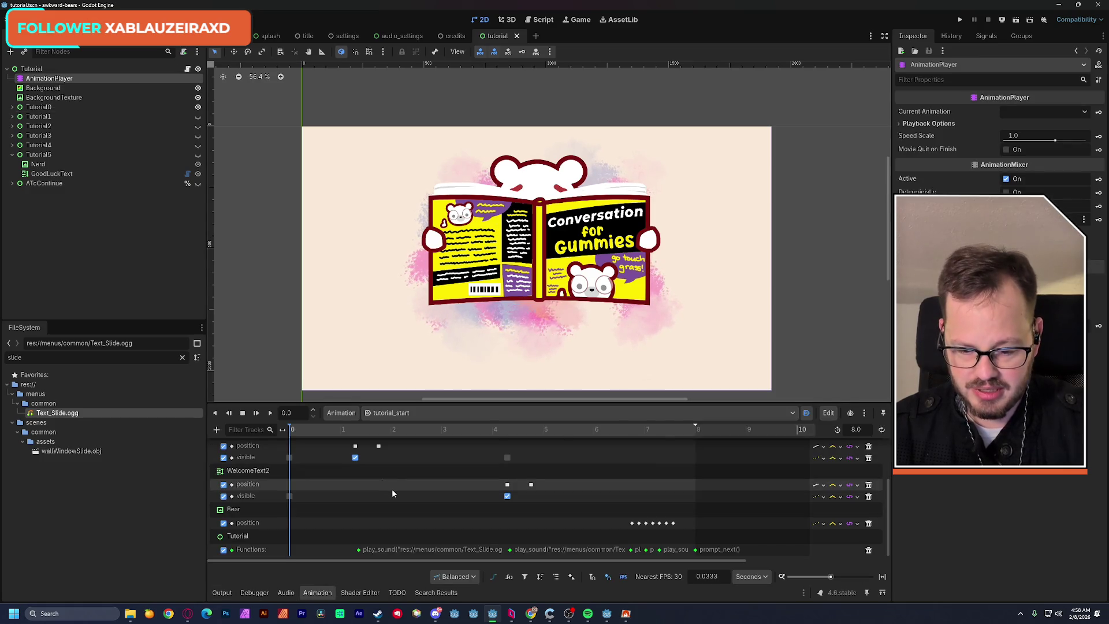
pyautogui.click(358, 549)
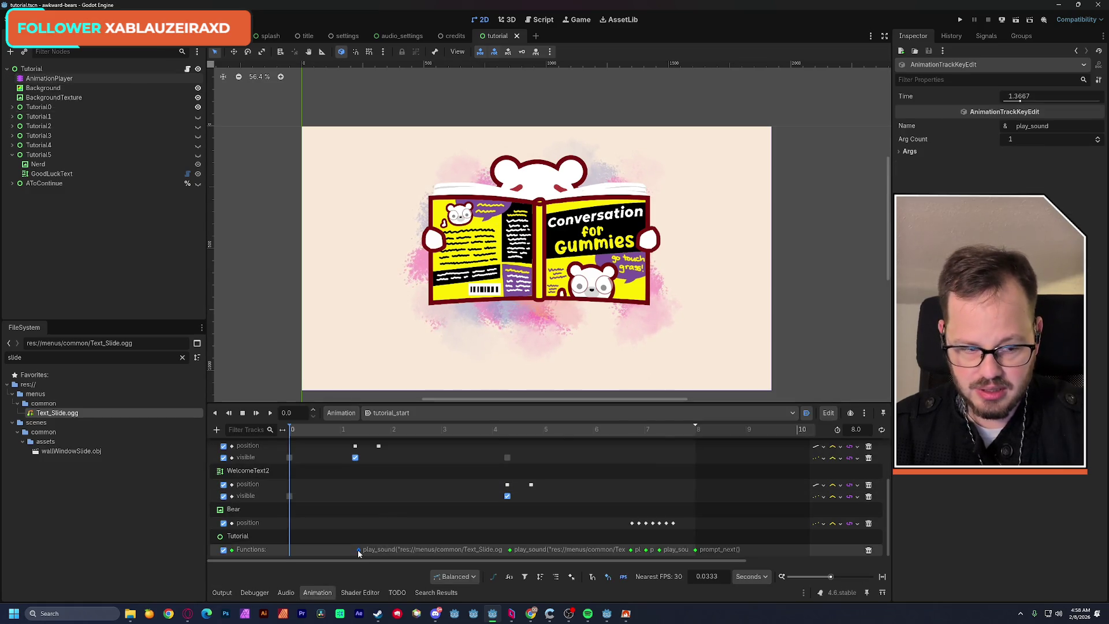
pyautogui.click(905, 153)
pyautogui.click(905, 162)
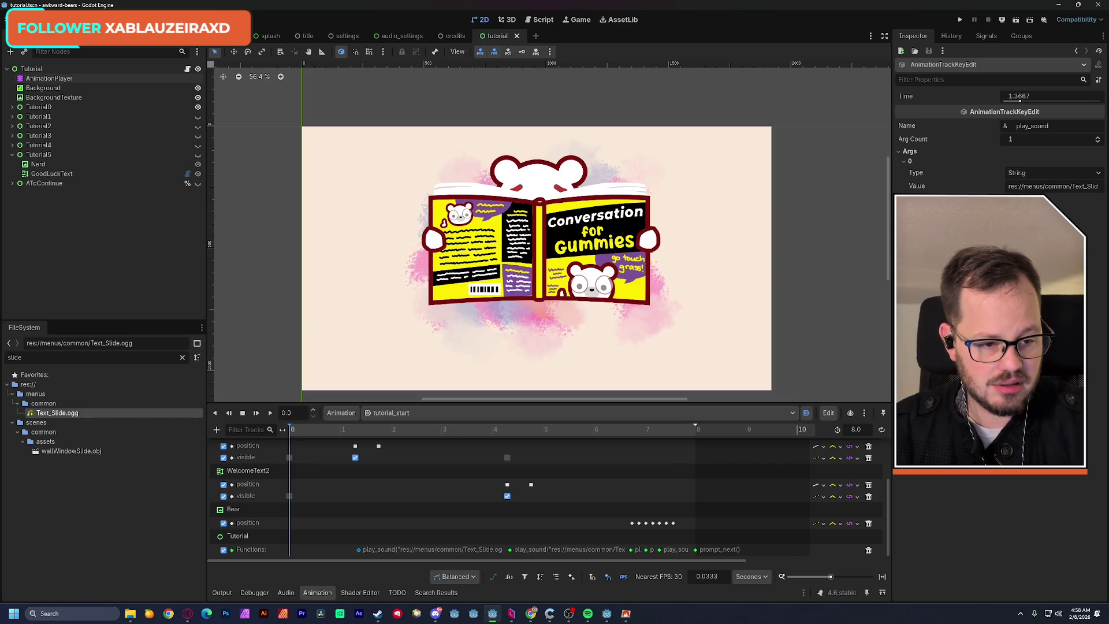
pyautogui.click(905, 162)
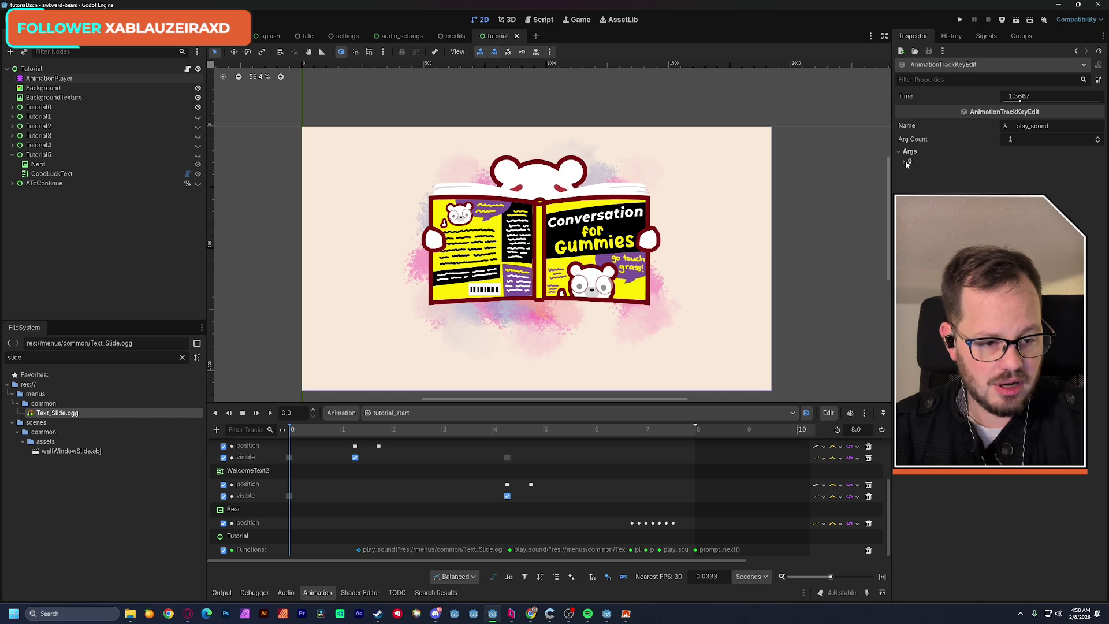
# Set the key's Arg Count to 2, choose the second argument's type, and save.
pyautogui.click(1024, 139)
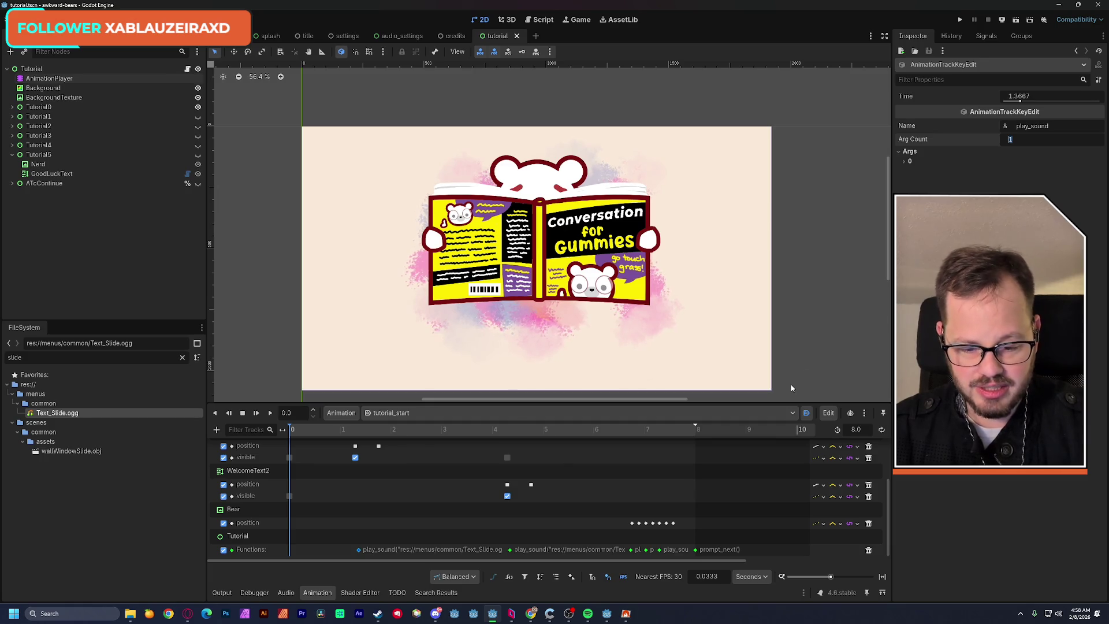
pyautogui.write('2')
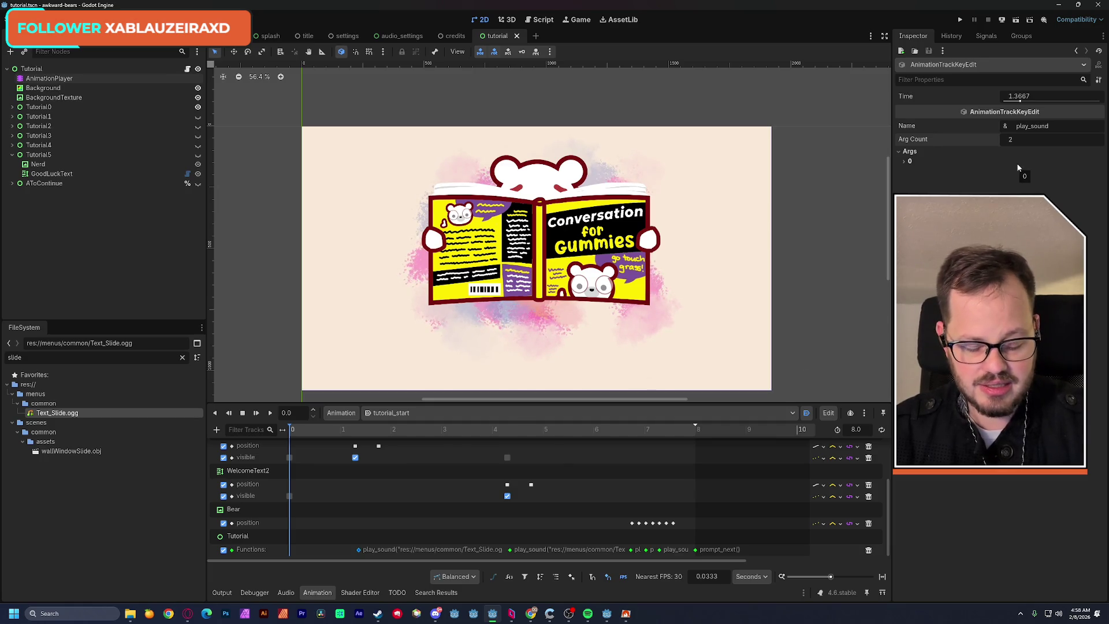
pyautogui.press('Return')
pyautogui.click(904, 172)
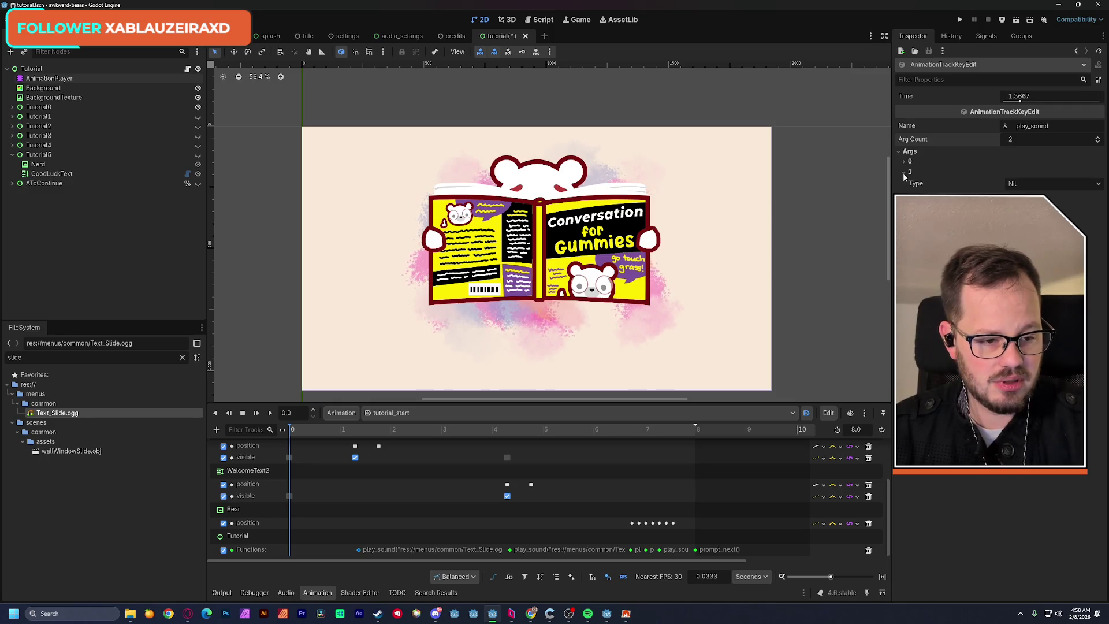
pyautogui.click(905, 162)
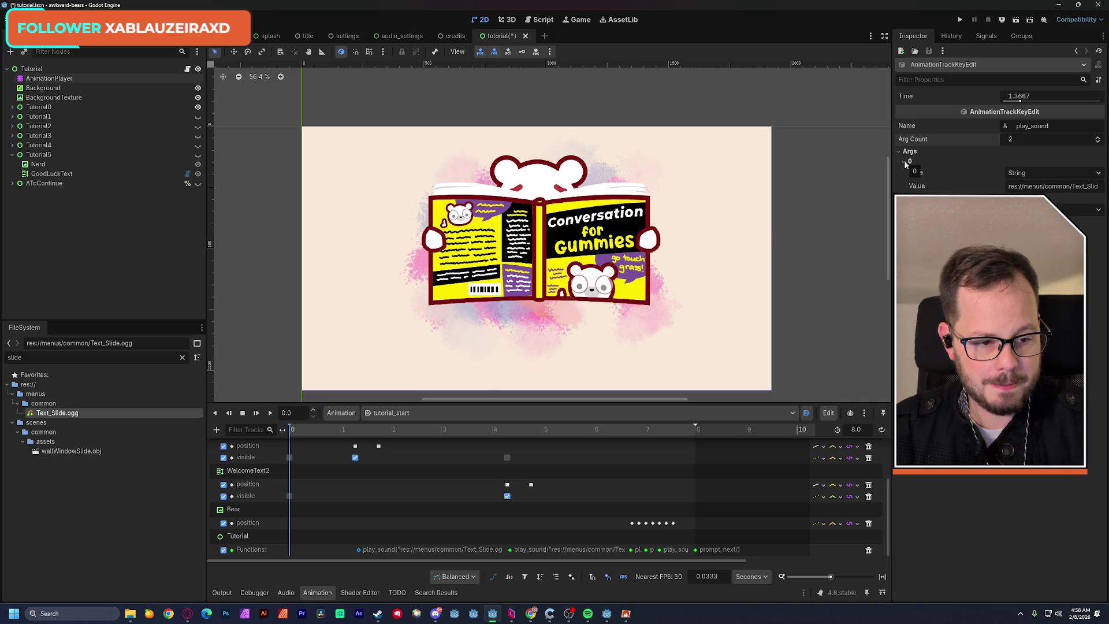
pyautogui.click(1052, 210)
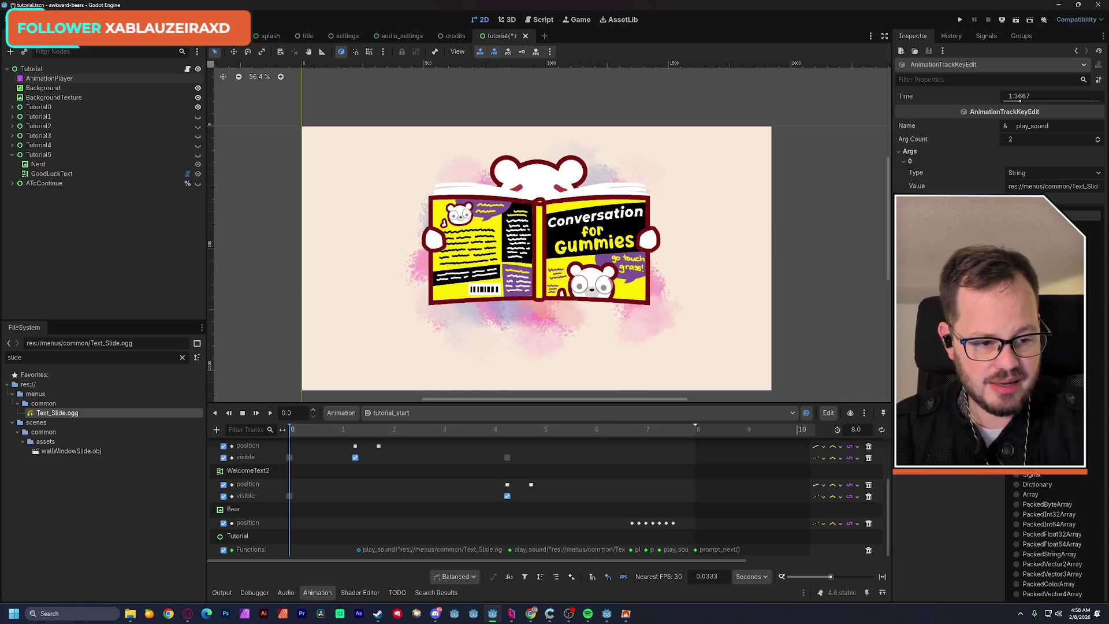
pyautogui.click(1046, 241)
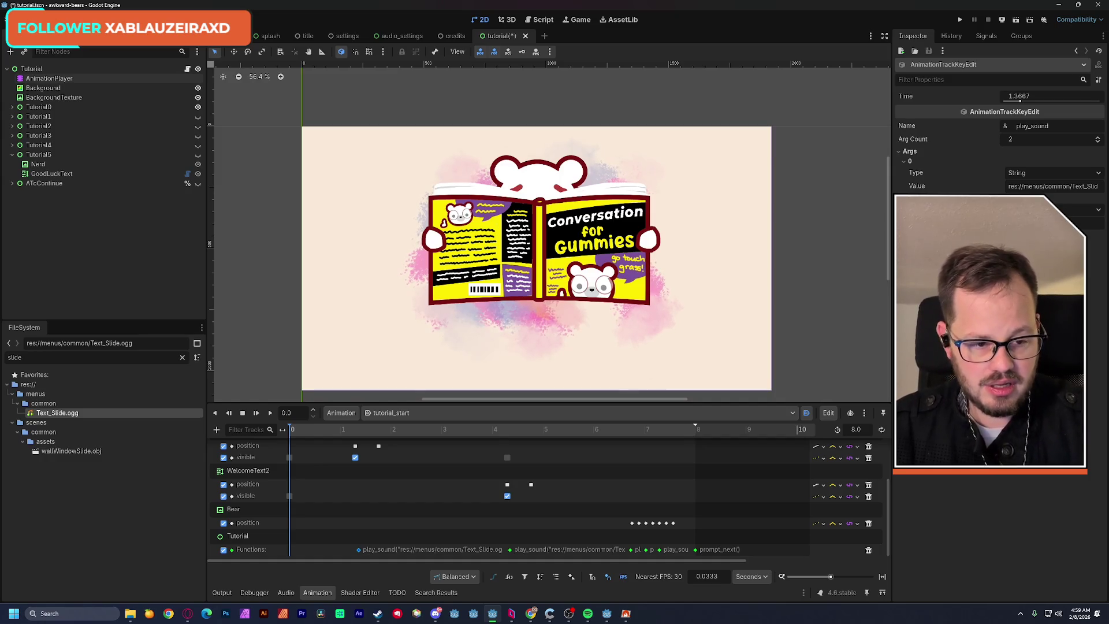
pyautogui.hotkey('ctrl', 's')
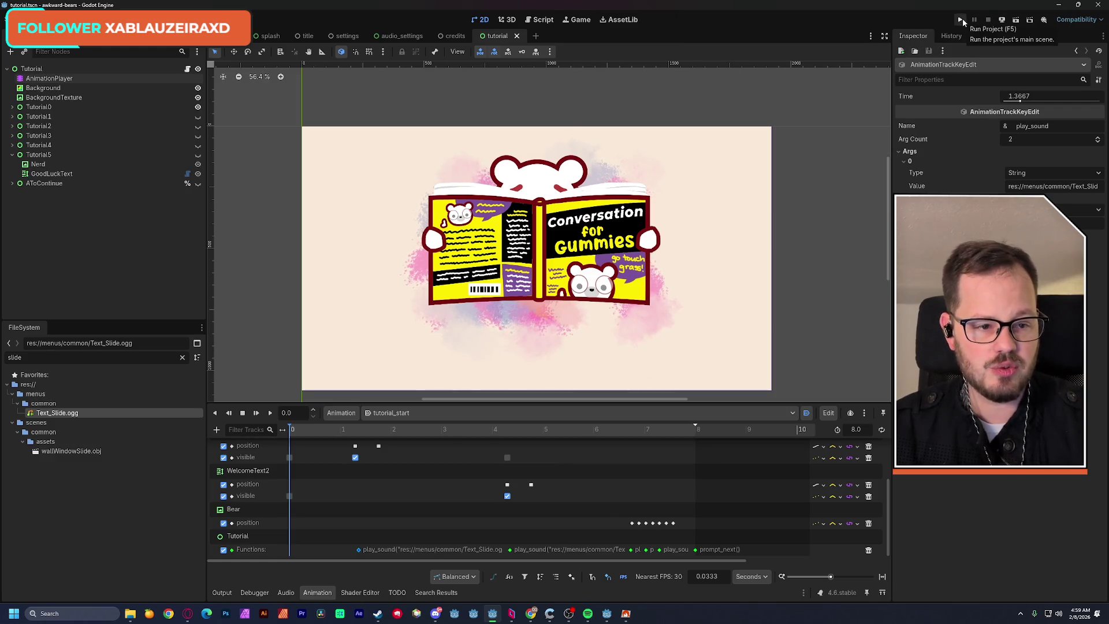
# Commit the key's sound-path edit, test-run and save the tutorial scene, then reopen the AnimationPlayer timeline.
pyautogui.click(963, 20)
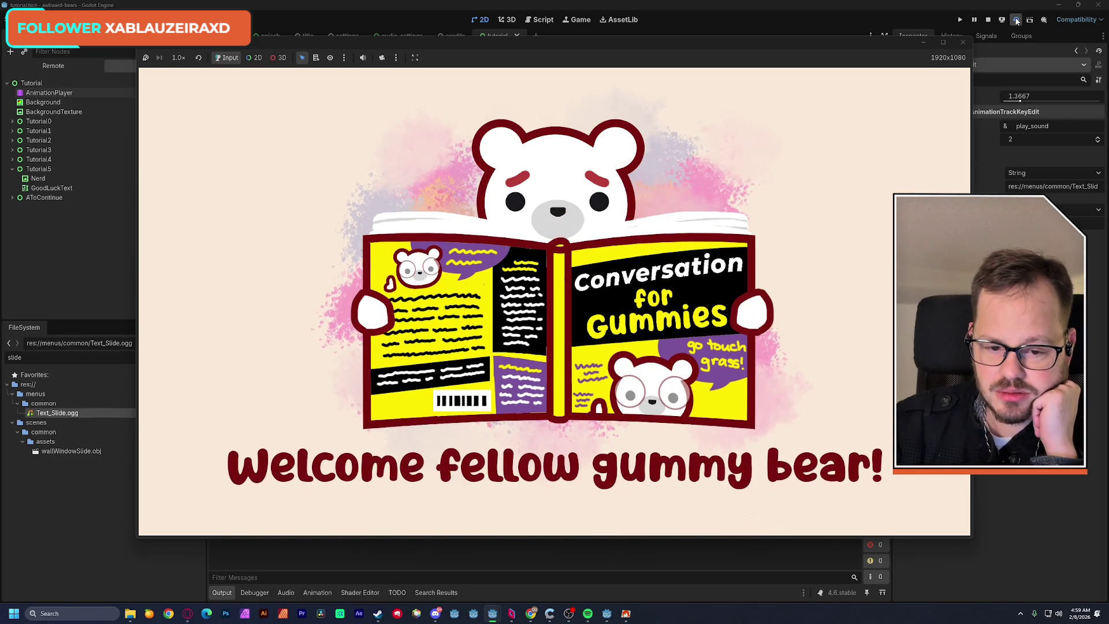
pyautogui.click(988, 19)
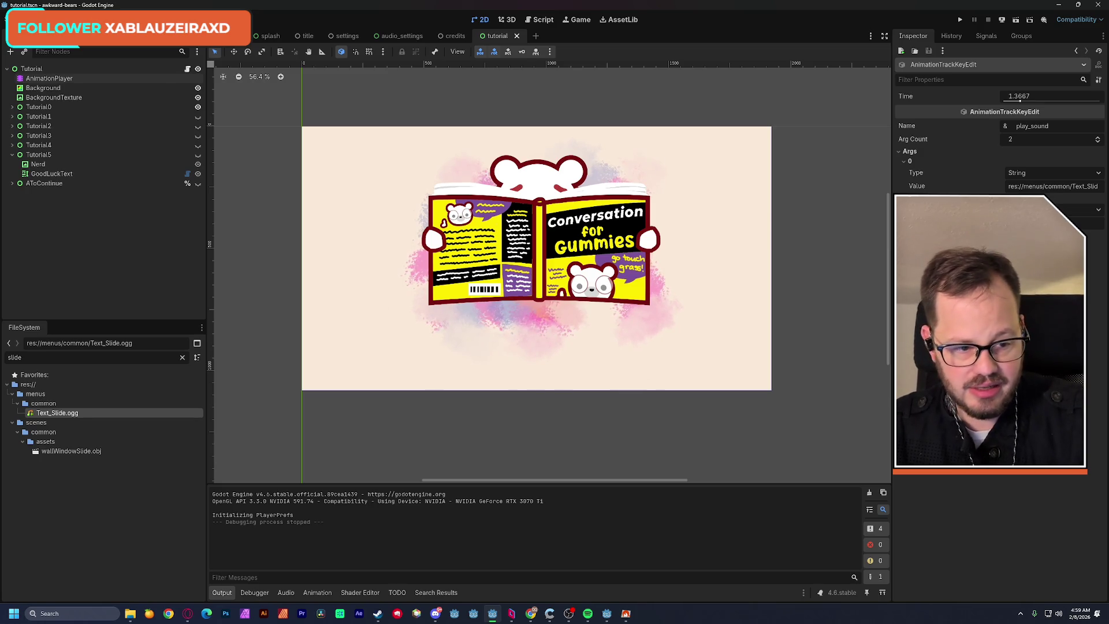
pyautogui.press('Return')
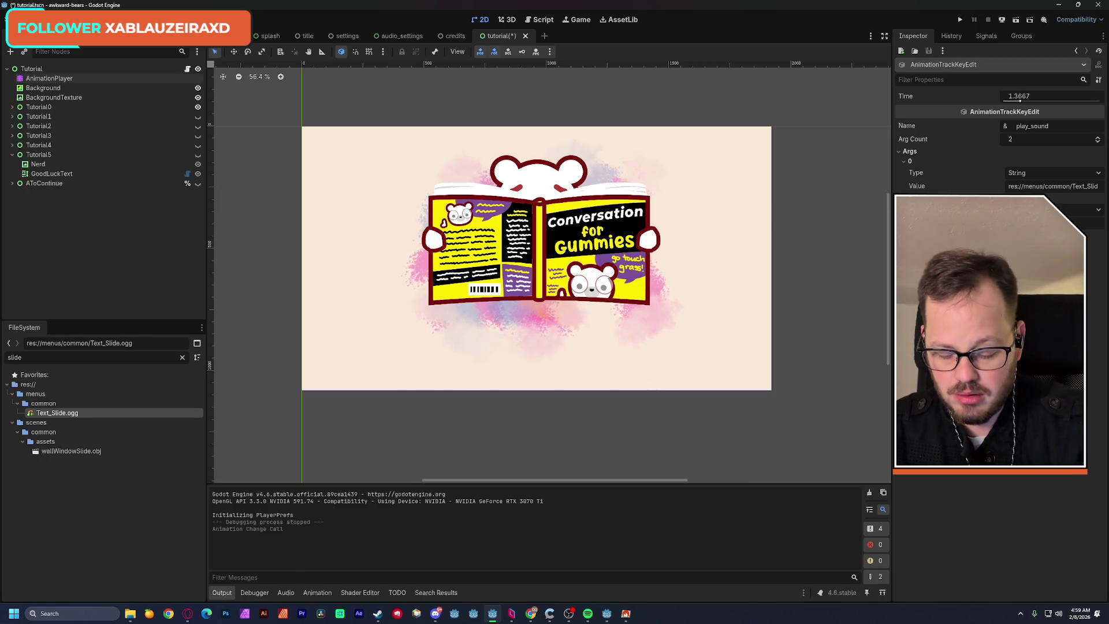
pyautogui.click(1016, 21)
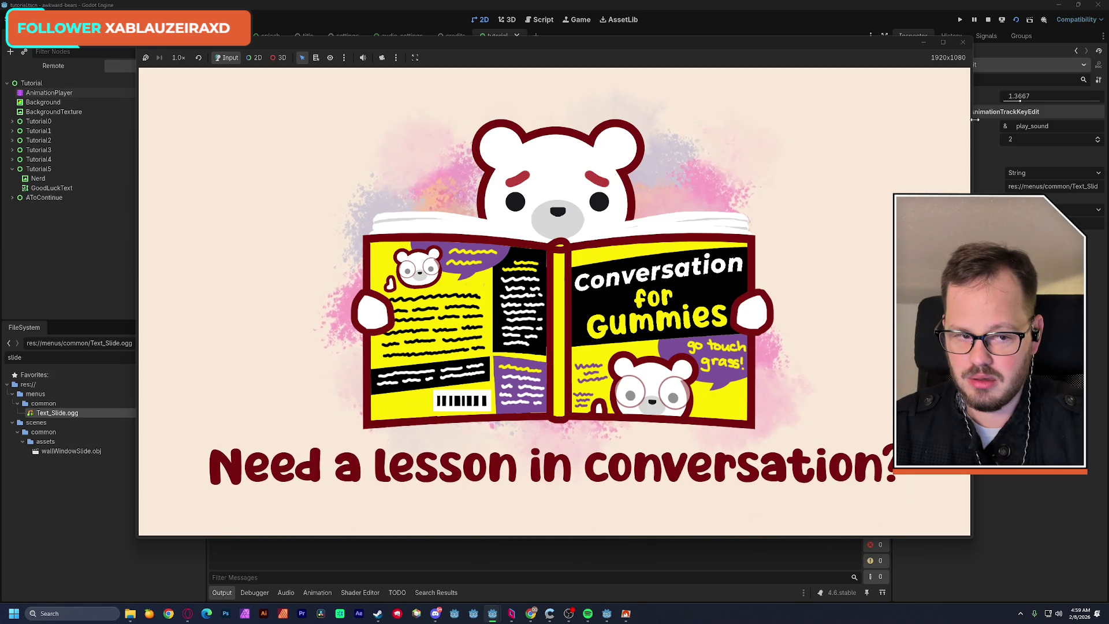
pyautogui.click(962, 43)
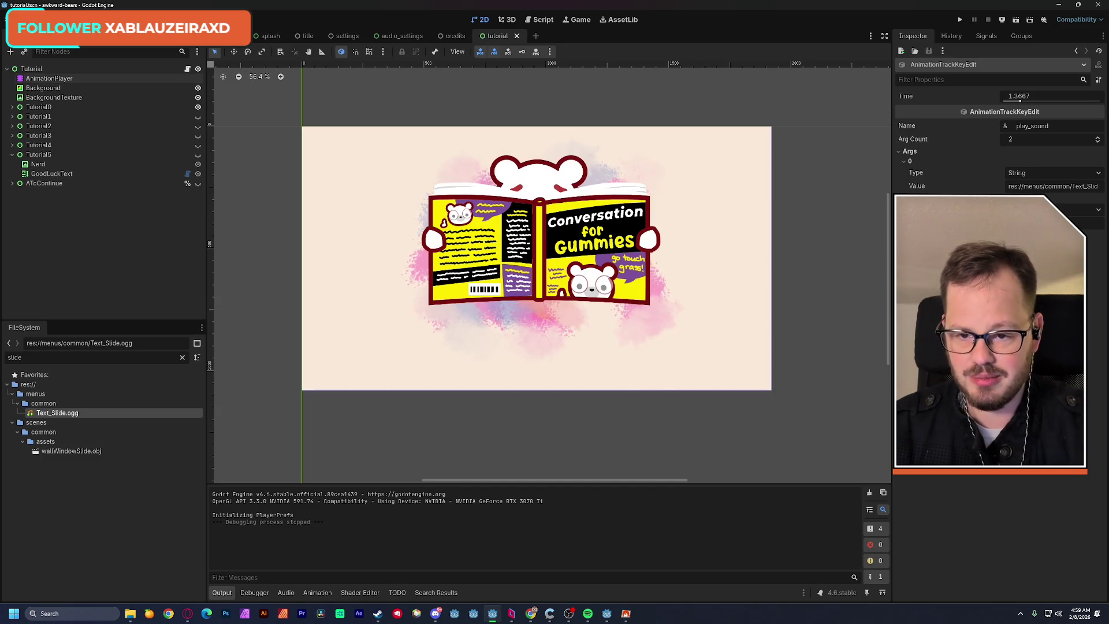
pyautogui.hotkey('ctrl', 's')
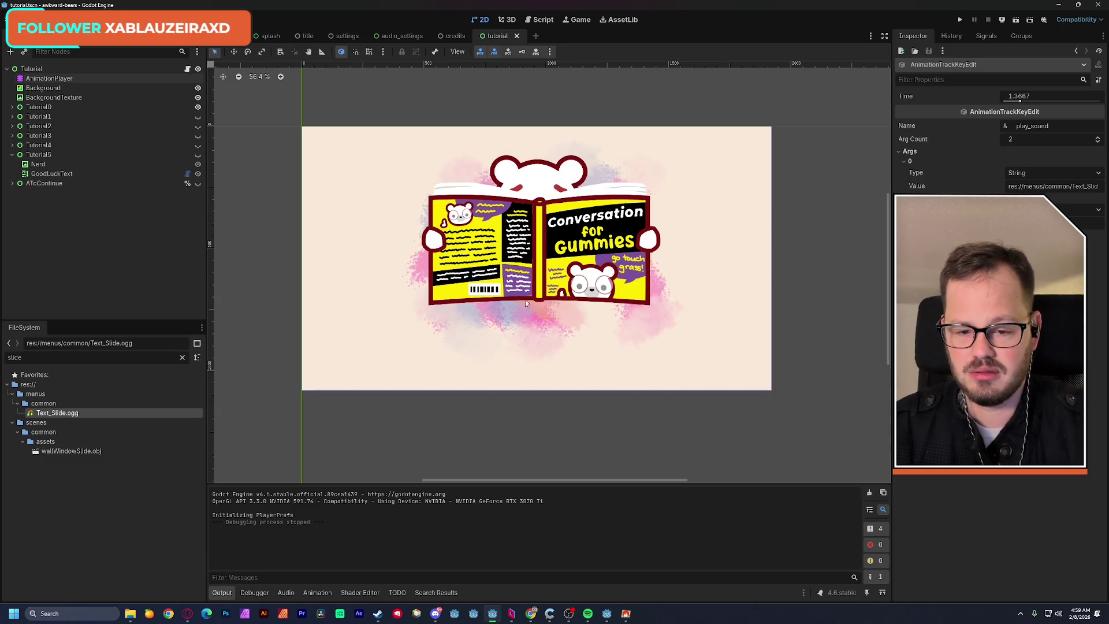
pyautogui.click(52, 78)
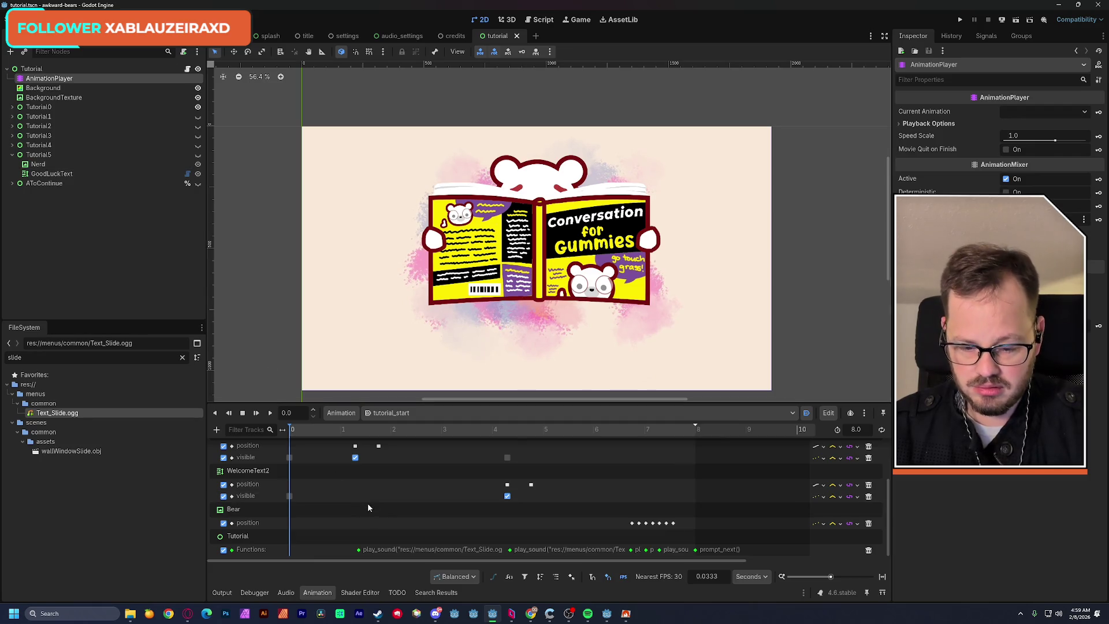
# Insert a play_sound key on the Functions track and move it to 0.1333 s.
pyautogui.moveTo(359, 552)
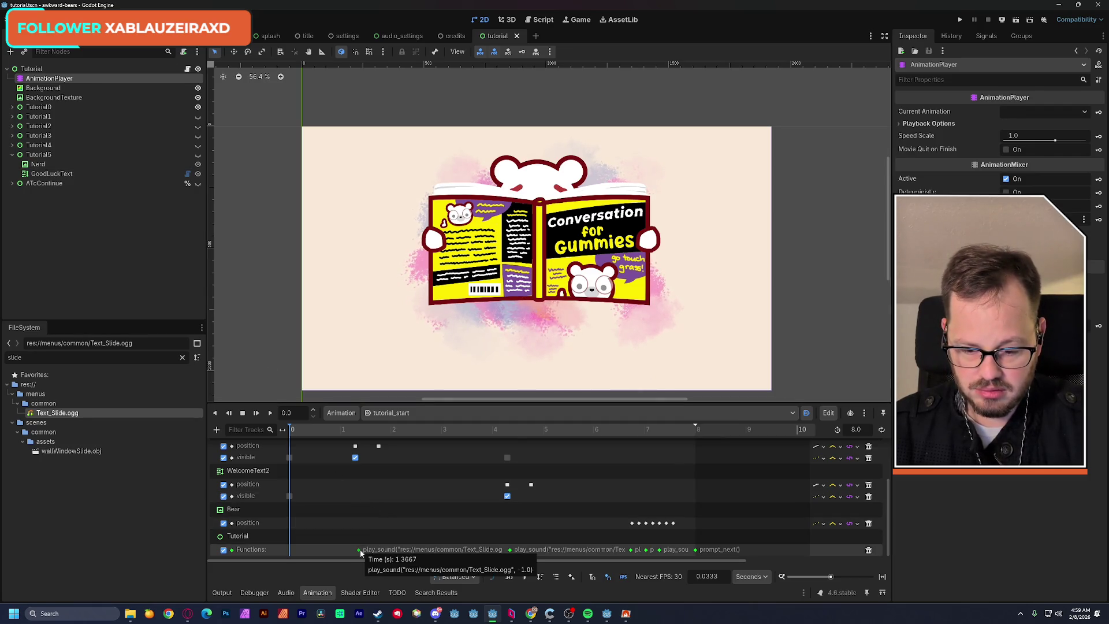
pyautogui.rightClick(320, 549)
pyautogui.click(335, 554)
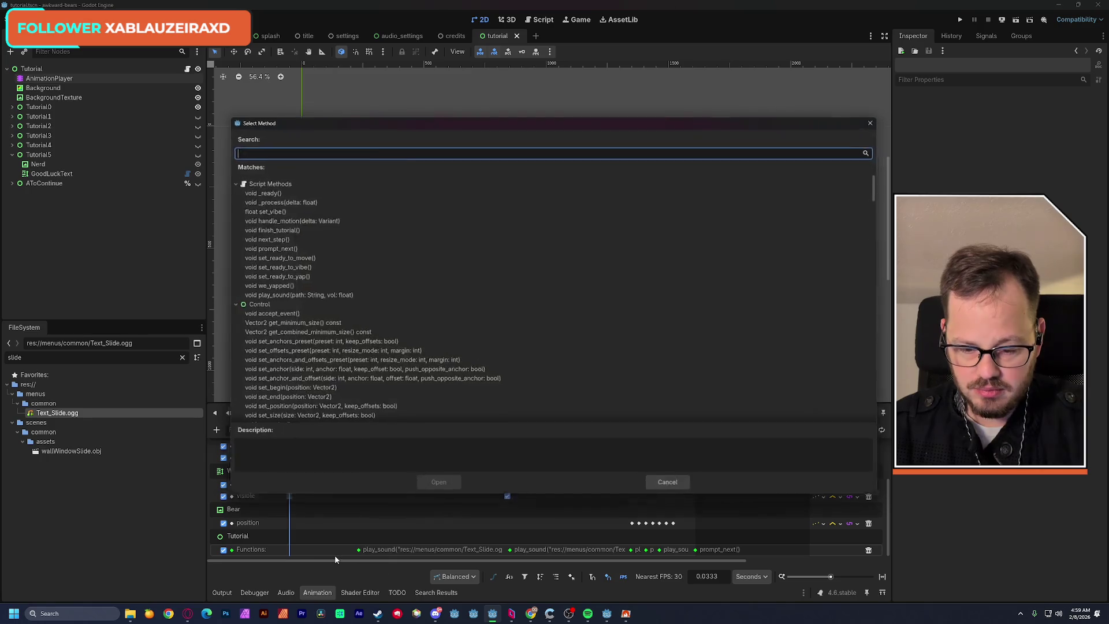
pyautogui.doubleClick(280, 296)
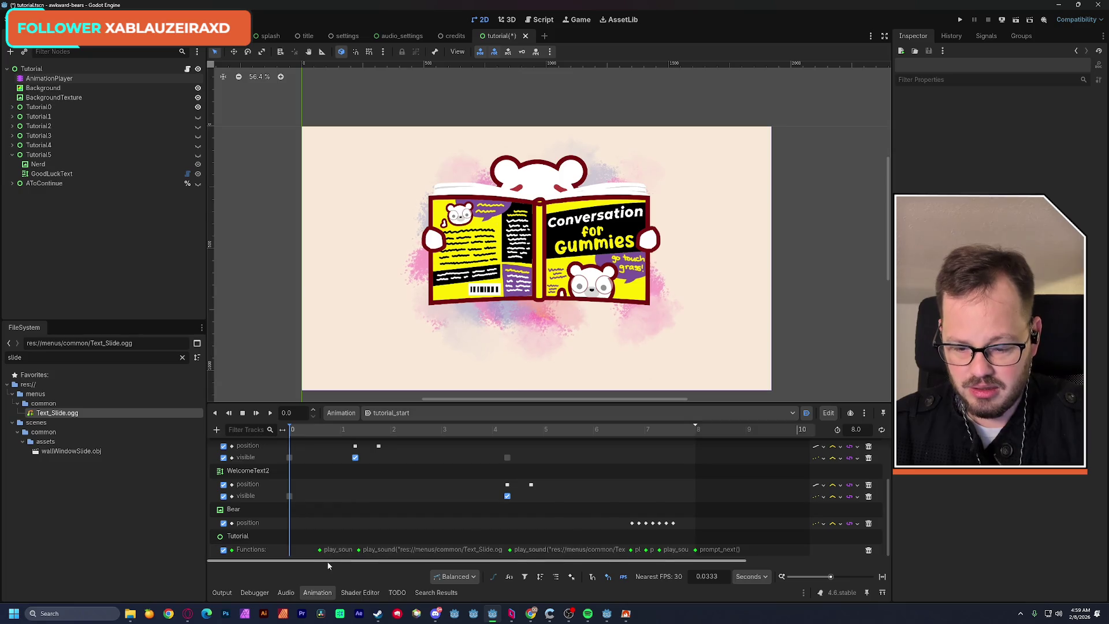
pyautogui.moveTo(309, 553); pyautogui.dragTo(297, 554)
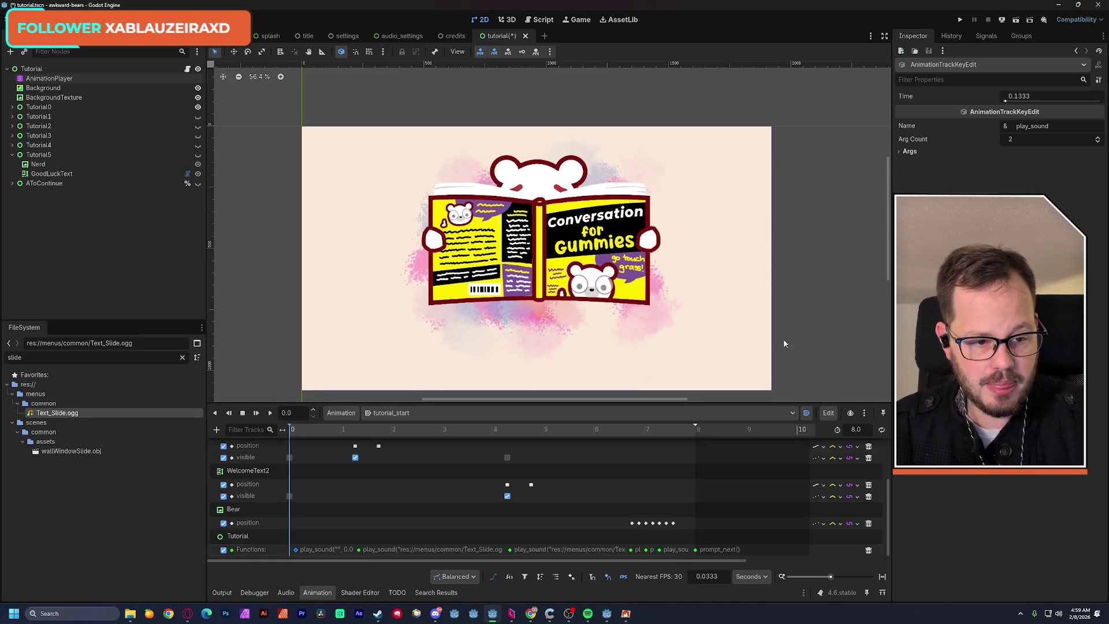
# Copy the Text_Slide.ogg path from the existing play_sound key's first argument.
pyautogui.click(899, 150)
pyautogui.click(904, 173)
pyautogui.click(904, 162)
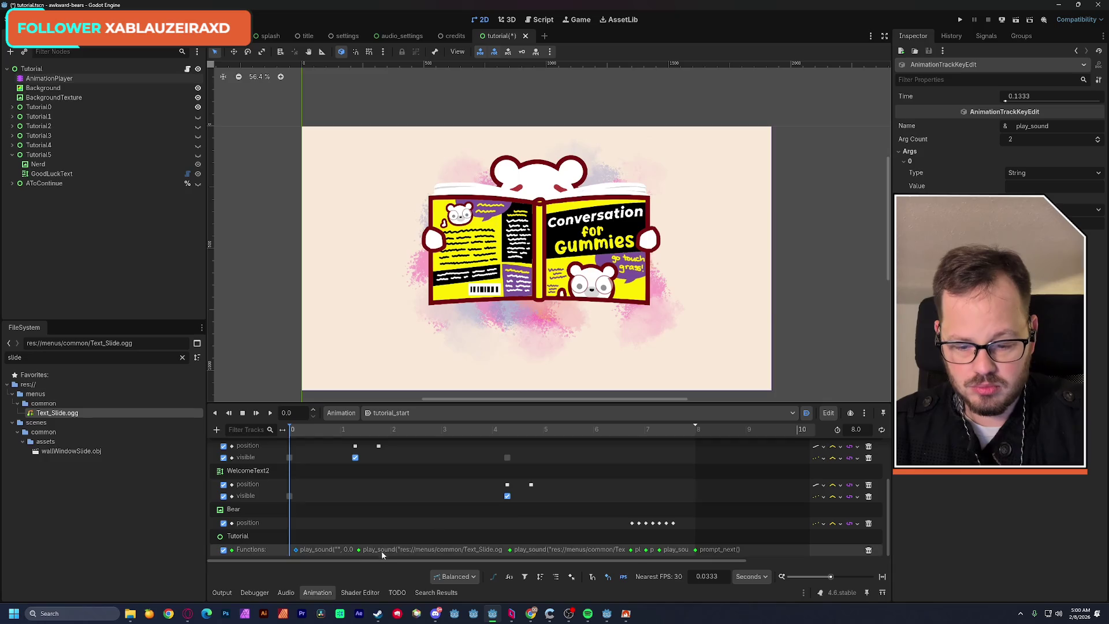
pyautogui.click(358, 552)
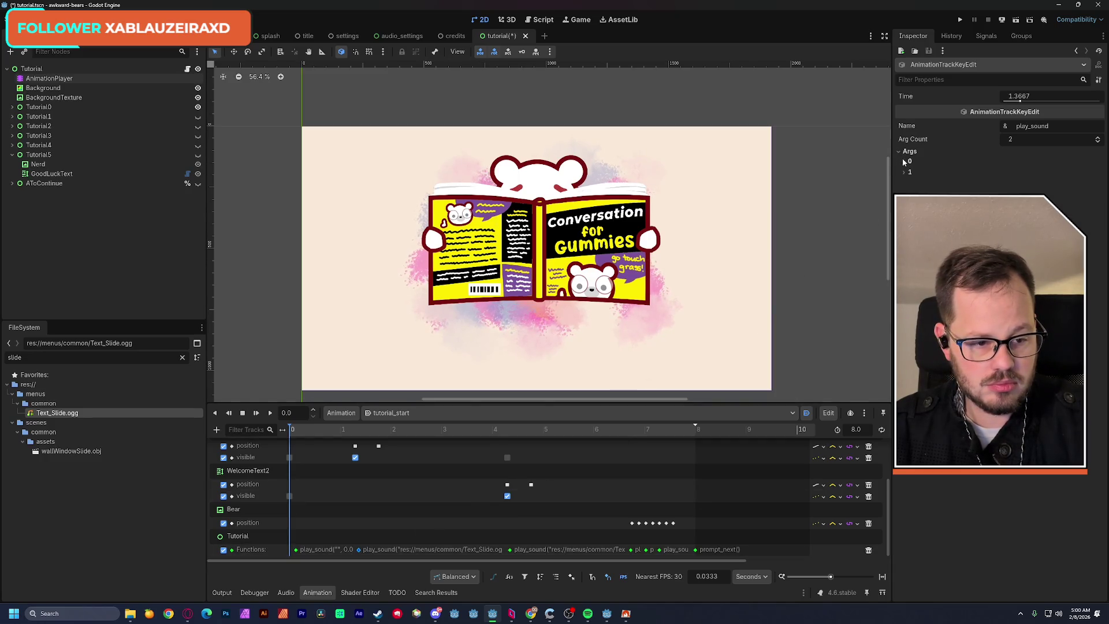
pyautogui.click(1024, 186)
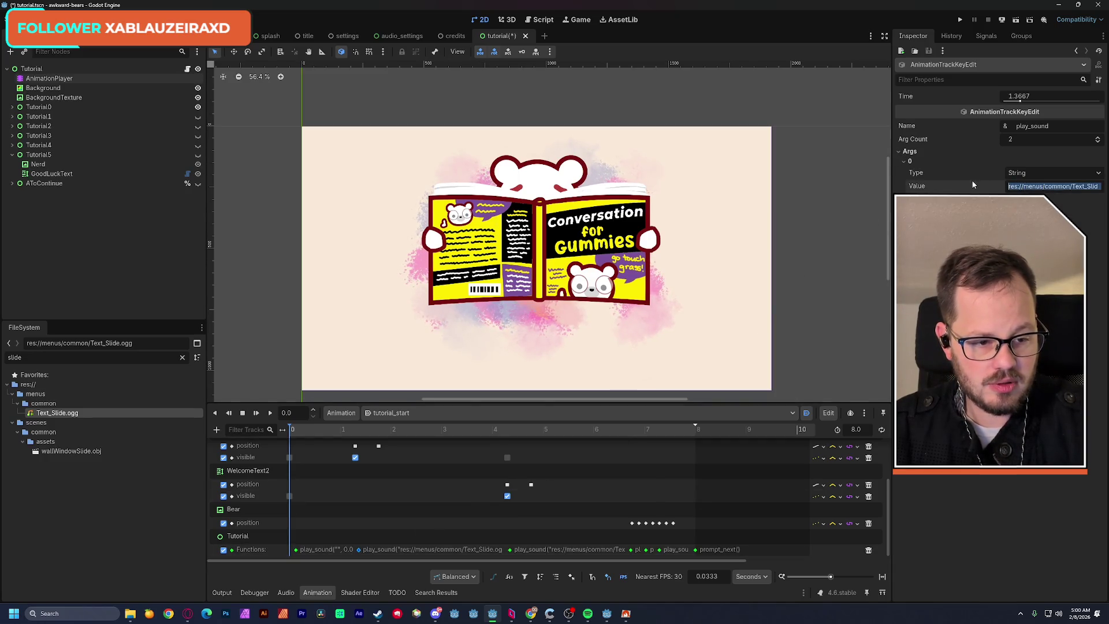
pyautogui.click(905, 162)
pyautogui.click(899, 151)
# Paste res://menus/common/Text_Slide.ogg into the 0.1333 s key's first argument and save.
pyautogui.click(297, 551)
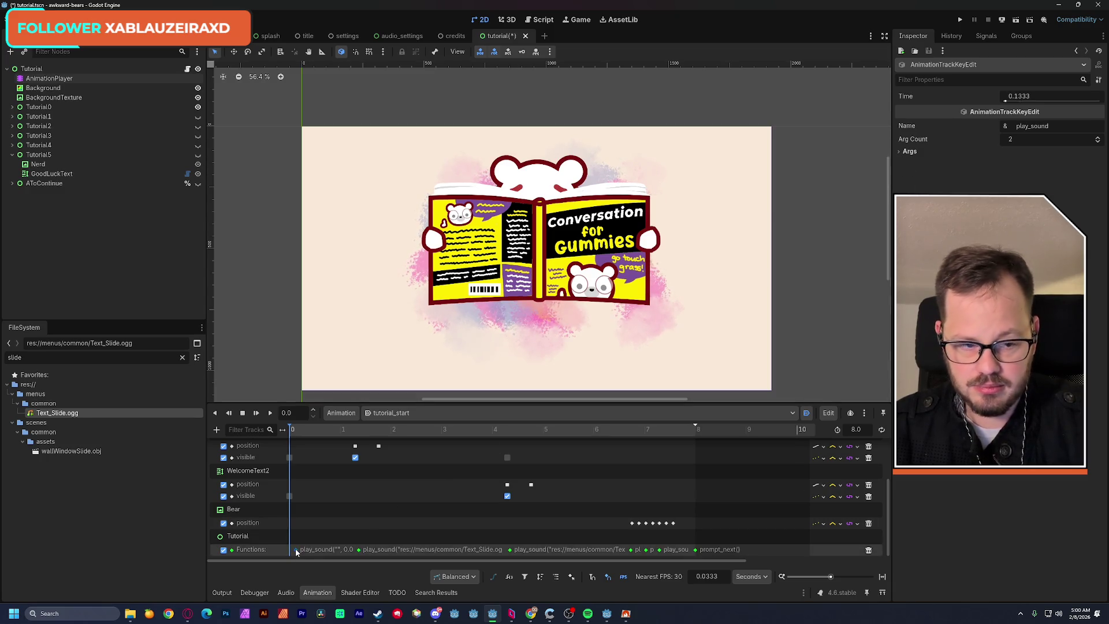
pyautogui.click(905, 151)
pyautogui.click(907, 161)
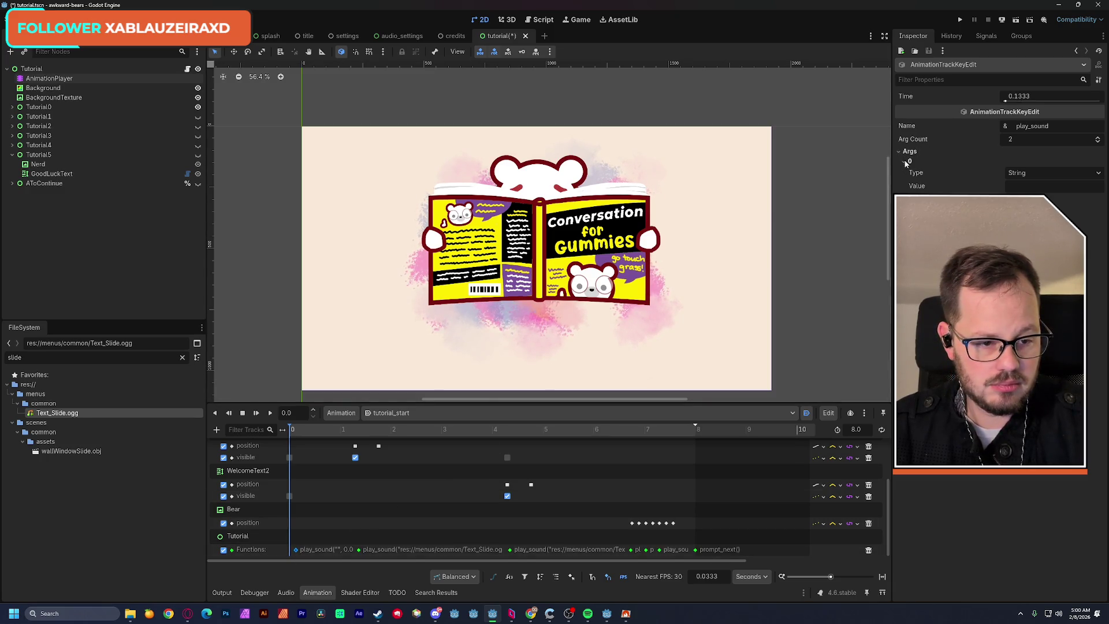
pyautogui.click(1026, 186)
pyautogui.write('res://menus/common/Text_Slide.ogg')
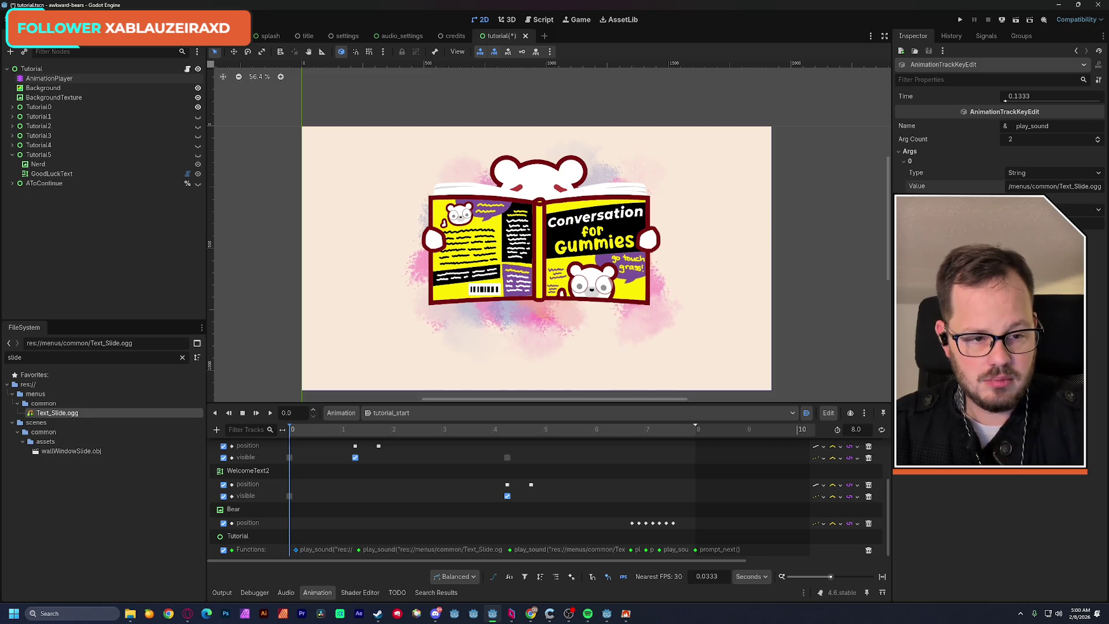
pyautogui.hotkey('ctrl', 's')
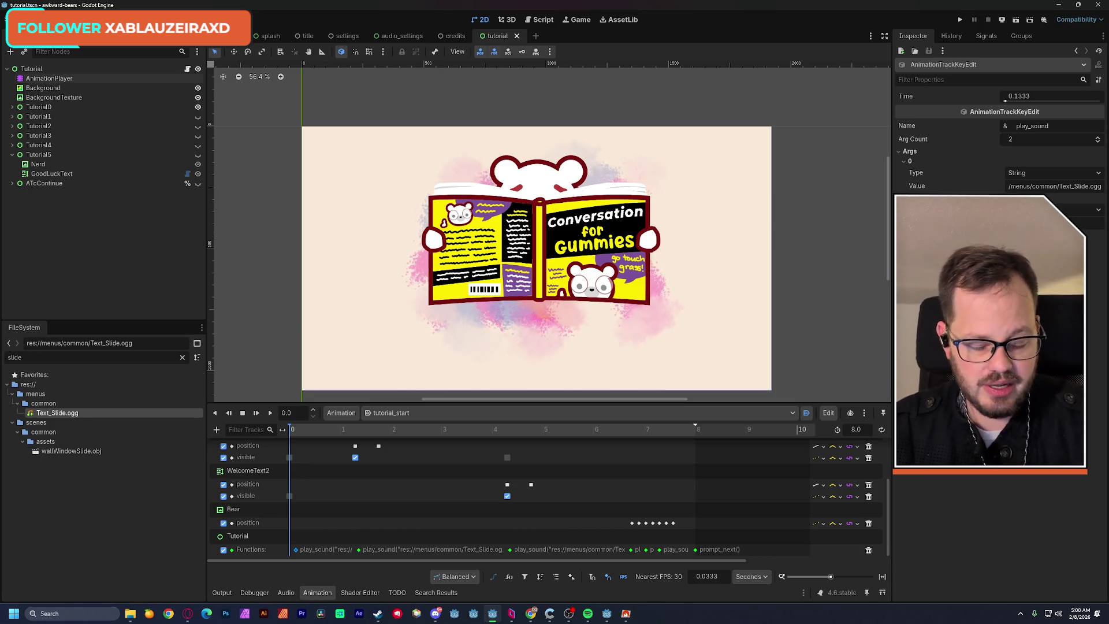
pyautogui.click(1016, 19)
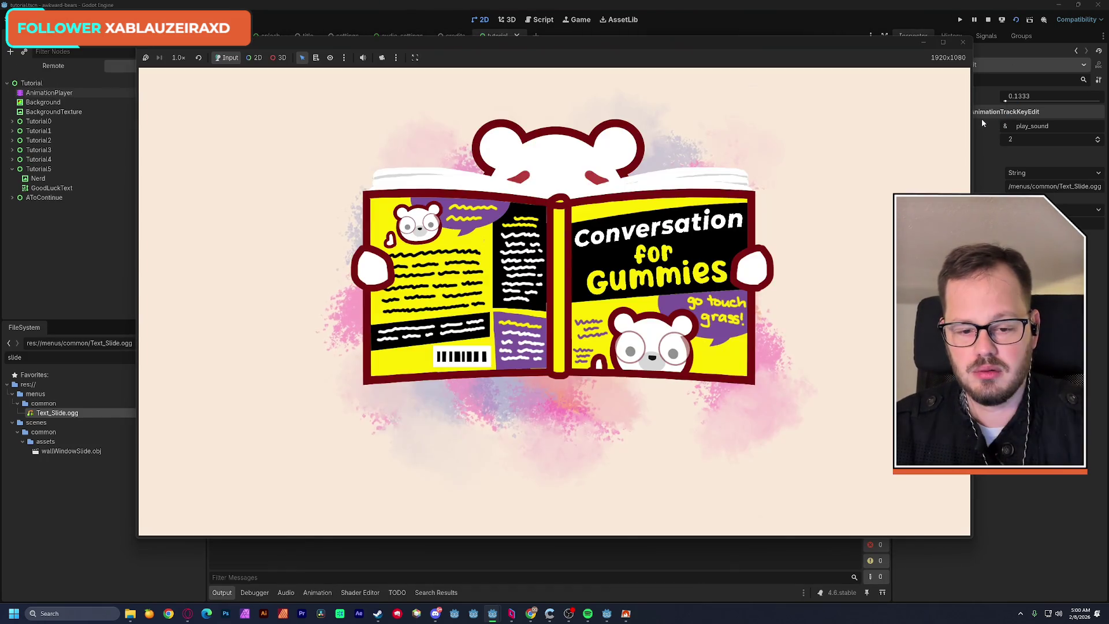
pyautogui.click(966, 45)
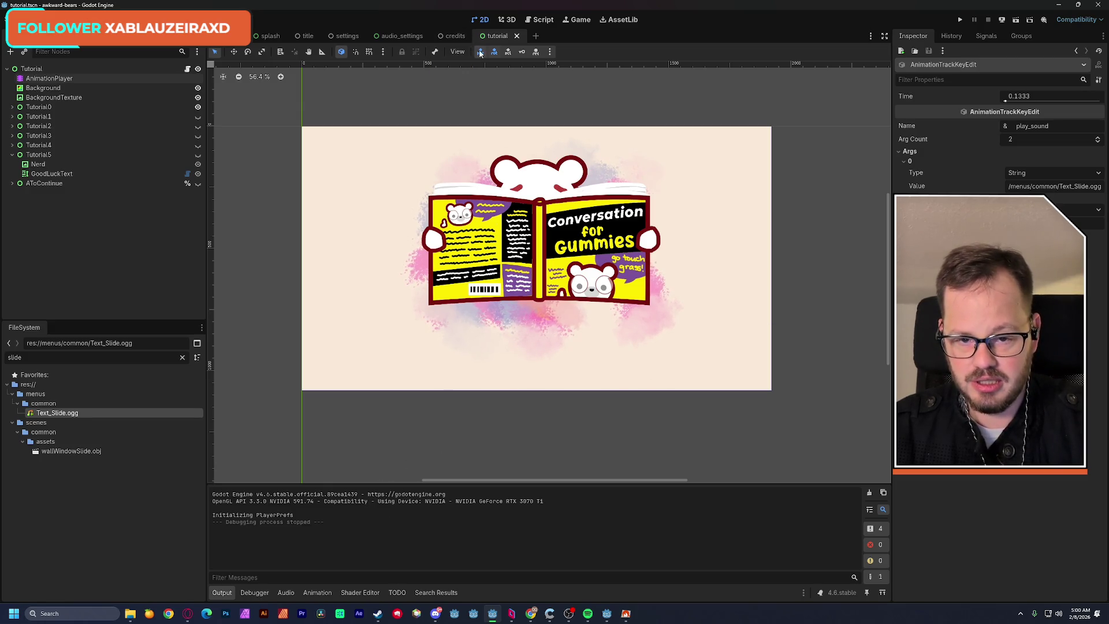
pyautogui.click(49, 78)
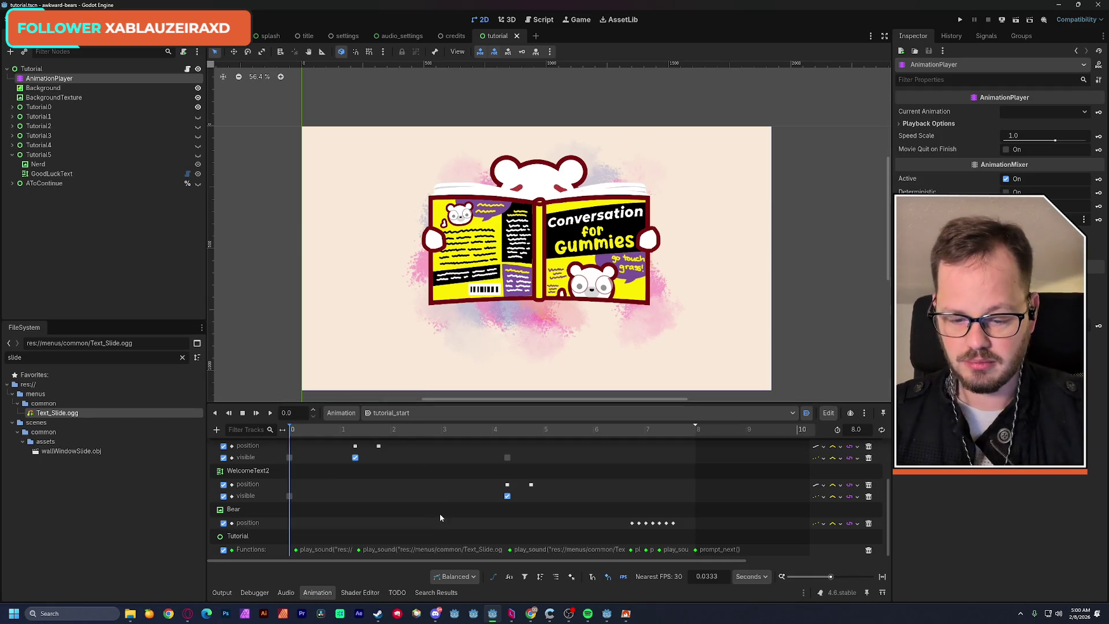
pyautogui.click(360, 550)
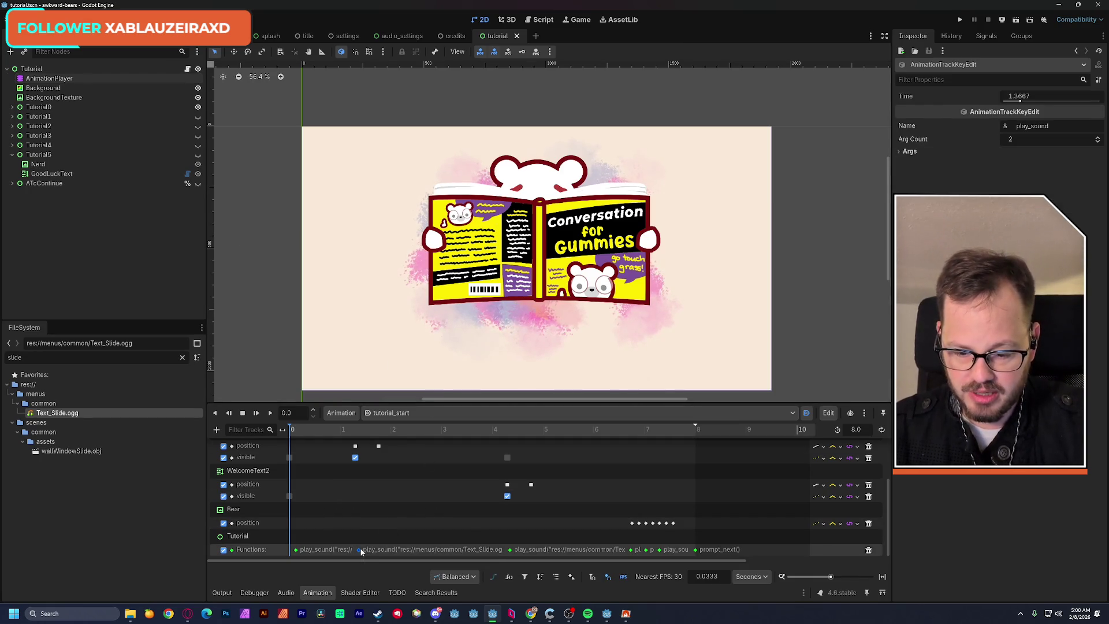
# Move the new play_sound key to 1.37 s, where the welcome text appears, and check its arguments.
pyautogui.click(361, 438)
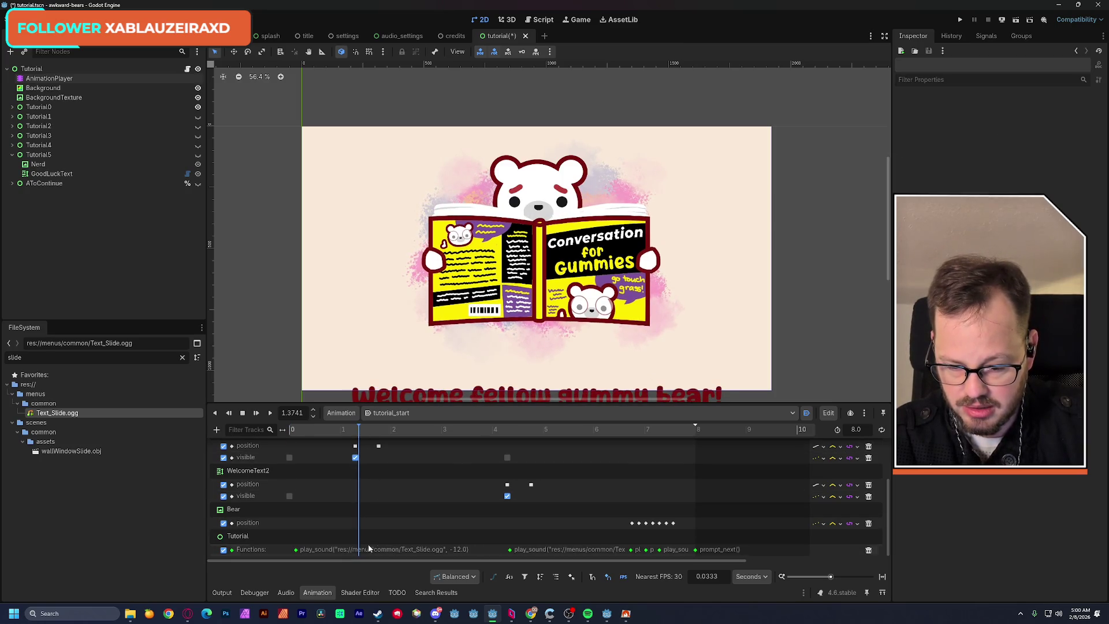
pyautogui.moveTo(295, 550); pyautogui.dragTo(358, 555)
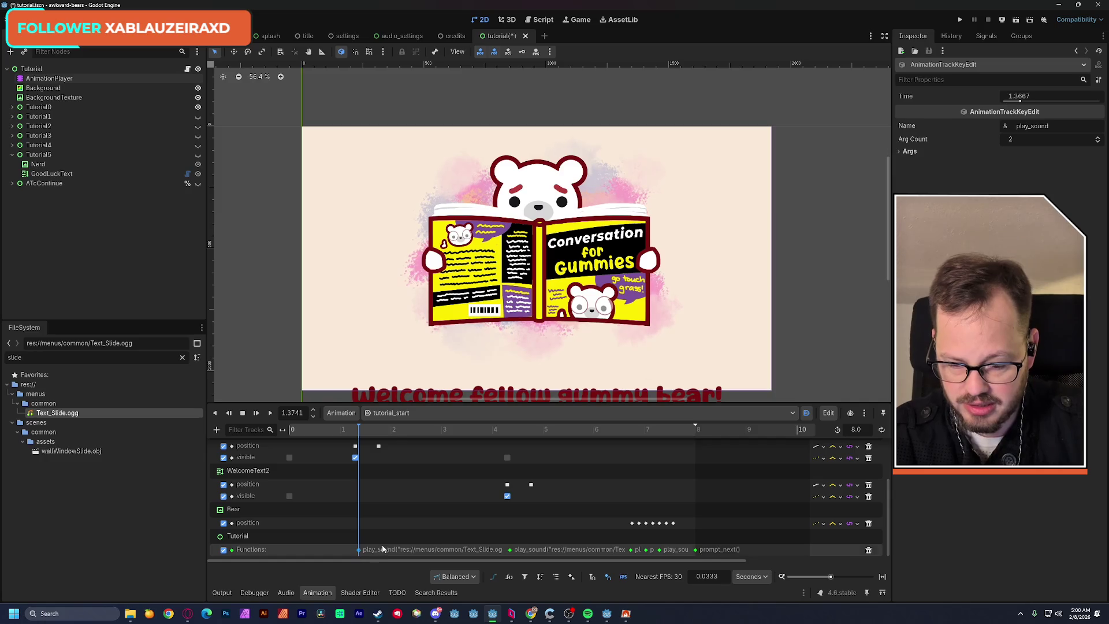
pyautogui.click(355, 553)
pyautogui.click(358, 549)
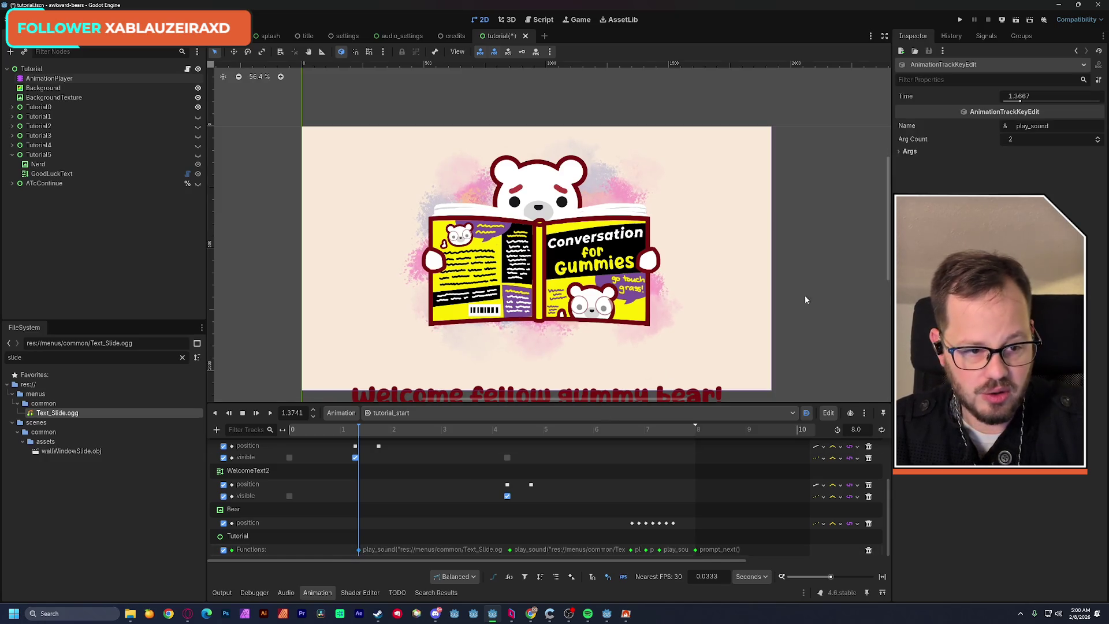
pyautogui.click(904, 151)
pyautogui.click(904, 172)
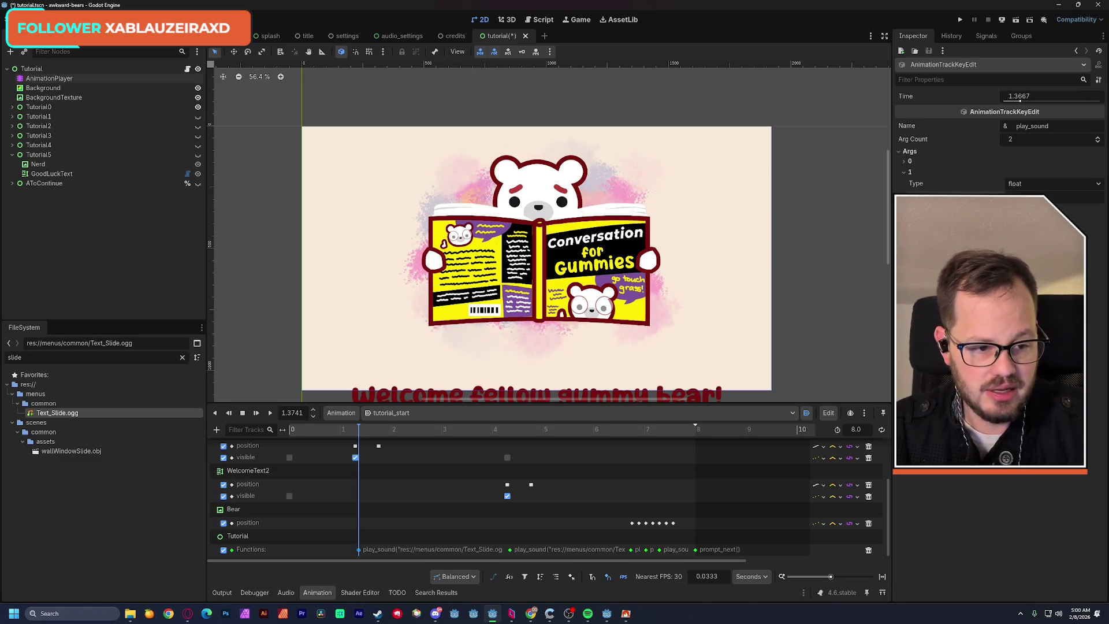
# Give the 4.3443 s play_sound key 2 arguments, the second typed float, and save.
pyautogui.click(509, 549)
pyautogui.click(1014, 140)
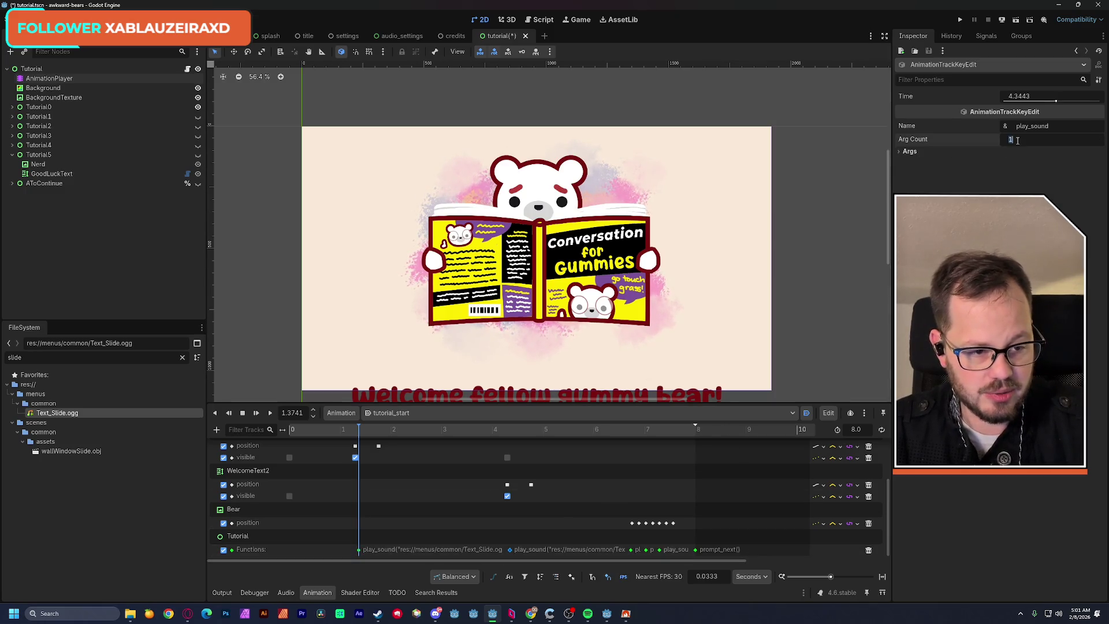
pyautogui.write('2')
pyautogui.click(905, 173)
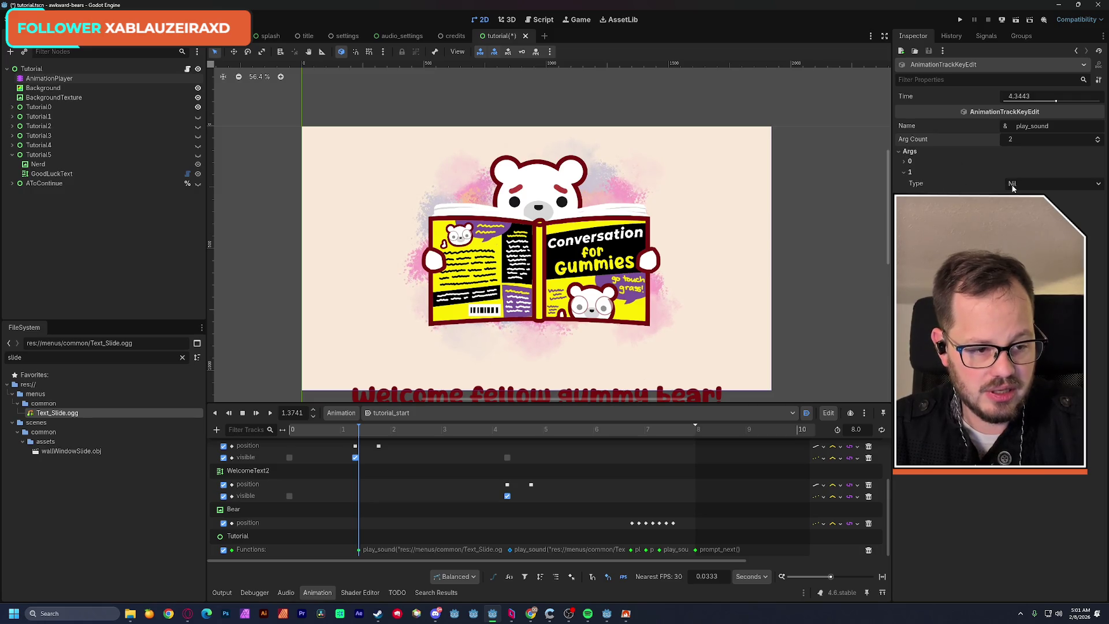
pyautogui.click(1012, 183)
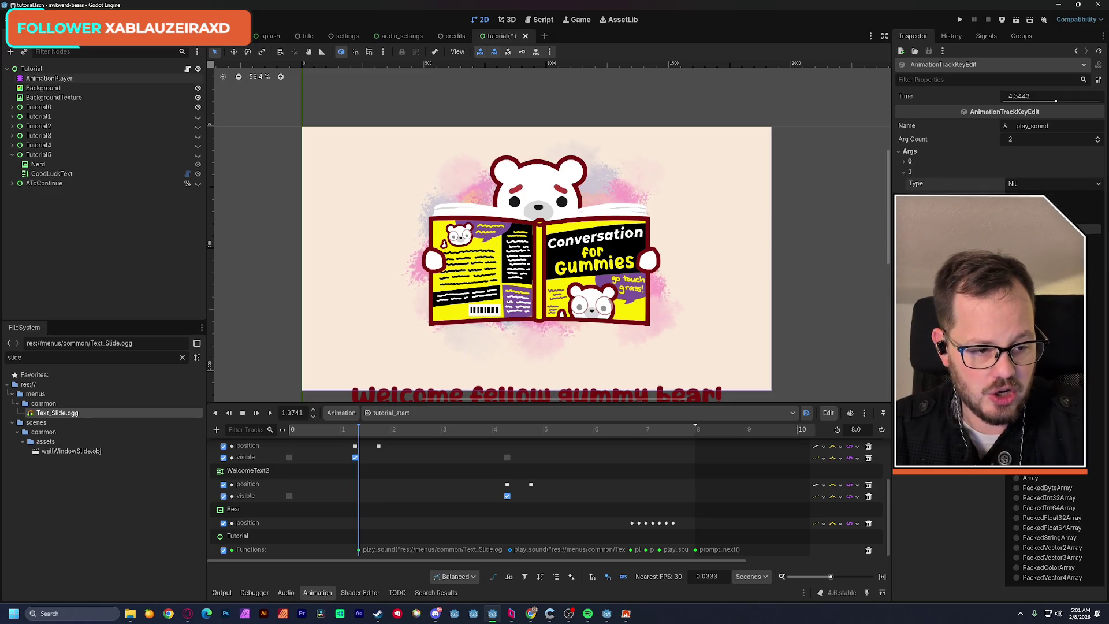
pyautogui.click(1034, 229)
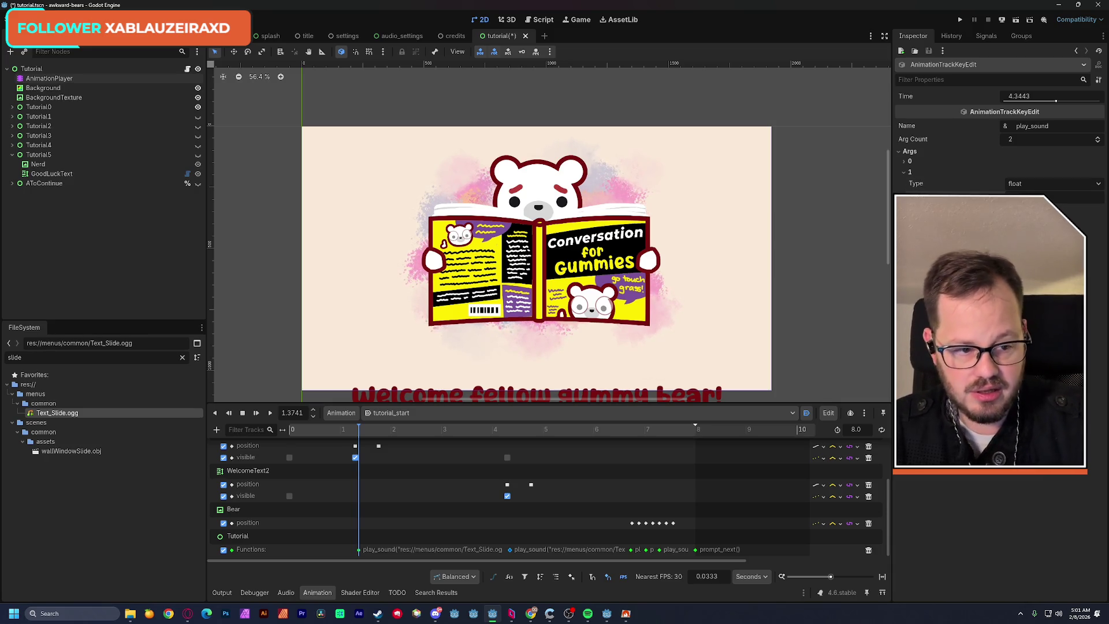
pyautogui.hotkey('ctrl', 's')
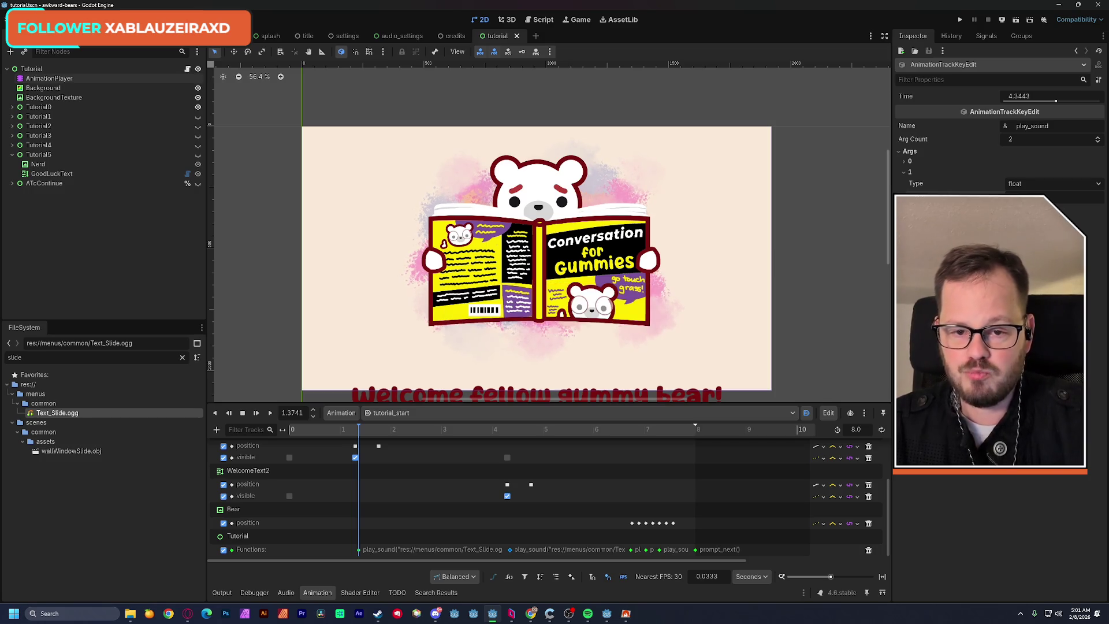
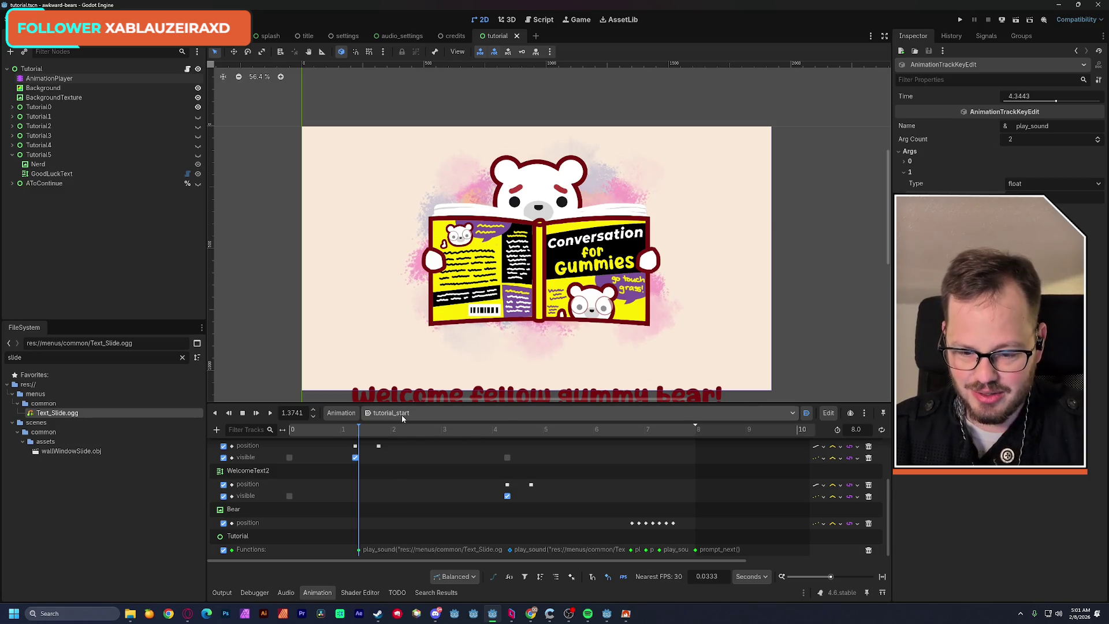
# Scrub tutorial_start back, then switch the animation preview to RESET.
pyautogui.click(351, 430)
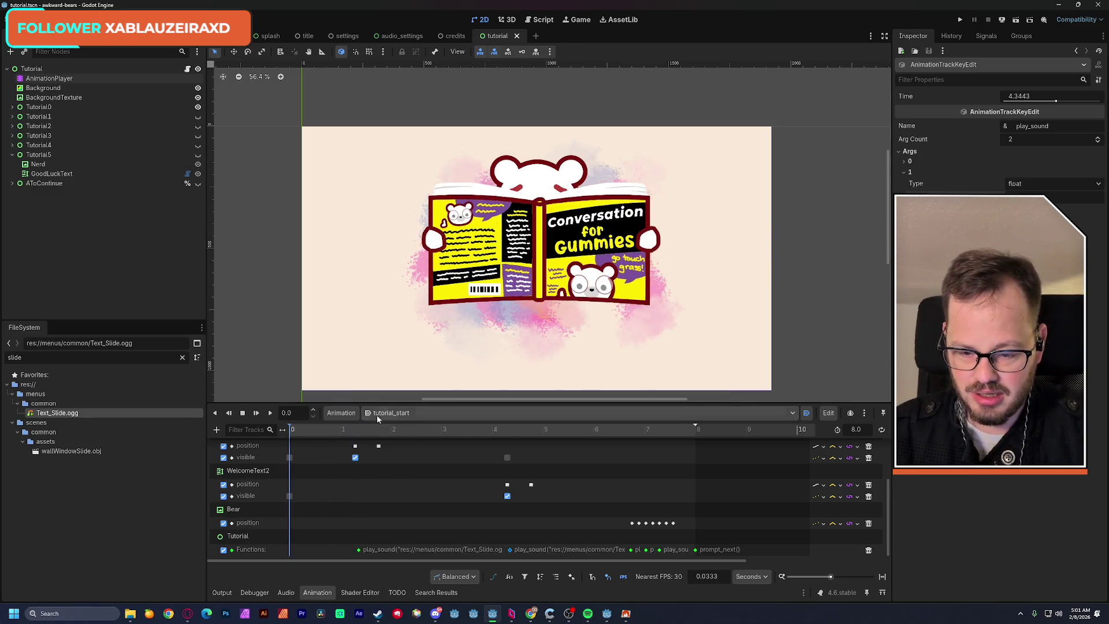
pyautogui.click(363, 414)
pyautogui.click(393, 422)
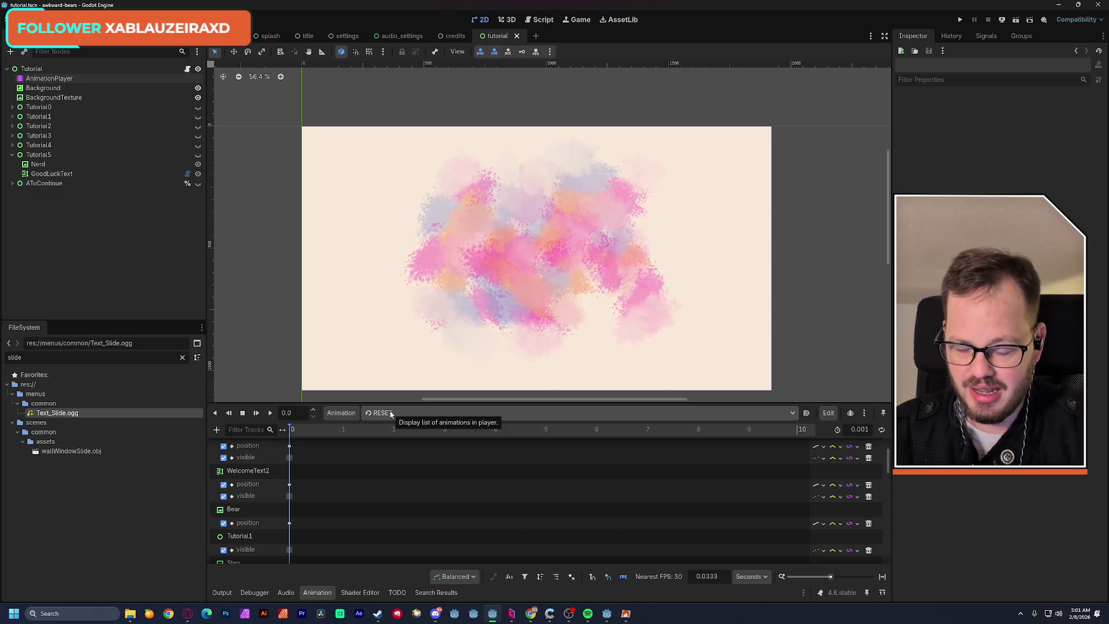
pyautogui.click(391, 413)
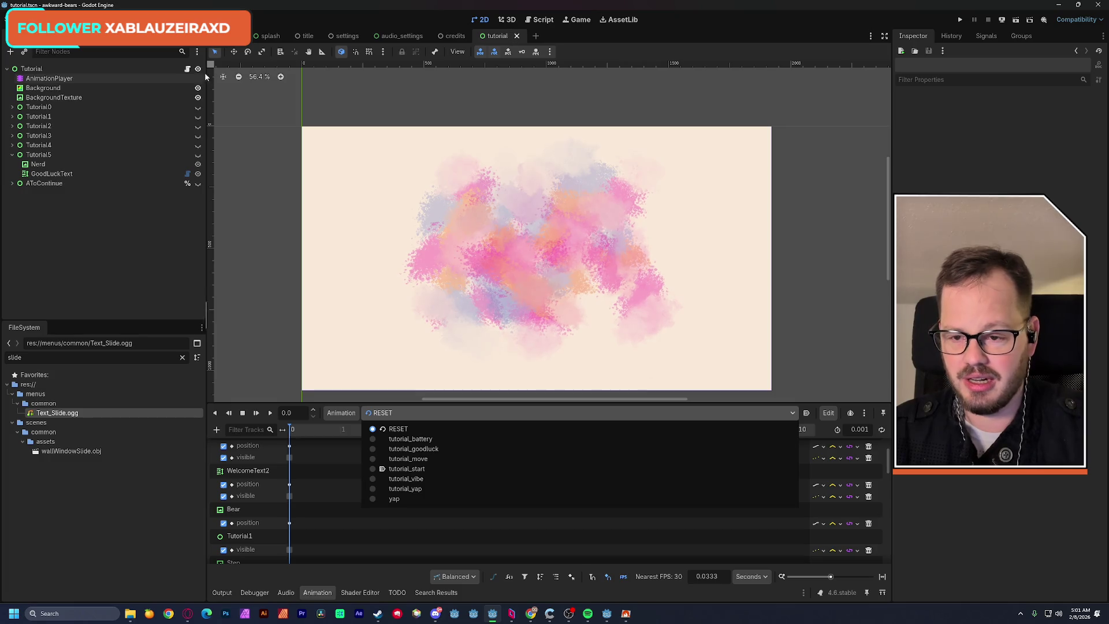
# Open the Tutorial node's script, tutorial.gd.
pyautogui.click(187, 69)
pyautogui.click(187, 69)
pyautogui.scroll(3, 437, 298)
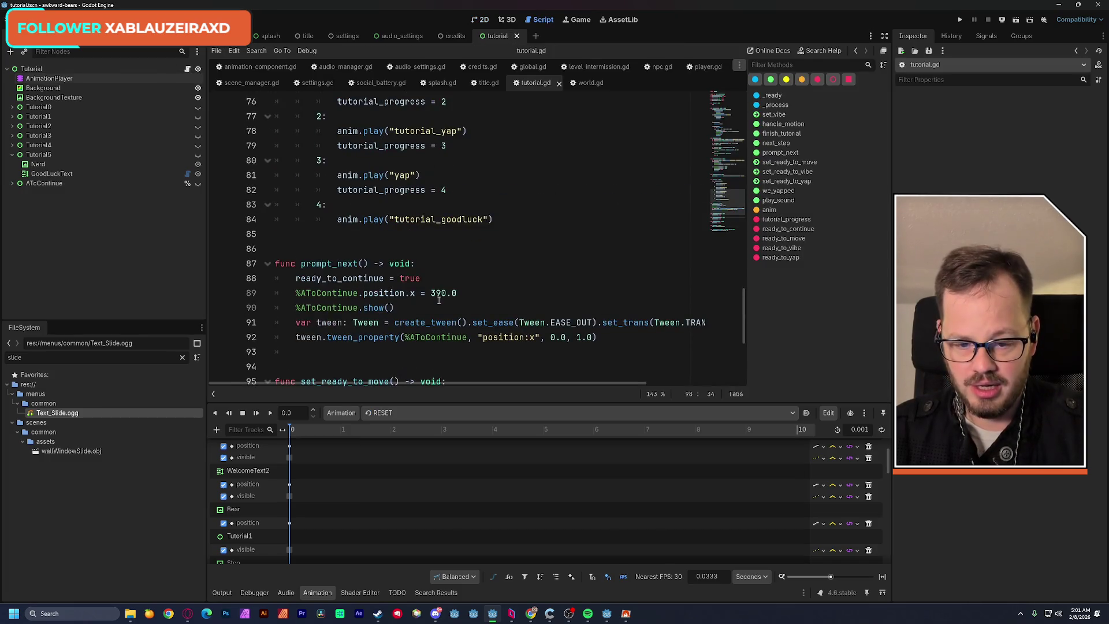
# Clear the filter and audition cancel_3, collect_7, equip_2 and jump_2.wav from common menus.
pyautogui.scroll(2, 437, 299)
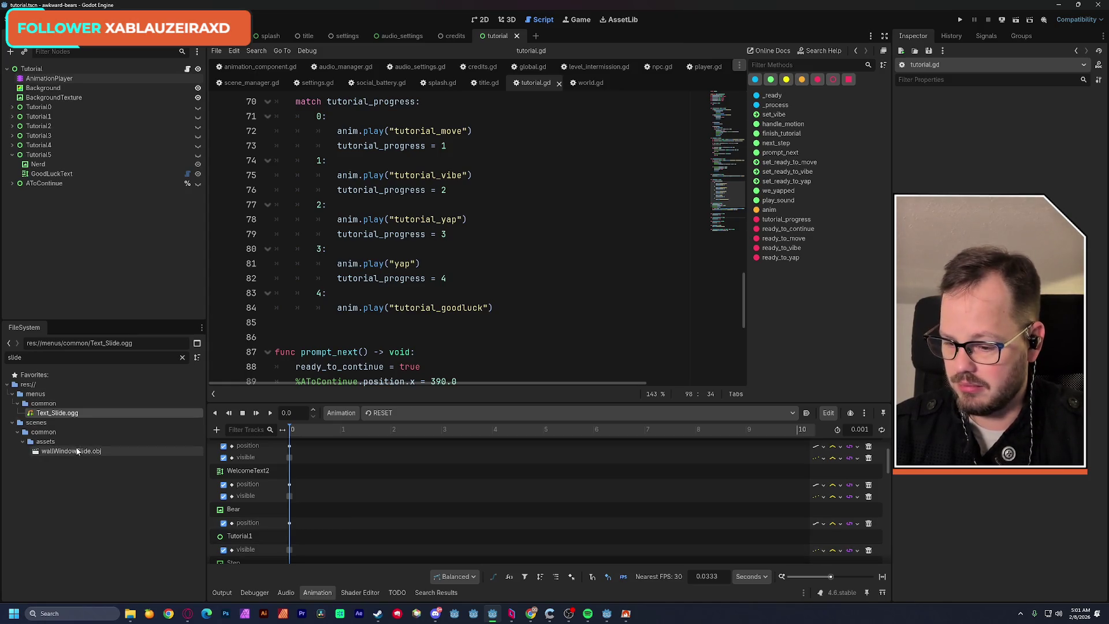
pyautogui.click(43, 403)
pyautogui.click(182, 357)
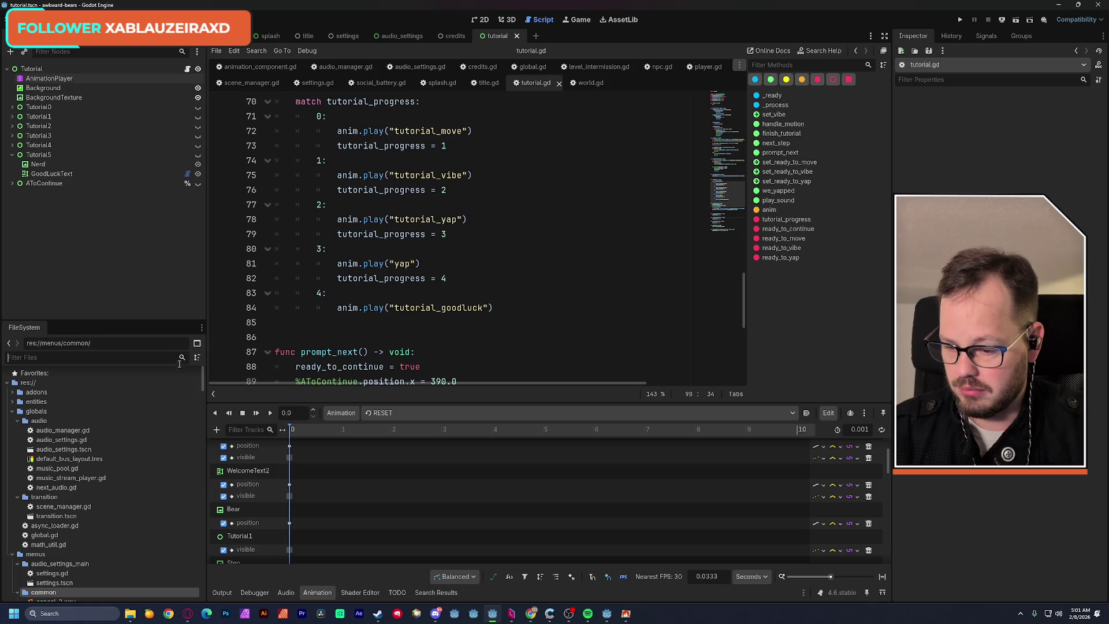
pyautogui.scroll(-2, 104, 469)
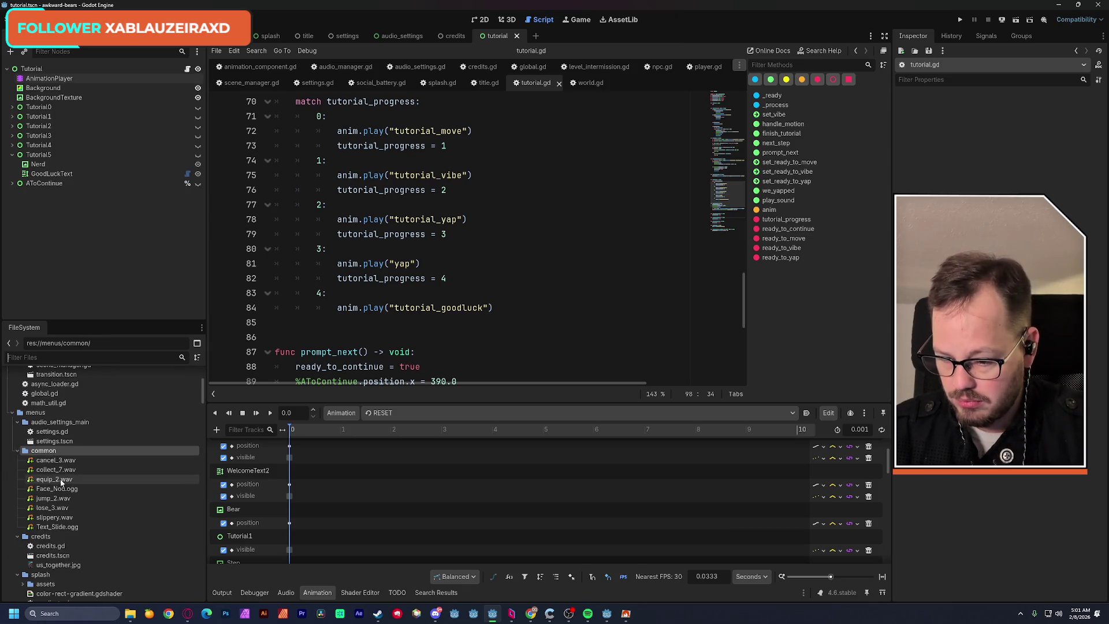
pyautogui.click(52, 460)
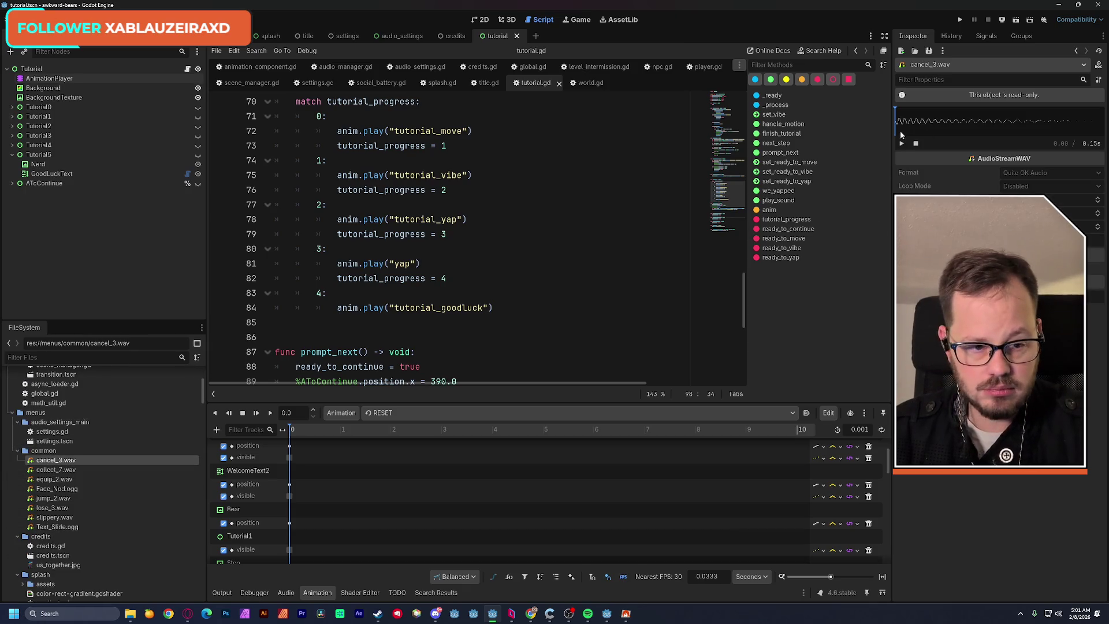
pyautogui.click(95, 467)
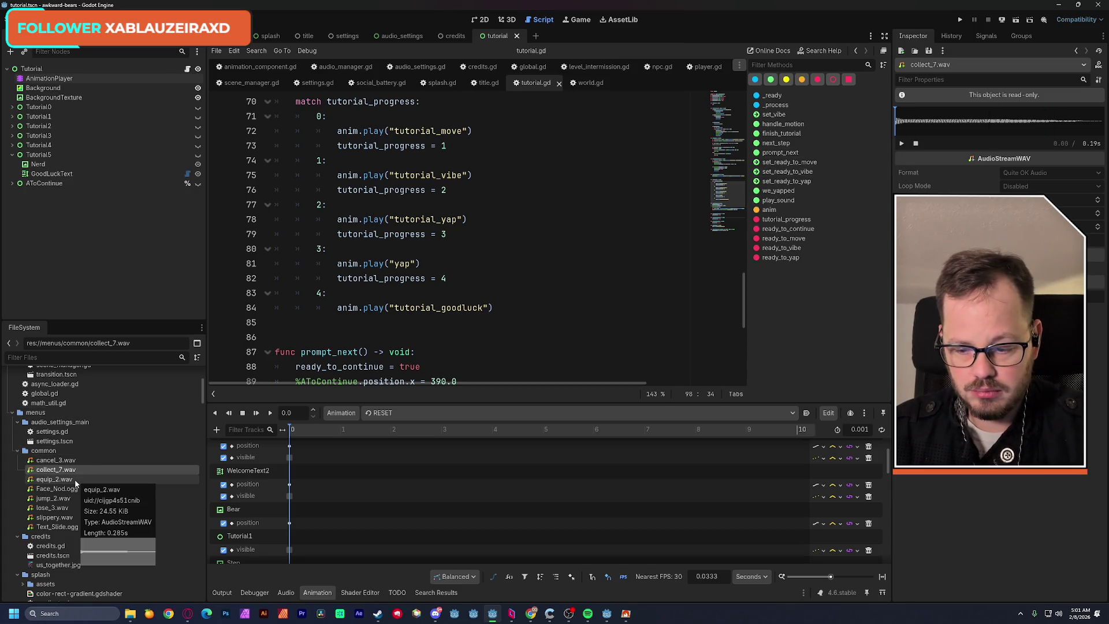
pyautogui.click(75, 481)
pyautogui.click(904, 148)
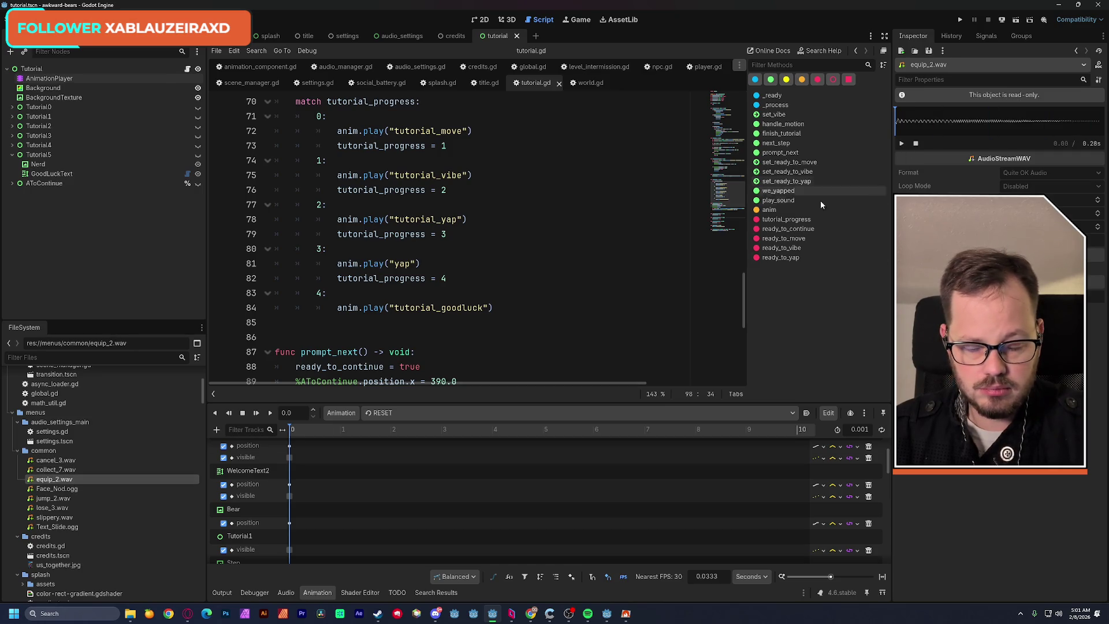
pyautogui.click(77, 498)
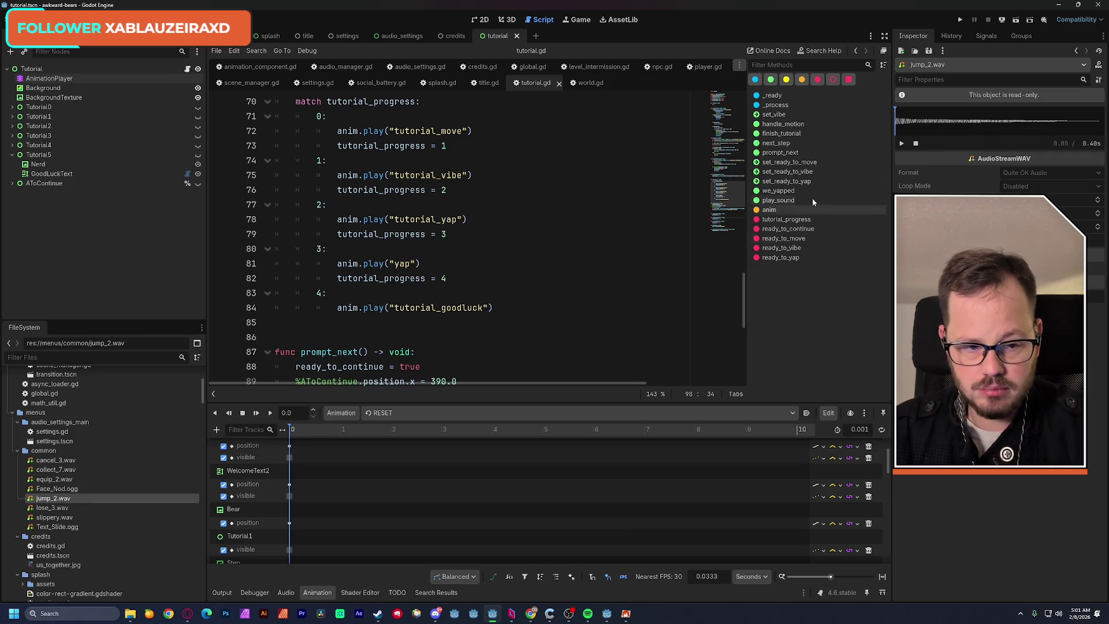
pyautogui.click(902, 144)
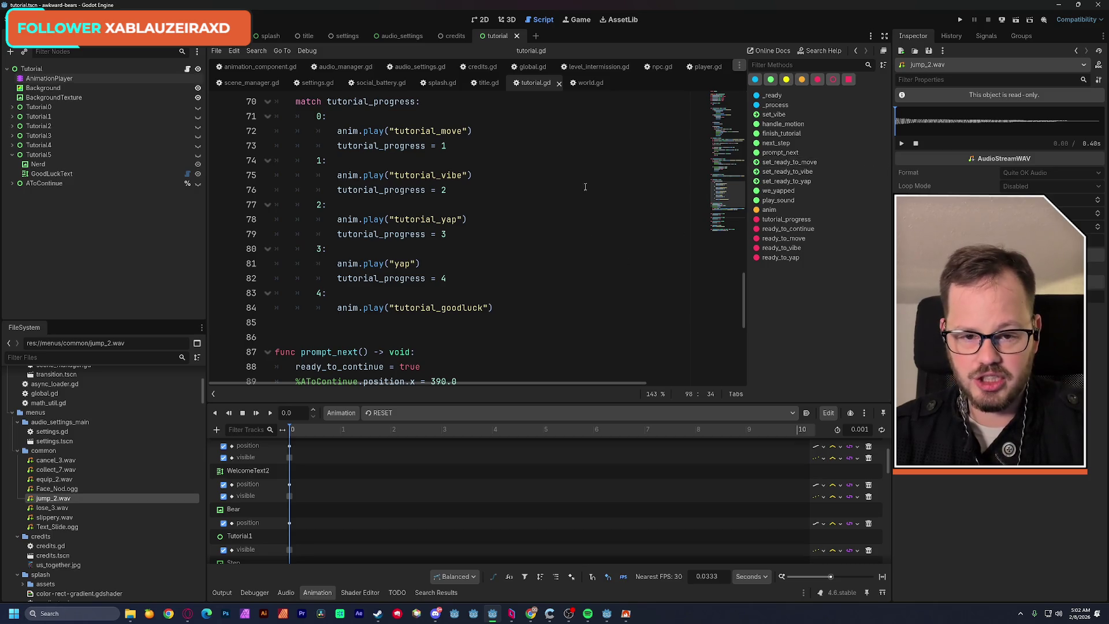
# Select the existing play_fx call line, then go to the end of the ready_to_continue check.
pyautogui.scroll(-6, 422, 330)
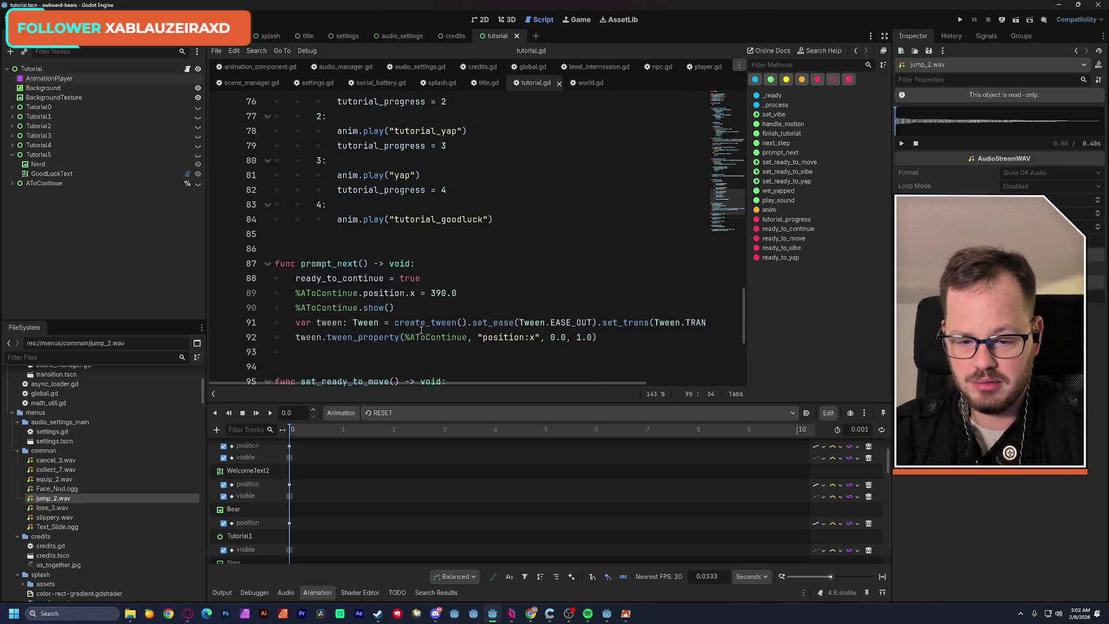
pyautogui.scroll(-1, 421, 329)
pyautogui.moveTo(488, 356); pyautogui.dragTo(295, 357)
pyautogui.hotkey('ctrl', 'c')
pyautogui.scroll(11, 467, 287)
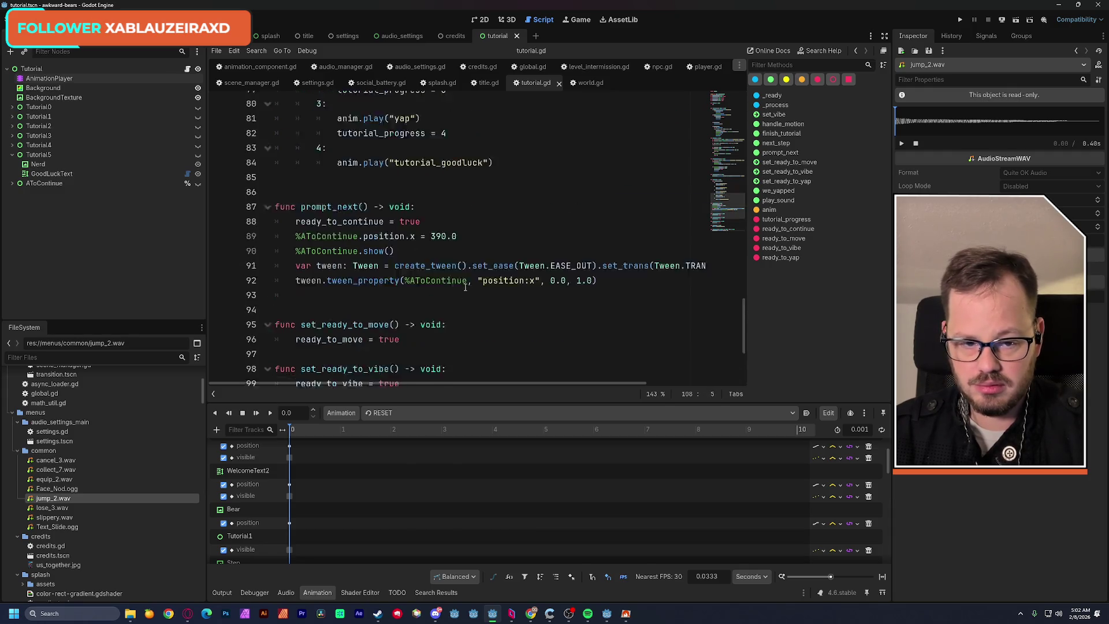
pyautogui.scroll(12, 466, 288)
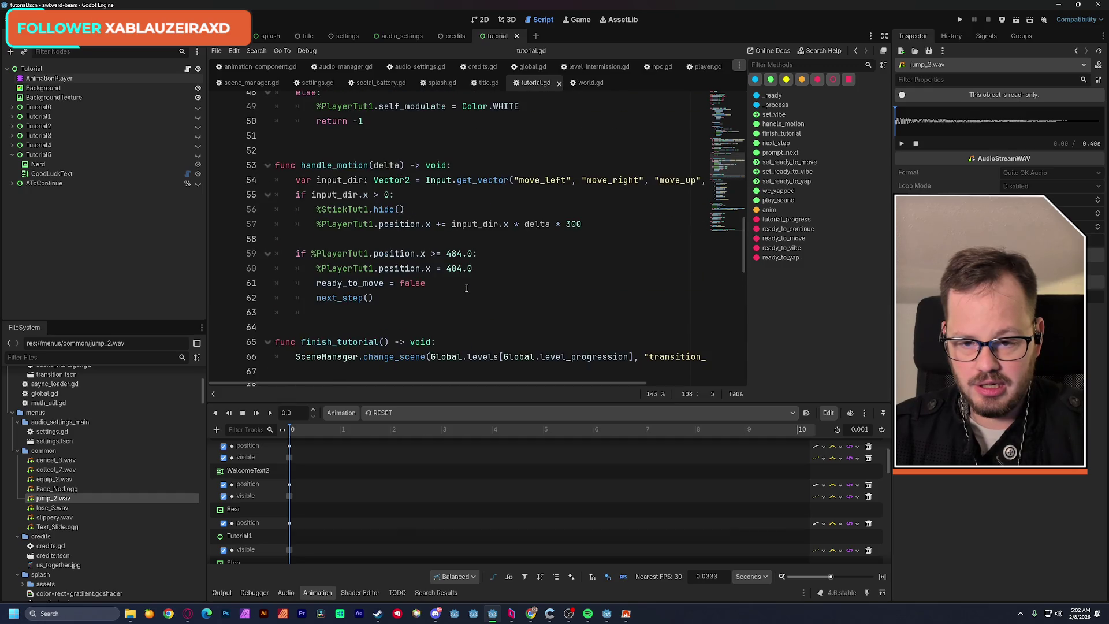
pyautogui.scroll(6, 466, 287)
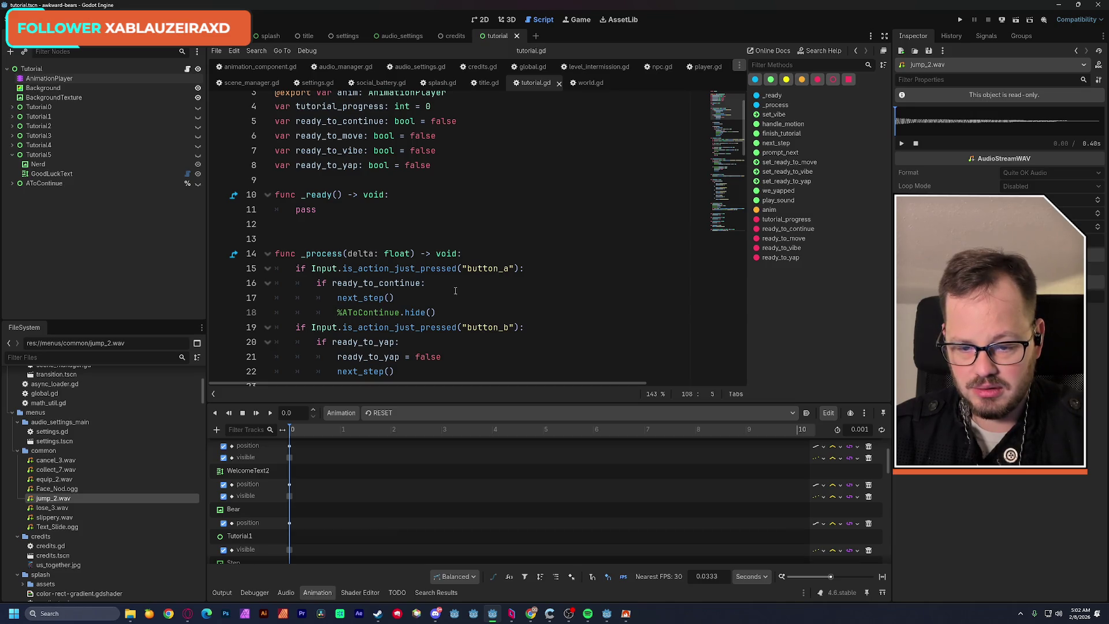
pyautogui.scroll(-2, 433, 283)
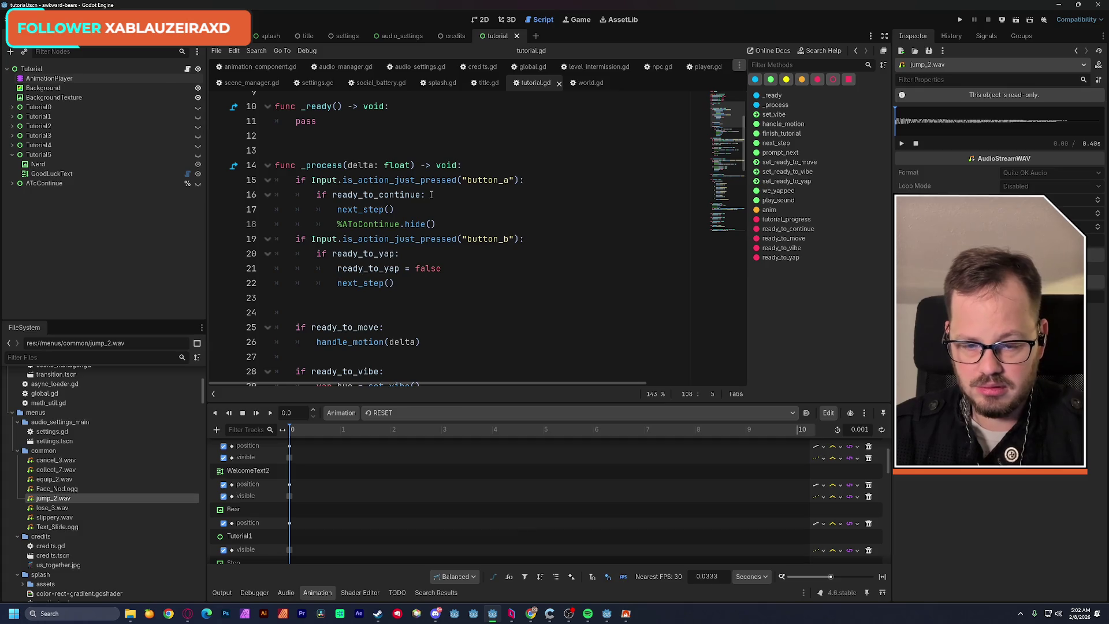
pyautogui.click(431, 195)
# Paste a play_fx call under 'if ready_to_continue:' that loads the jump_2.wav path.
pyautogui.press('Return')
pyautogui.hotkey('ctrl', 'v')
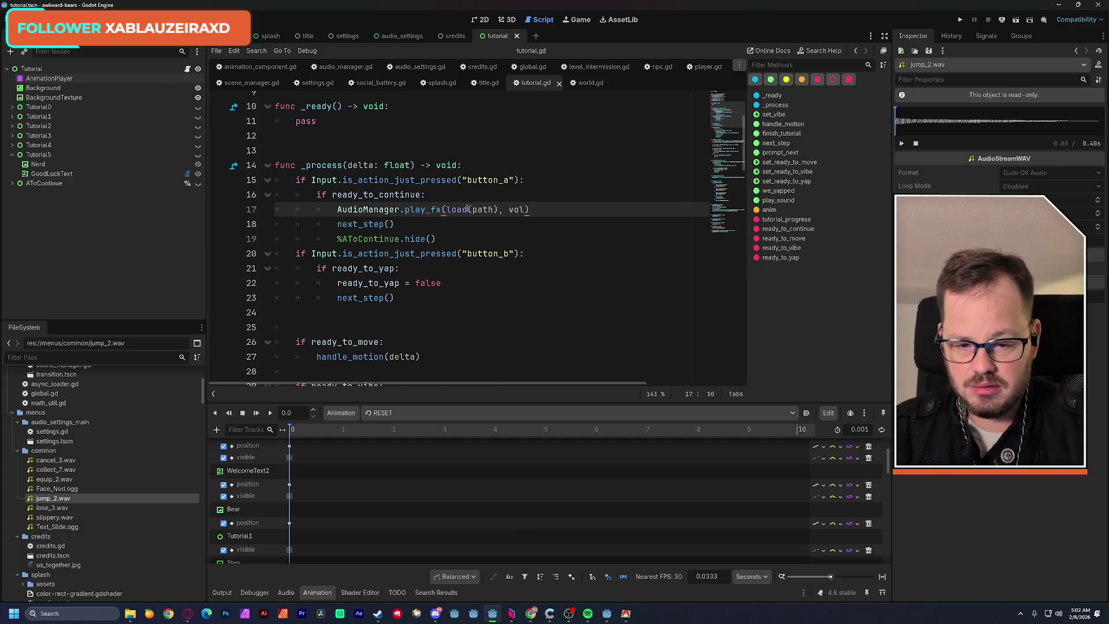
pyautogui.doubleClick(482, 209)
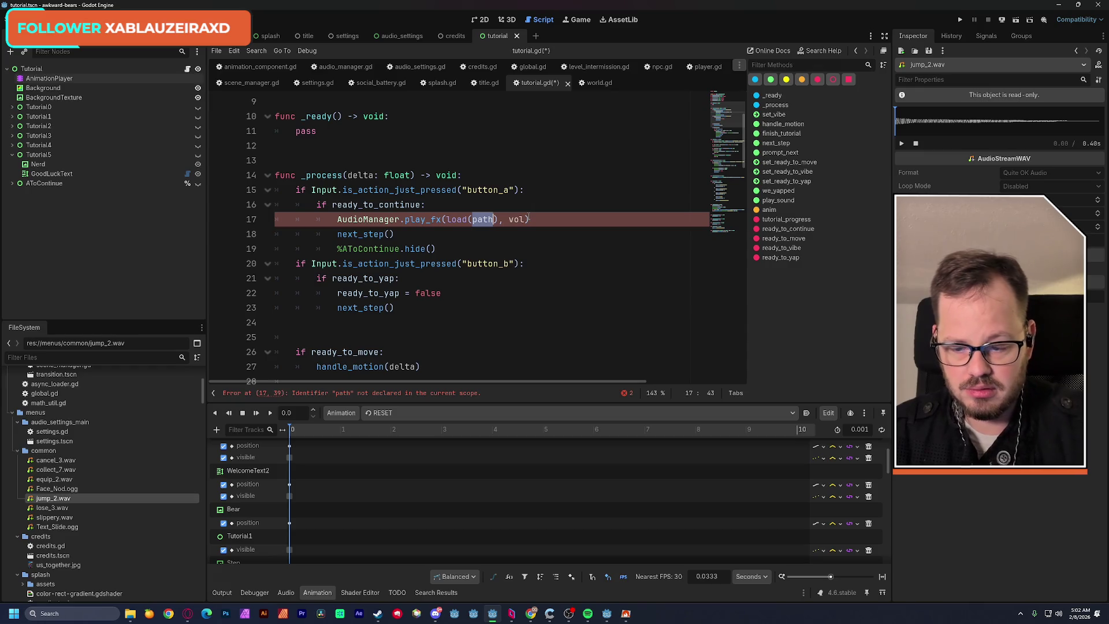
pyautogui.rightClick(63, 496)
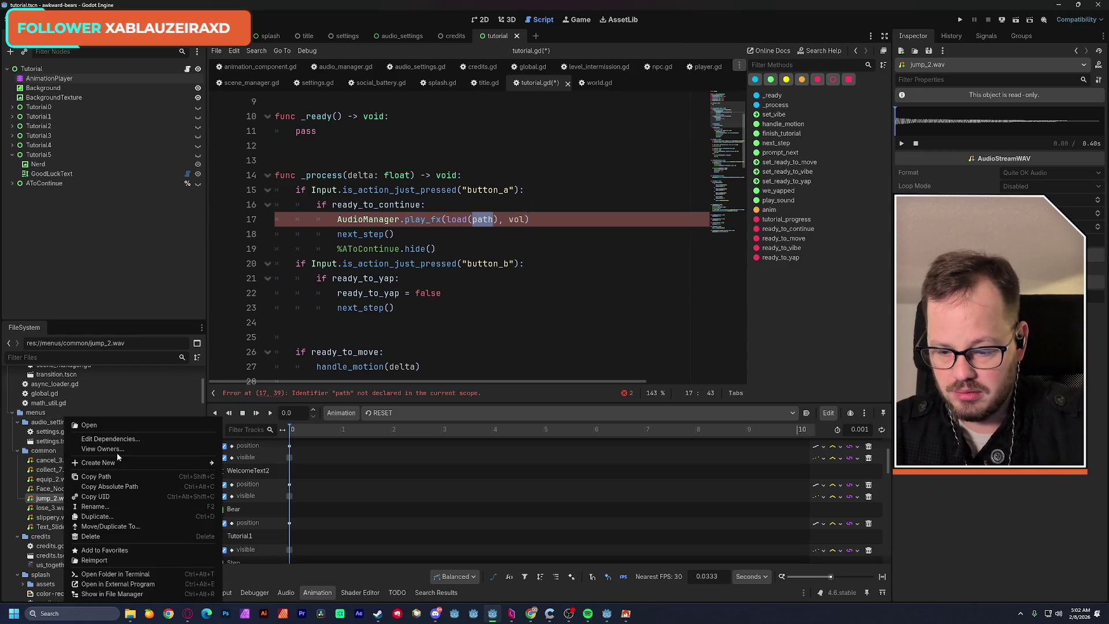
pyautogui.click(120, 476)
pyautogui.press('BackSpace')
pyautogui.write('"')
pyautogui.hotkey('ctrl', 'v')
pyautogui.click(583, 156)
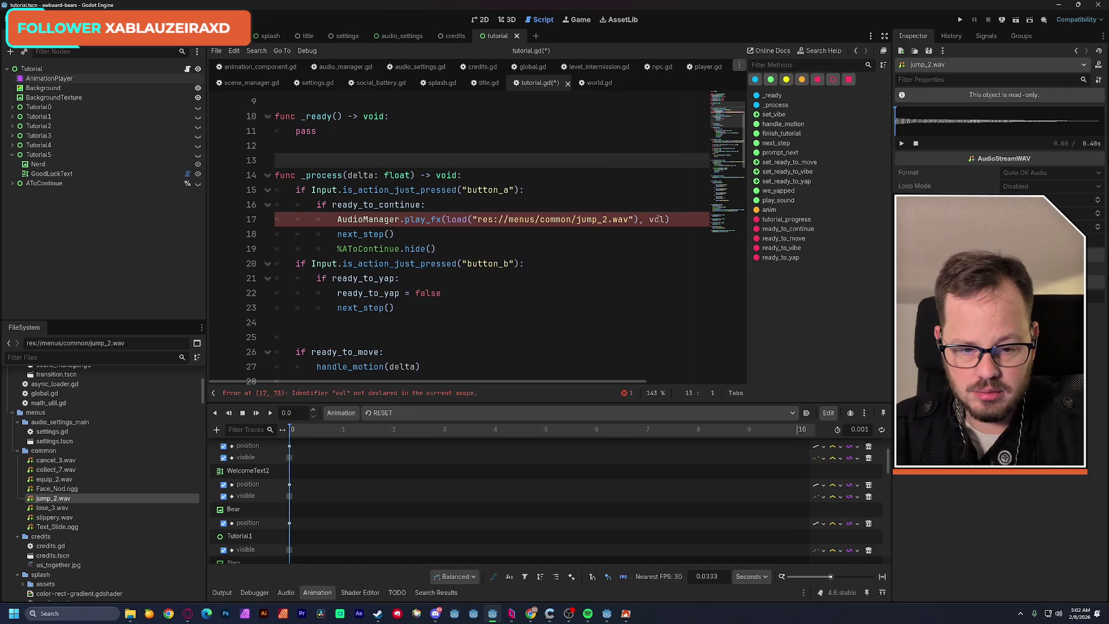
# Set the call's volume to 3.0, save tutorial.gd and run the scene to test it.
pyautogui.doubleClick(657, 219)
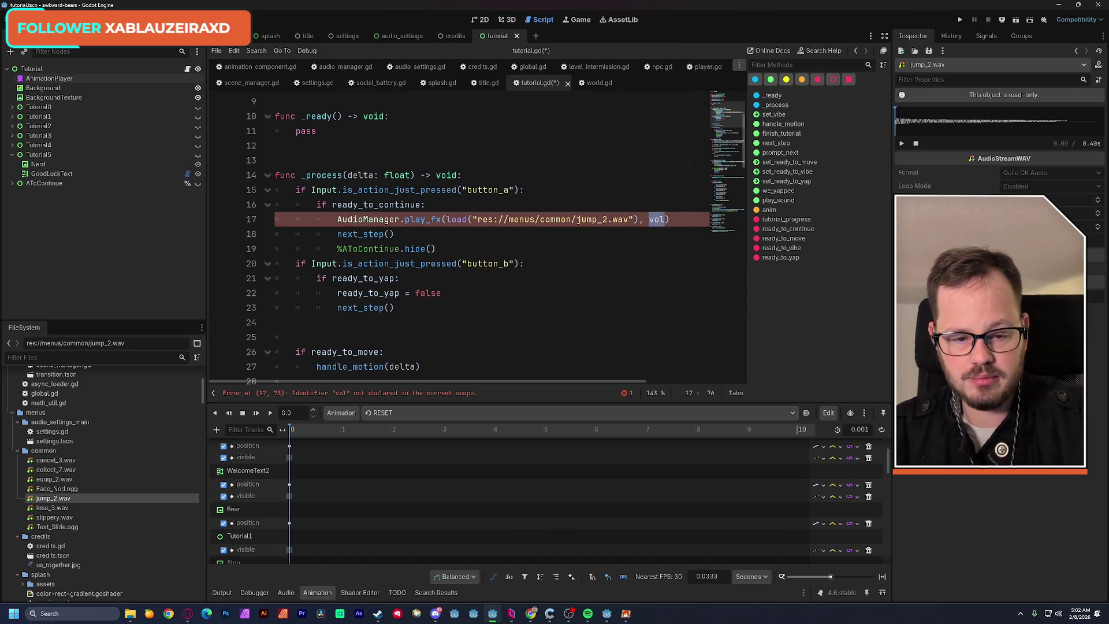
pyautogui.press('BackSpace')
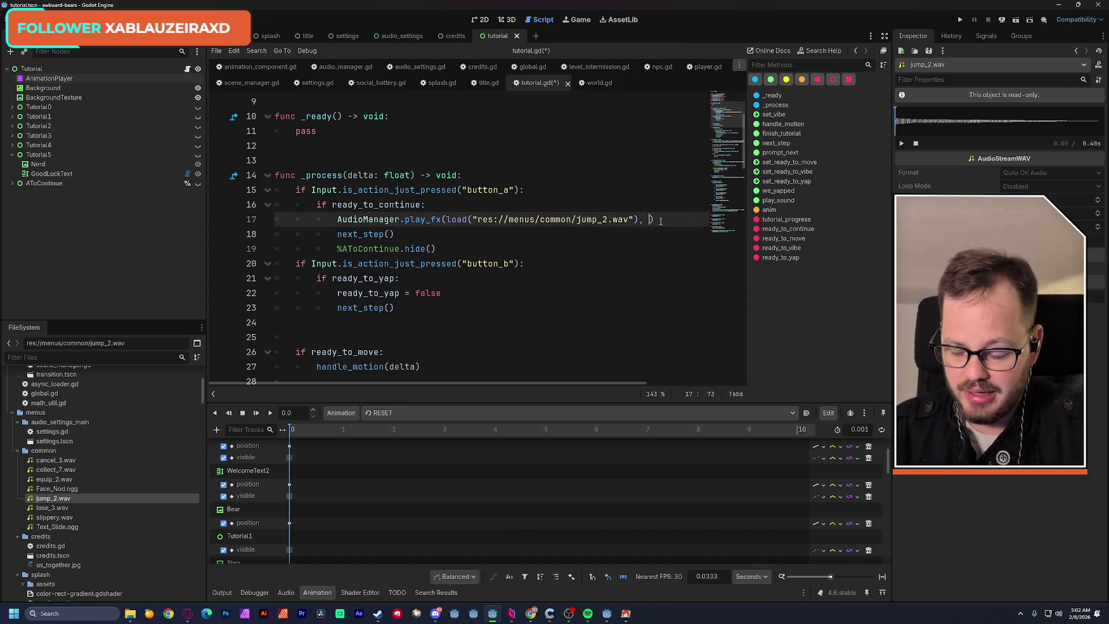
pyautogui.write('3.0')
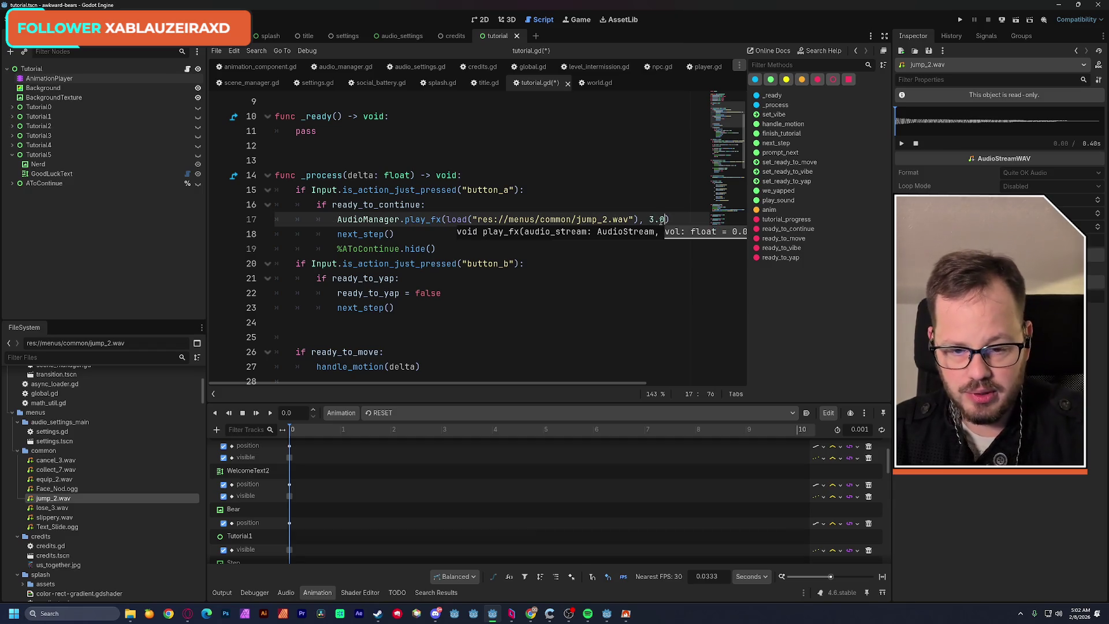
pyautogui.click(605, 179)
pyautogui.hotkey('ctrl', 's')
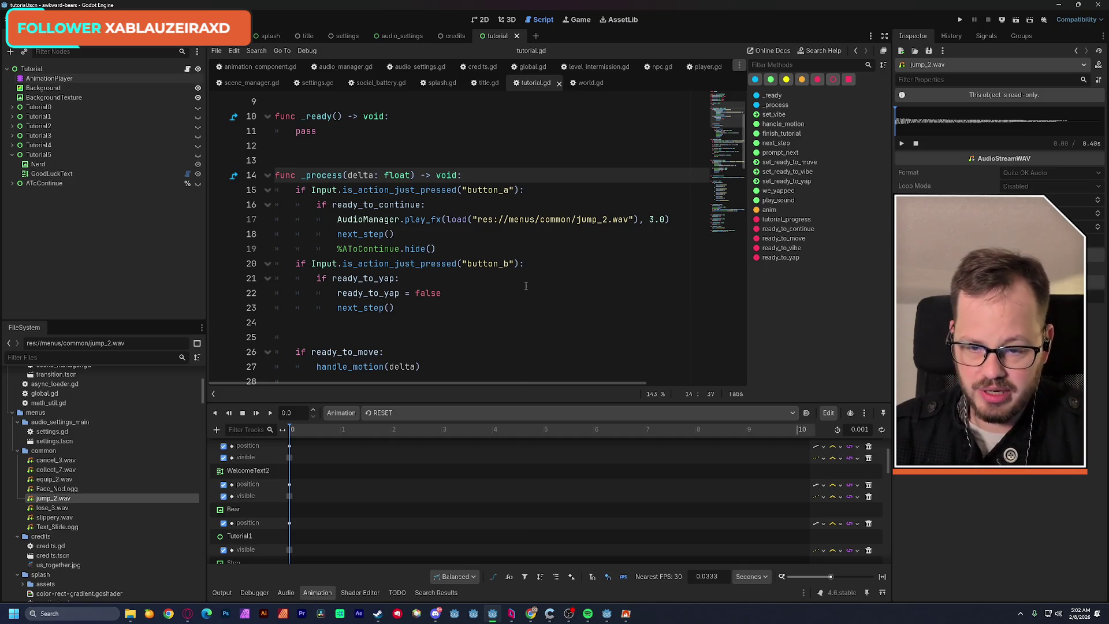
pyautogui.click(1016, 20)
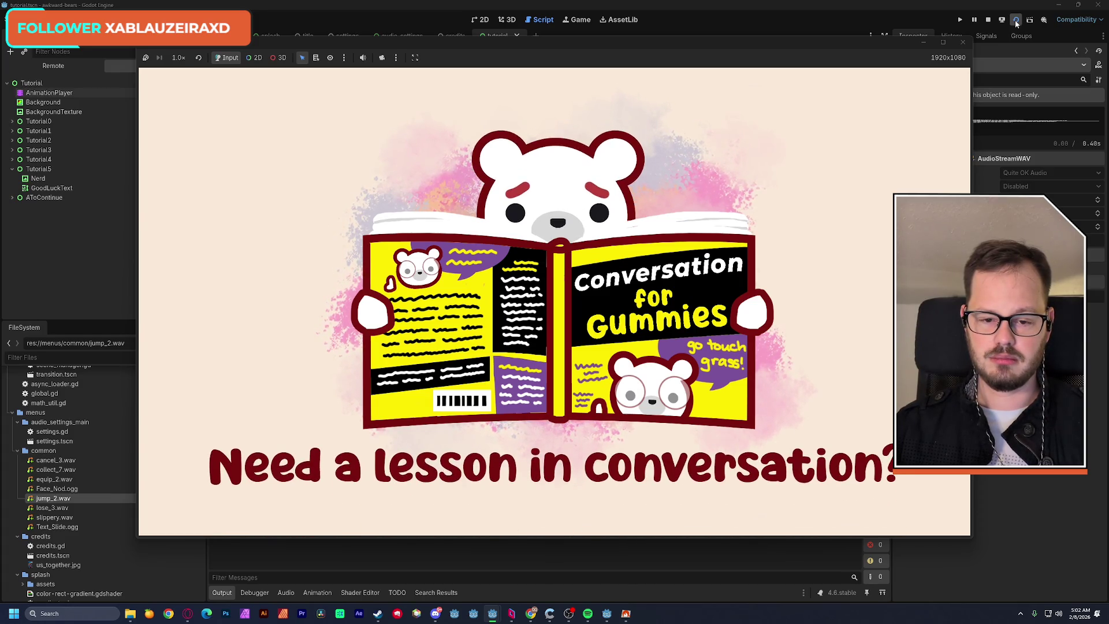
pyautogui.press('Return')
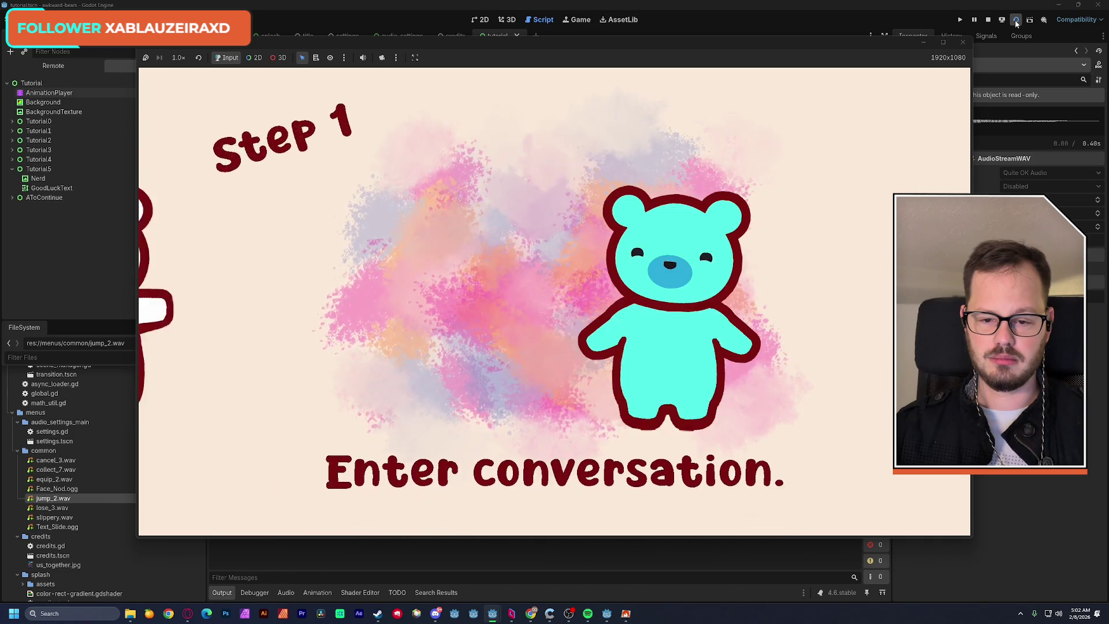
pyautogui.click(966, 49)
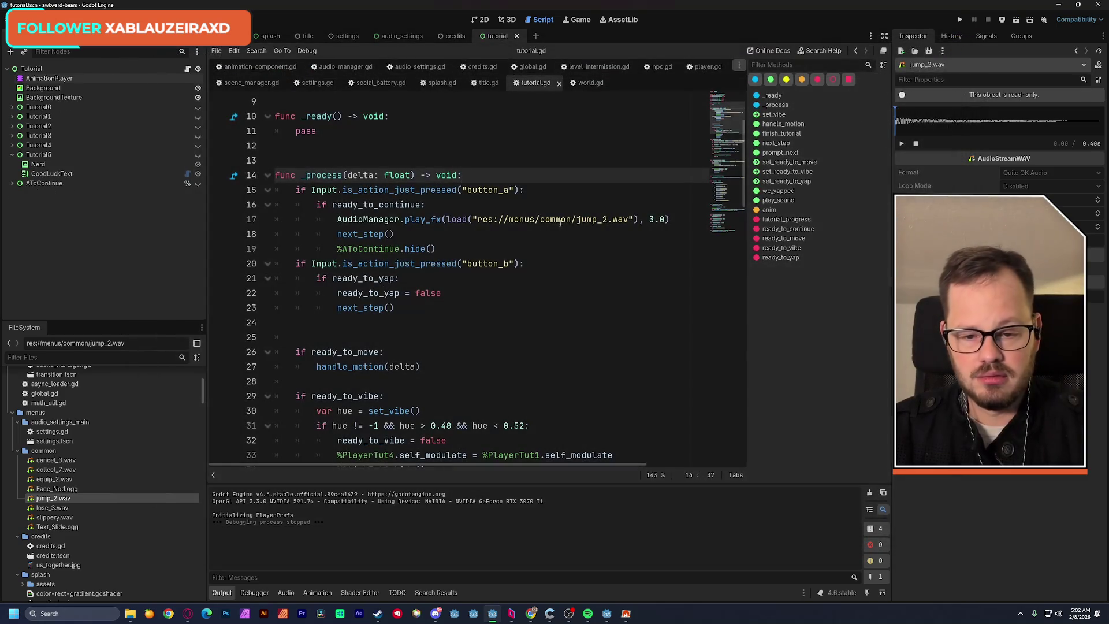
pyautogui.click(651, 219)
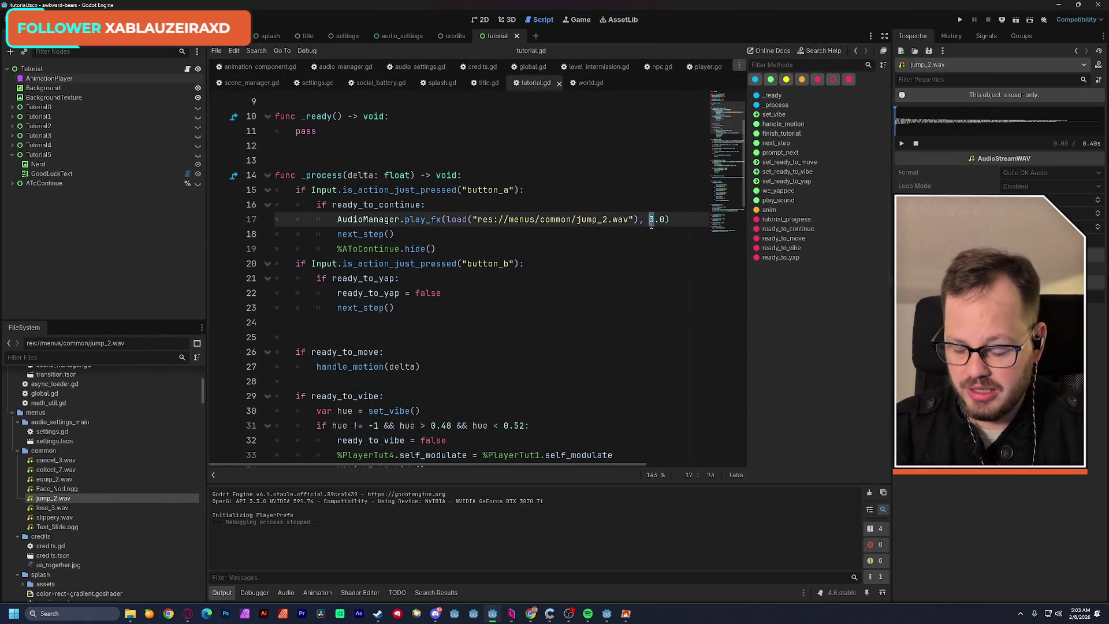
pyautogui.press('Delete')
pyautogui.write('8')
pyautogui.click(637, 250)
pyautogui.hotkey('ctrl', 's')
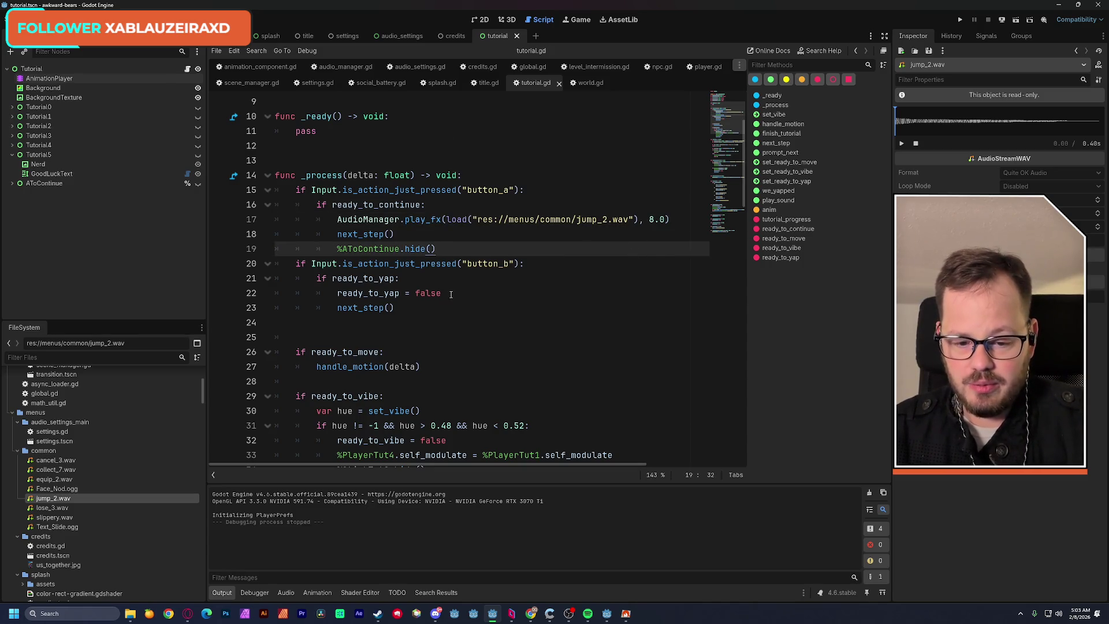
pyautogui.scroll(-3, 451, 294)
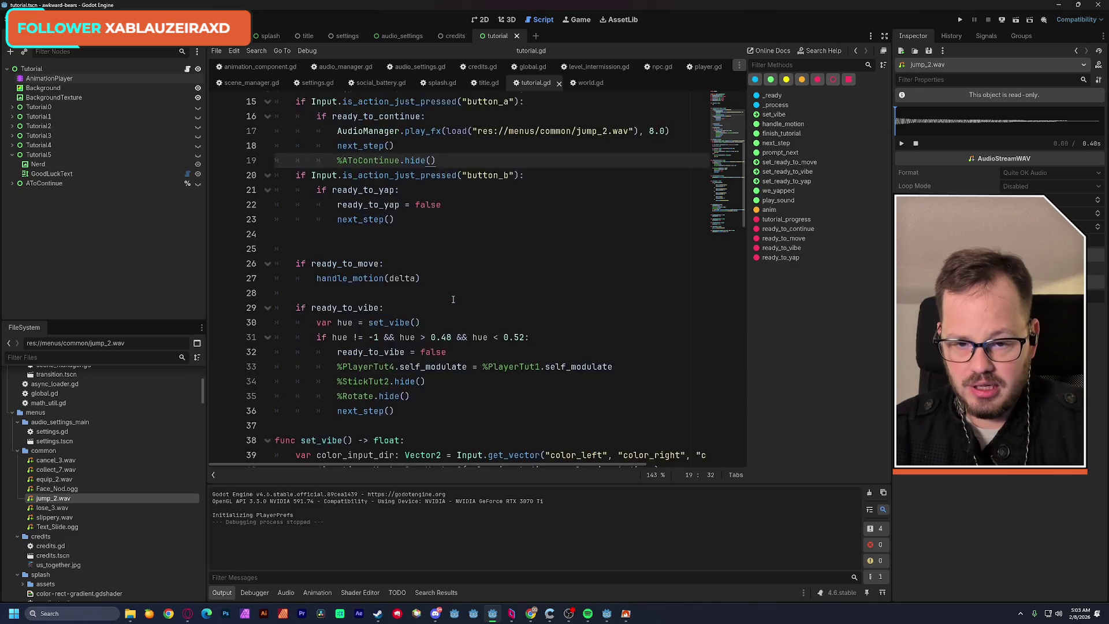
pyautogui.scroll(2, 490, 119)
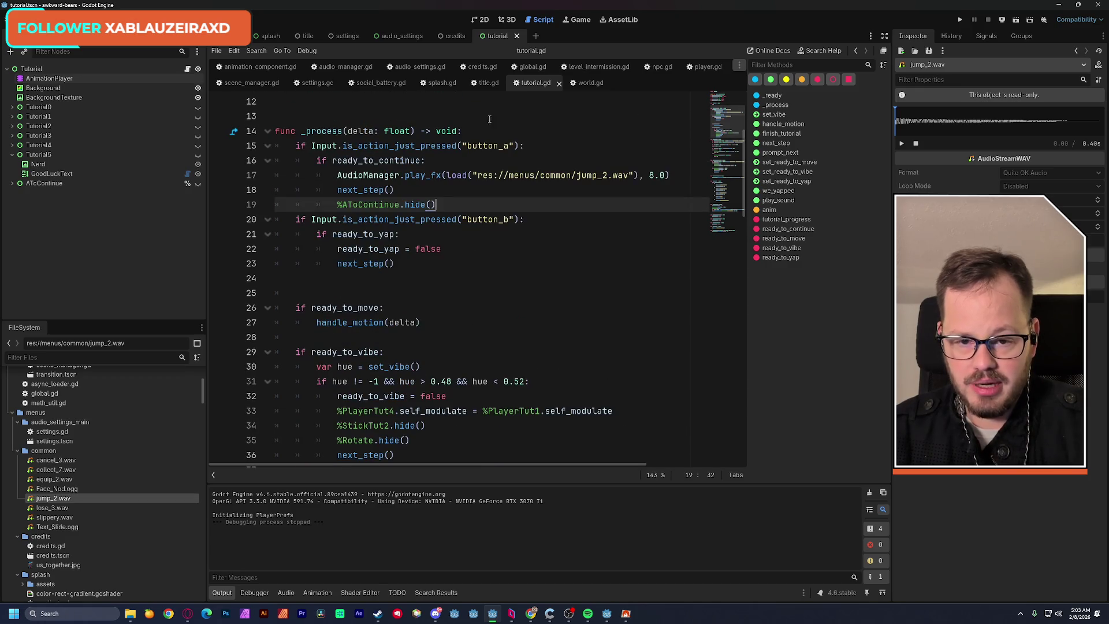
pyautogui.click(481, 19)
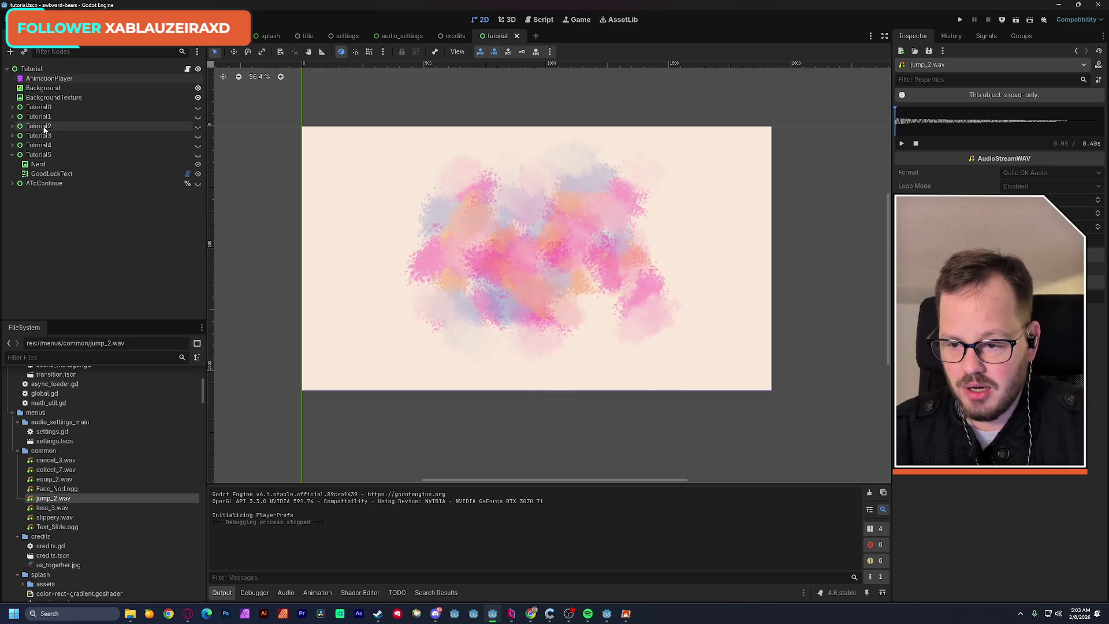
# Toggle the Step 2 and Step 1 panels' visibility to check them.
pyautogui.click(139, 128)
pyautogui.click(198, 126)
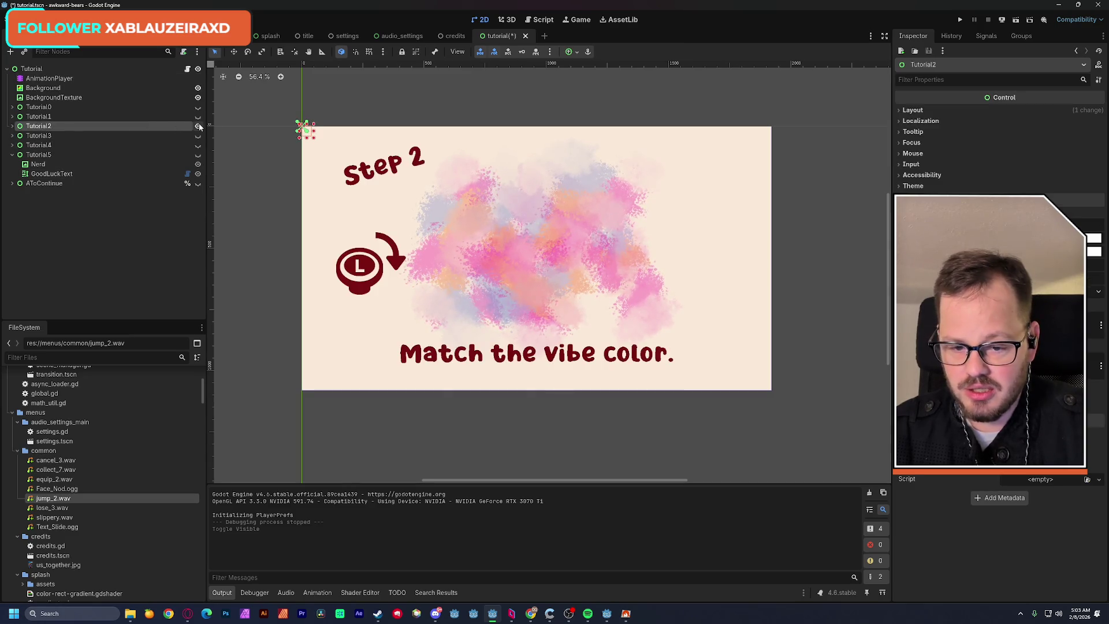
pyautogui.click(198, 126)
pyautogui.click(198, 117)
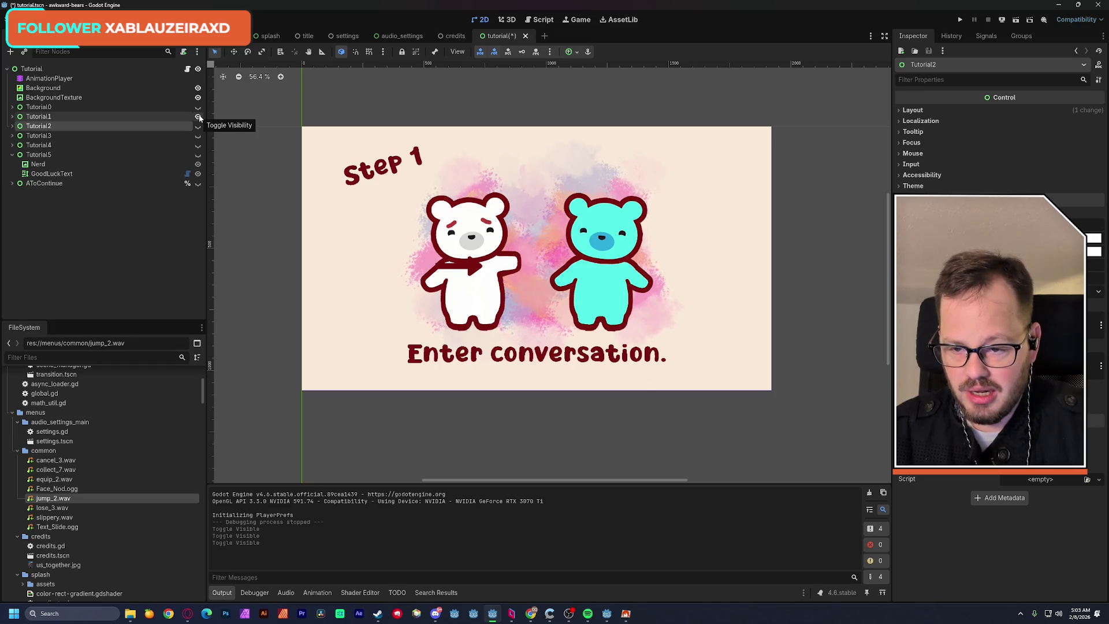
pyautogui.click(199, 118)
# Copy a play_sound key from tutorial_start and return to the tutorial_move animation.
pyautogui.click(75, 79)
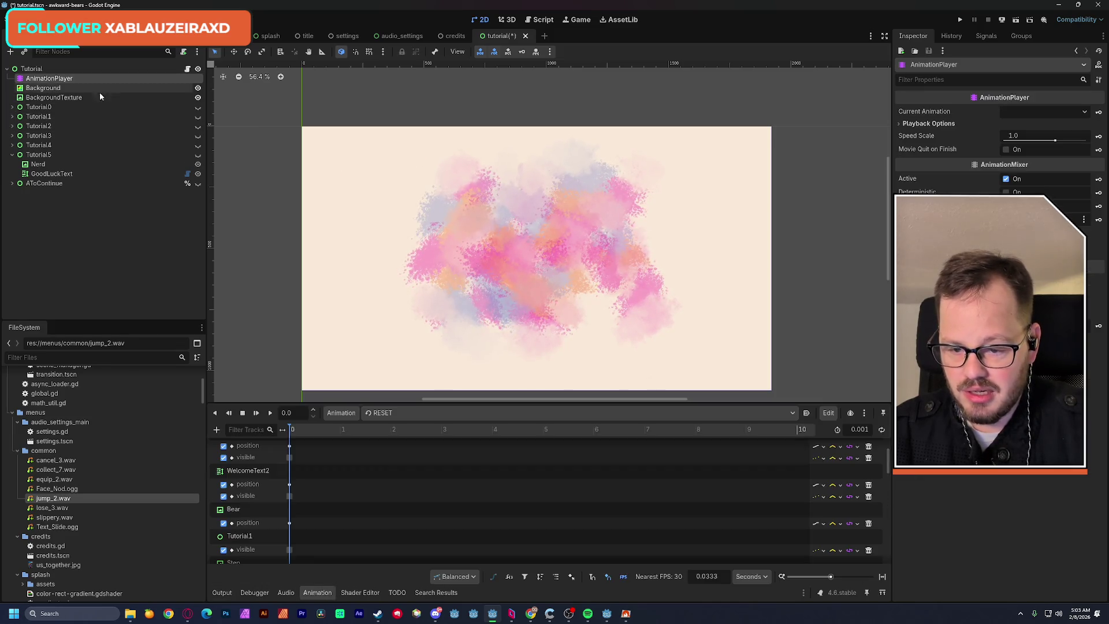
pyautogui.click(392, 412)
pyautogui.click(451, 453)
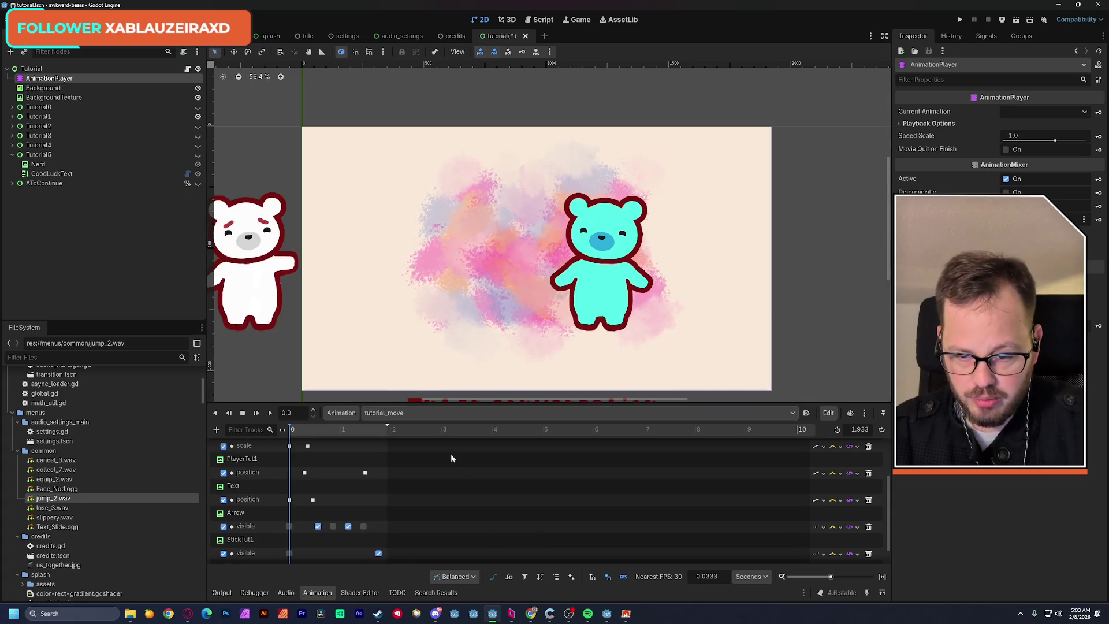
pyautogui.click(293, 431)
pyautogui.scroll(-2, 420, 507)
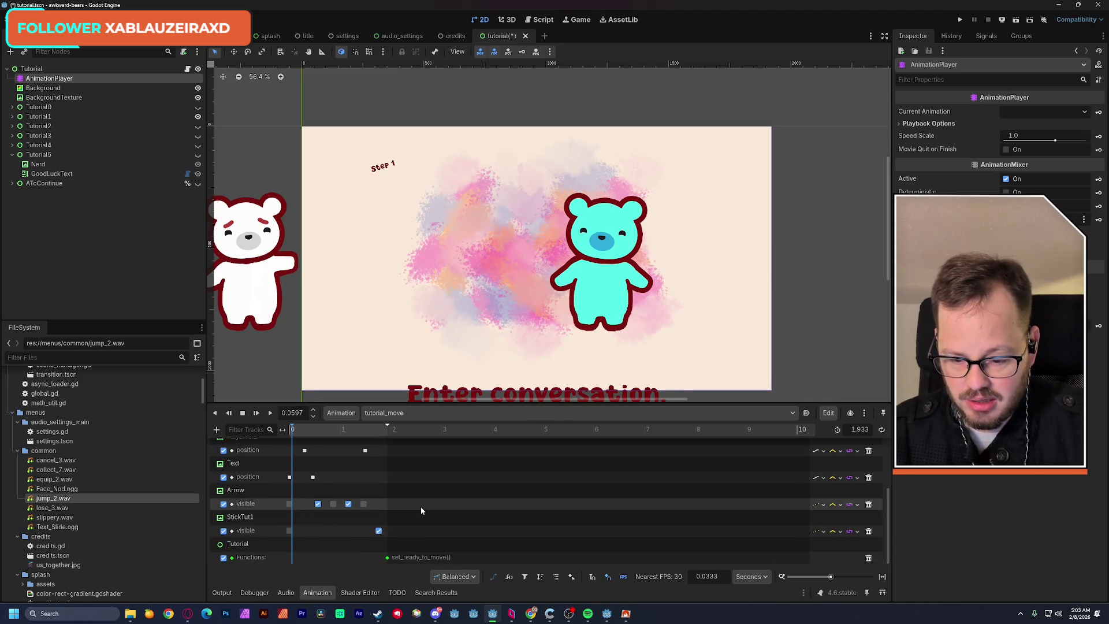
pyautogui.click(430, 412)
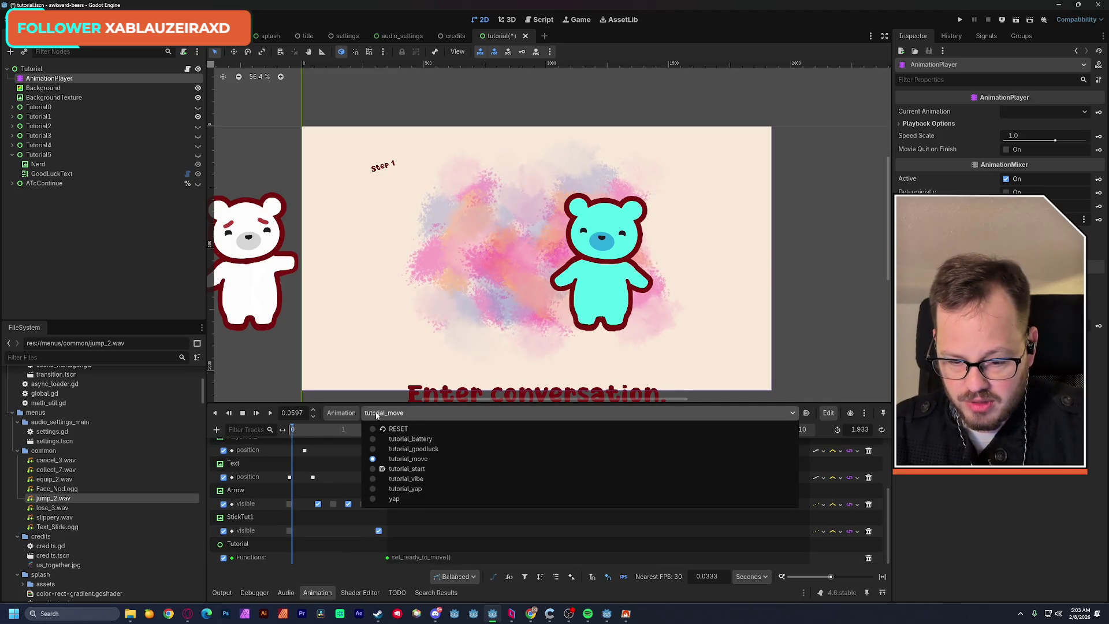
pyautogui.click(439, 468)
pyautogui.click(359, 550)
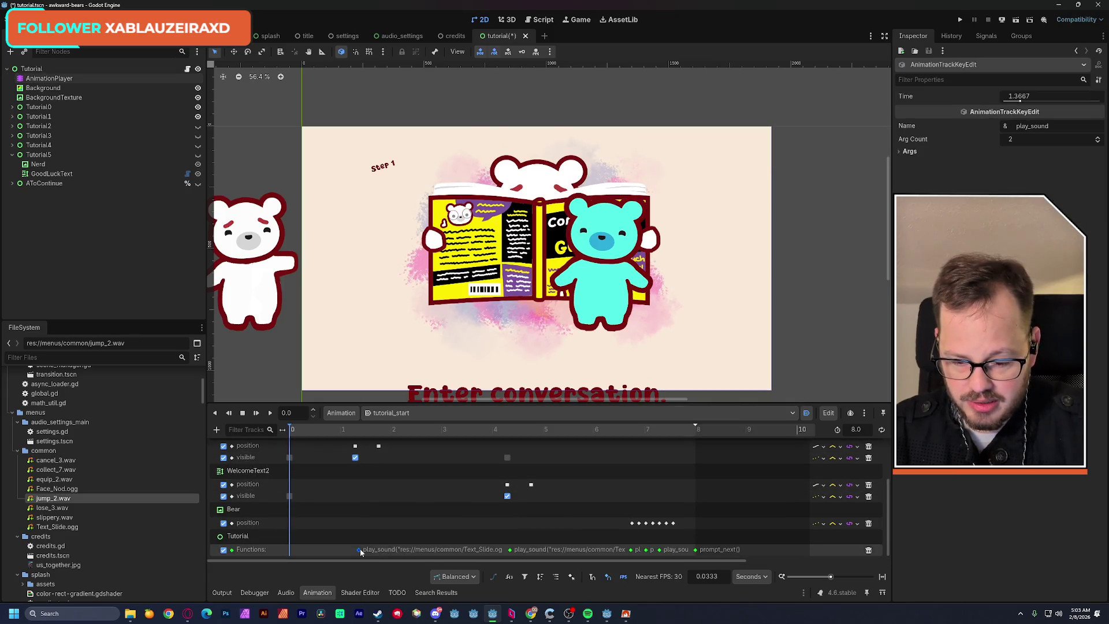
pyautogui.click(391, 412)
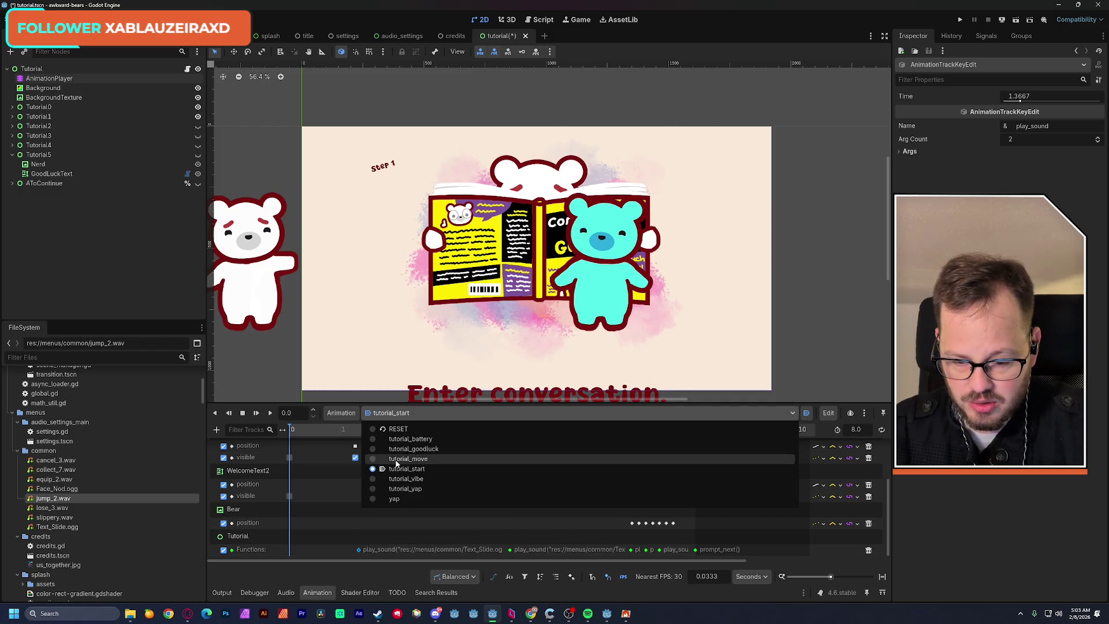
pyautogui.click(395, 458)
# Paste the play_sound key onto tutorial_move's Functions track at the very start, then audition cancel_3.wav.
pyautogui.hotkey('shift', 'd')
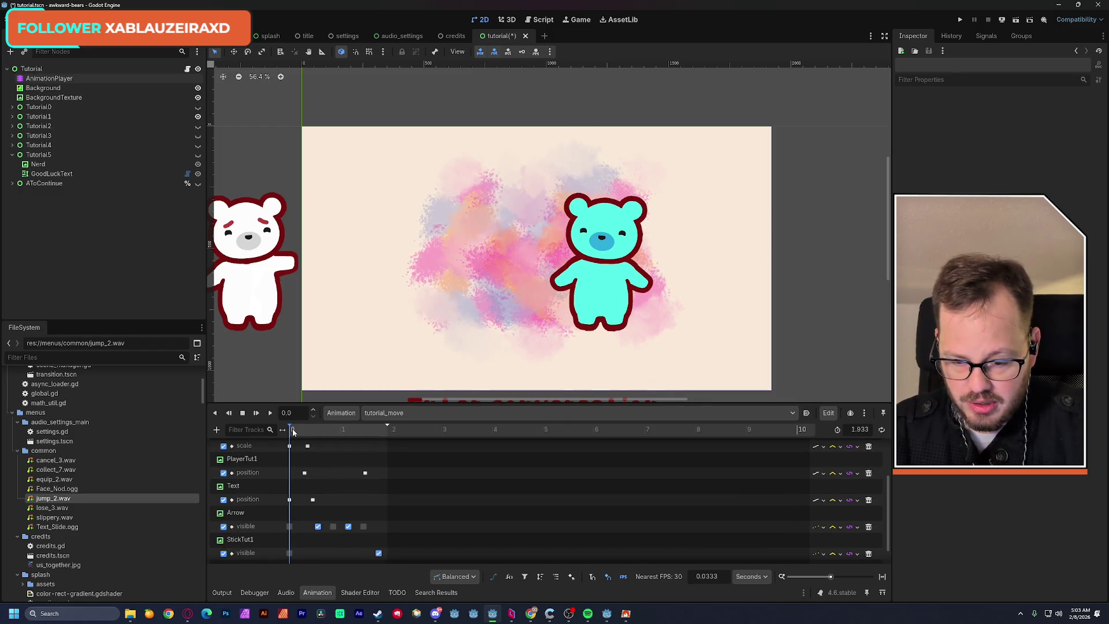
pyautogui.scroll(-1, 323, 488)
pyautogui.rightClick(293, 559)
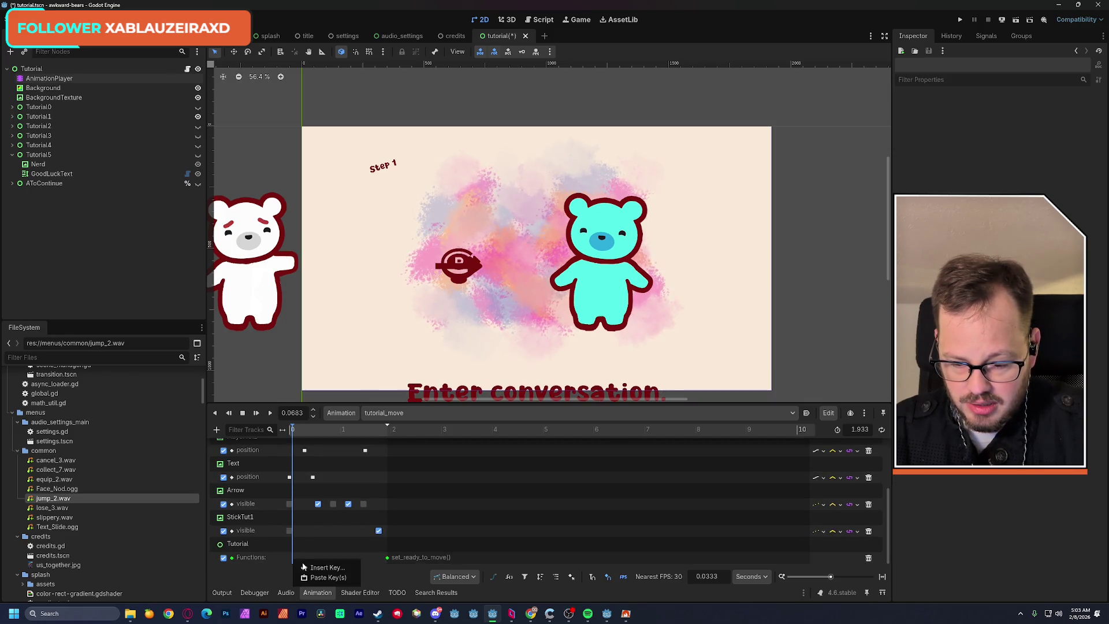
pyautogui.click(307, 567)
pyautogui.click(663, 490)
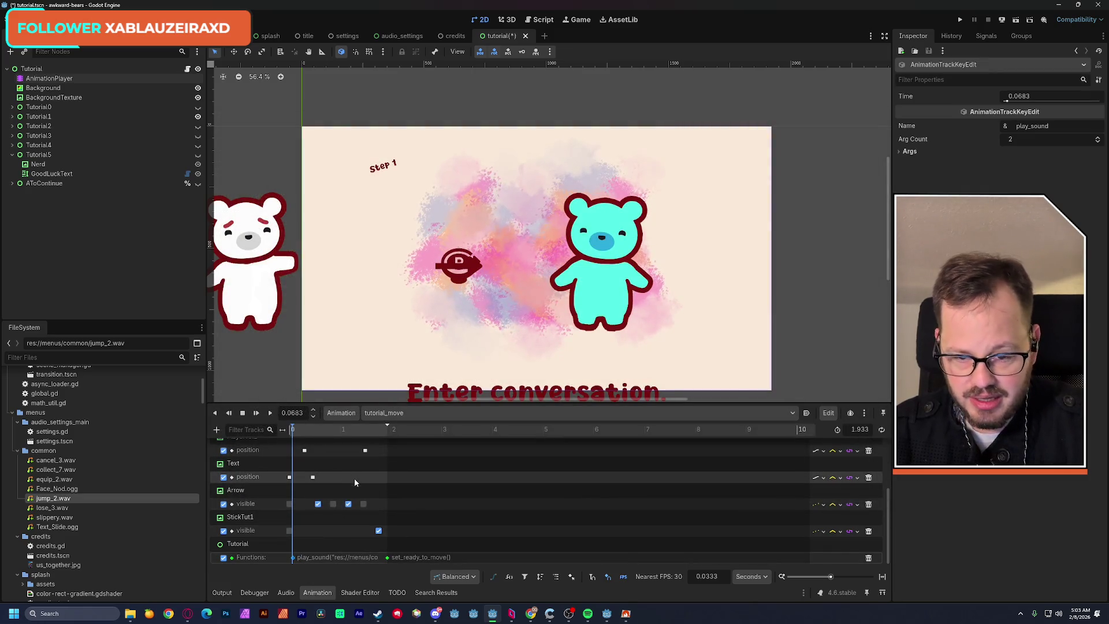
pyautogui.click(291, 429)
pyautogui.scroll(5, 404, 462)
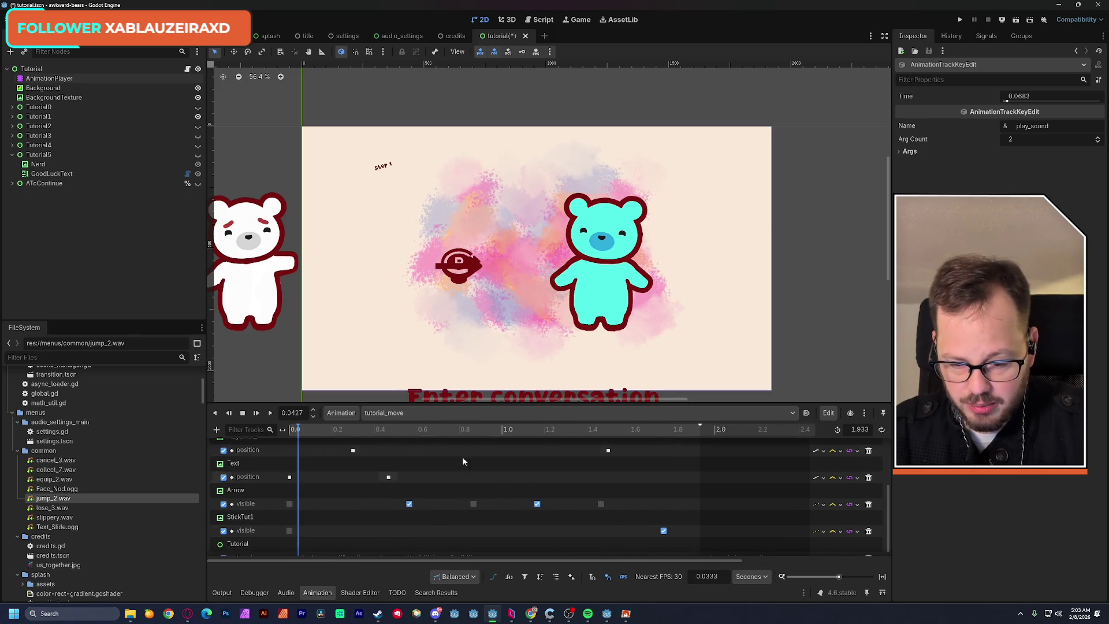
pyautogui.scroll(-1, 320, 493)
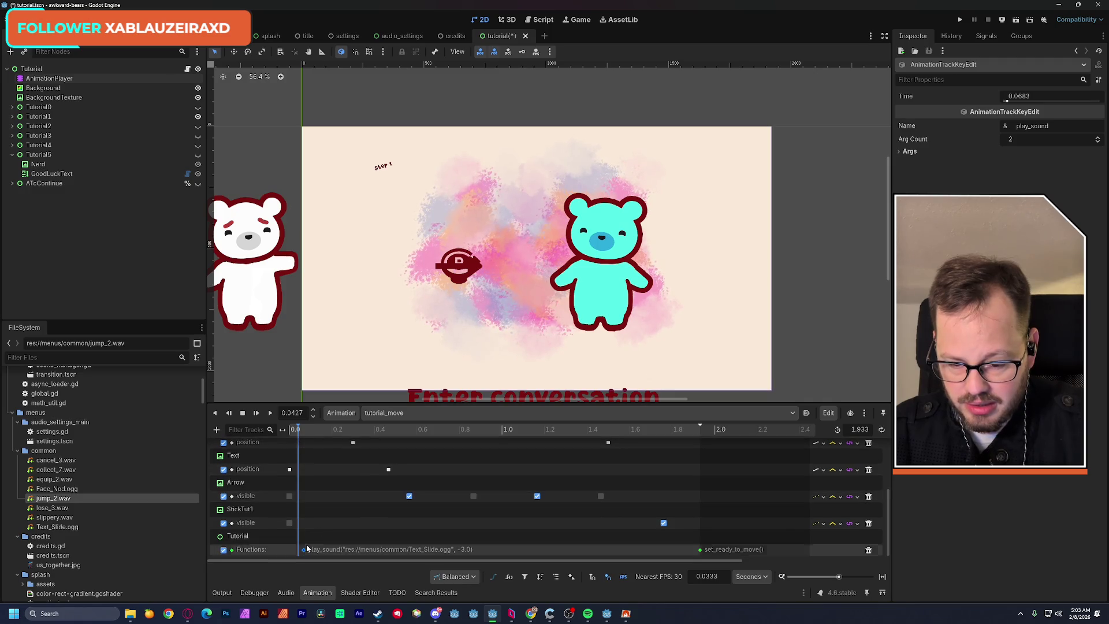
pyautogui.moveTo(303, 549); pyautogui.dragTo(297, 549)
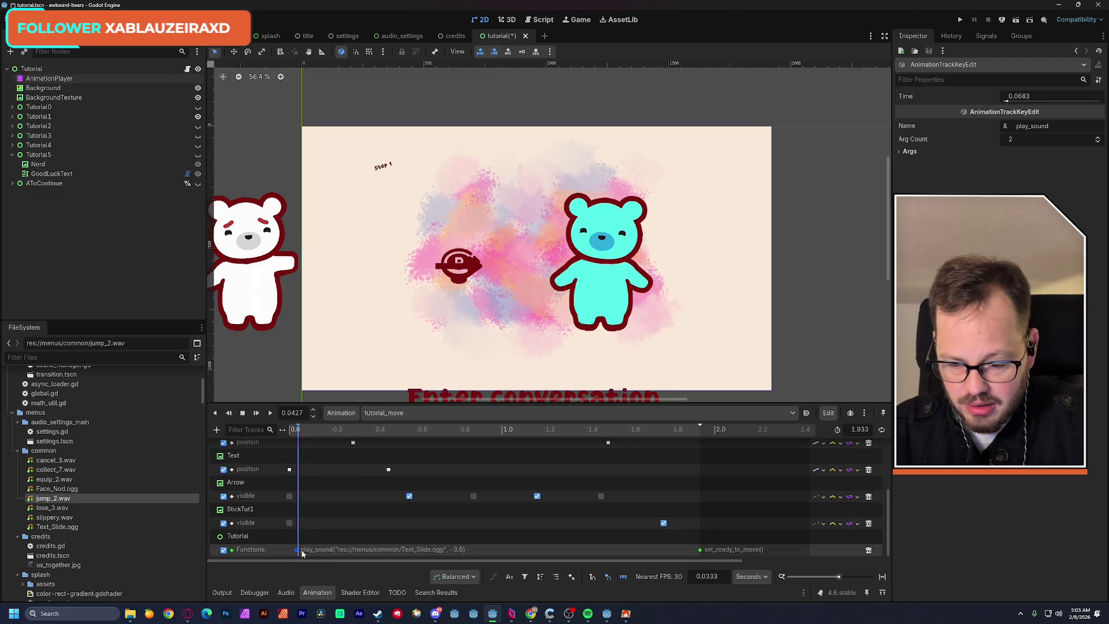
pyautogui.moveTo(298, 433)
pyautogui.mouseDown()
pyautogui.moveTo(622, 437)
pyautogui.moveTo(298, 437)
pyautogui.moveTo(423, 446)
pyautogui.moveTo(410, 449)
pyautogui.mouseUp()
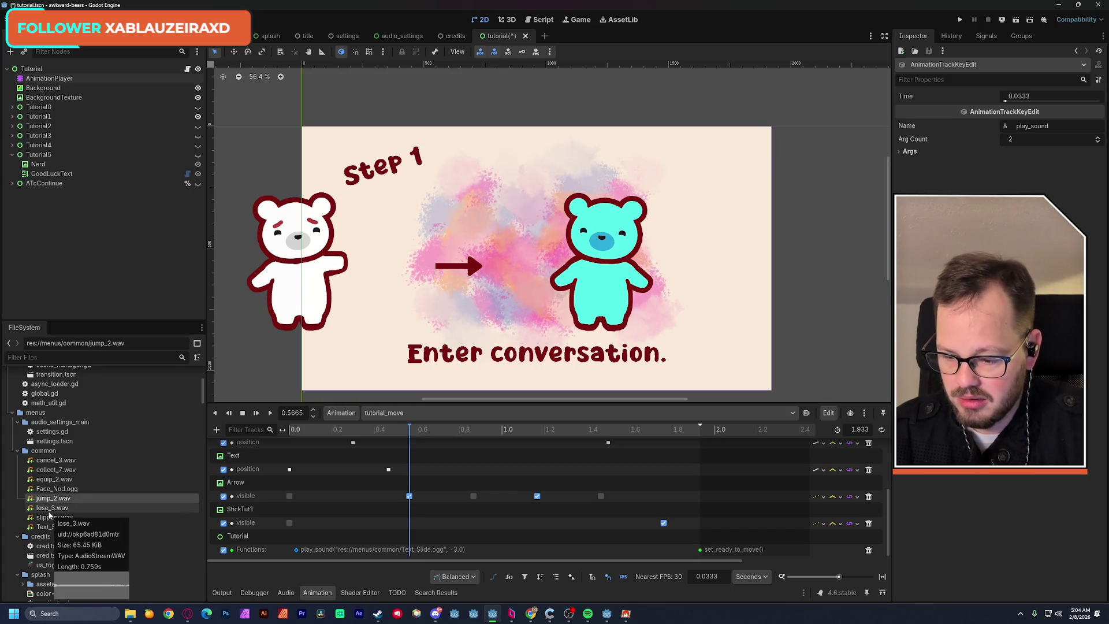
pyautogui.click(53, 460)
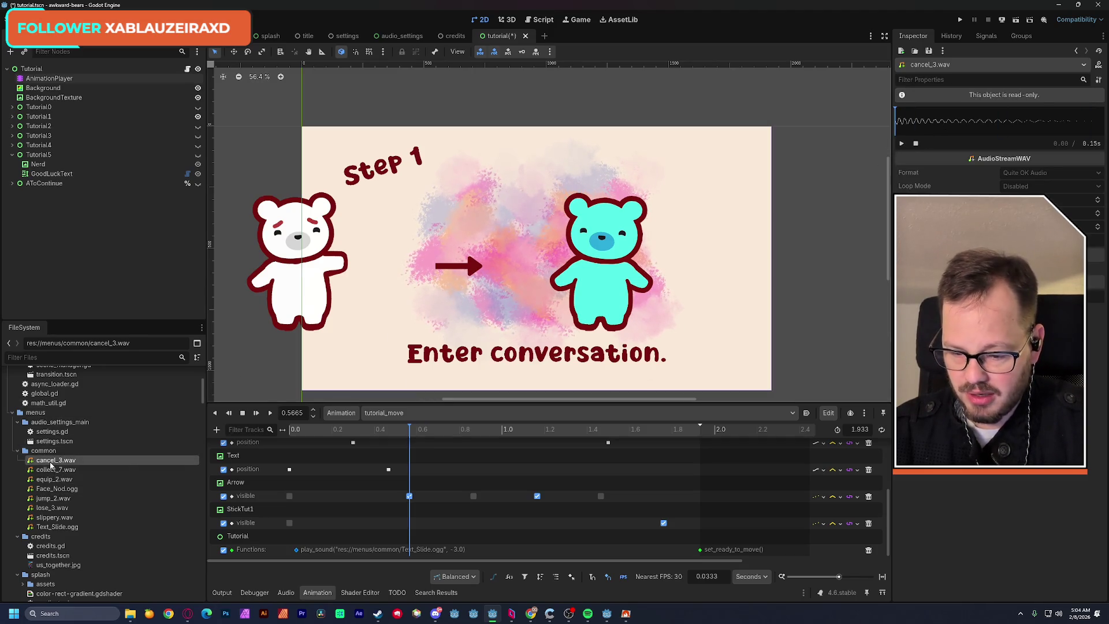
# Duplicate the sound key and set its first argument to cancel_3.wav's path.
pyautogui.rightClick(411, 549)
pyautogui.click(445, 550)
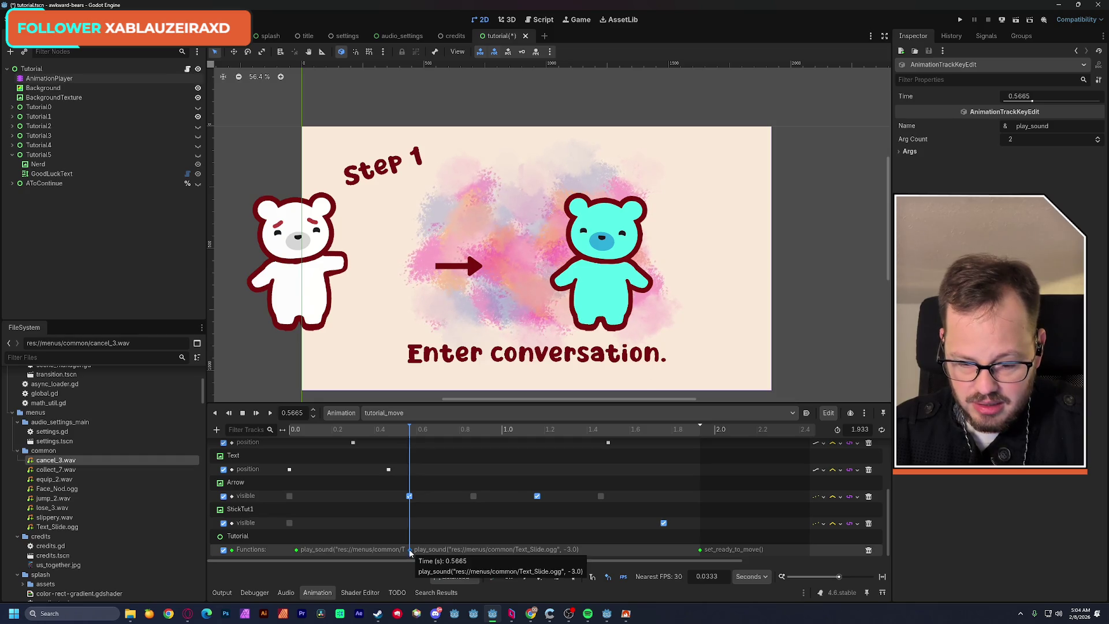
pyautogui.click(905, 172)
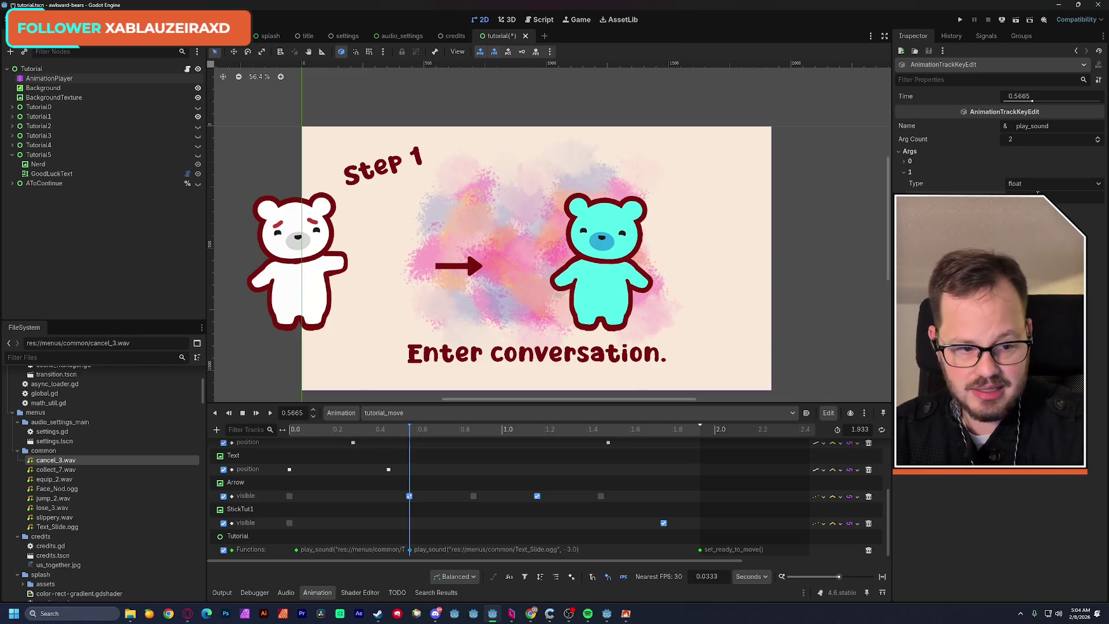
pyautogui.click(910, 163)
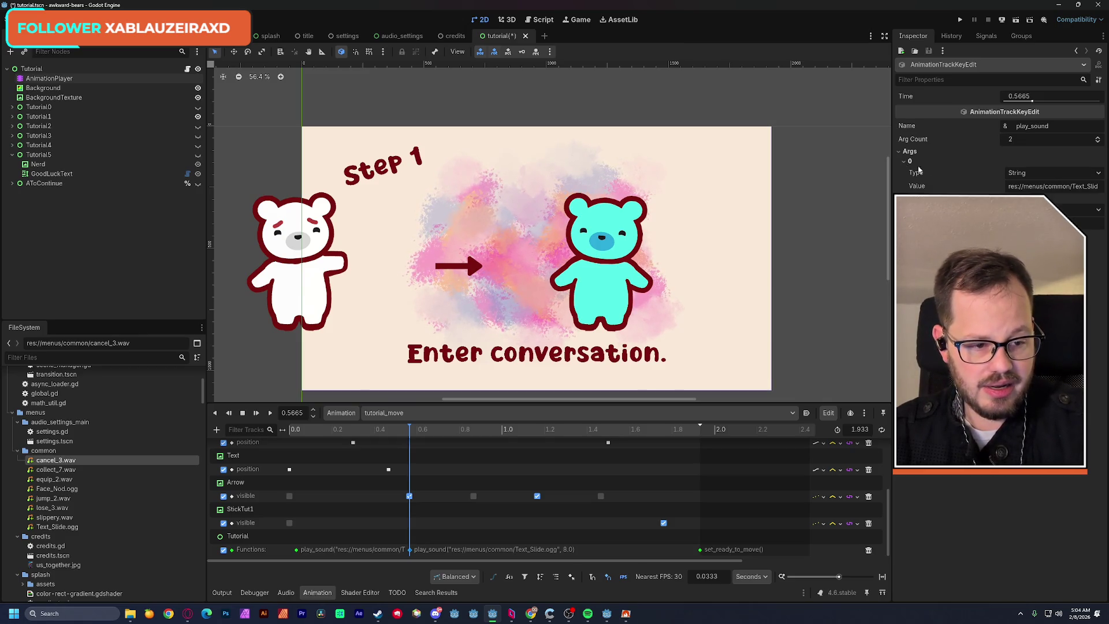
pyautogui.rightClick(56, 462)
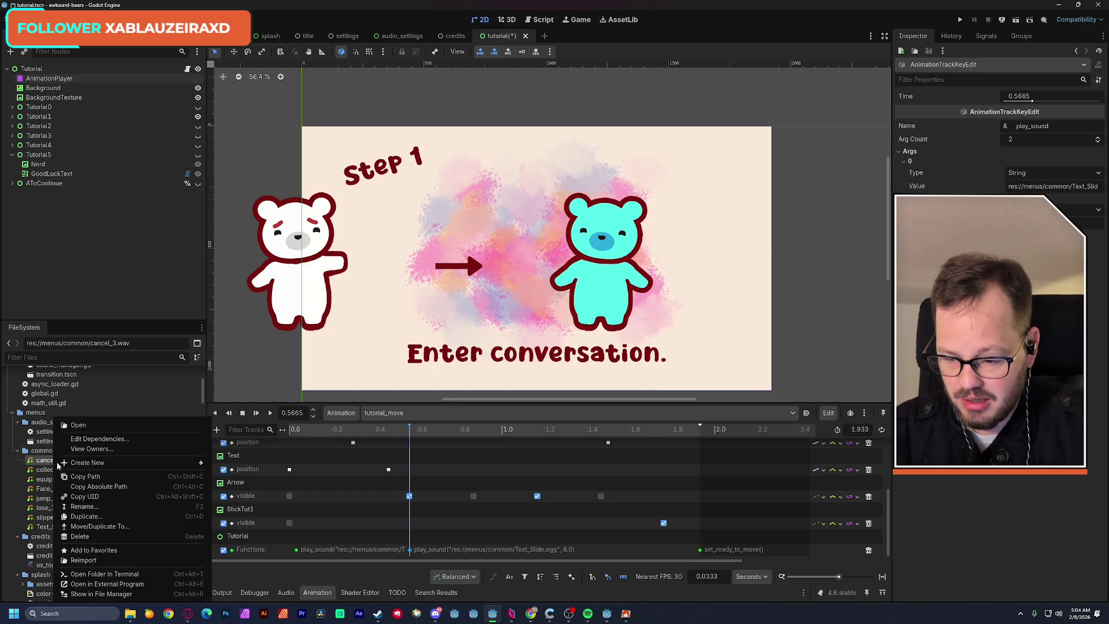
pyautogui.click(109, 477)
pyautogui.click(1051, 186)
pyautogui.write('res://menus/common/cancel_3.wav')
pyautogui.press('Return')
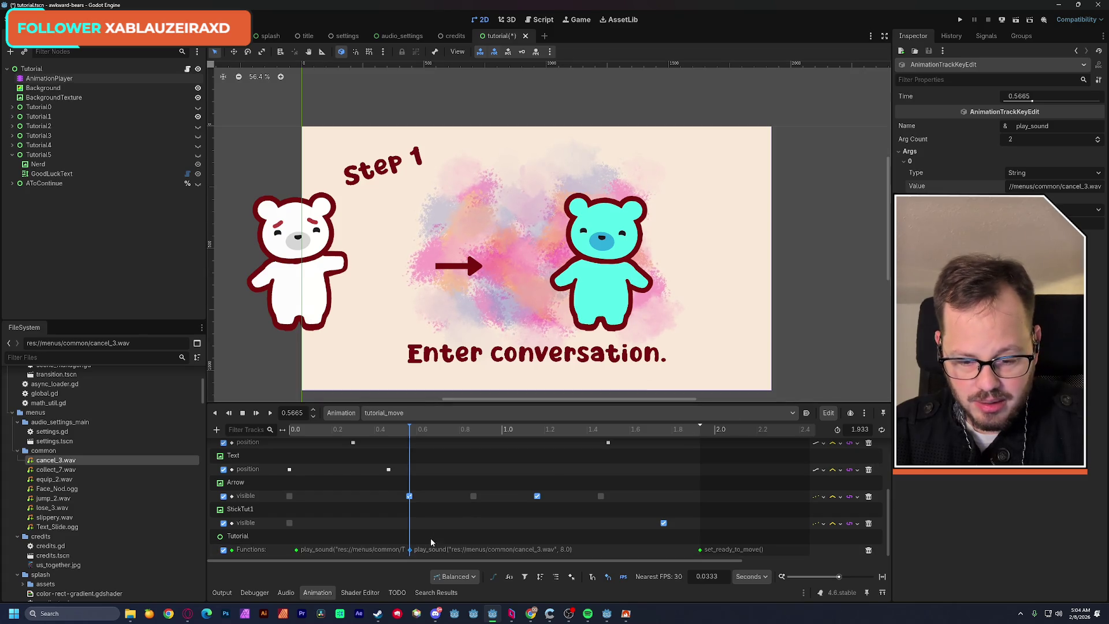
# Add cancel_3.wav sound keys at about 1.1676 and 1.7646, then save the scene.
pyautogui.click(537, 432)
pyautogui.click(537, 432)
pyautogui.hotkey('ctrl', 'd')
pyautogui.moveTo(510, 432)
pyautogui.mouseDown()
pyautogui.moveTo(396, 433)
pyautogui.moveTo(666, 455)
pyautogui.mouseUp()
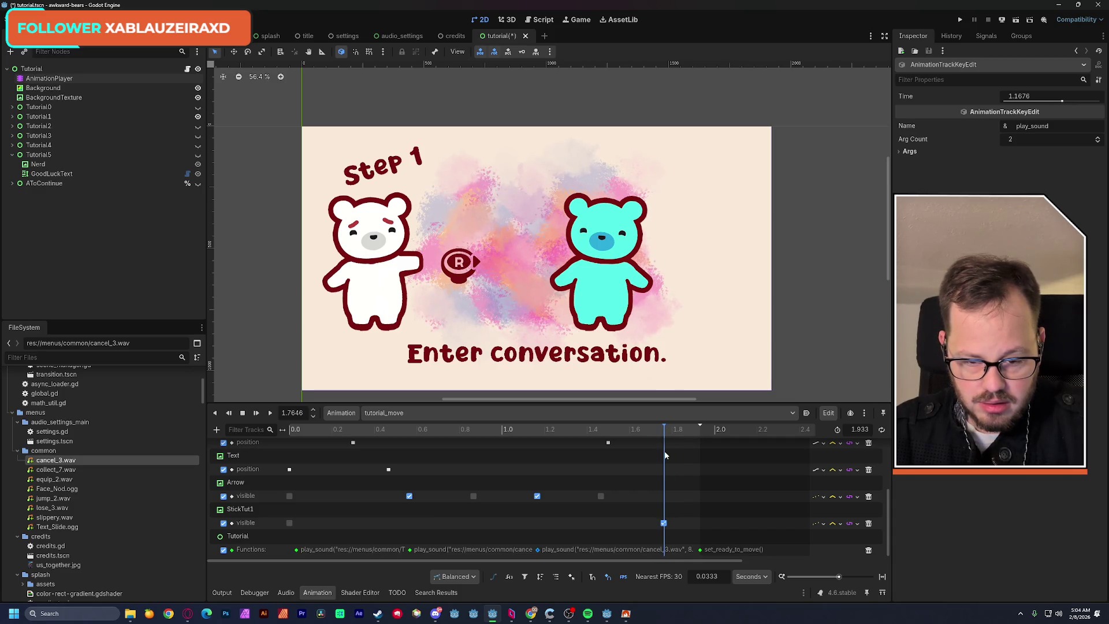
pyautogui.press('[')
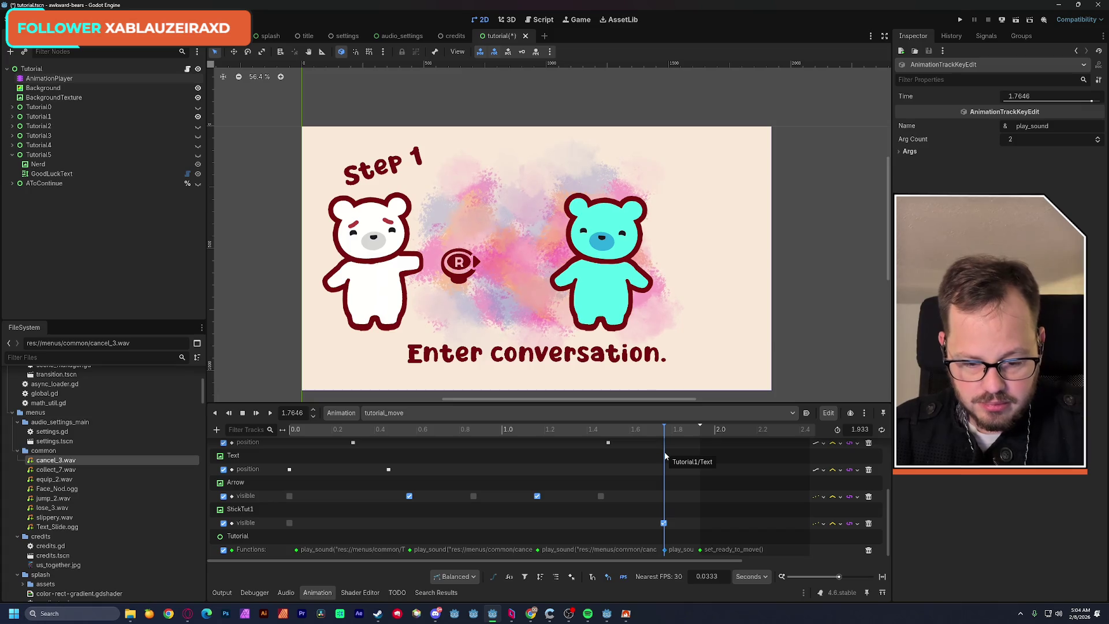
pyautogui.hotkey('ctrl', 's')
pyautogui.click(1002, 22)
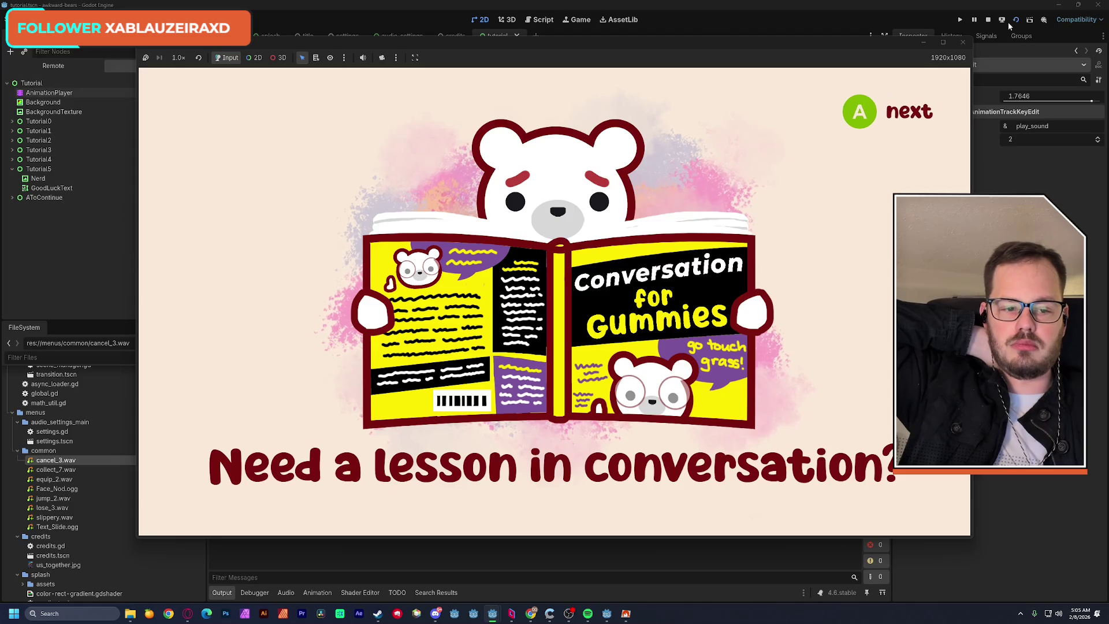
pyautogui.press('space')
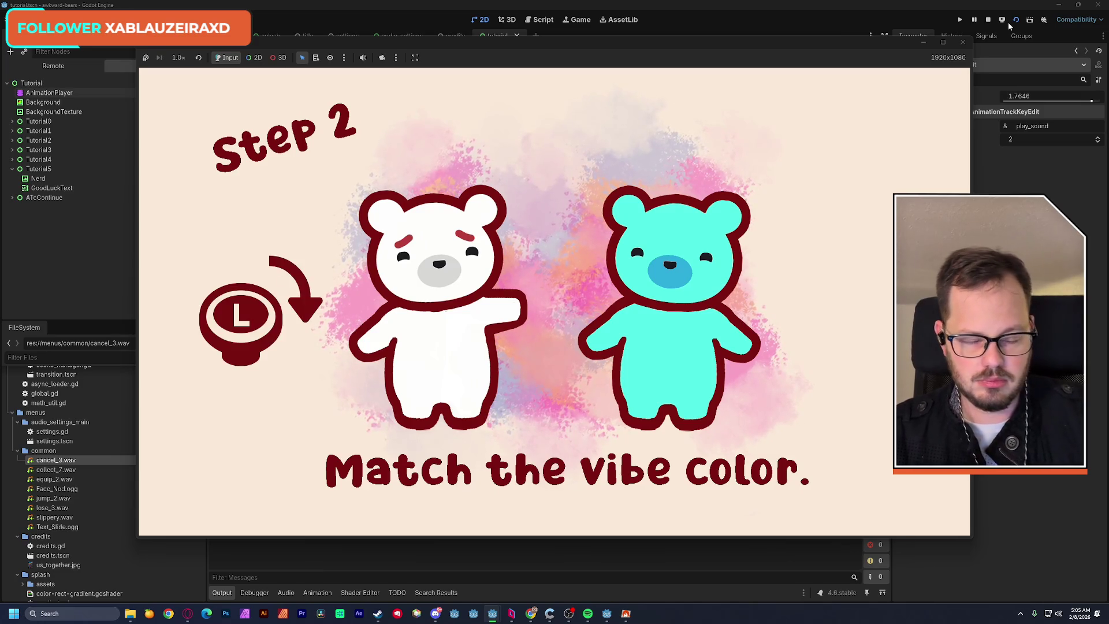
pyautogui.click(963, 43)
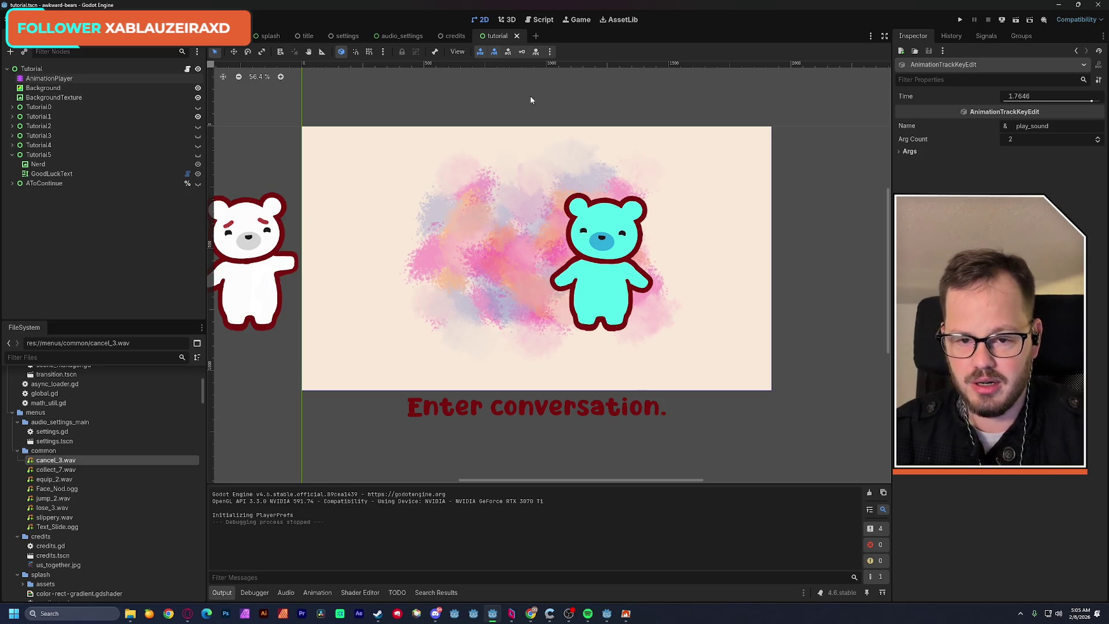
# Re-audition jump_2, cancel_3 and collect_7.wav, then compare again with jump_2.wav.
pyautogui.click(543, 22)
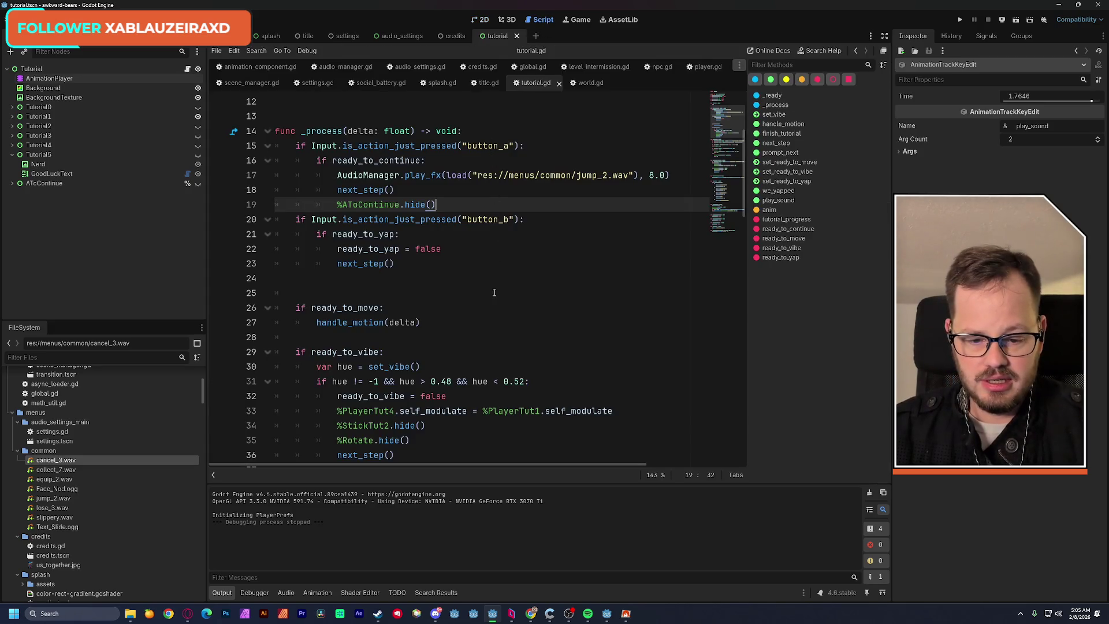
pyautogui.scroll(4, 493, 324)
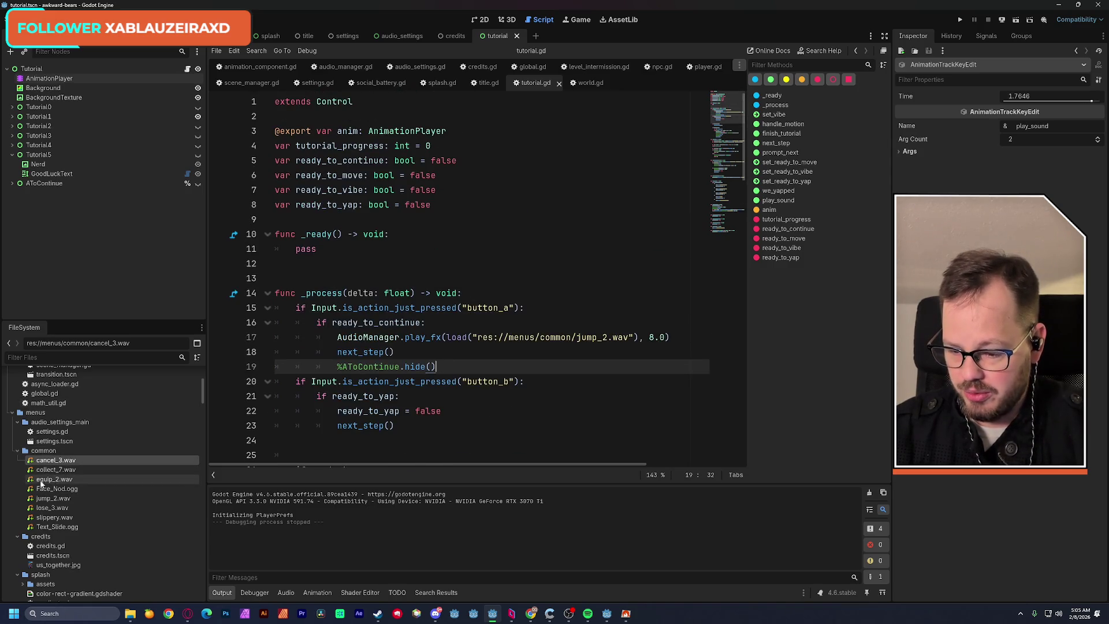
pyautogui.click(29, 500)
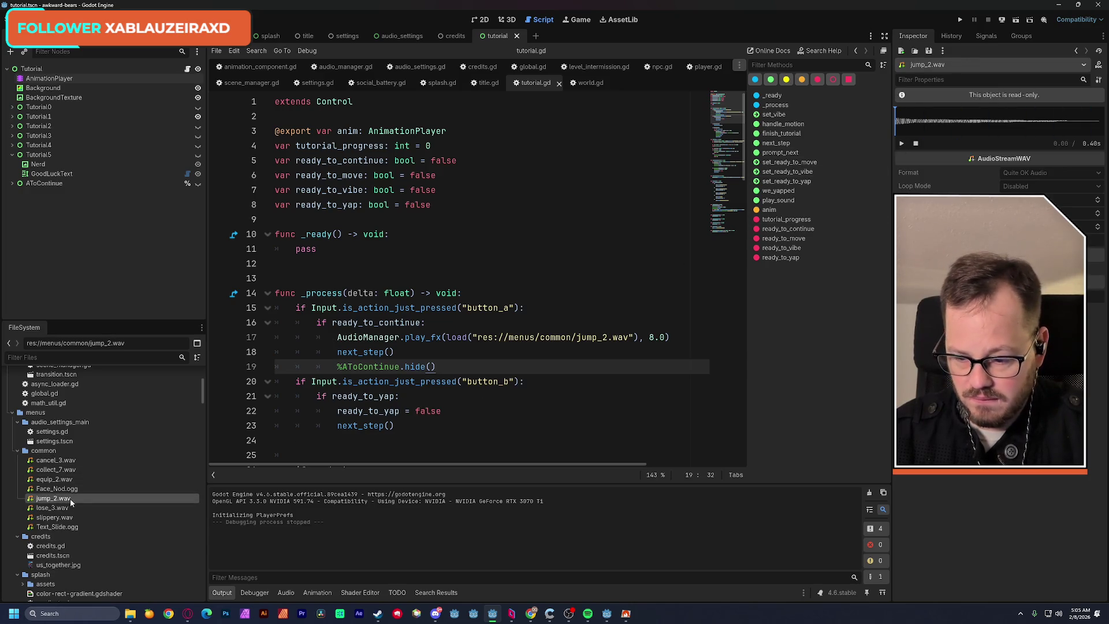
pyautogui.click(32, 461)
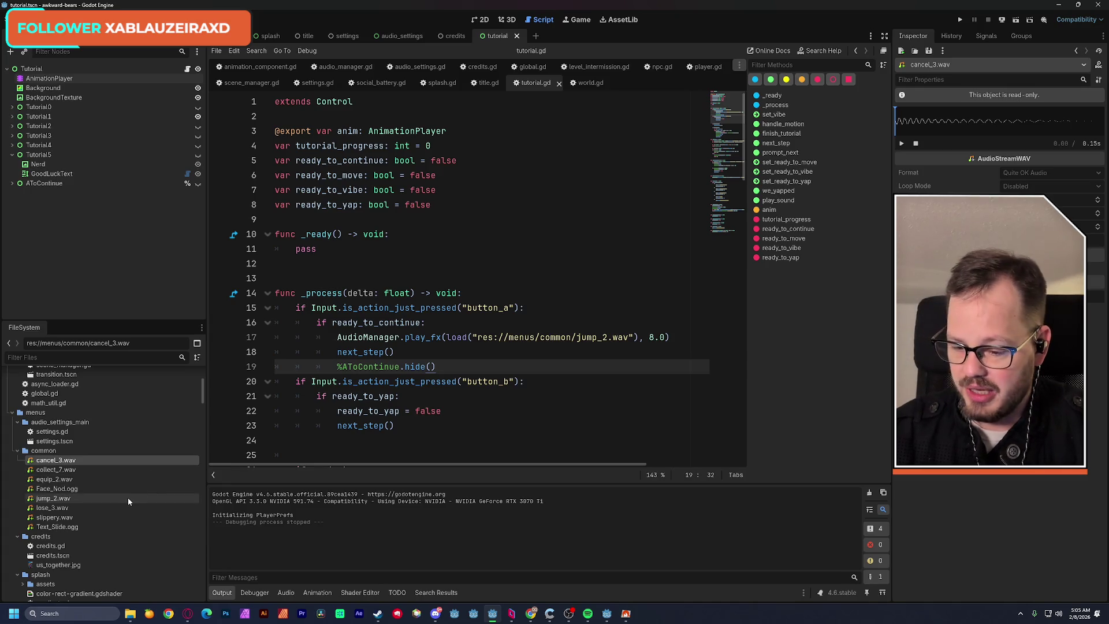
pyautogui.click(51, 470)
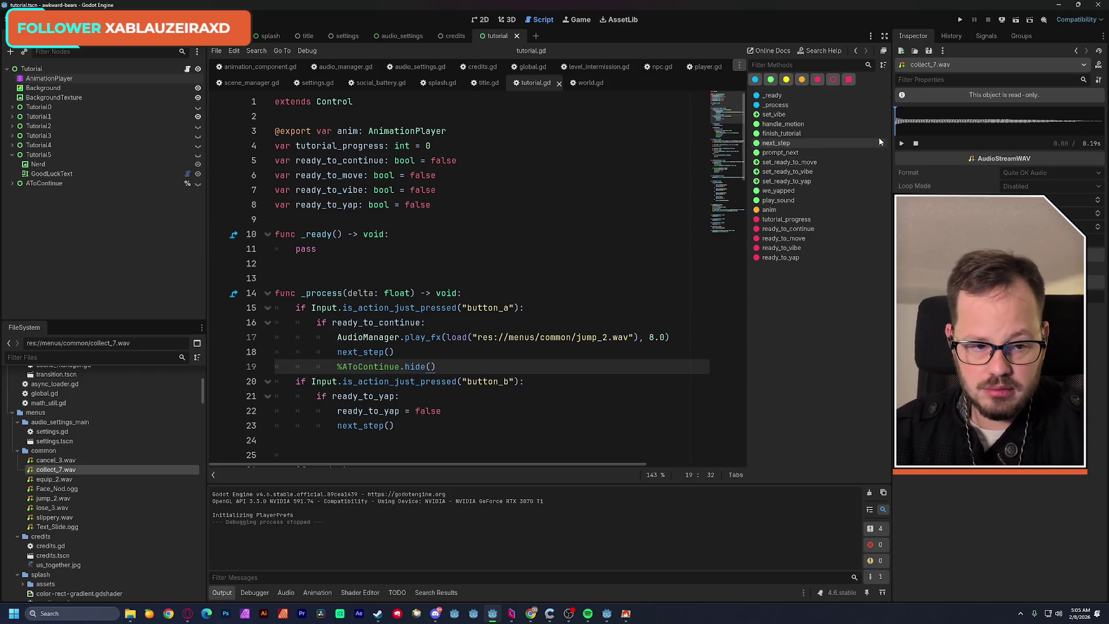
pyautogui.click(56, 502)
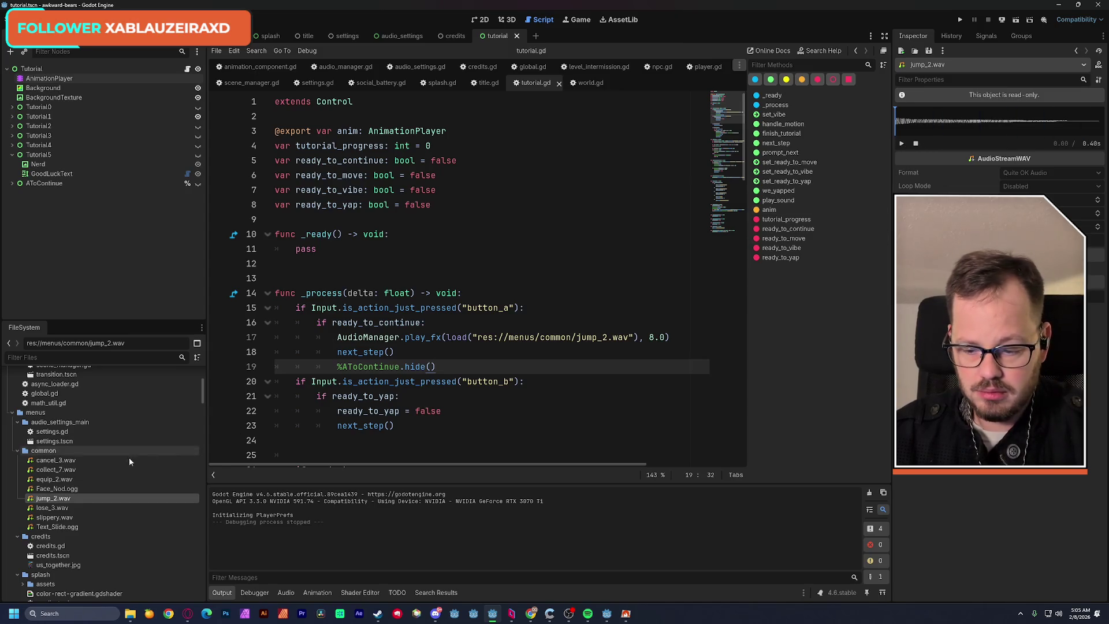
# Preview lose_3.wav and slippery.wav, then bring up the open File Explorer windows.
pyautogui.click(52, 507)
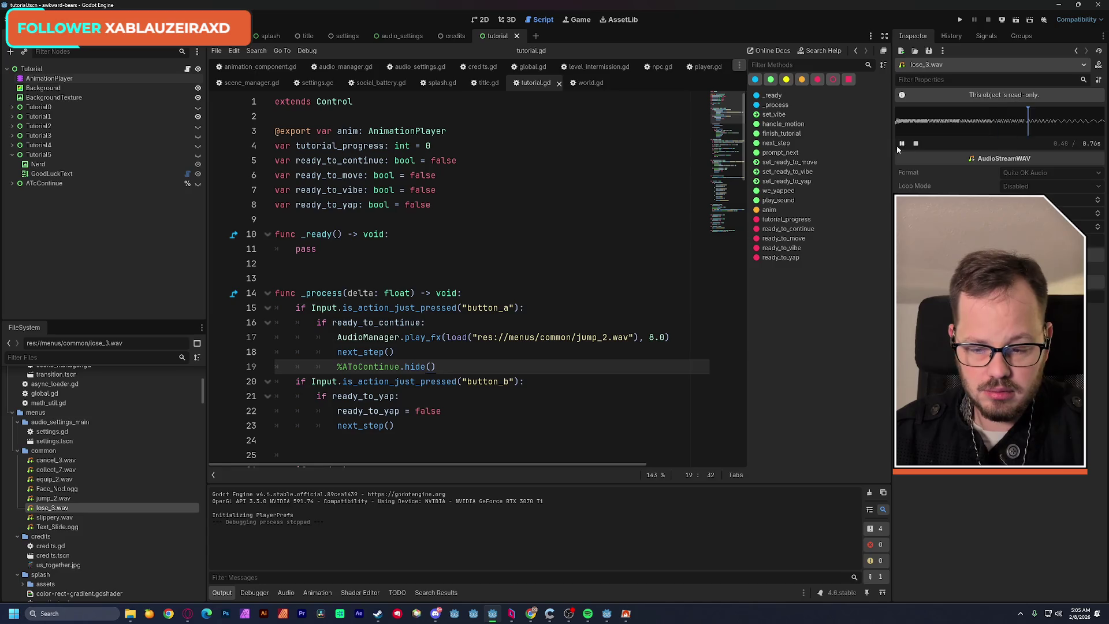
pyautogui.click(75, 517)
pyautogui.click(901, 143)
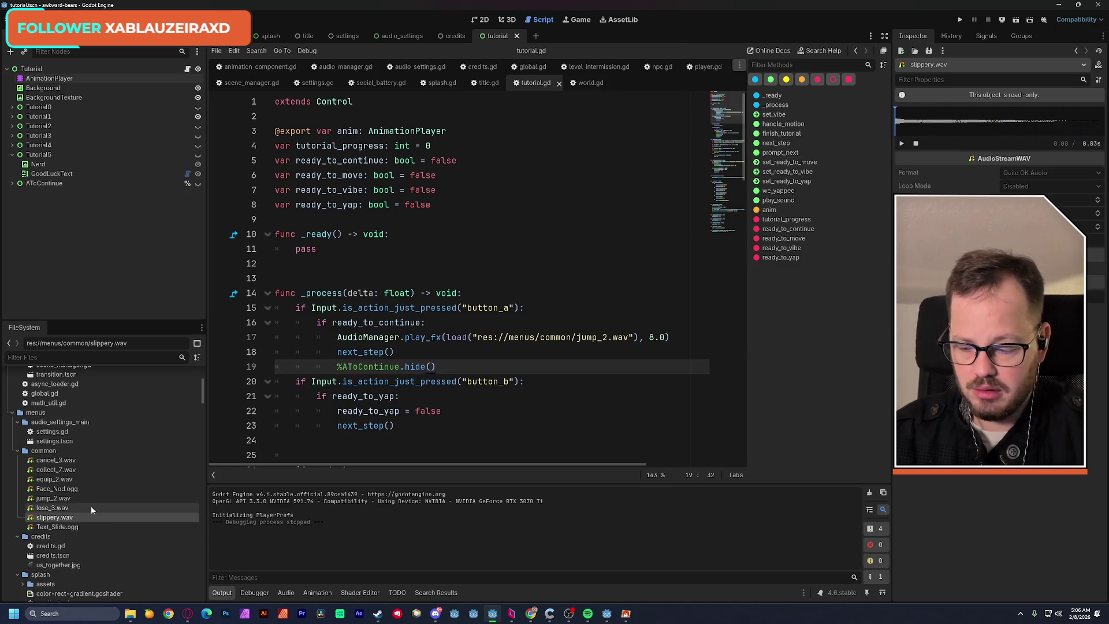
pyautogui.moveTo(91, 506)
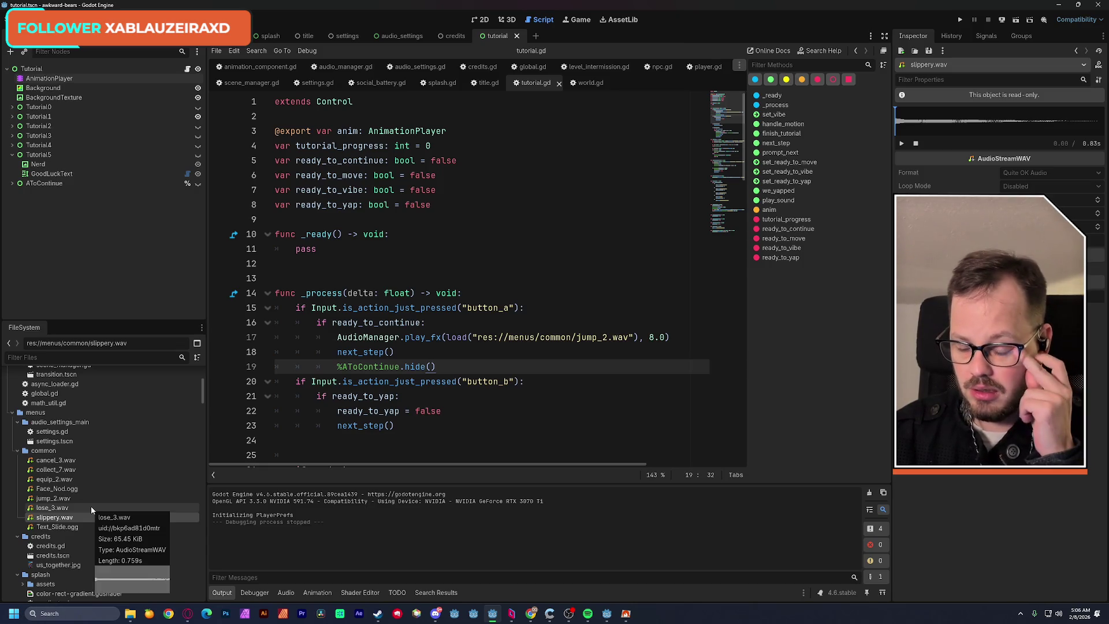
pyautogui.click(130, 615)
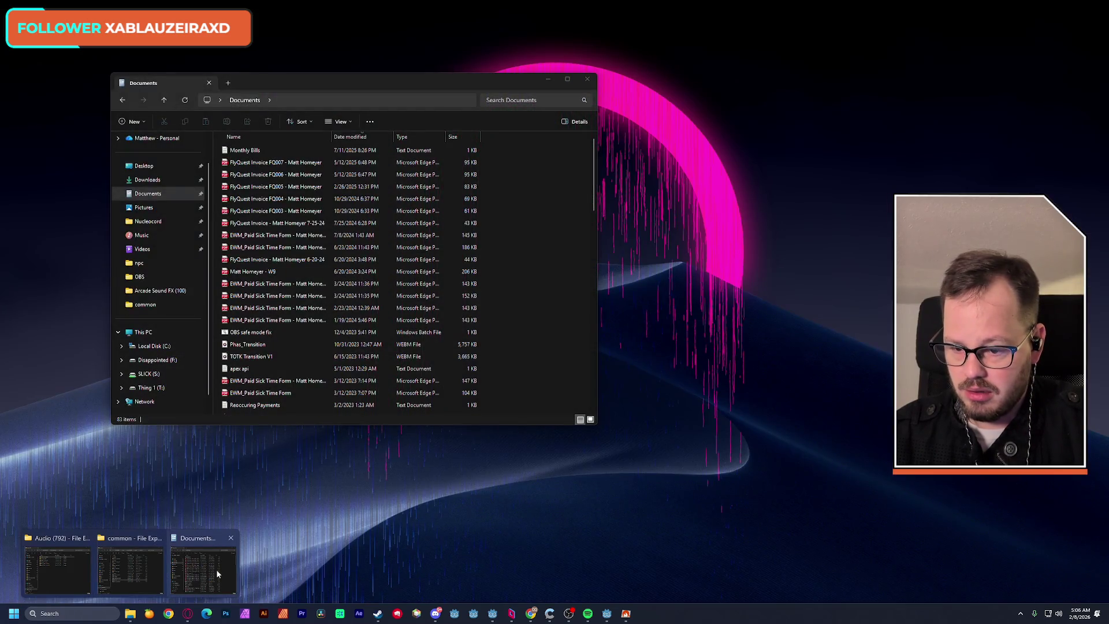
# Open New Sounds > UI (30) in the Audio window and play pop_1, pop_2 and sci_fi_cancel.
pyautogui.click(67, 569)
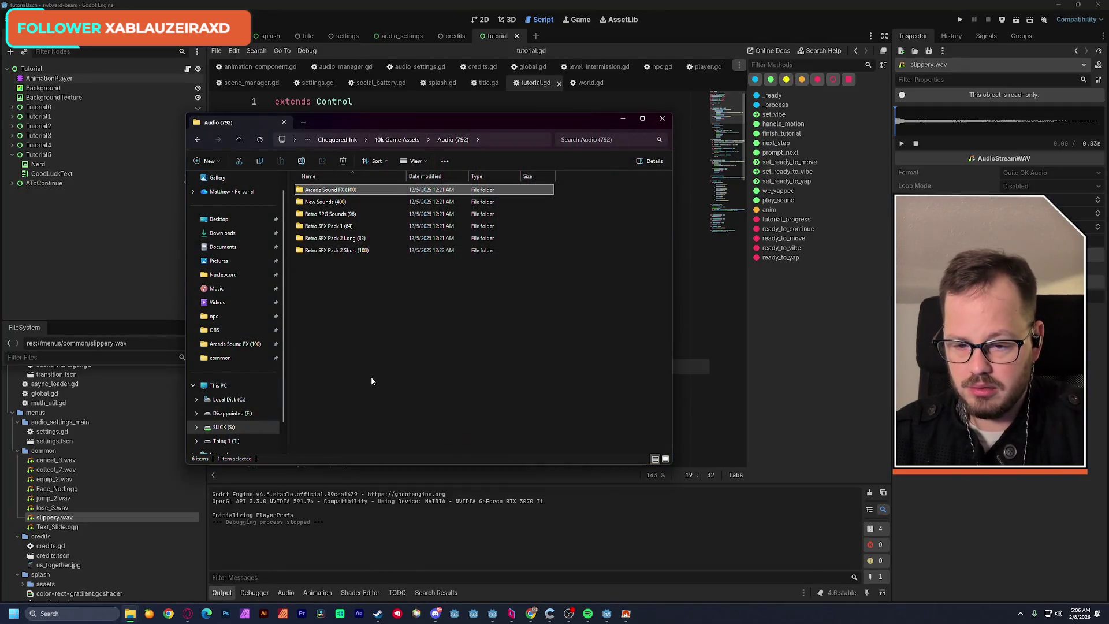
pyautogui.doubleClick(339, 202)
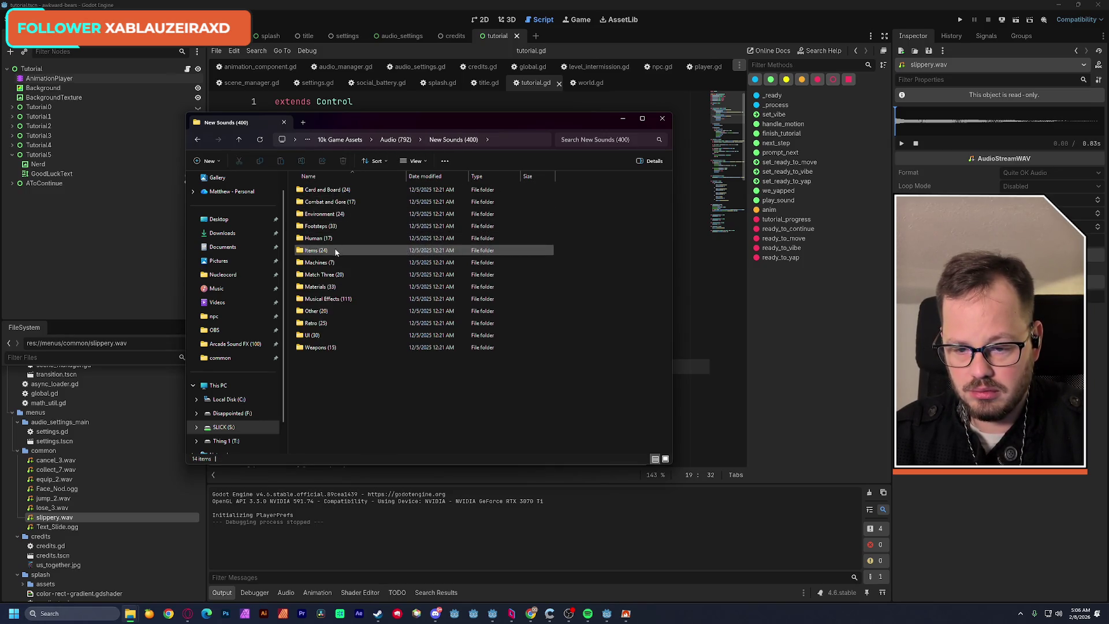
pyautogui.doubleClick(315, 335)
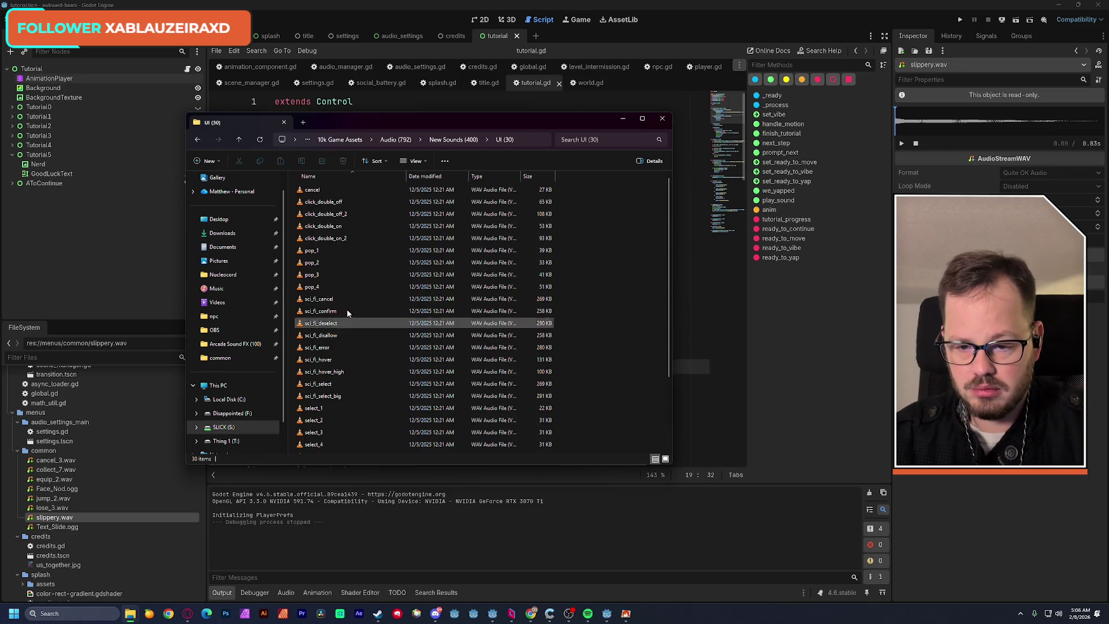
pyautogui.doubleClick(318, 252)
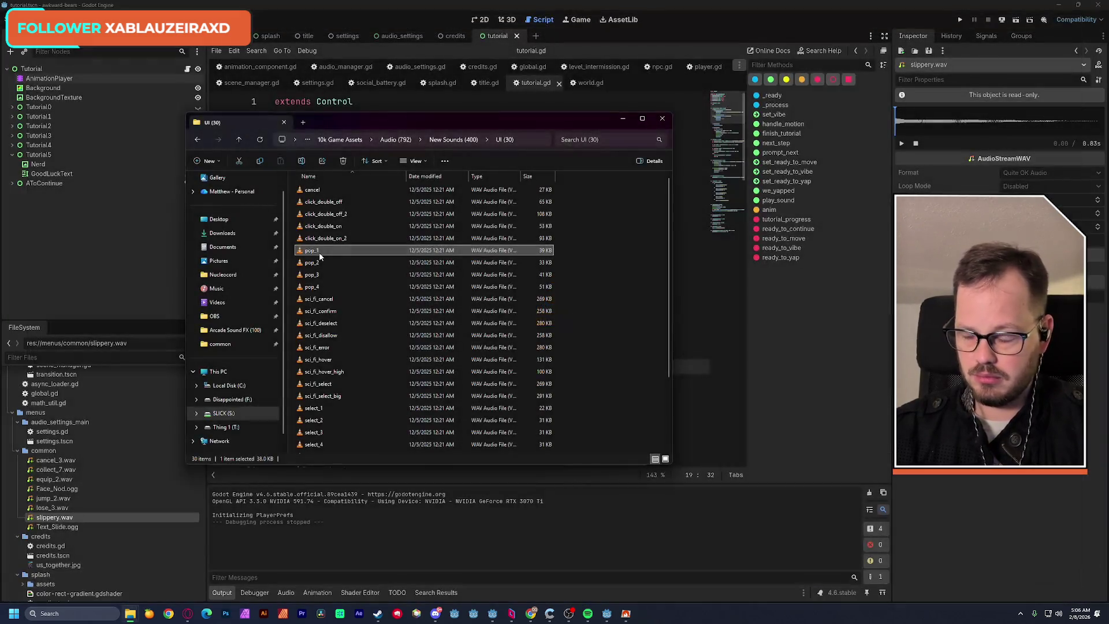
pyautogui.doubleClick(317, 263)
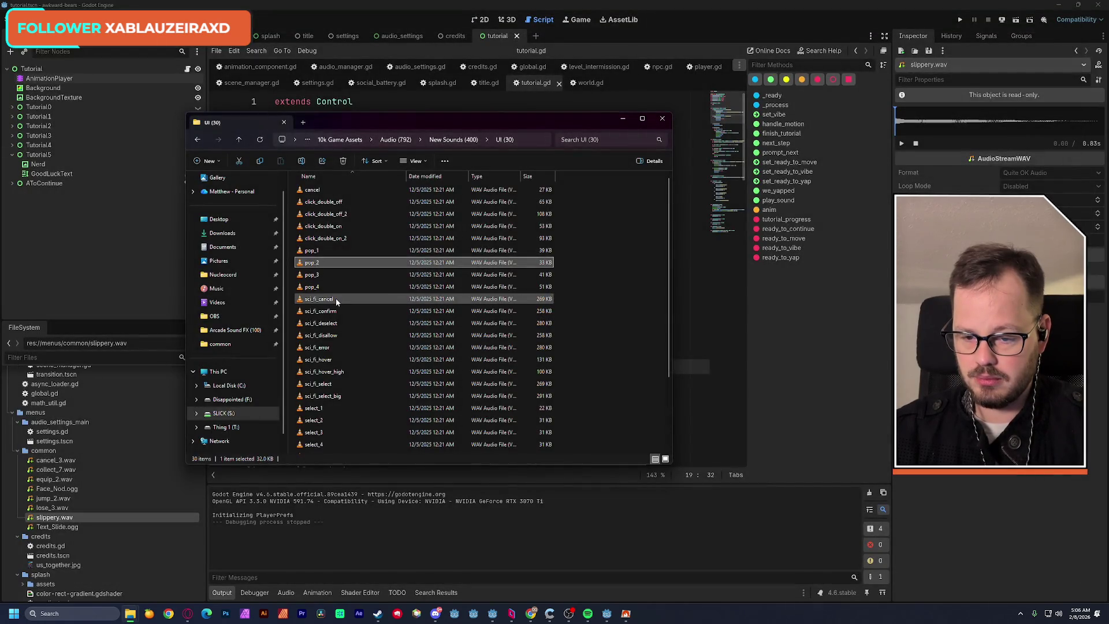
pyautogui.doubleClick(328, 299)
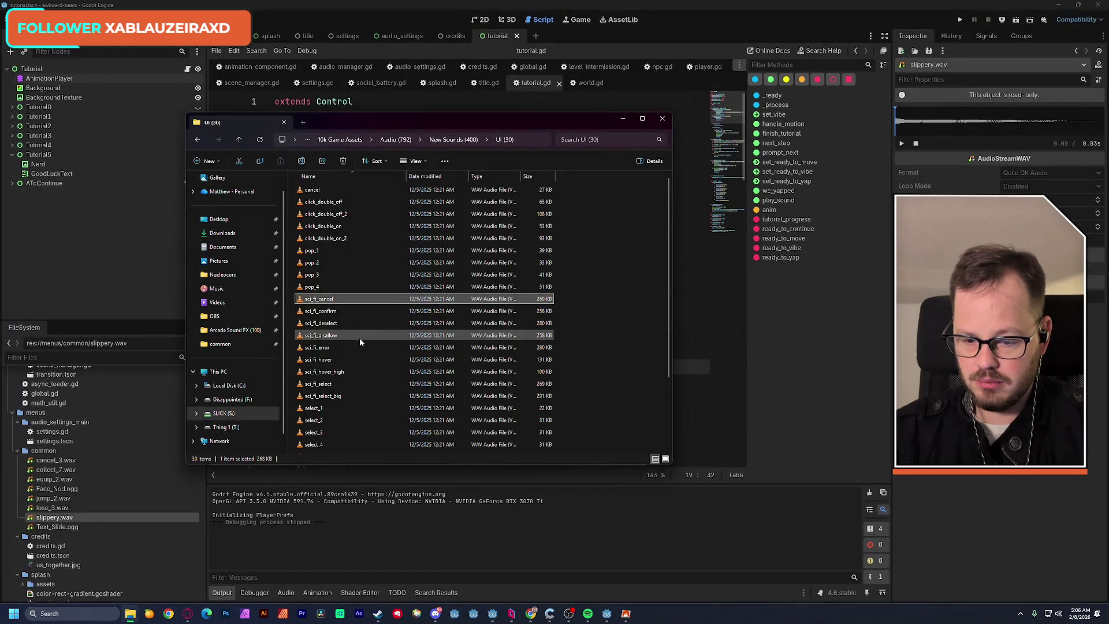
# Play select_2, select_3, the cancel sound, synth_error and sci_fi_select_big, then go back up.
pyautogui.scroll(-1, 317, 341)
pyautogui.doubleClick(317, 351)
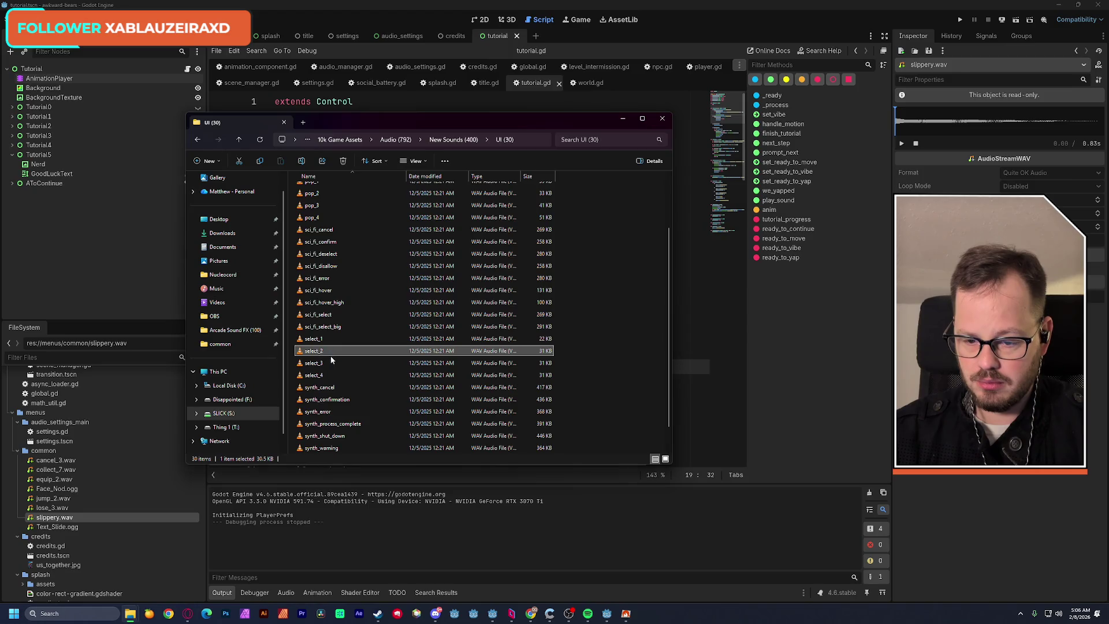
pyautogui.doubleClick(317, 362)
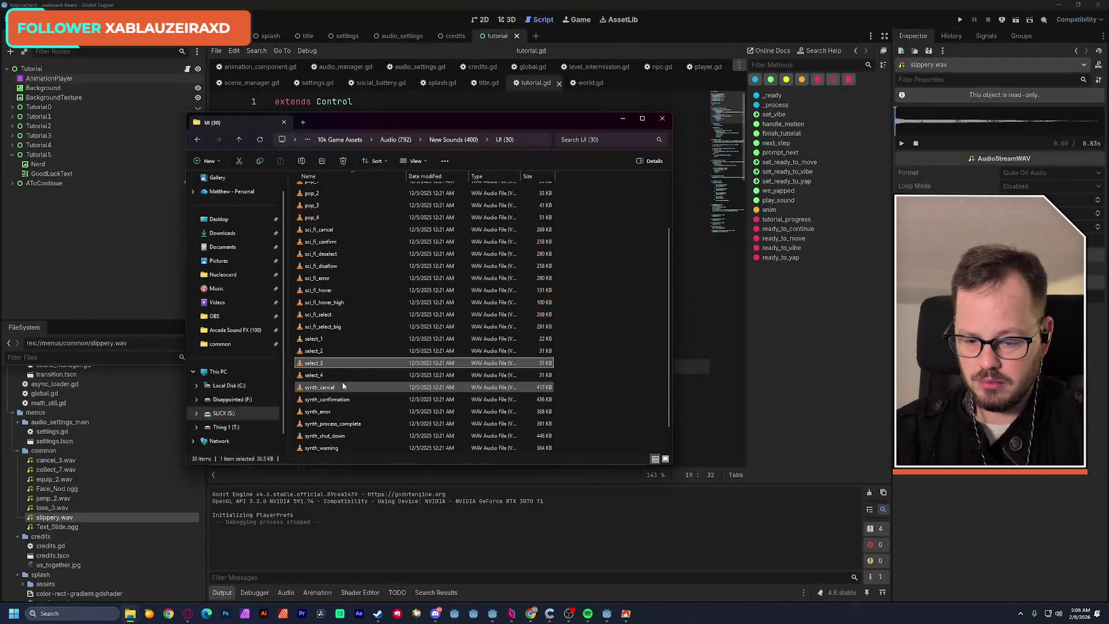
pyautogui.scroll(1, 348, 373)
pyautogui.scroll(1, 349, 373)
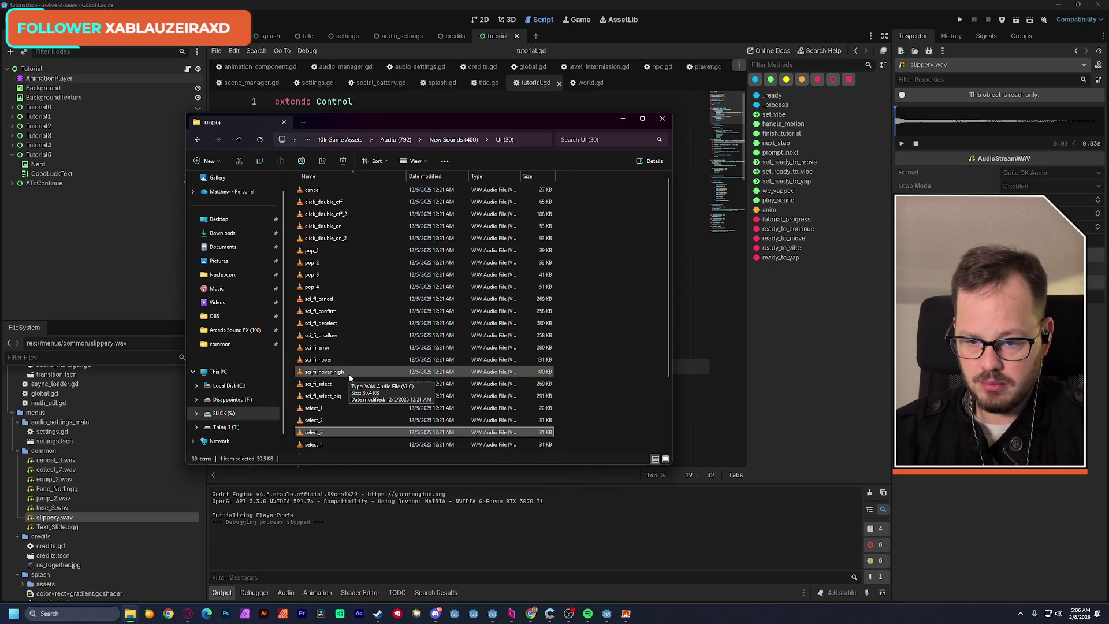
pyautogui.press('Home')
pyautogui.press('Return')
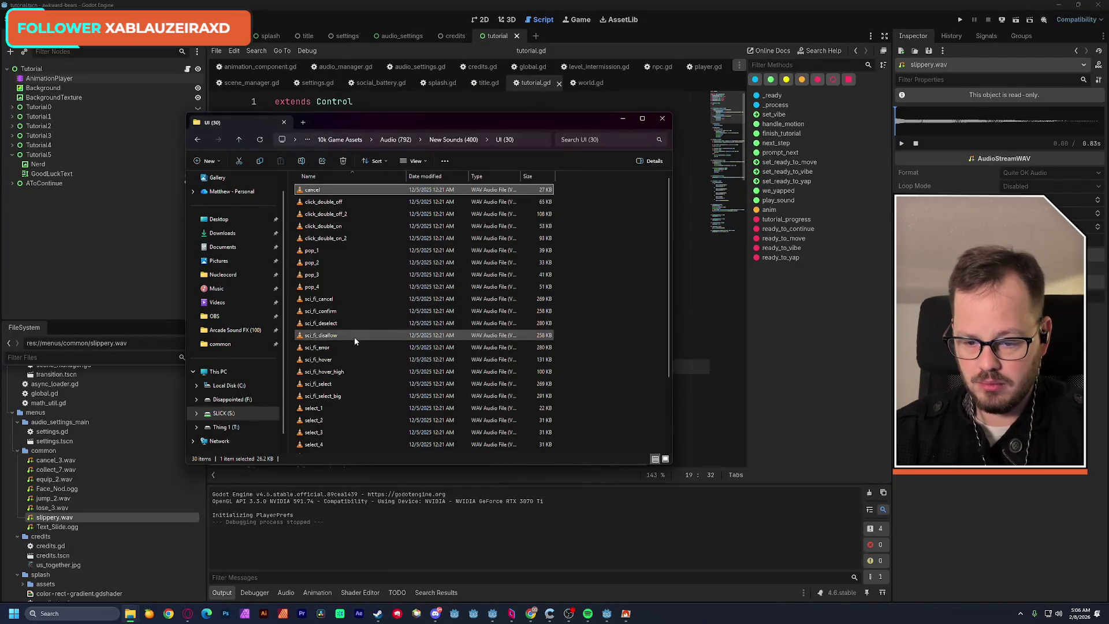
pyautogui.scroll(-3, 354, 337)
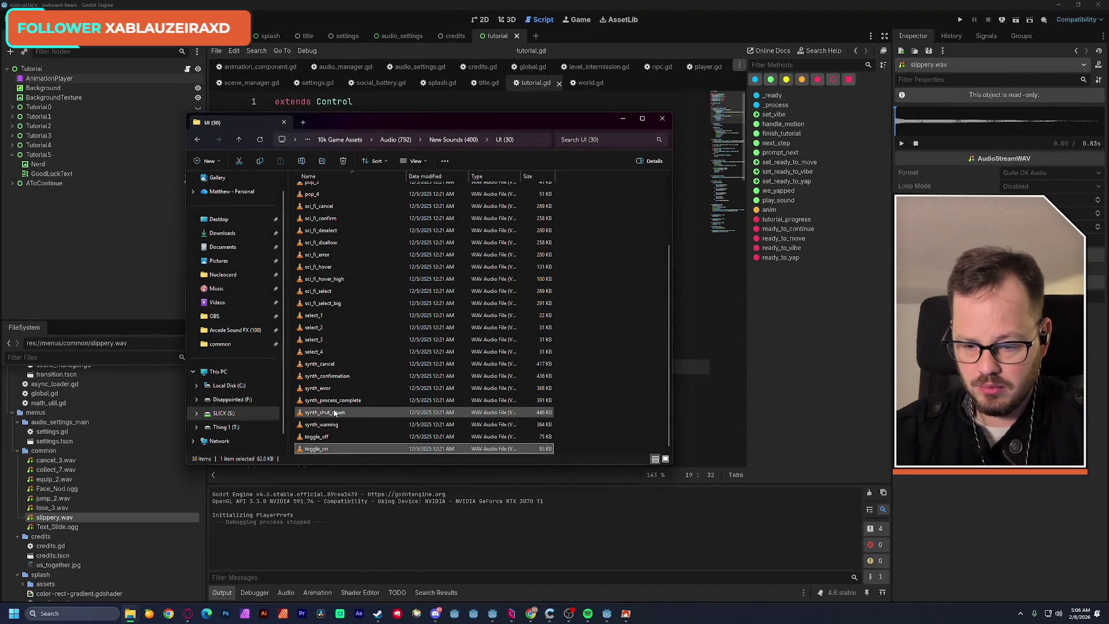
pyautogui.doubleClick(322, 391)
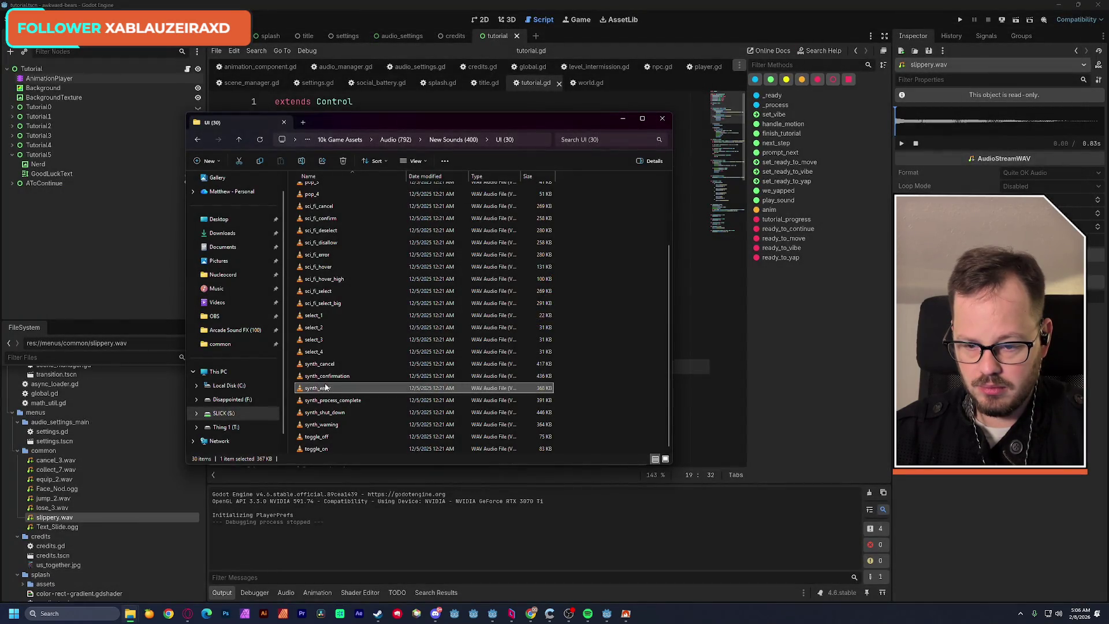
pyautogui.doubleClick(328, 303)
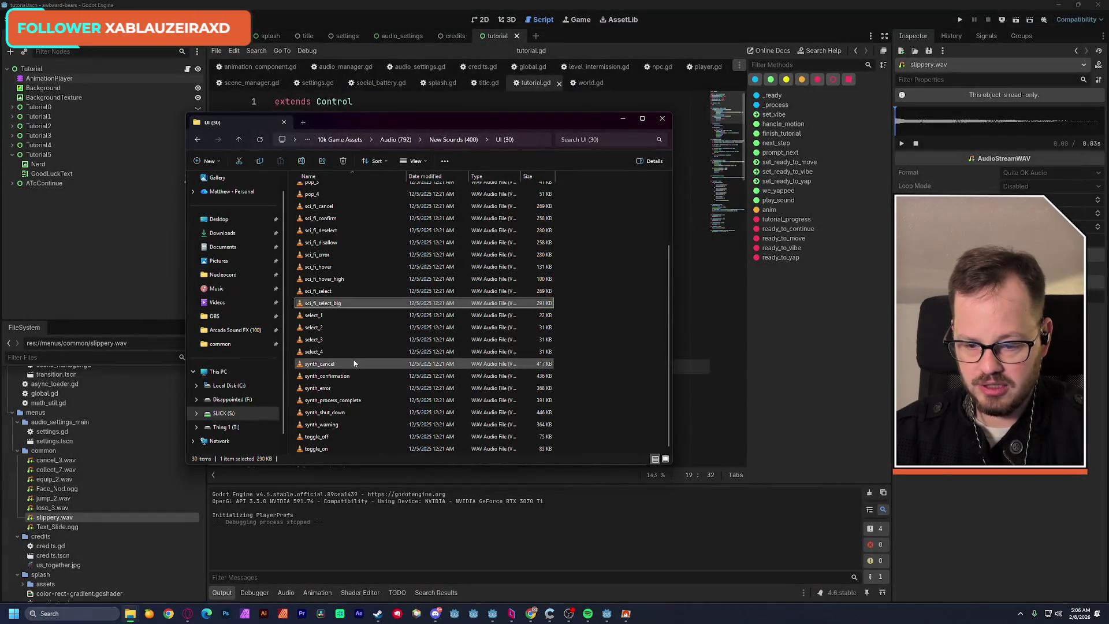
pyautogui.scroll(2, 355, 367)
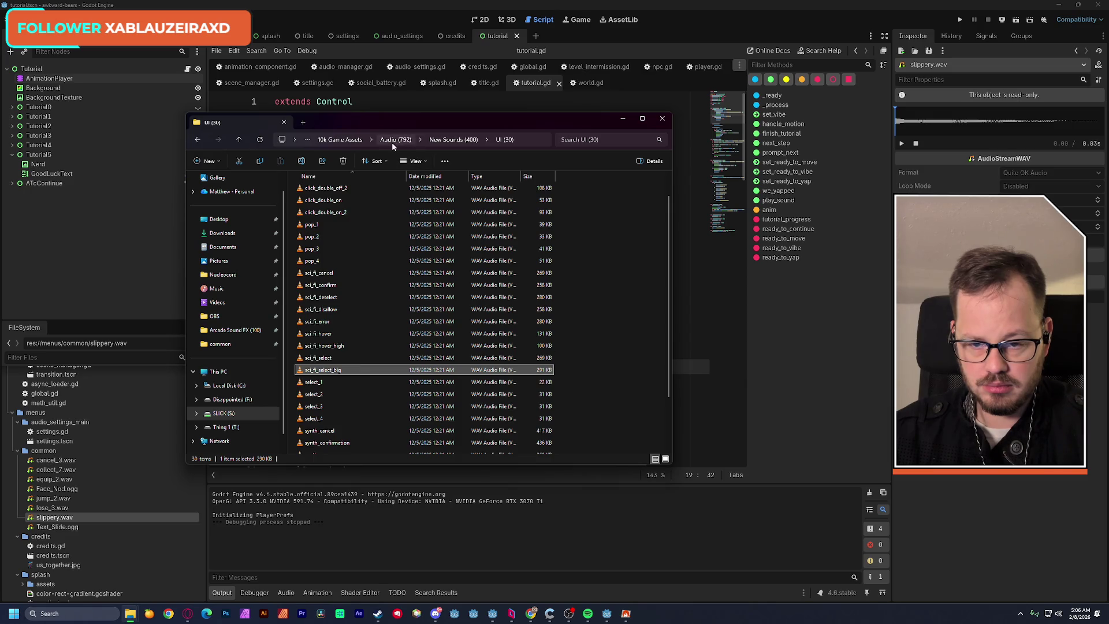
pyautogui.click(340, 140)
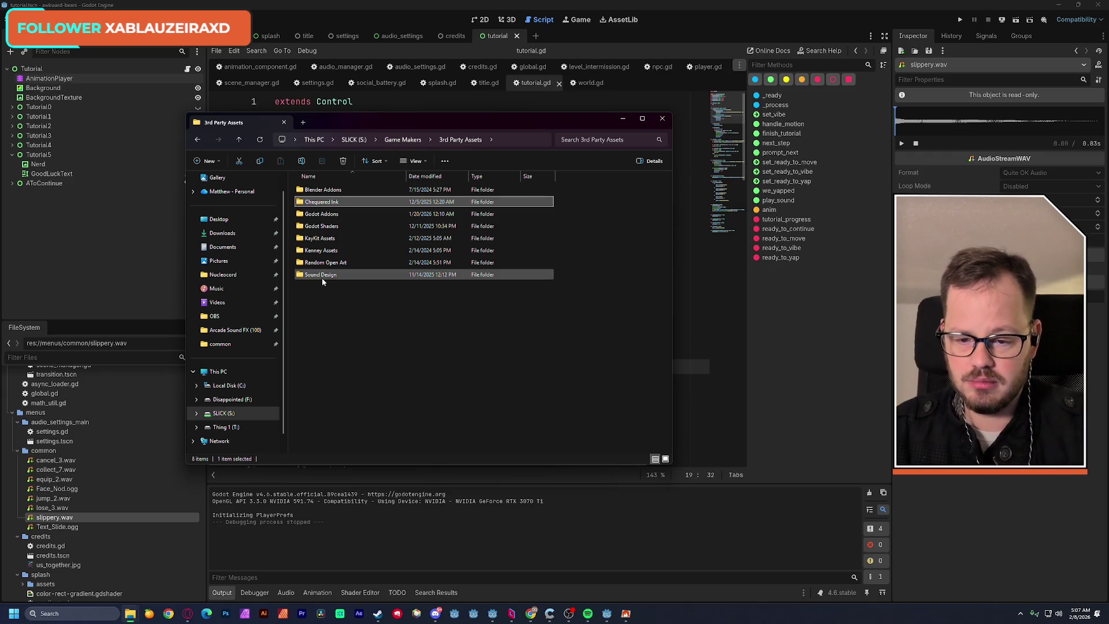
# Navigate through Sound Design to the Mobile_Game pack's Menu UI folder.
pyautogui.doubleClick(321, 278)
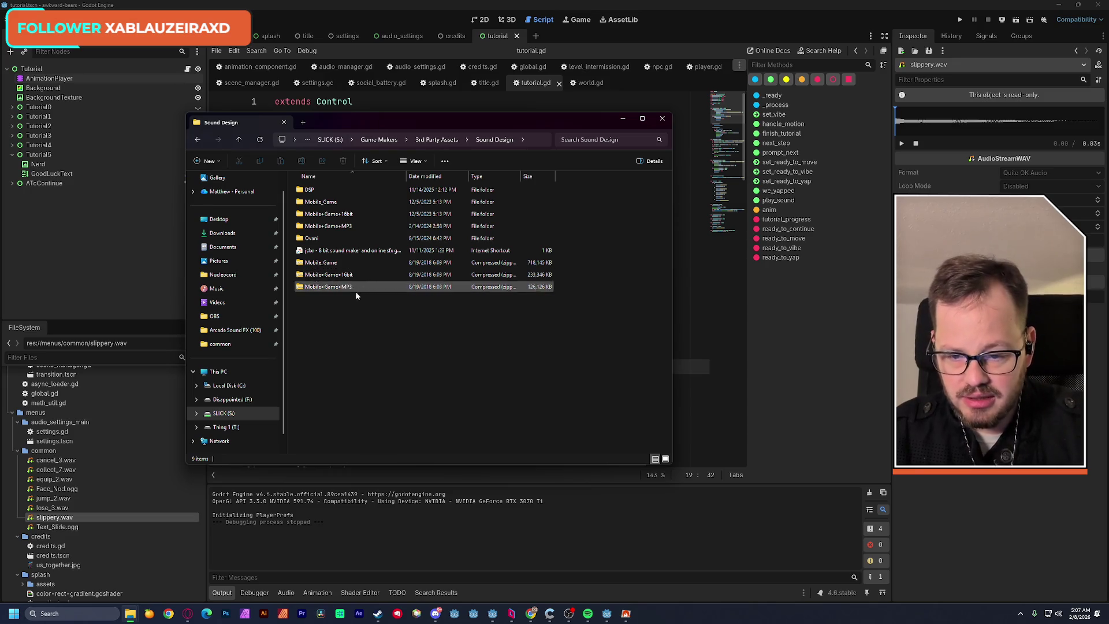
pyautogui.doubleClick(309, 190)
pyautogui.click(197, 139)
pyautogui.doubleClick(353, 239)
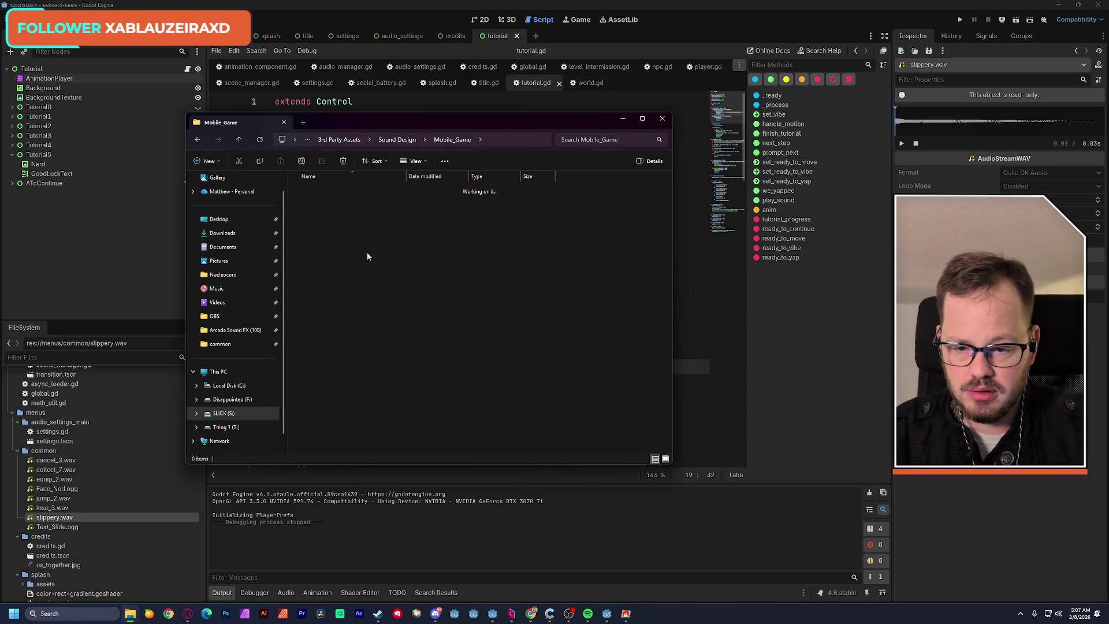
pyautogui.doubleClick(326, 189)
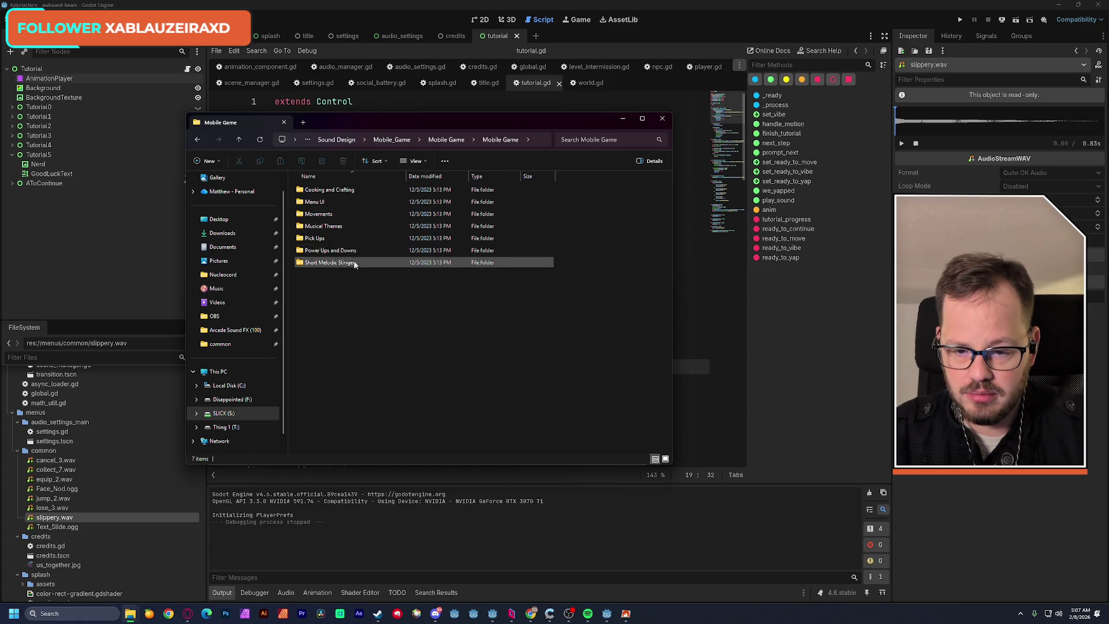
pyautogui.doubleClick(315, 201)
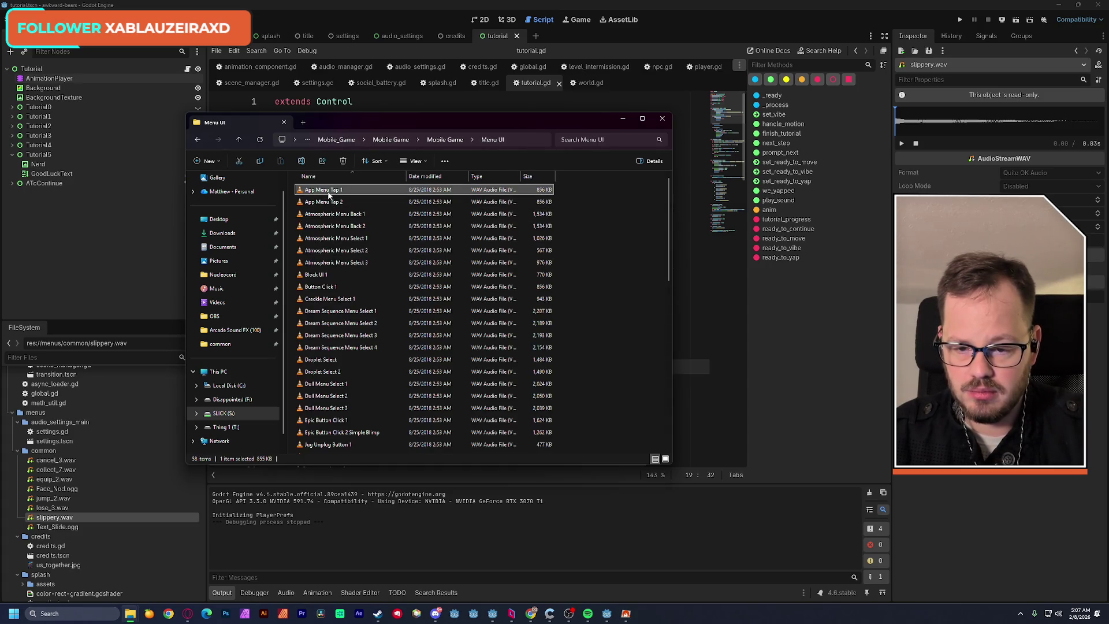
# Play Atmospheric Menu Select 2, Button Click 1 and Droplet Select in VLC.
pyautogui.doubleClick(359, 249)
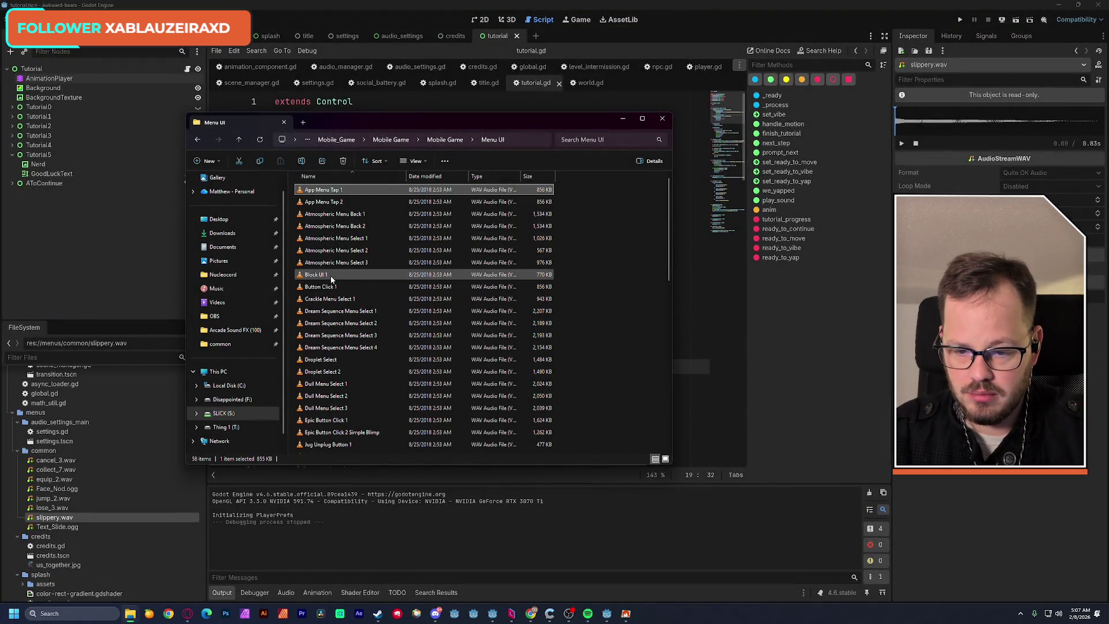
pyautogui.doubleClick(332, 287)
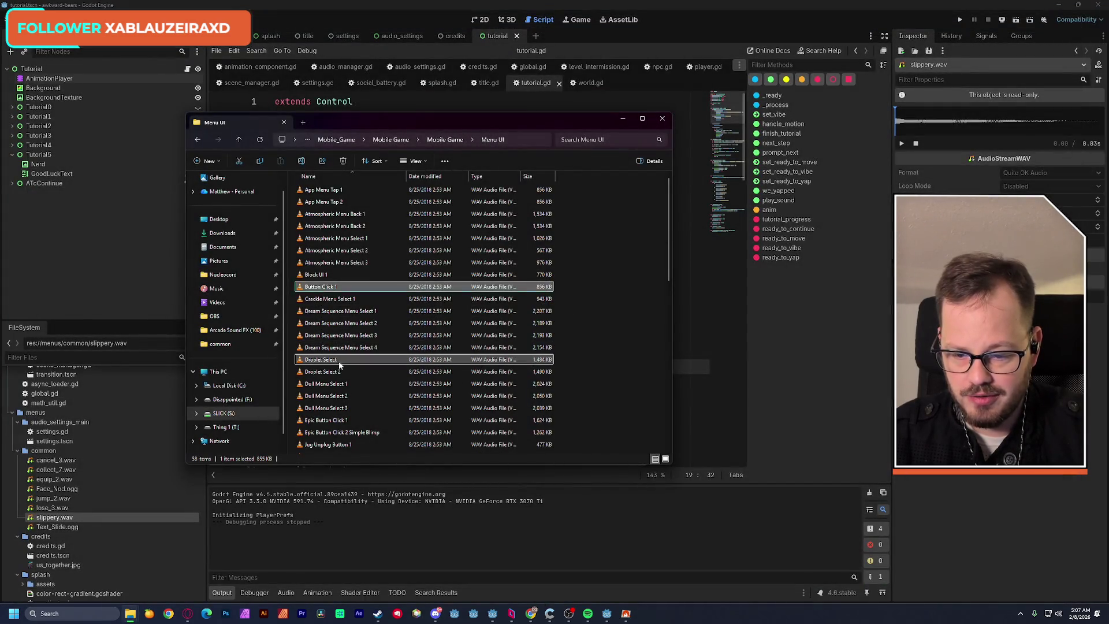
pyautogui.doubleClick(339, 360)
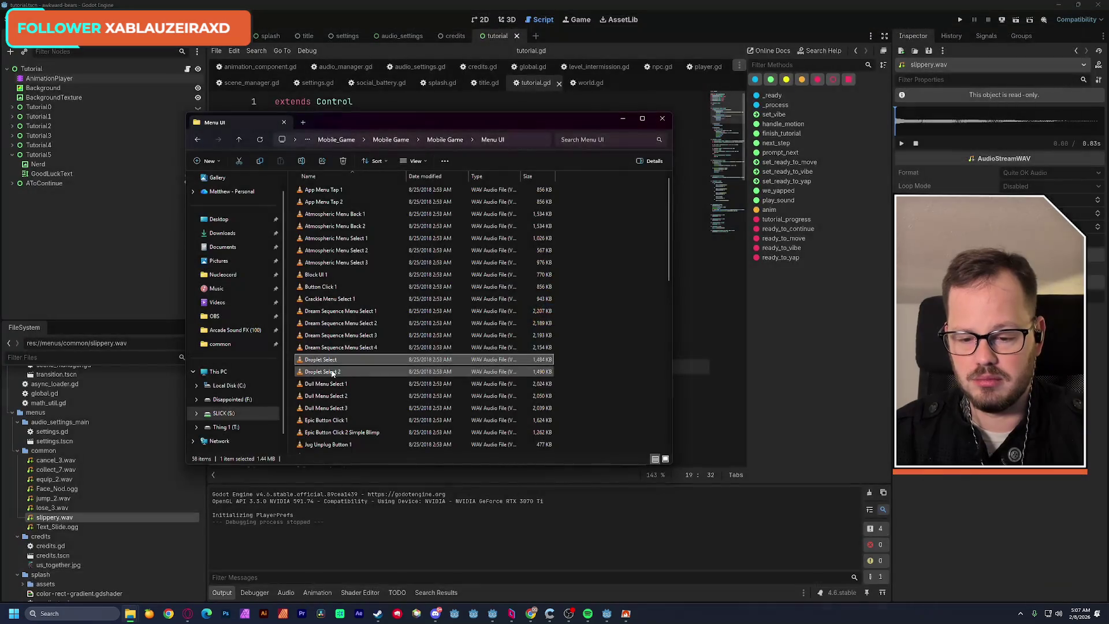